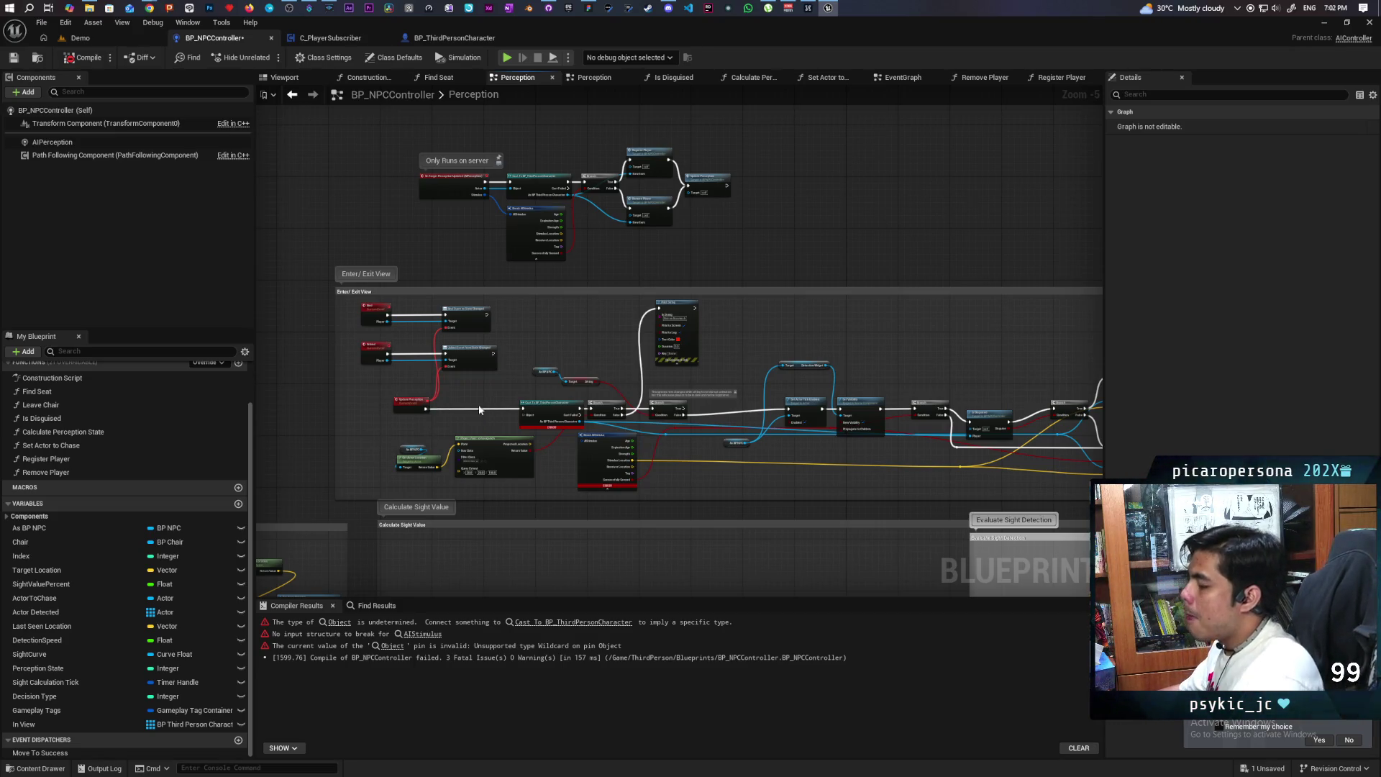
Create a new function named 'Check Actors Dectected' in BP_NPCController's My Blueprint panel
scroll(478, 411, "up", 4)
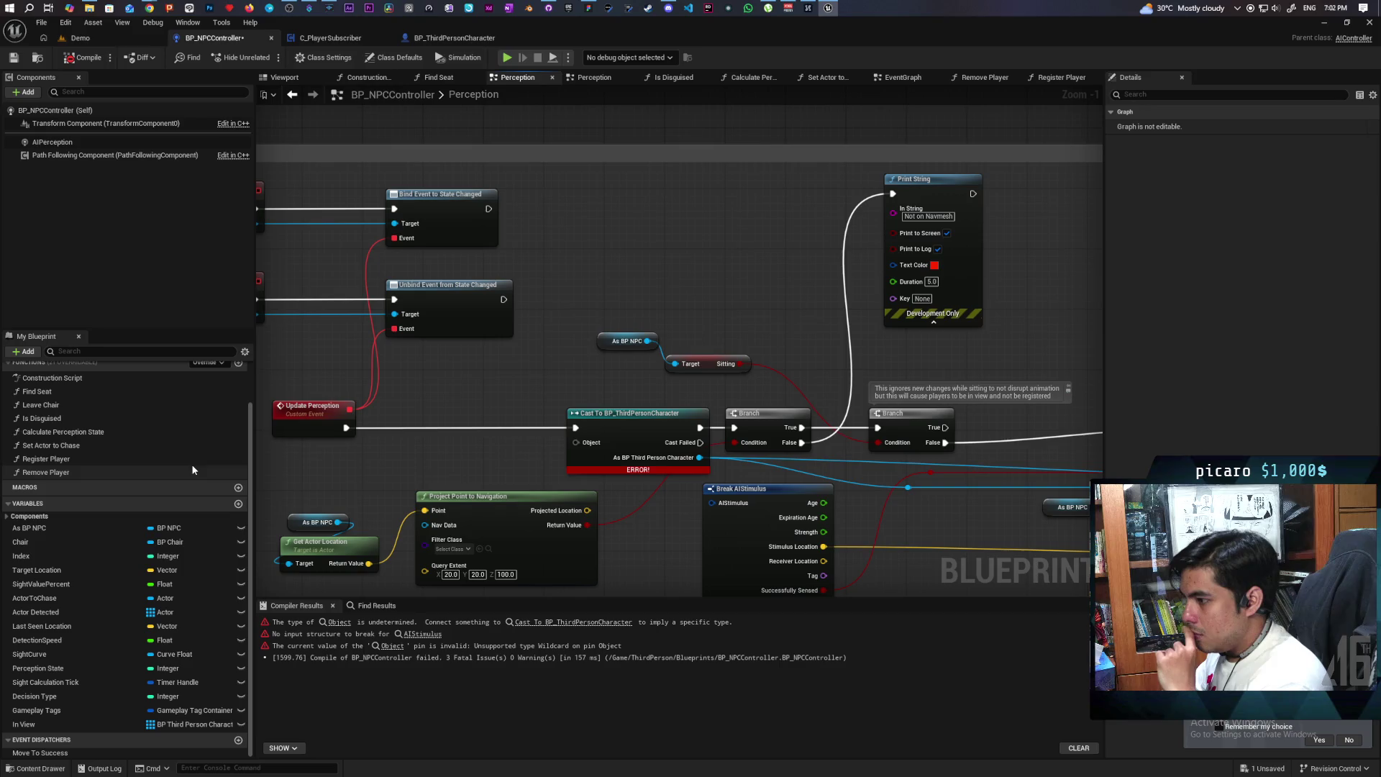
scroll(204, 424, "up", 1)
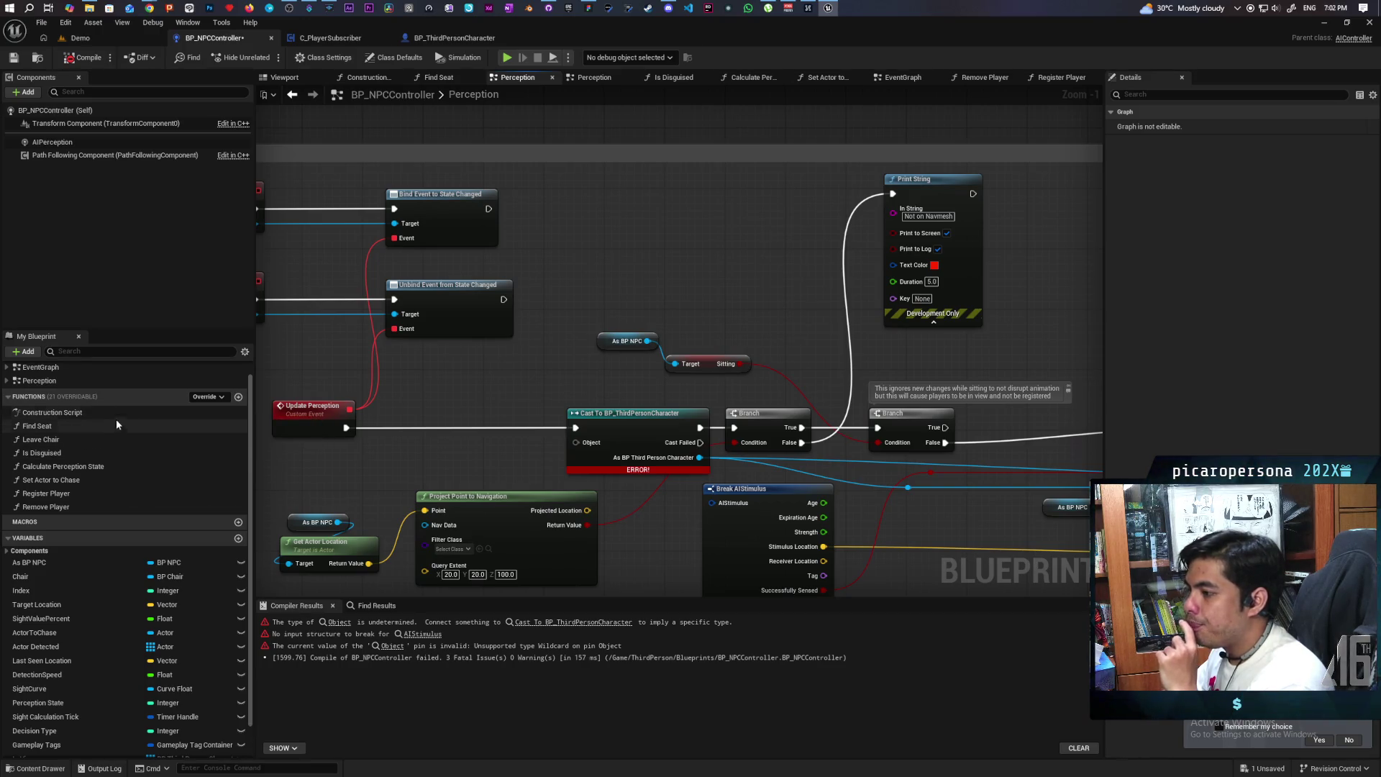
left_click(238, 397)
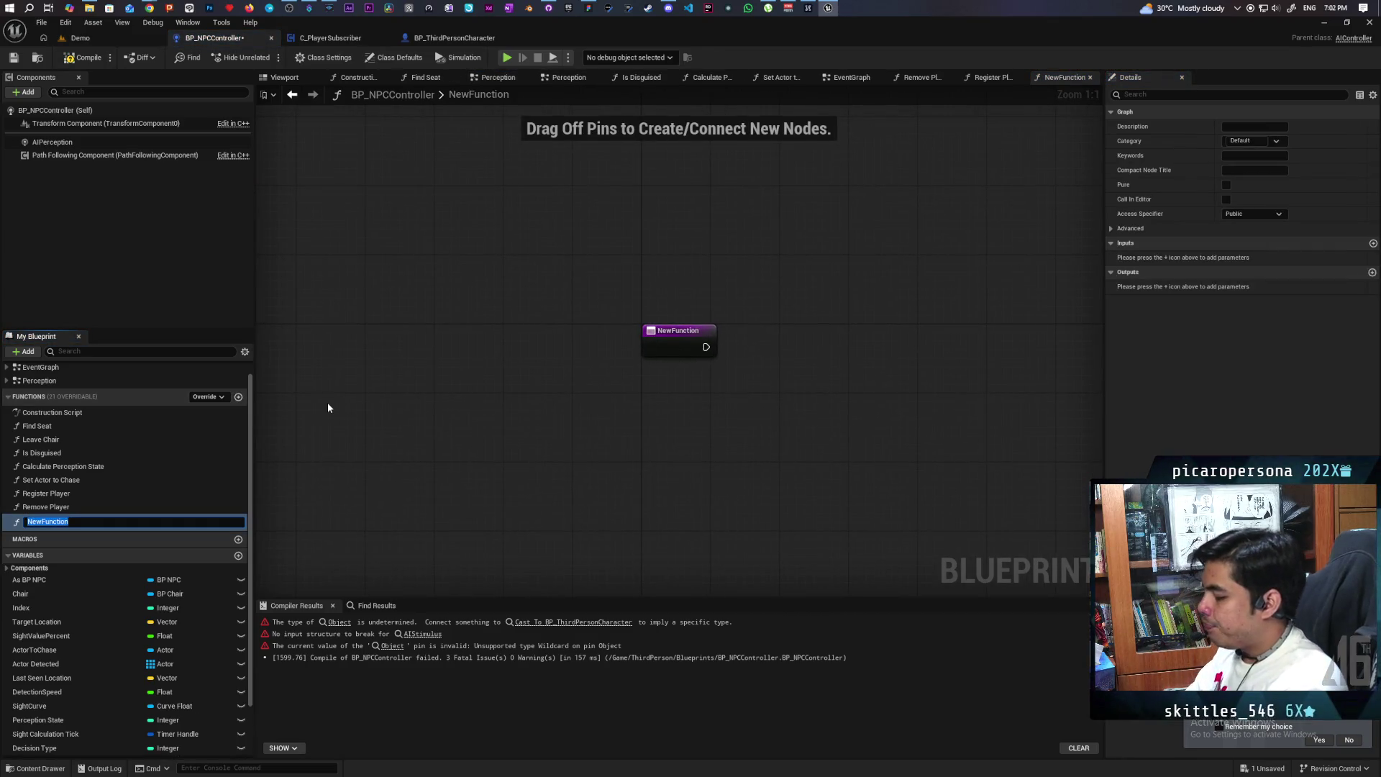
type("CHec")
key("BackSpace")
key("BackSpace")
key("BackSpace")
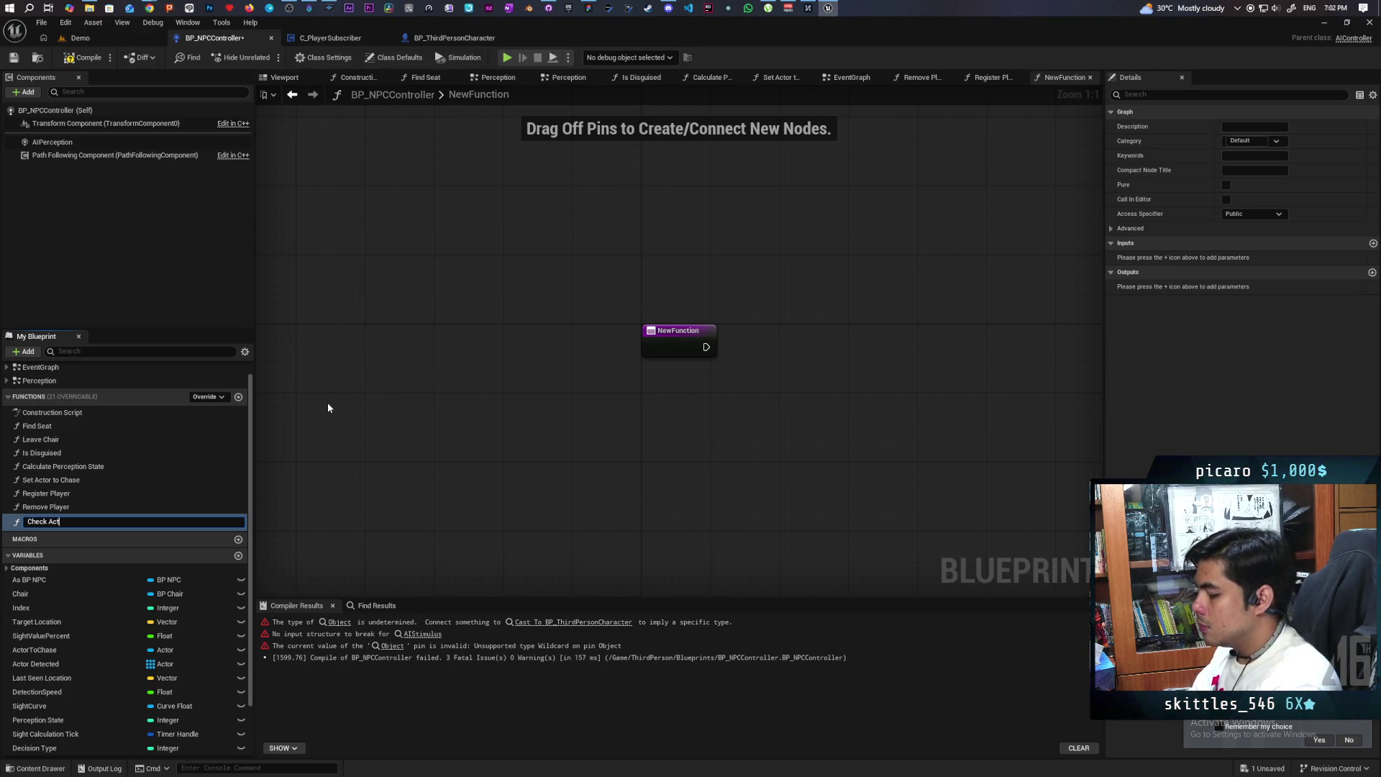
type("cted")
key("Return")
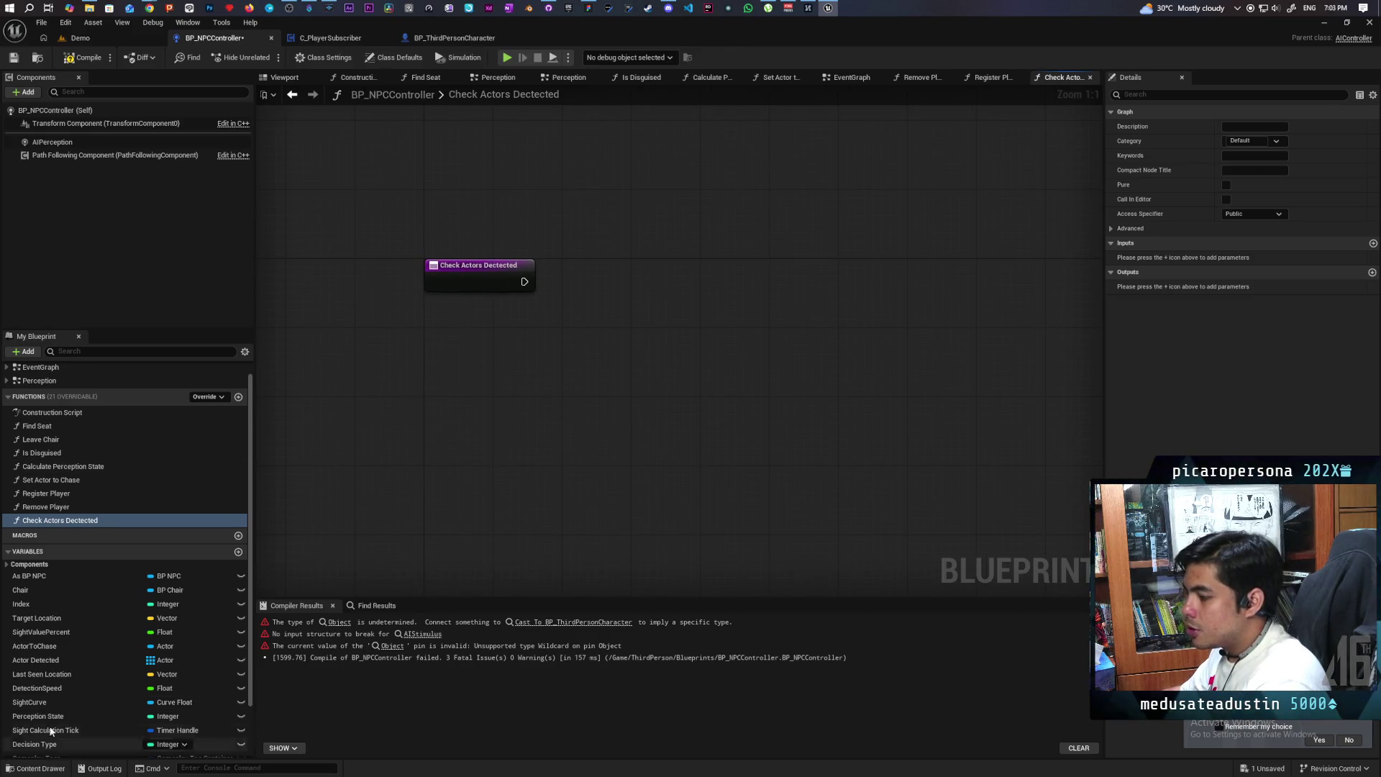
scroll(64, 691, "down", 3)
Add an In View getter feeding a For Each Loop that runs from the function entry
mouse_move(36, 710)
left_mouse_down()
mouse_move(482, 456)
mouse_move(493, 321)
left_mouse_up()
left_click(522, 339)
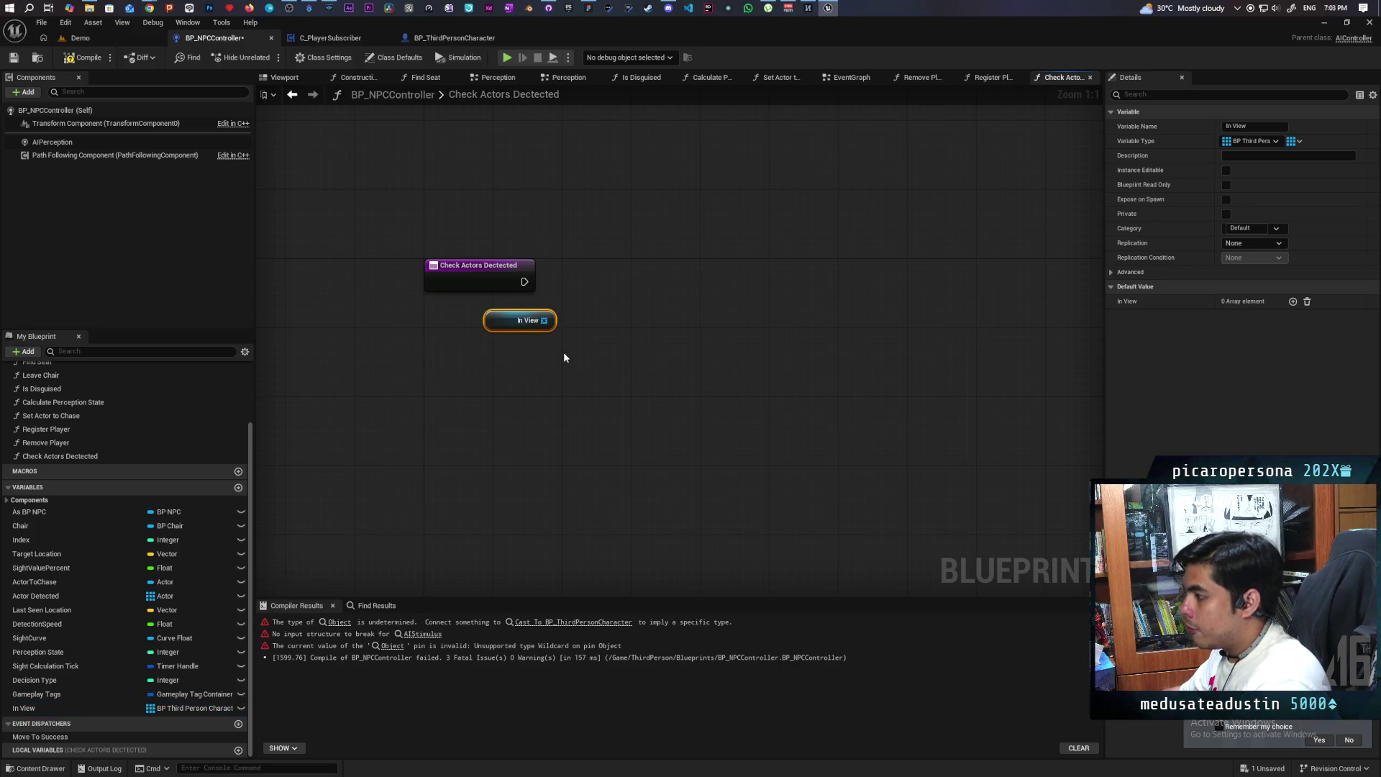
left_click(576, 284)
mouse_move(524, 281)
left_mouse_down()
mouse_move(588, 308)
mouse_move(621, 264)
left_mouse_up()
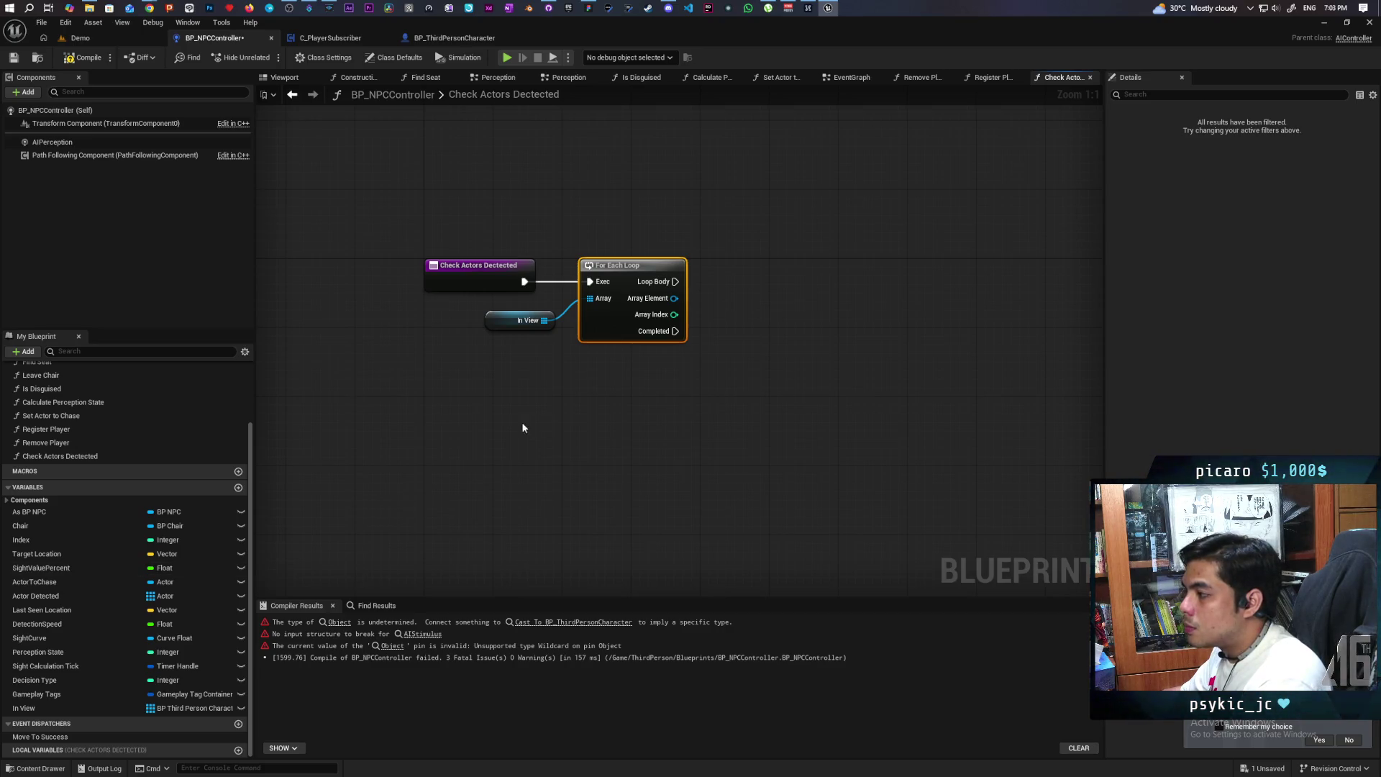
mouse_move(512, 354)
left_mouse_down()
mouse_move(603, 319)
mouse_move(714, 322)
left_mouse_up()
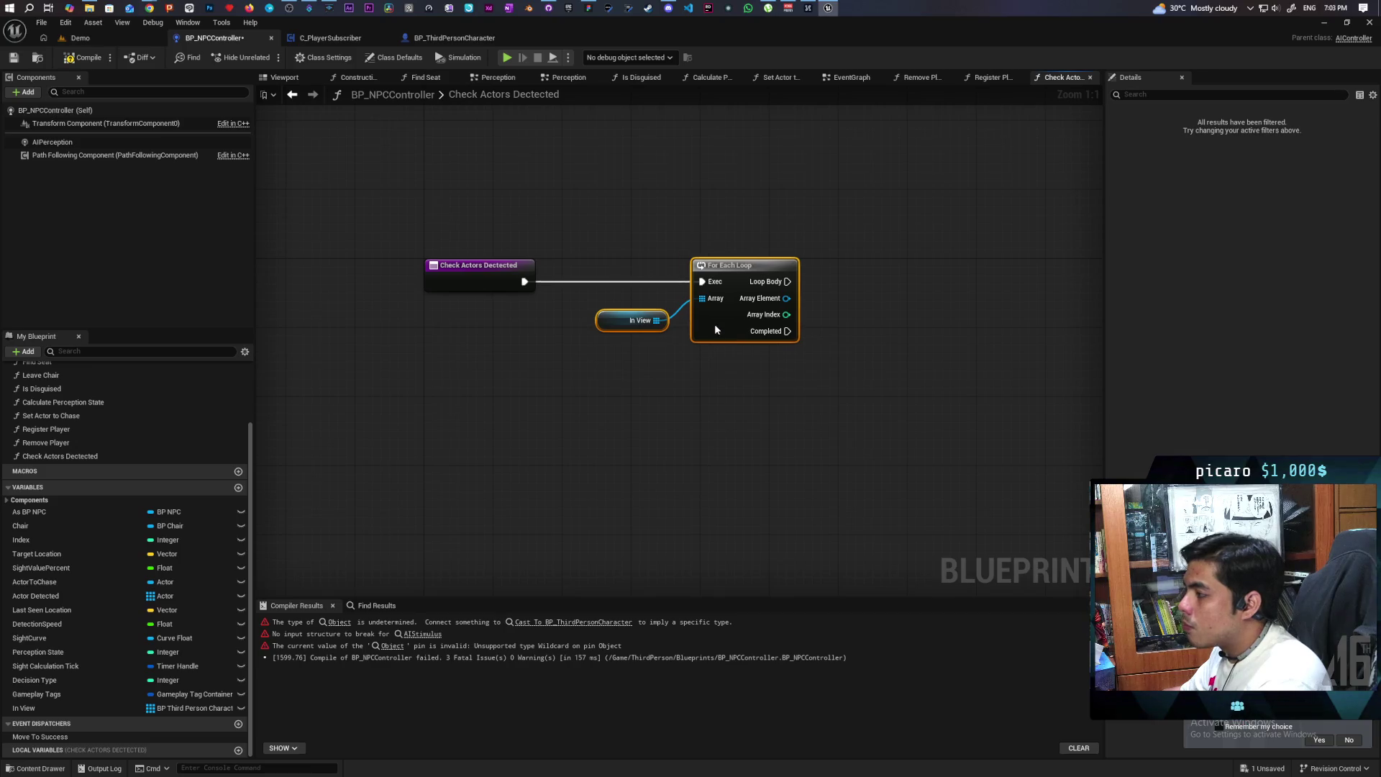
left_click(659, 393)
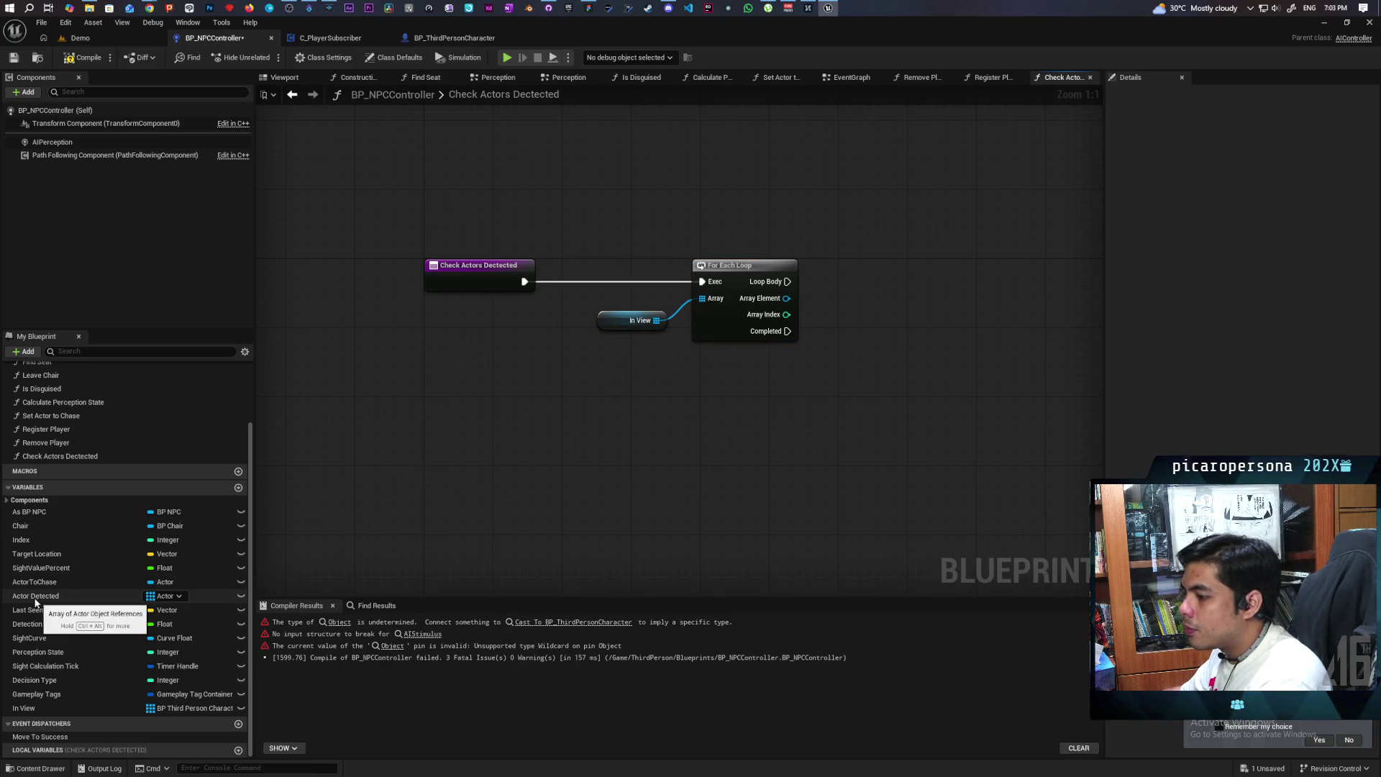
Clear the Actor Detected array before the loop runs, then compile
left_click_drag(33, 601, 468, 204)
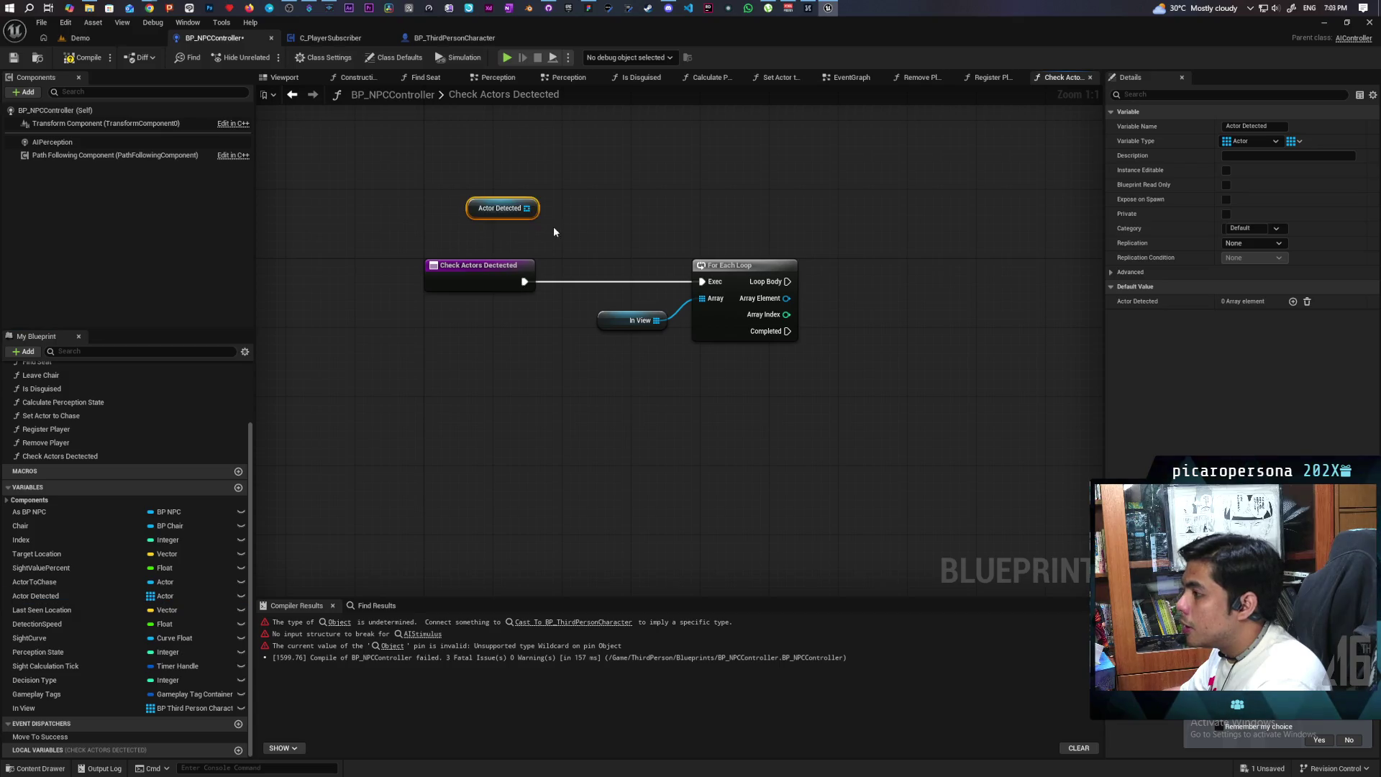
left_click_drag(539, 230, 571, 248)
type("clear")
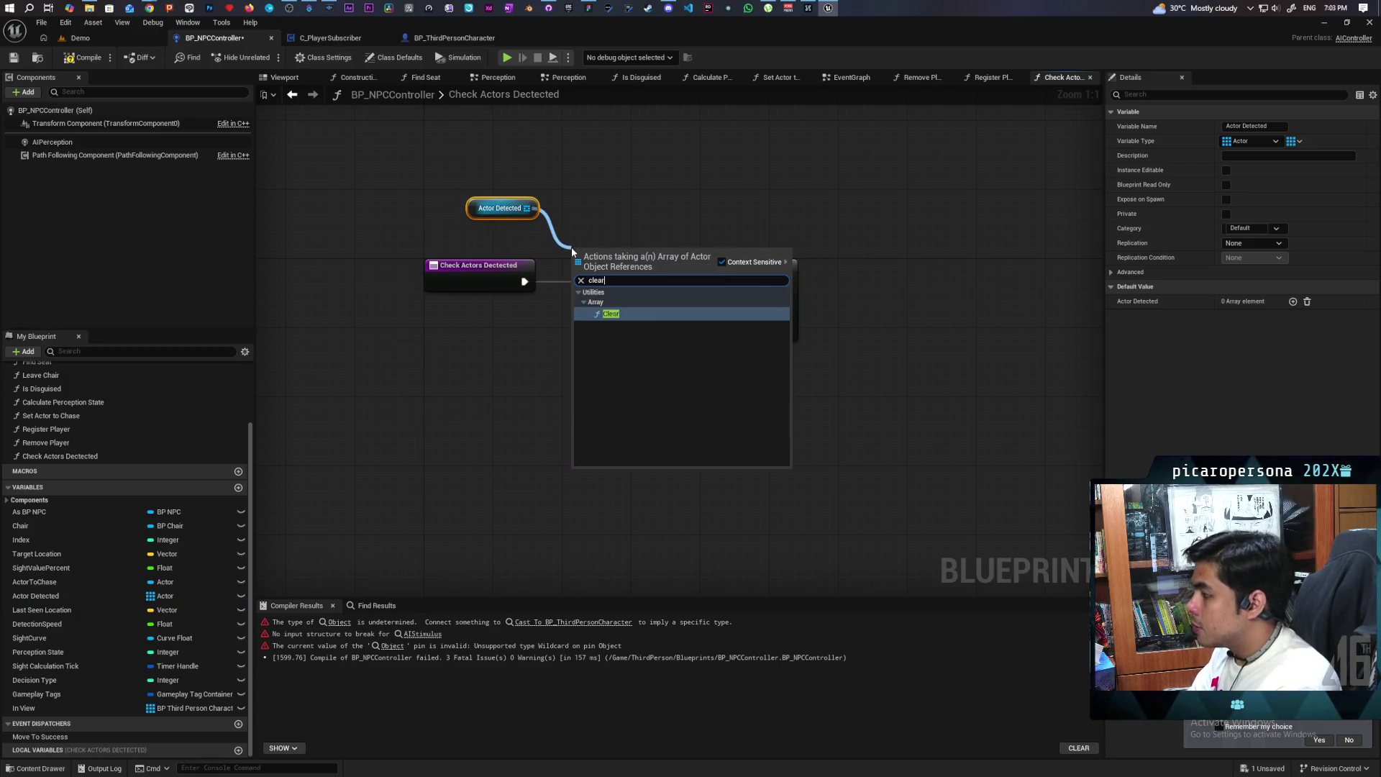
key("Return")
mouse_move(581, 265)
left_mouse_down()
mouse_move(524, 281)
mouse_move(702, 281)
left_mouse_up()
mouse_move(622, 326)
left_mouse_down()
mouse_move(621, 343)
mouse_move(455, 365)
left_mouse_up()
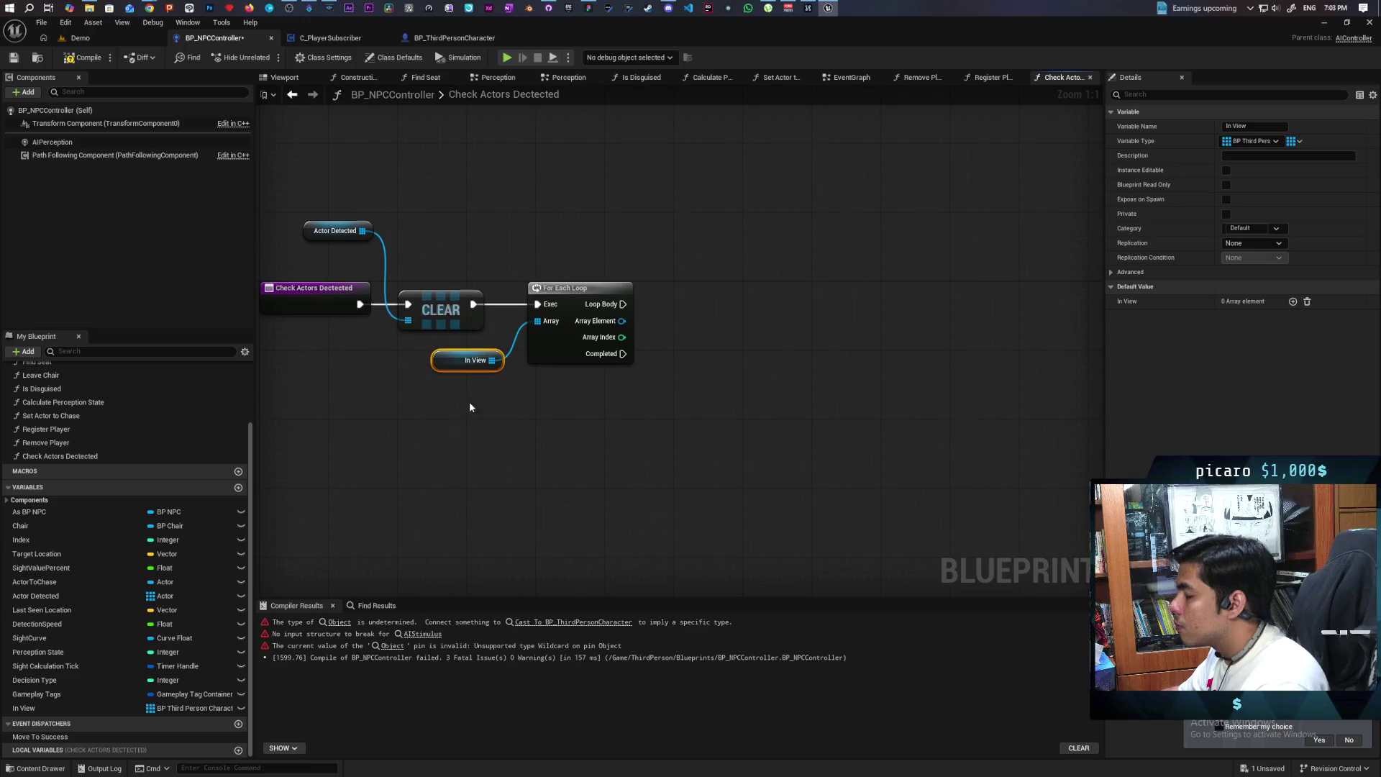
left_click(94, 62)
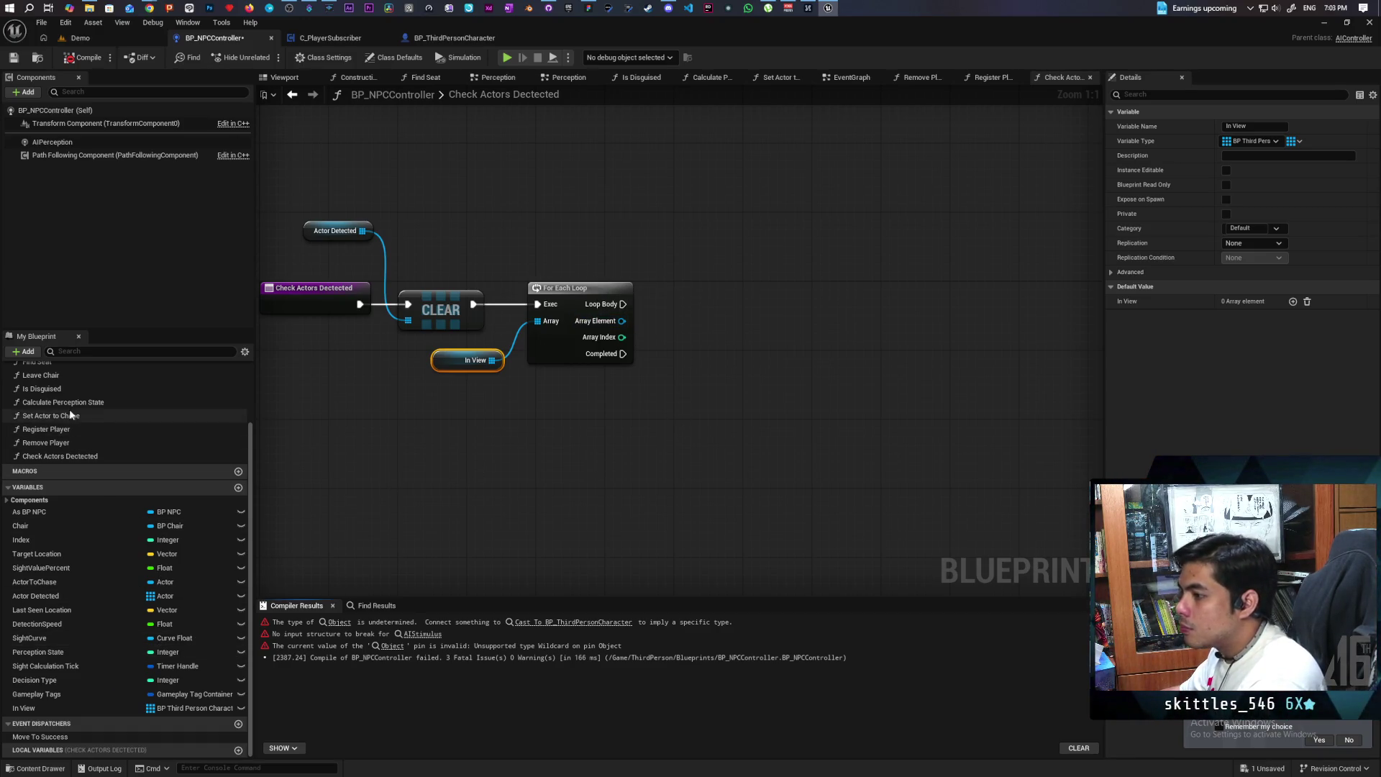
Check each looped actor with Is Disguised and branch on the result
left_click(231, 390)
mouse_move(216, 388)
left_mouse_down()
mouse_move(680, 306)
mouse_move(659, 360)
mouse_move(694, 374)
left_mouse_up()
mouse_move(623, 304)
left_mouse_down()
mouse_move(683, 329)
mouse_move(705, 309)
mouse_move(649, 326)
mouse_move(786, 327)
mouse_move(764, 345)
left_mouse_up()
key("Escape")
left_click(767, 312)
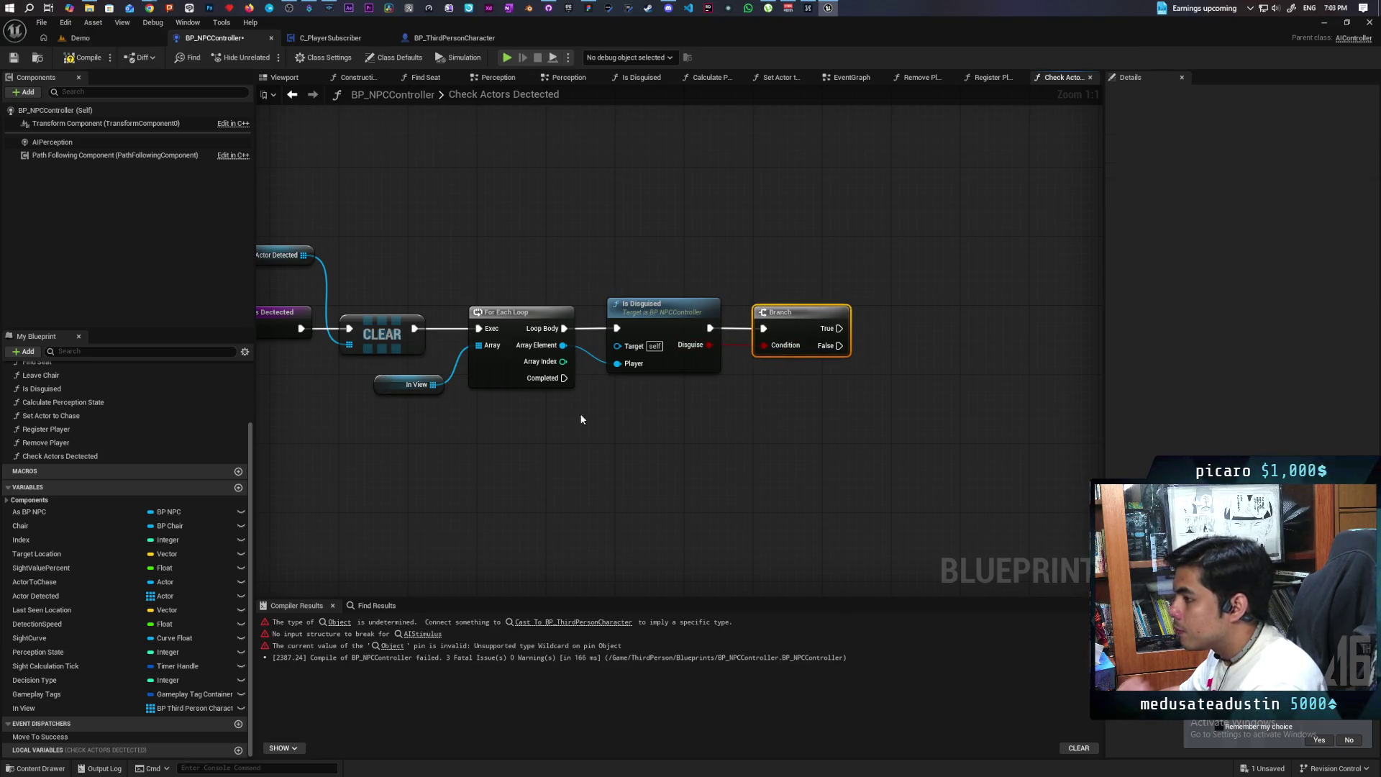
On the False branch, AddUnique the looped actor to Actor Detected and compile
left_click_drag(303, 255, 780, 261)
type("add uni")
key("Return")
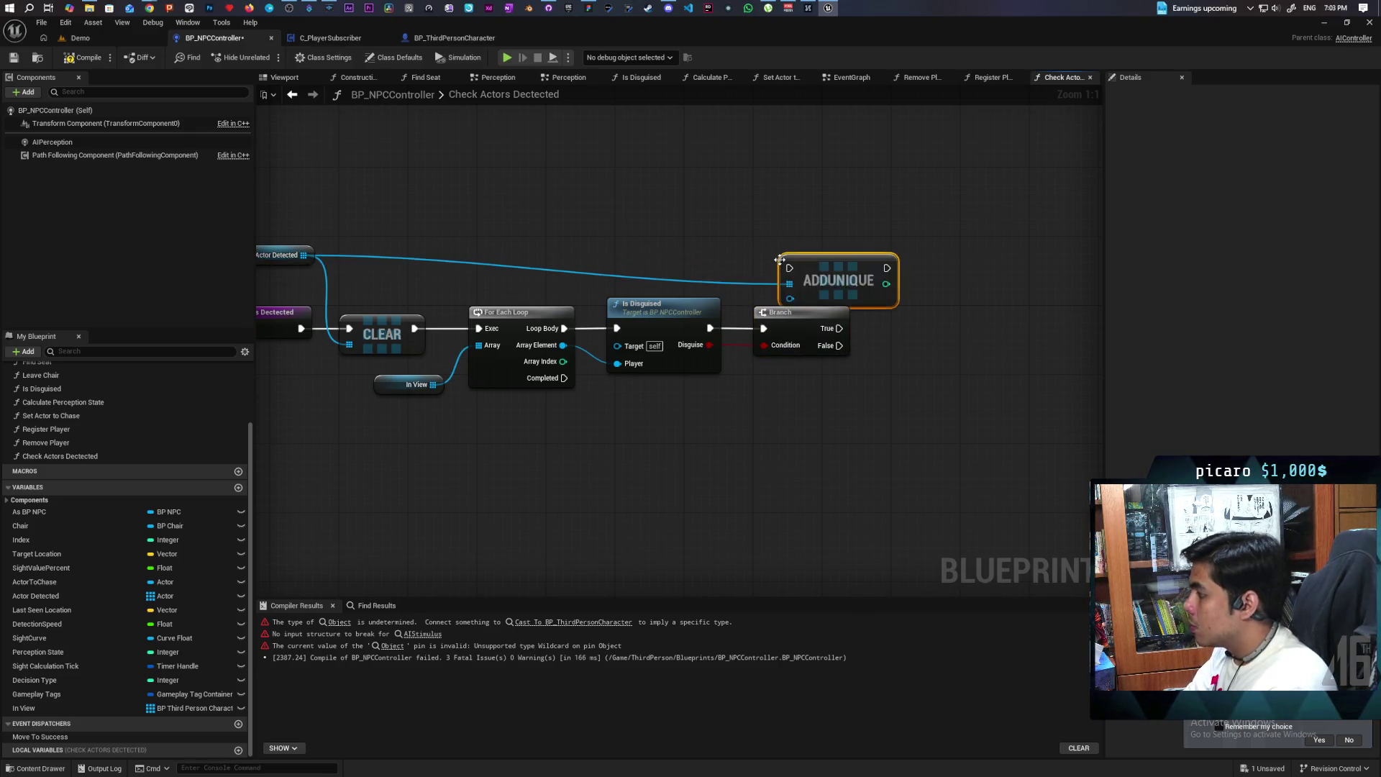
mouse_move(563, 345)
left_mouse_down()
mouse_move(615, 361)
mouse_move(719, 308)
mouse_move(794, 300)
left_mouse_up()
mouse_move(834, 270)
left_mouse_down()
mouse_move(903, 309)
mouse_move(911, 339)
mouse_move(868, 338)
left_mouse_up()
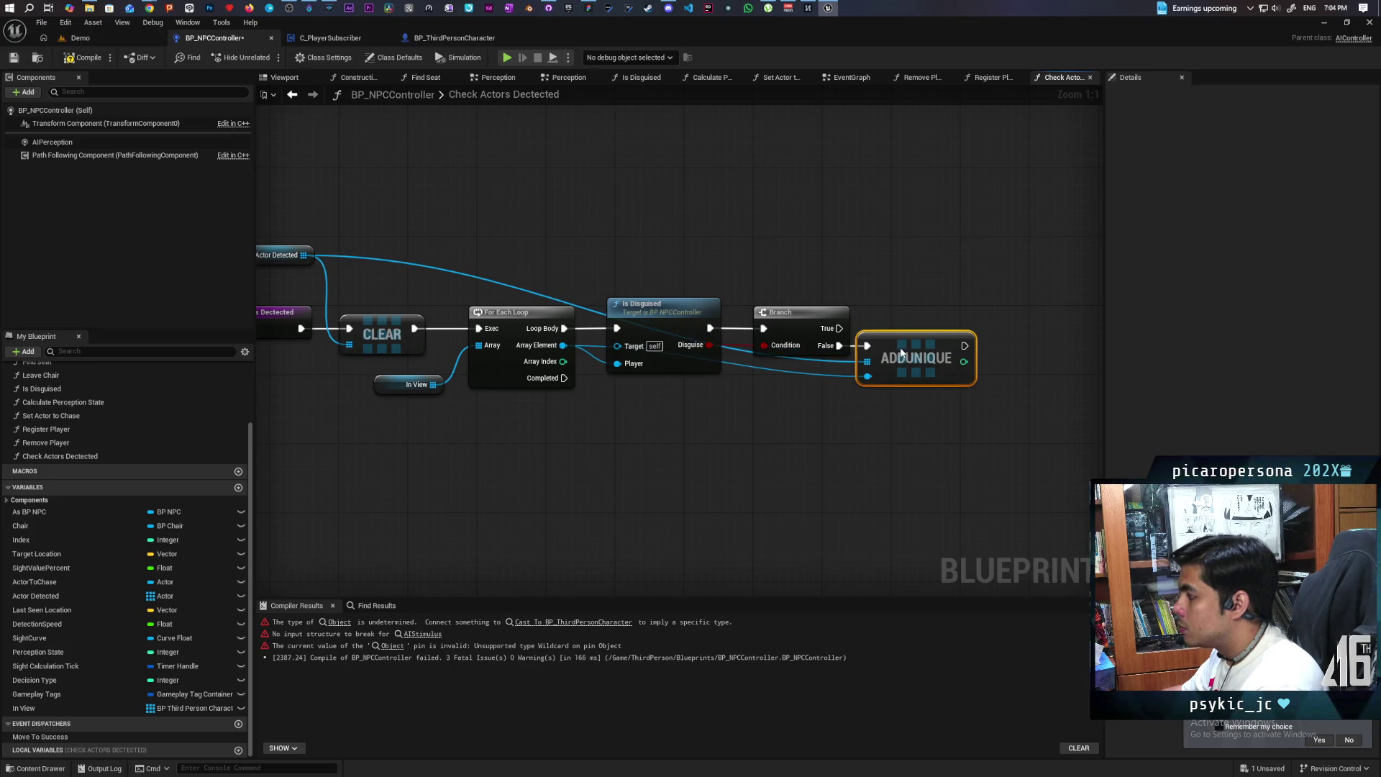
key("F7")
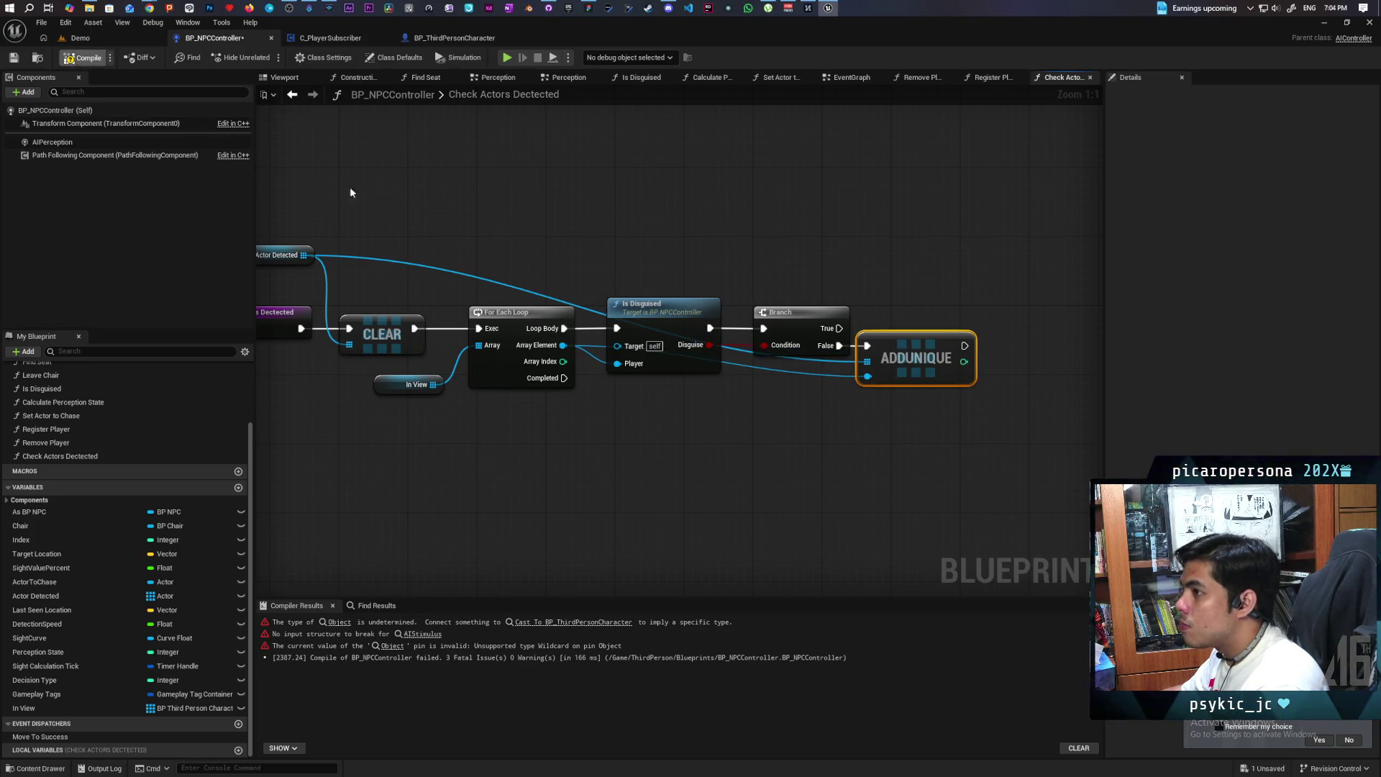
left_click(292, 96)
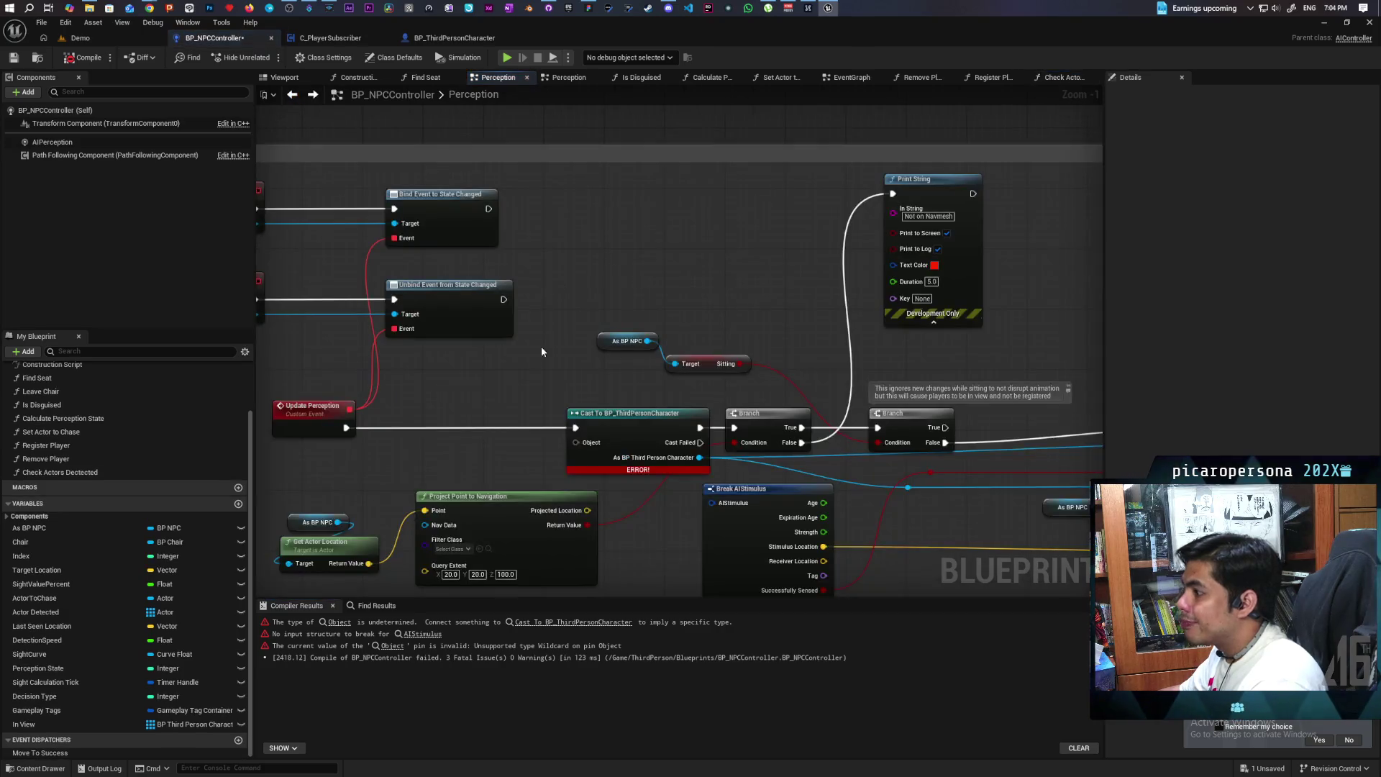
Call Check Actors Dectected right after the Update Perception event
mouse_move(542, 440)
left_mouse_down()
mouse_move(518, 414)
mouse_move(566, 410)
left_mouse_up()
mouse_move(507, 437)
left_mouse_down()
mouse_move(573, 389)
mouse_move(497, 355)
left_mouse_up()
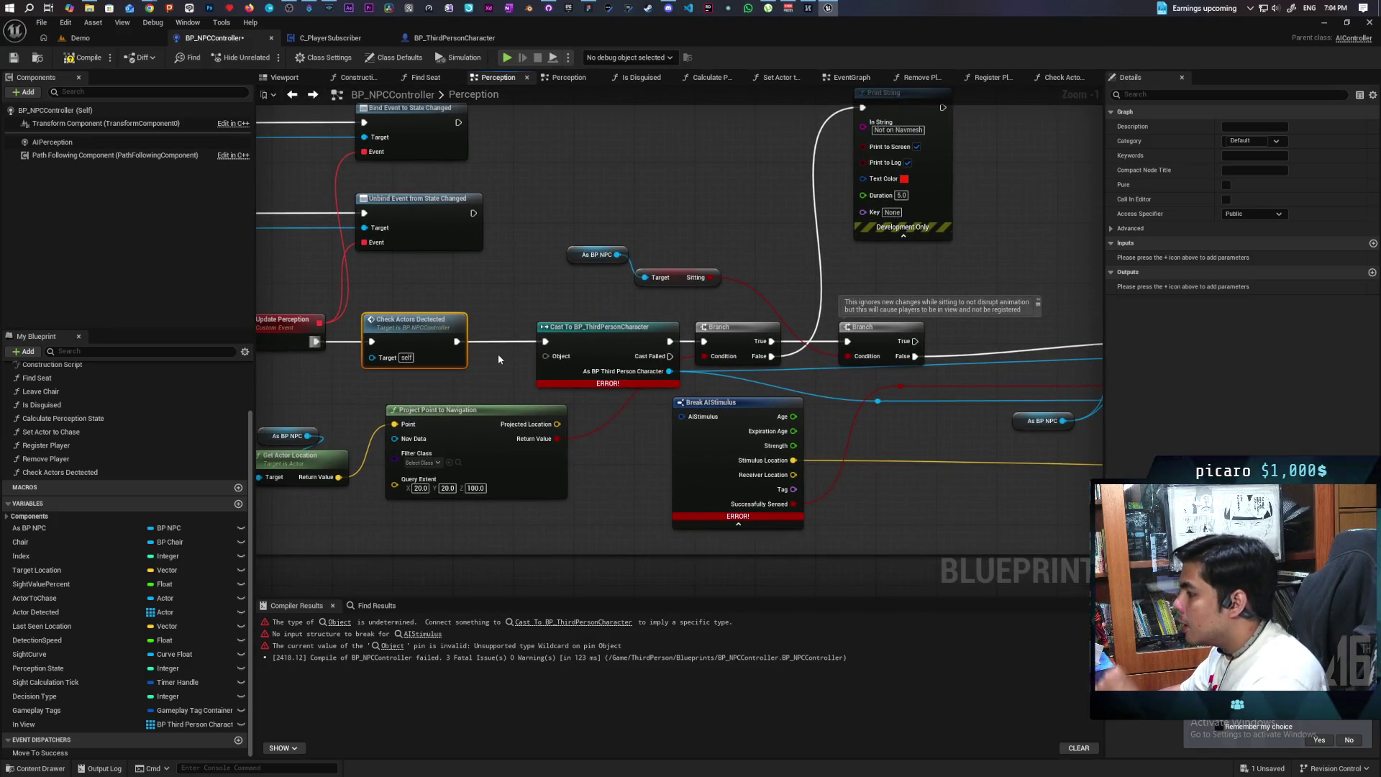
mouse_move(498, 354)
left_mouse_down()
mouse_move(562, 334)
mouse_move(449, 407)
mouse_move(533, 392)
left_mouse_up()
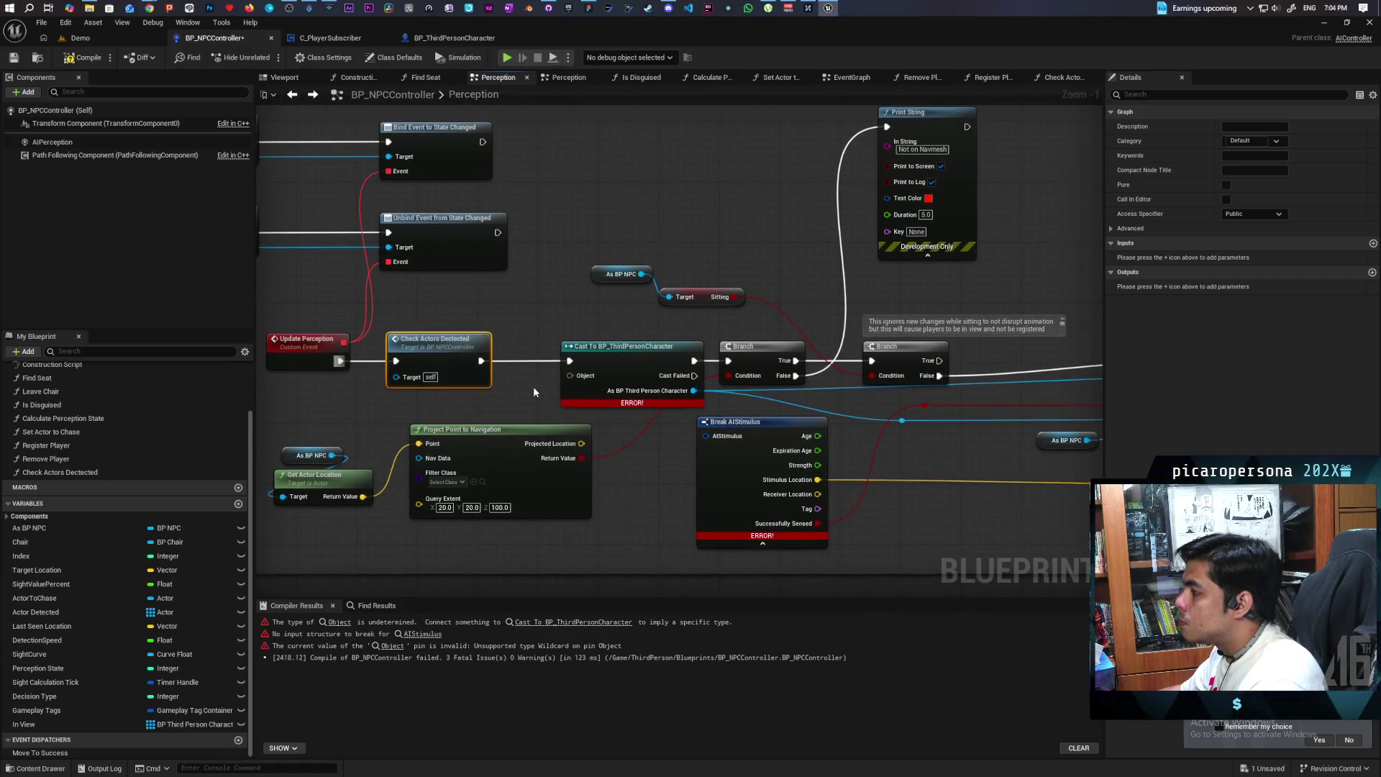
Delete the failing Cast To BP_ThirdPersonCharacter node and select the Last Seen Location setter
left_click(642, 373)
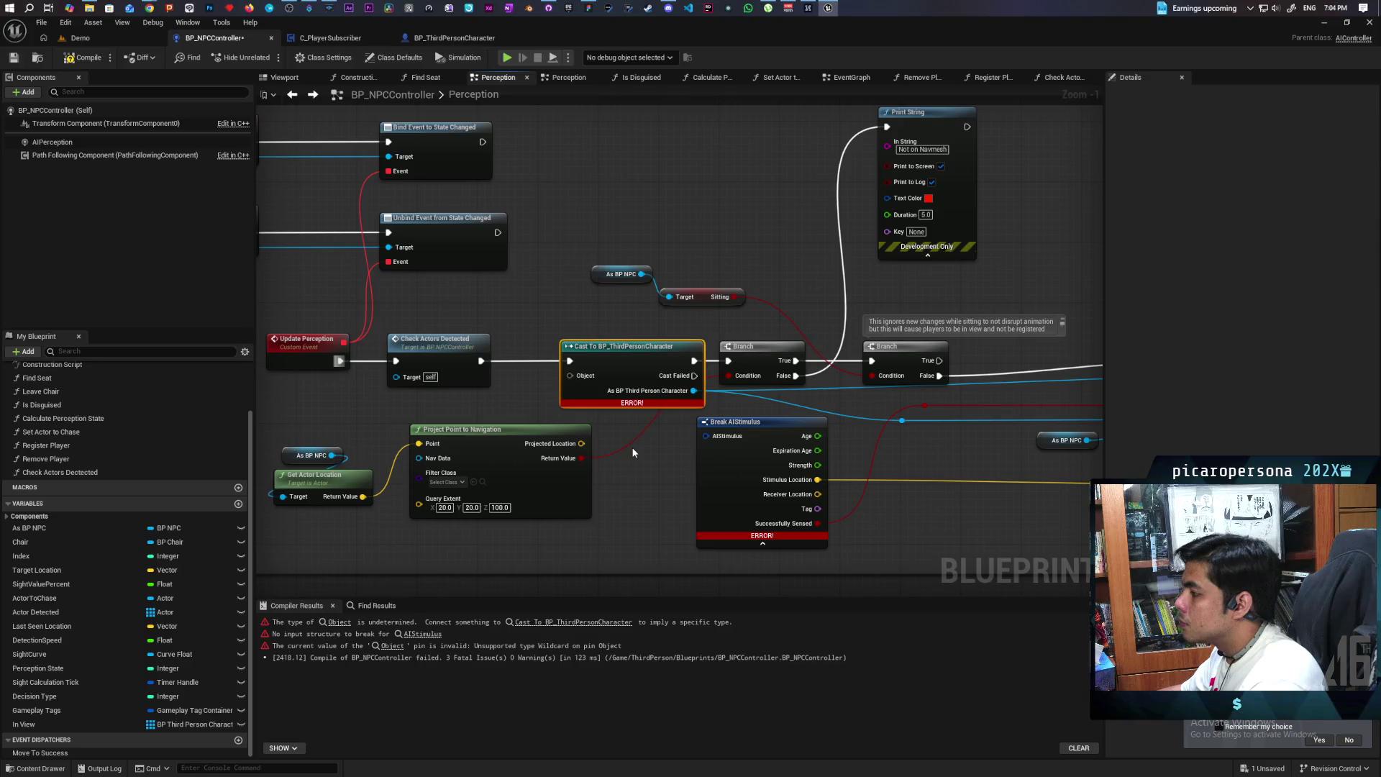
key("Delete")
left_click_drag(650, 465, 576, 476)
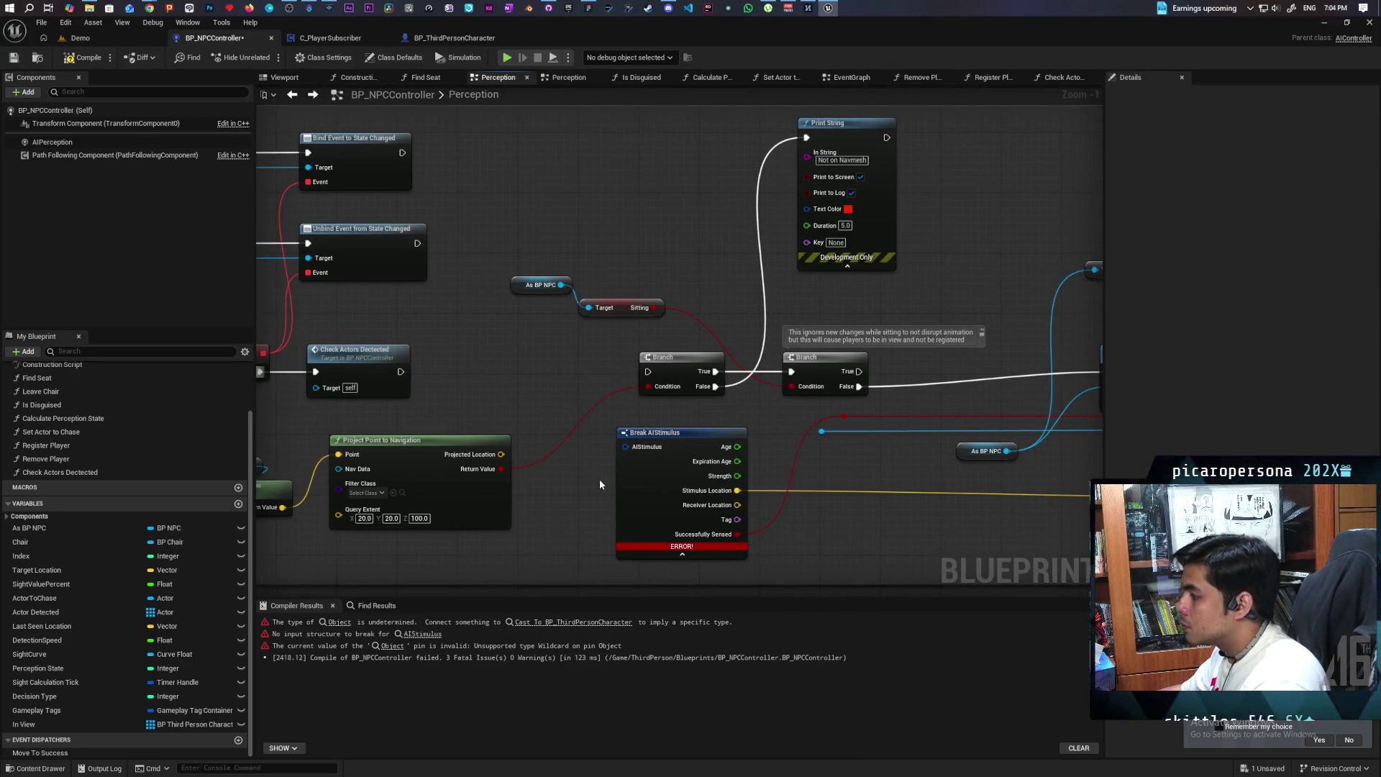
scroll(598, 477, "down", 3)
mouse_move(738, 469)
left_mouse_down()
mouse_move(594, 478)
mouse_move(798, 518)
mouse_move(816, 554)
mouse_move(800, 552)
left_mouse_up()
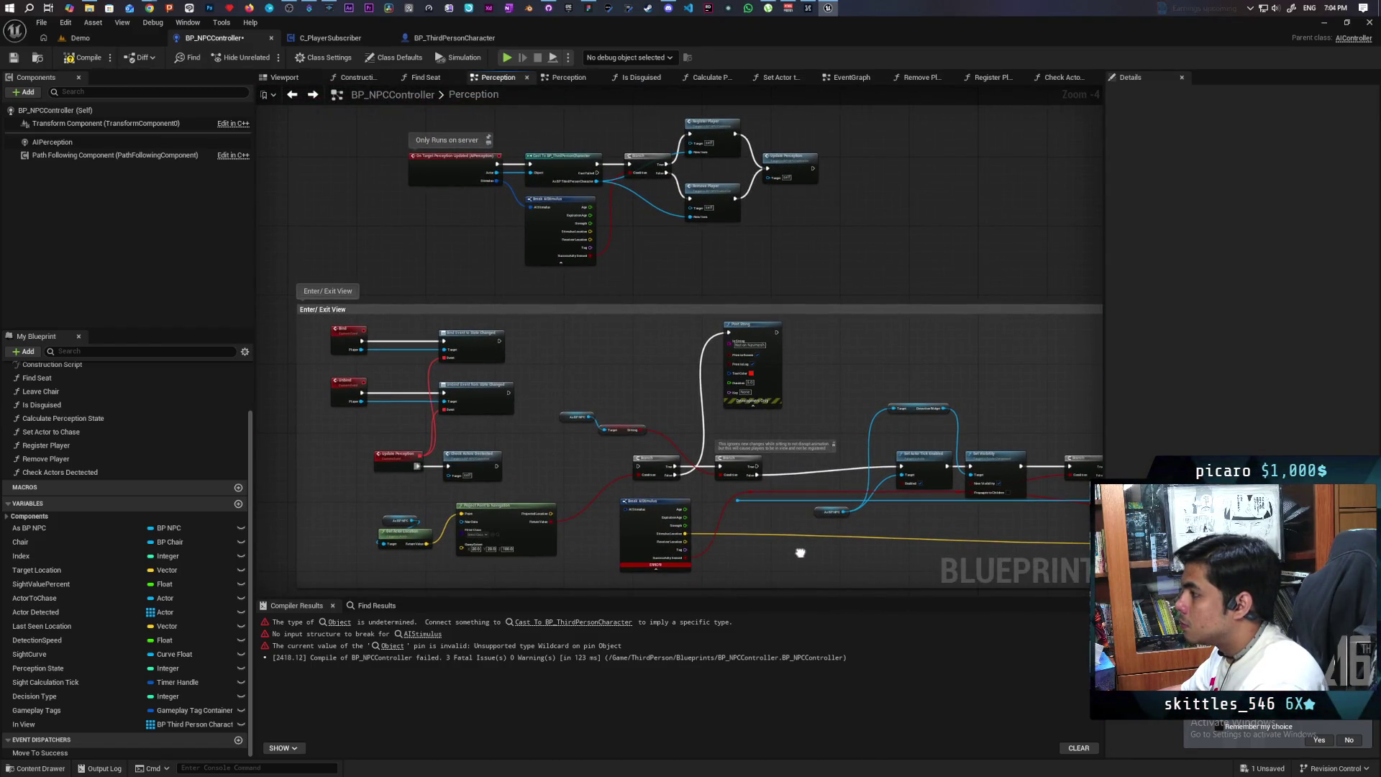
mouse_move(649, 464)
left_mouse_down()
mouse_move(433, 427)
mouse_move(159, 411)
left_mouse_up()
left_click_drag(686, 399, 396, 479)
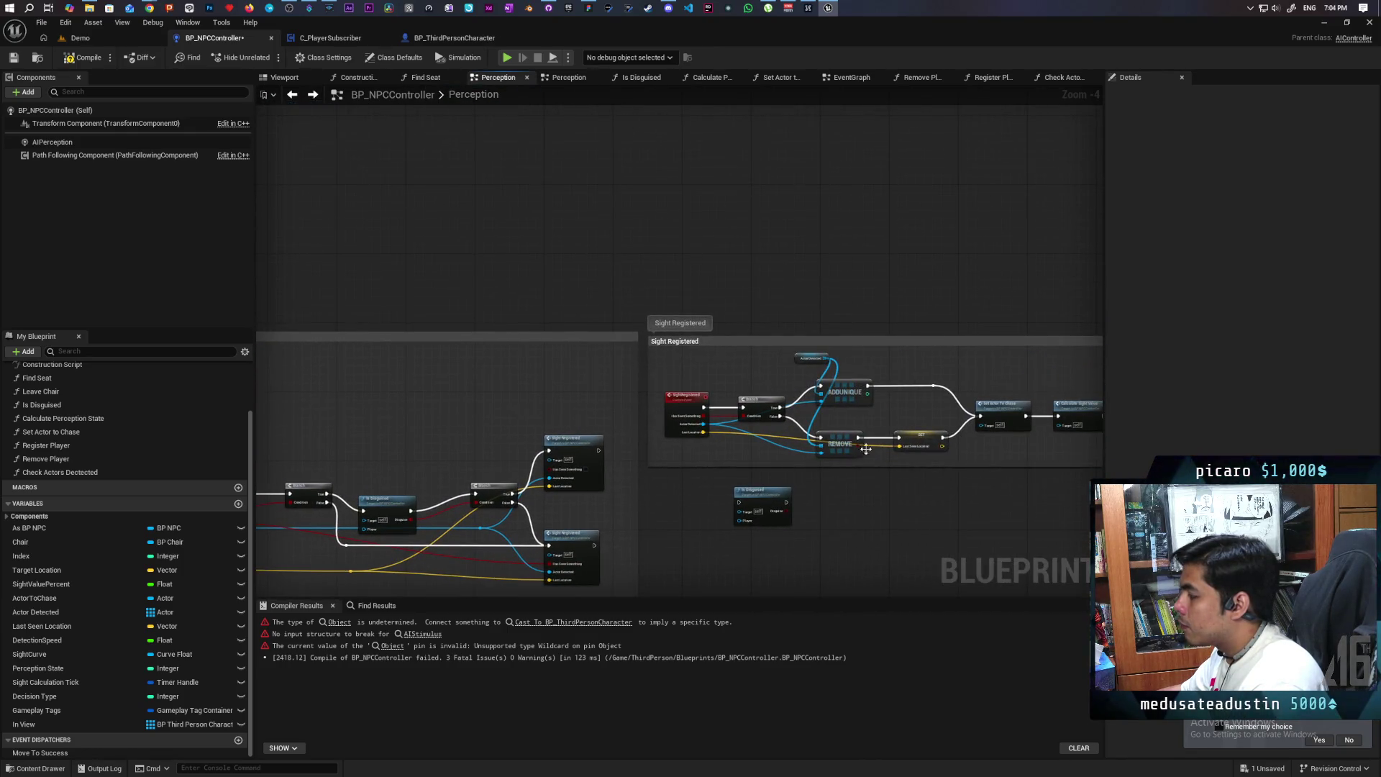
left_click(912, 438)
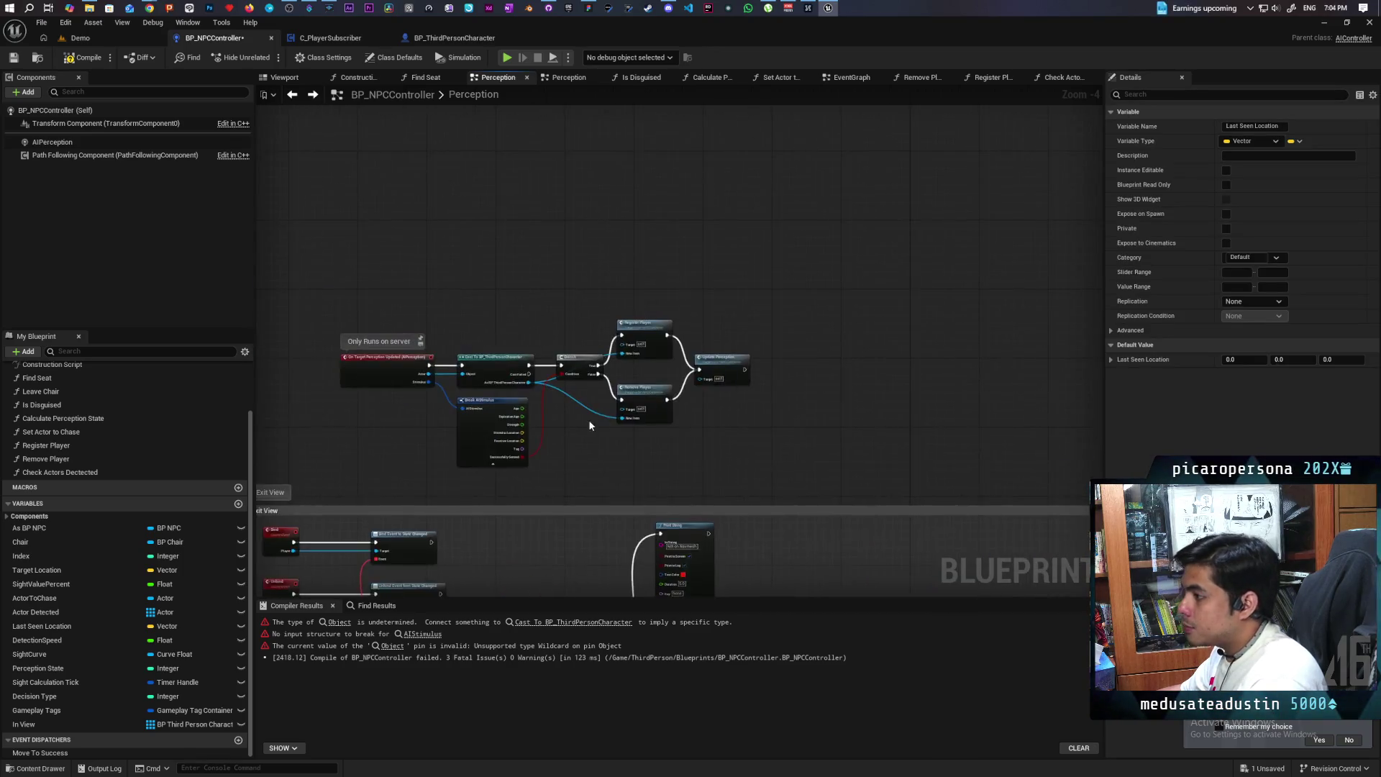
Insert a pasted SET Last Seen Location, fed by Stimulus Location, between Branch False and Remove Player
key("ctrl+v")
scroll(597, 431, "up", 4)
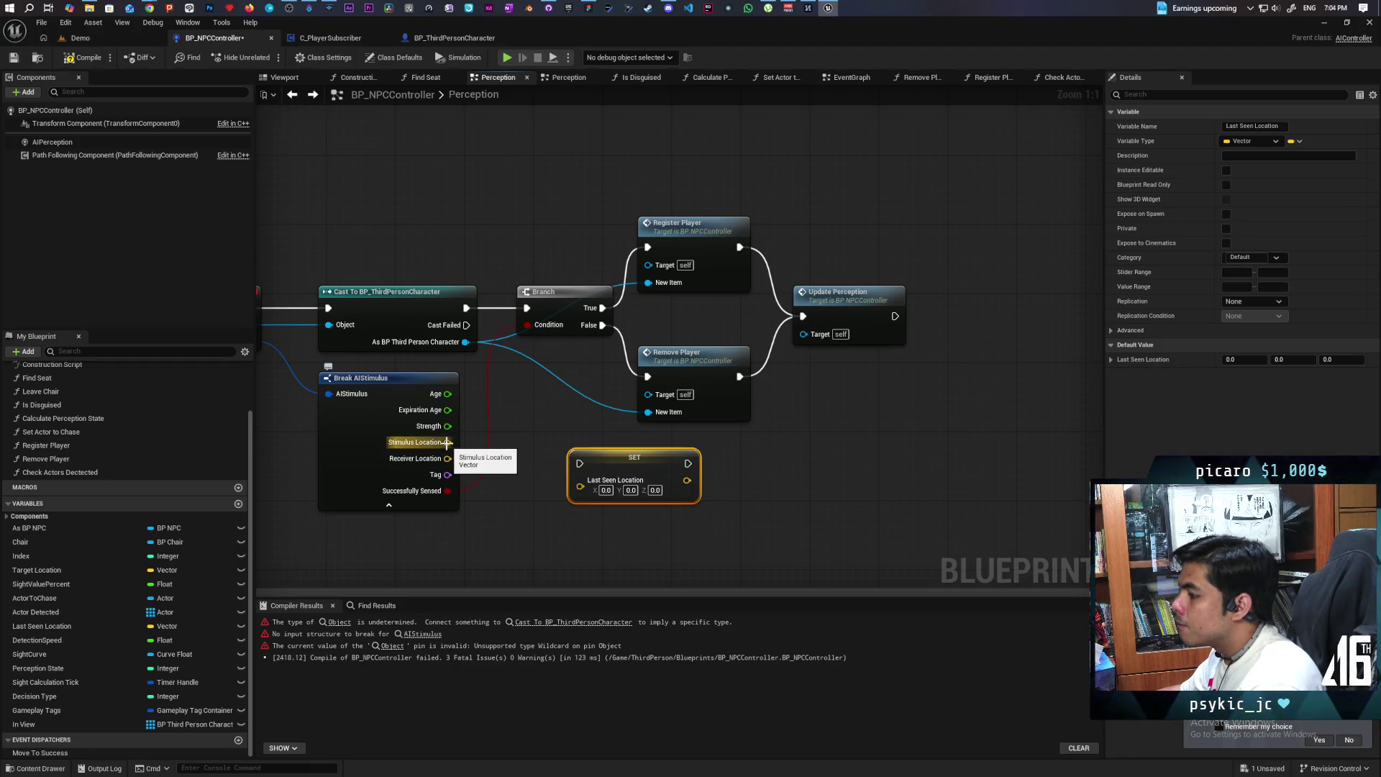
mouse_move(447, 442)
left_mouse_down()
mouse_move(580, 481)
mouse_move(569, 436)
left_mouse_up()
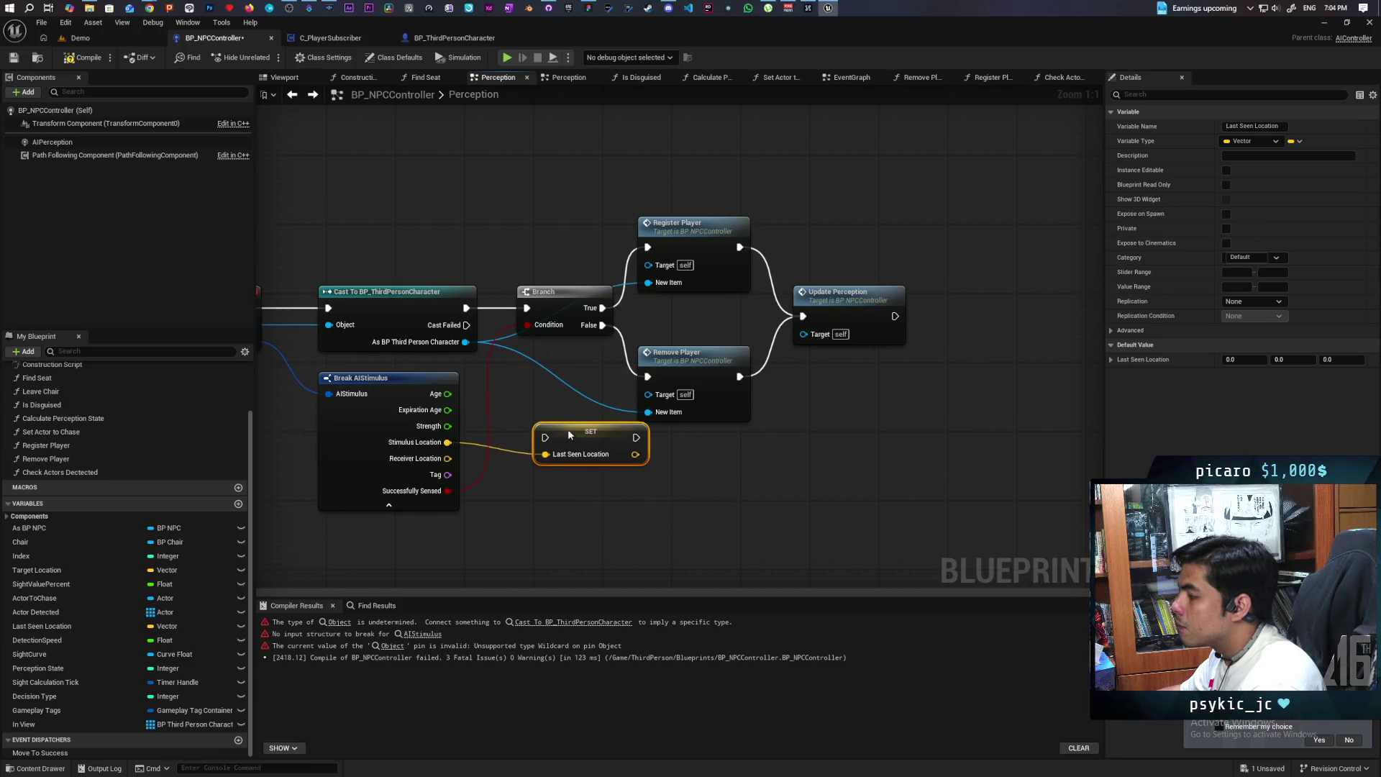
mouse_move(591, 327)
left_mouse_down()
mouse_move(532, 435)
mouse_move(633, 439)
mouse_move(647, 376)
mouse_move(754, 370)
left_mouse_up()
mouse_move(583, 435)
left_mouse_down()
mouse_move(632, 378)
mouse_move(635, 392)
left_mouse_up()
Tidy the layout by shifting Update Perception and the event, cast, branch and stimulus nodes
left_click_drag(791, 330, 894, 346)
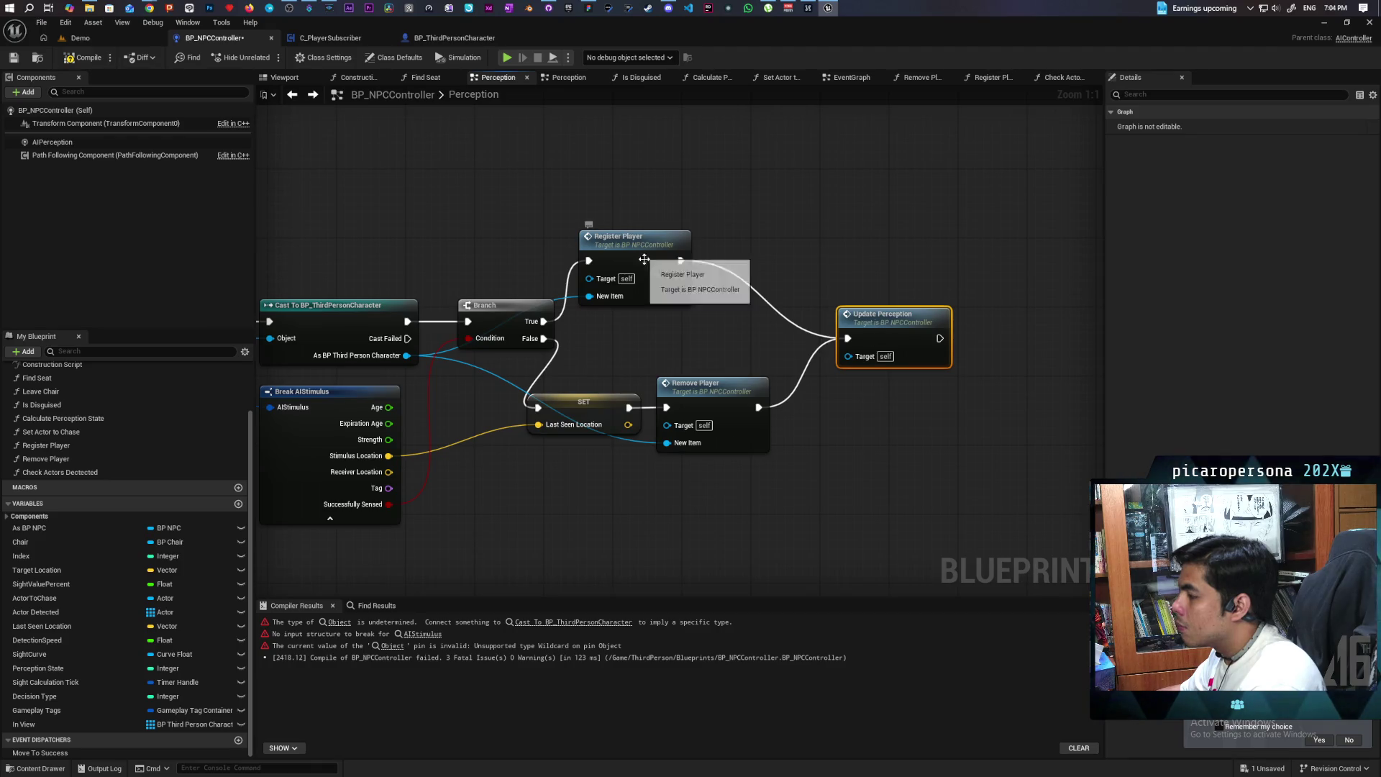
left_click_drag(356, 302, 575, 297)
left_click_drag(365, 275, 655, 446)
left_click_drag(713, 307, 644, 308)
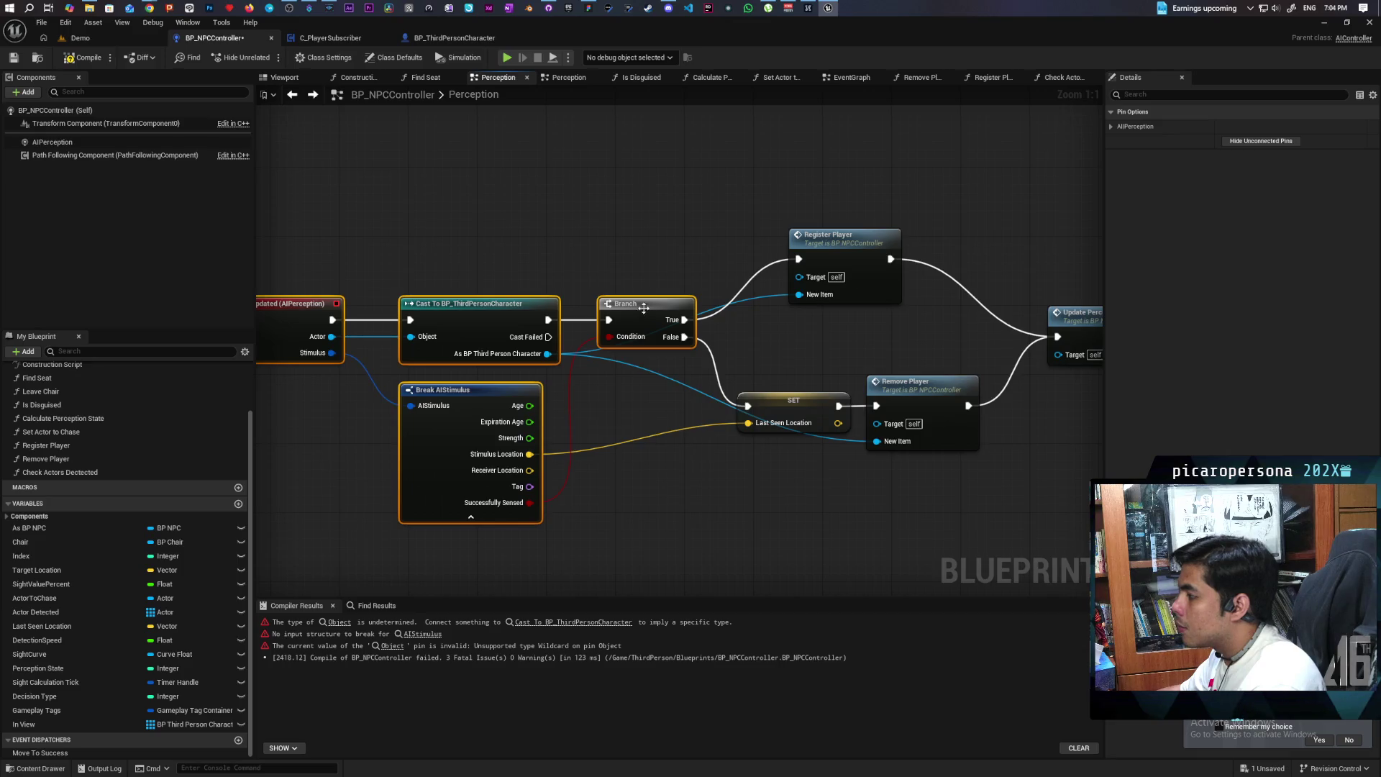
mouse_move(645, 248)
left_mouse_down()
mouse_move(505, 237)
mouse_move(633, 361)
left_mouse_up()
scroll(637, 372, "down", 2)
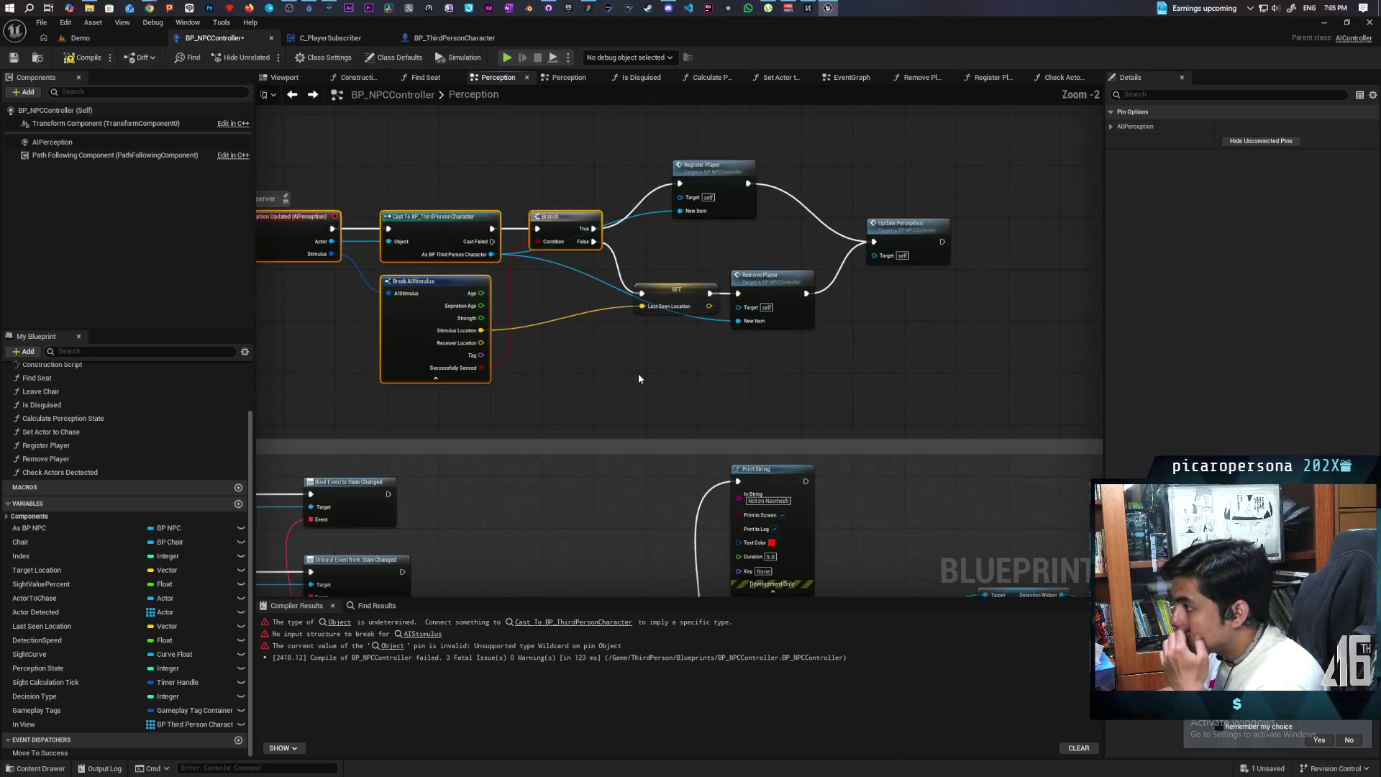
Delete the error-marked Break AIStimulus node in the Enter/Exit View section
scroll(562, 321, "down", 1)
scroll(564, 326, "down", 3)
scroll(578, 300, "up", 2)
left_click_drag(550, 283, 692, 289)
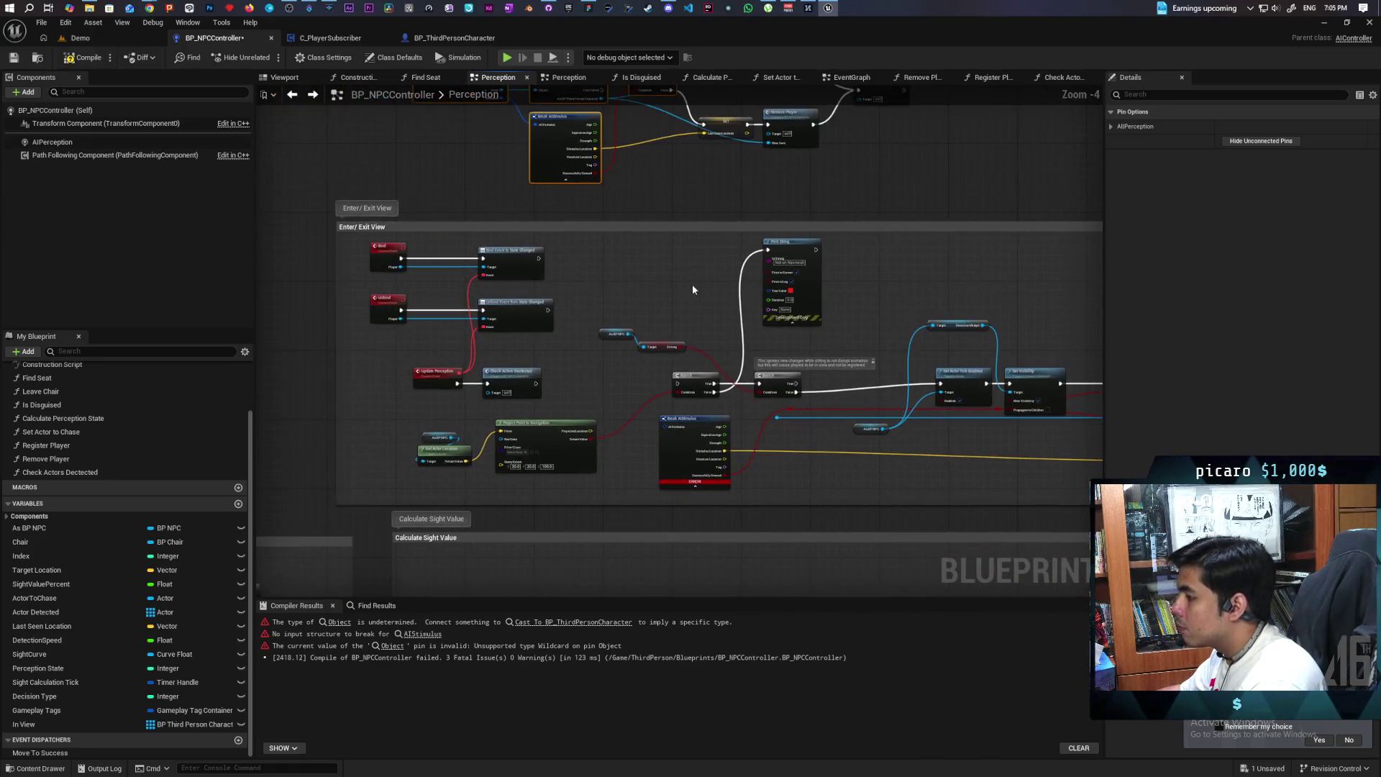
left_click(704, 443)
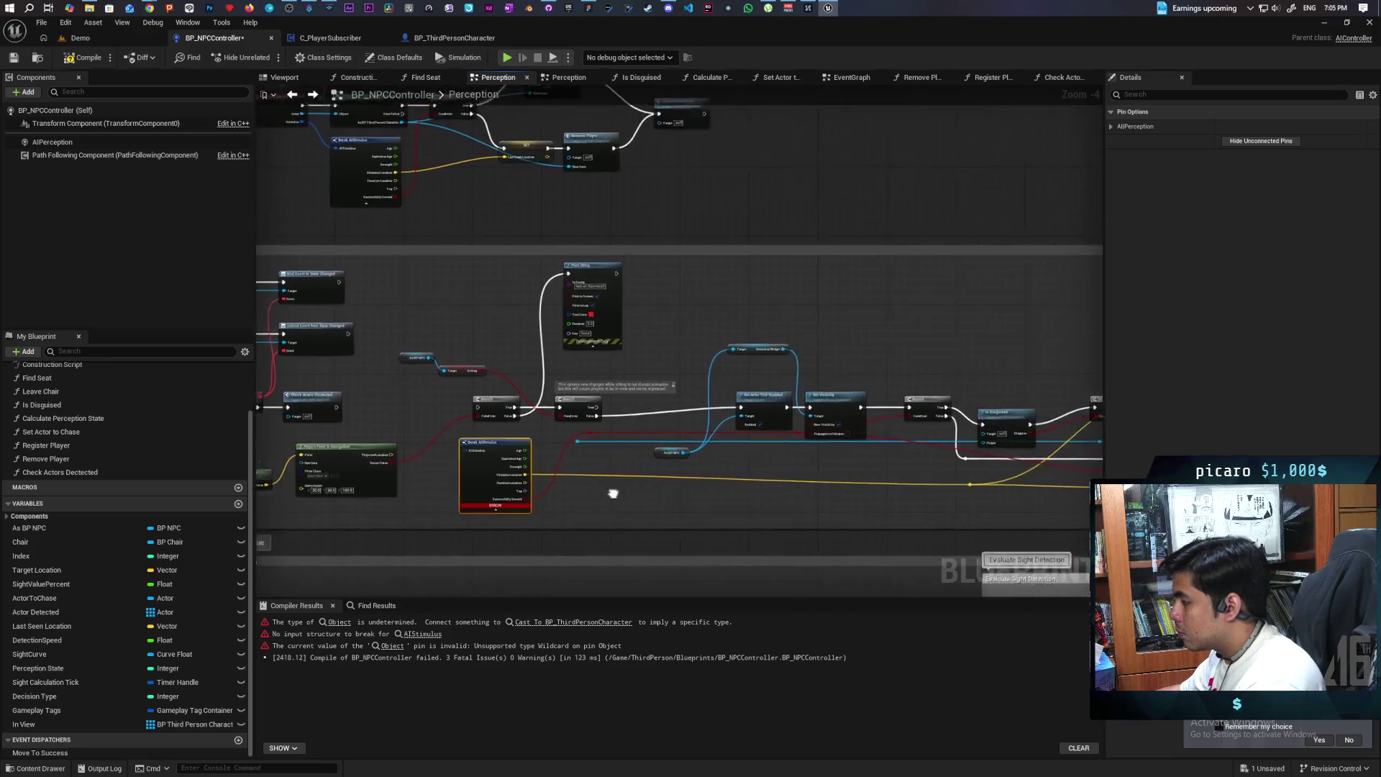
key("Delete")
Move Check Actors Detected right and add a Delay node with 0.2 duration near the Branch
scroll(714, 487, "up", 1)
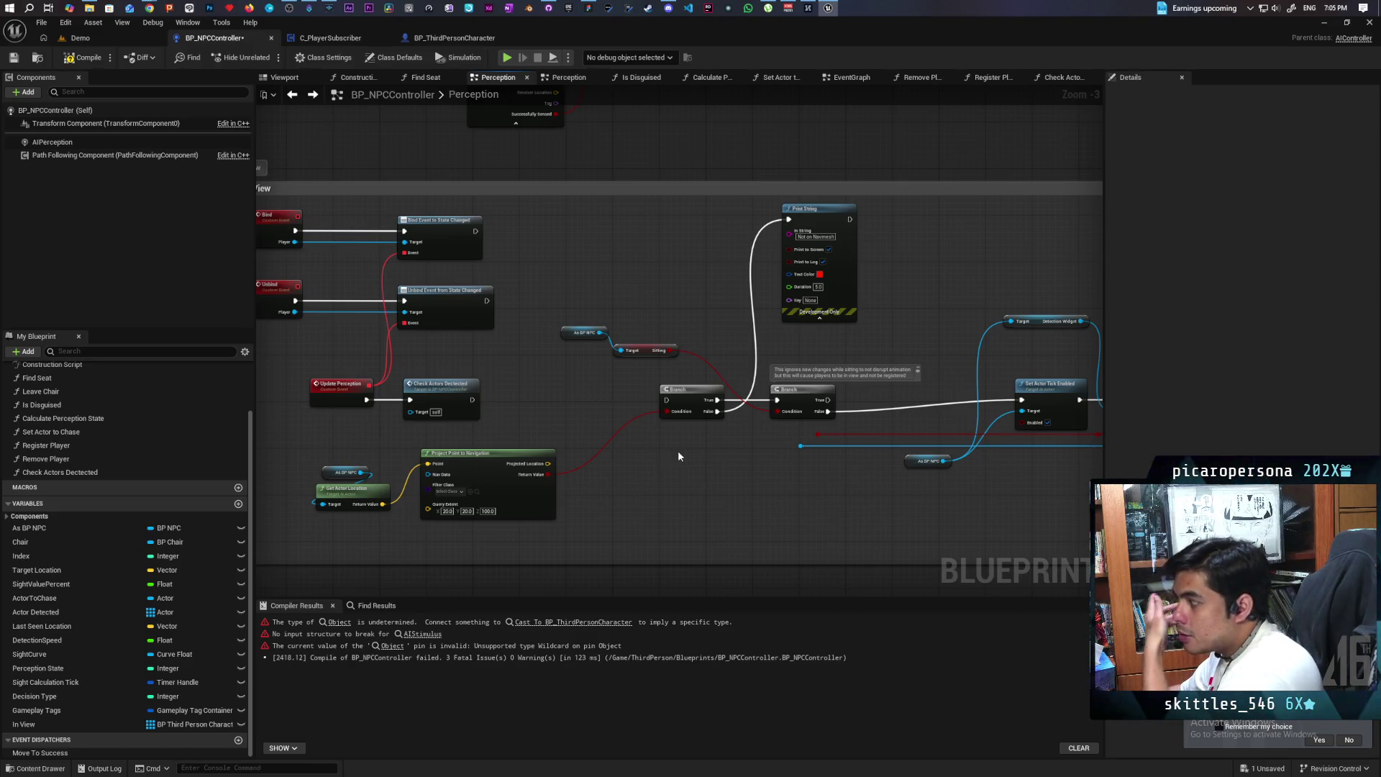
scroll(676, 450, "down", 3)
scroll(683, 436, "up", 3)
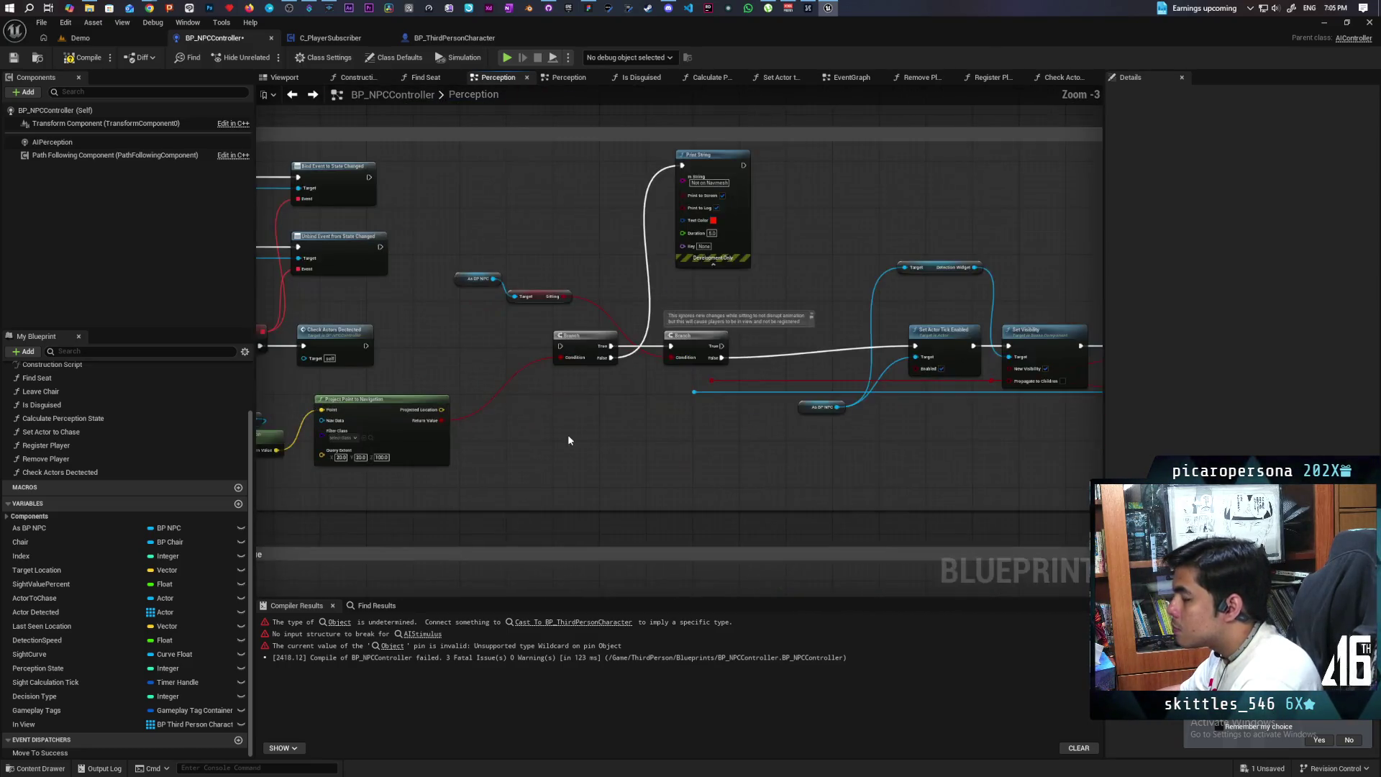
left_click_drag(576, 461, 646, 476)
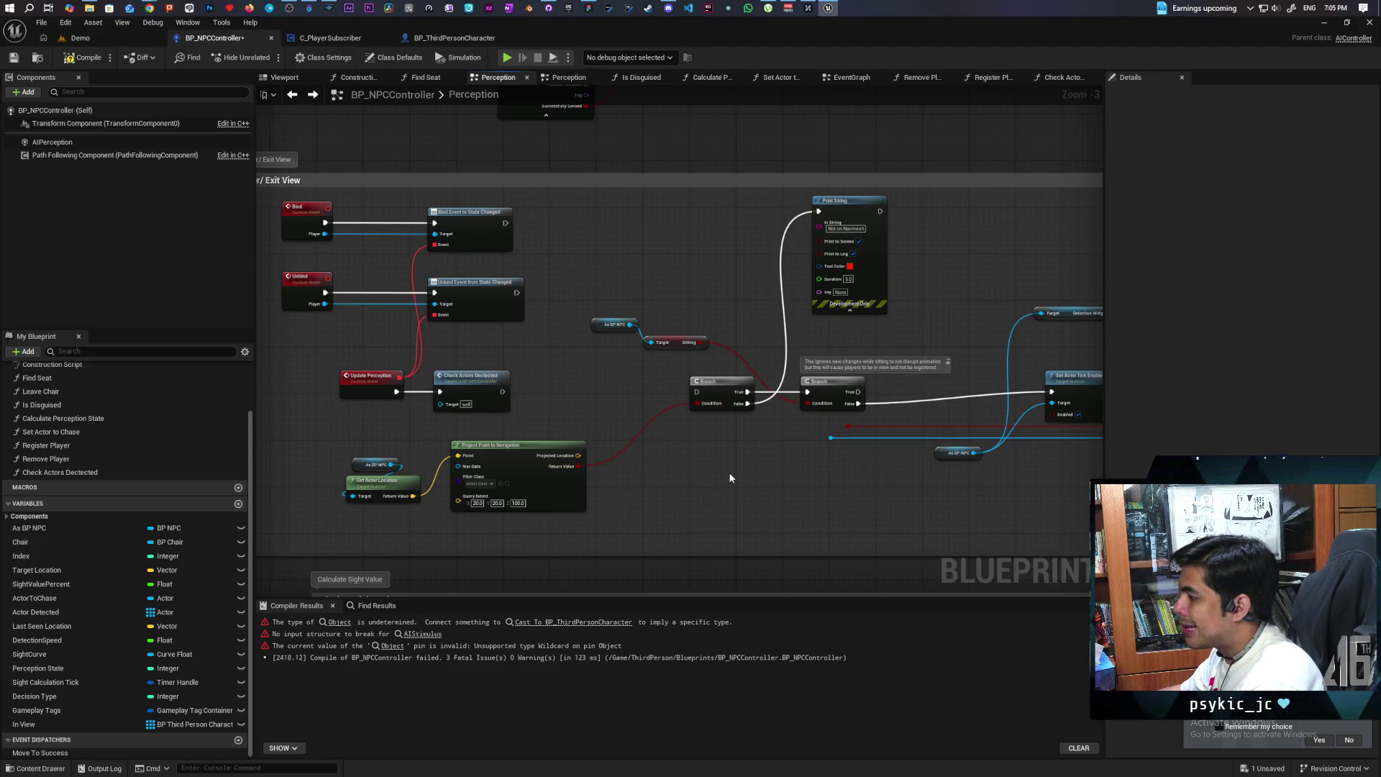
left_click_drag(474, 392, 586, 393)
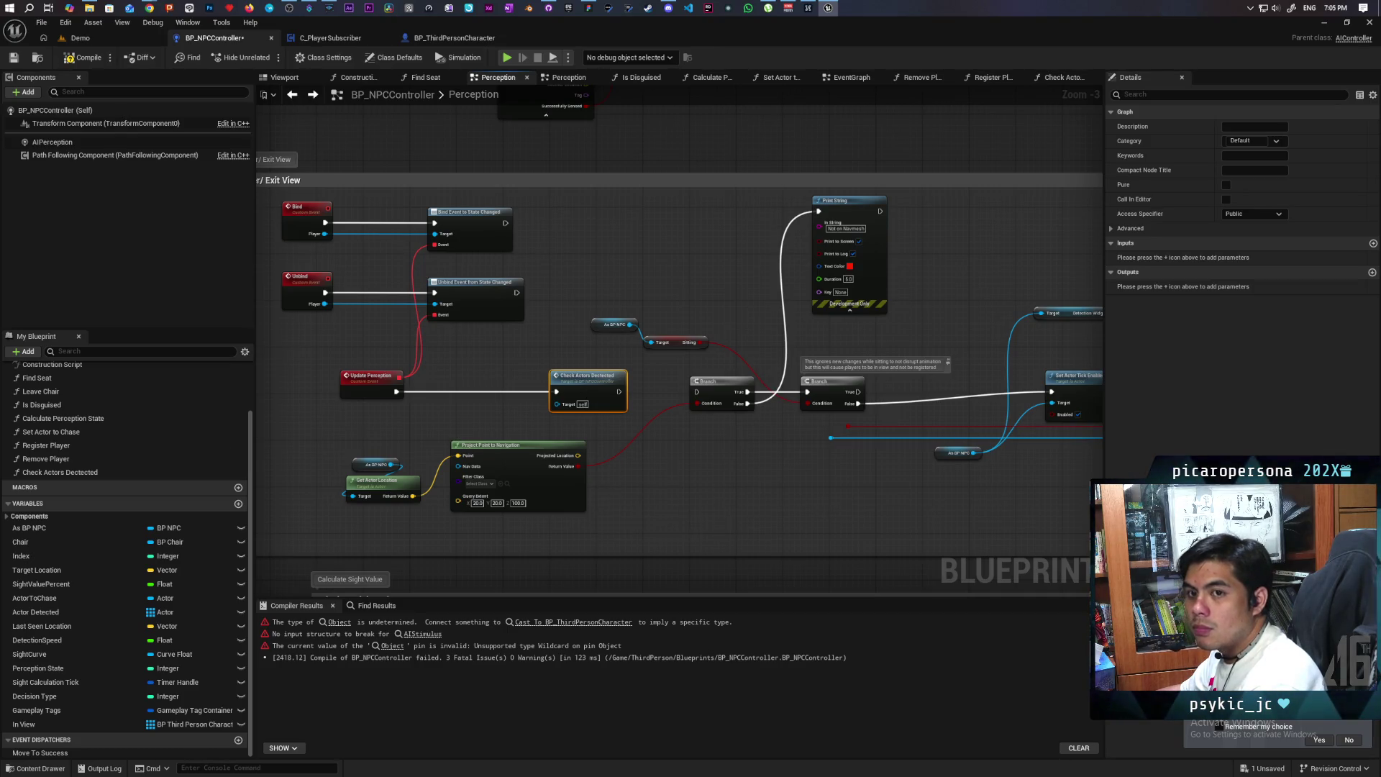
scroll(557, 464, "up", 1)
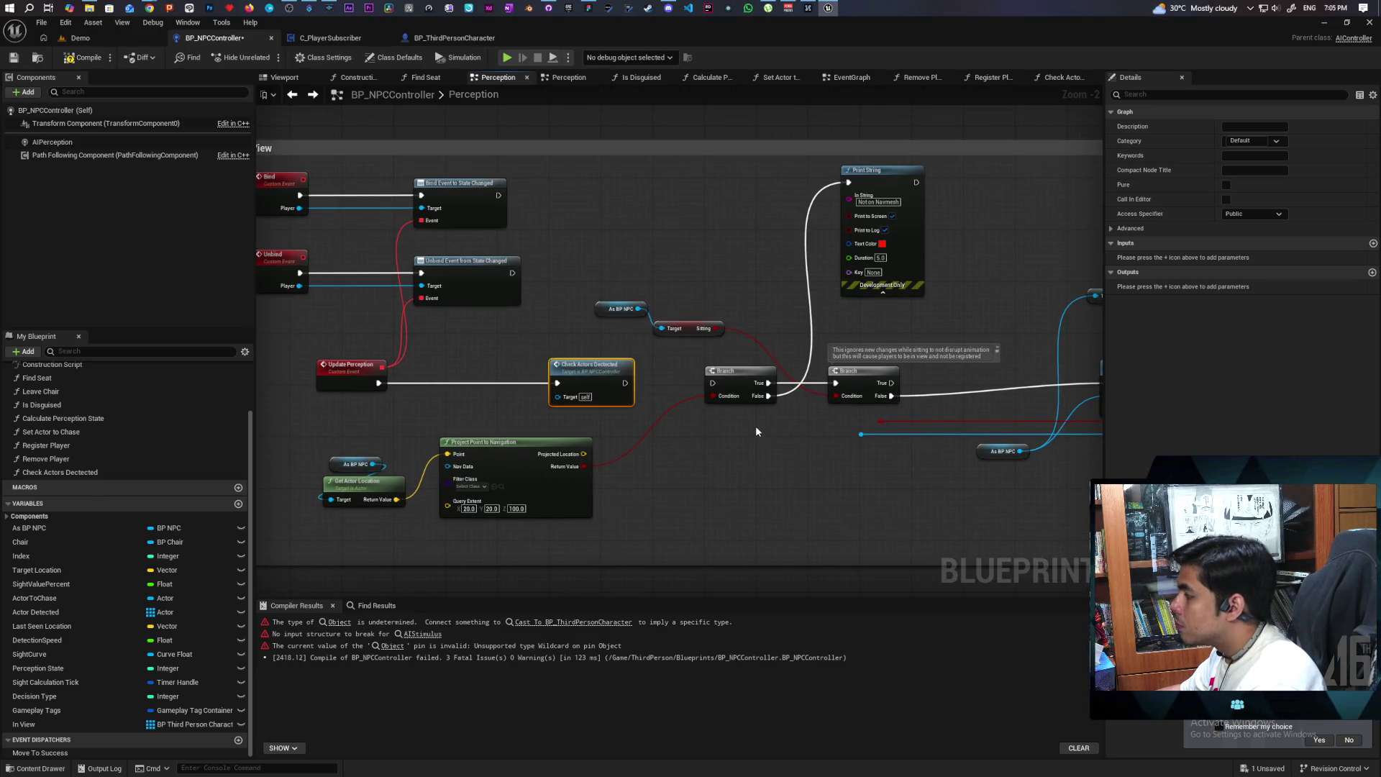
mouse_move(751, 430)
left_mouse_down()
mouse_move(739, 449)
mouse_move(649, 482)
left_mouse_up()
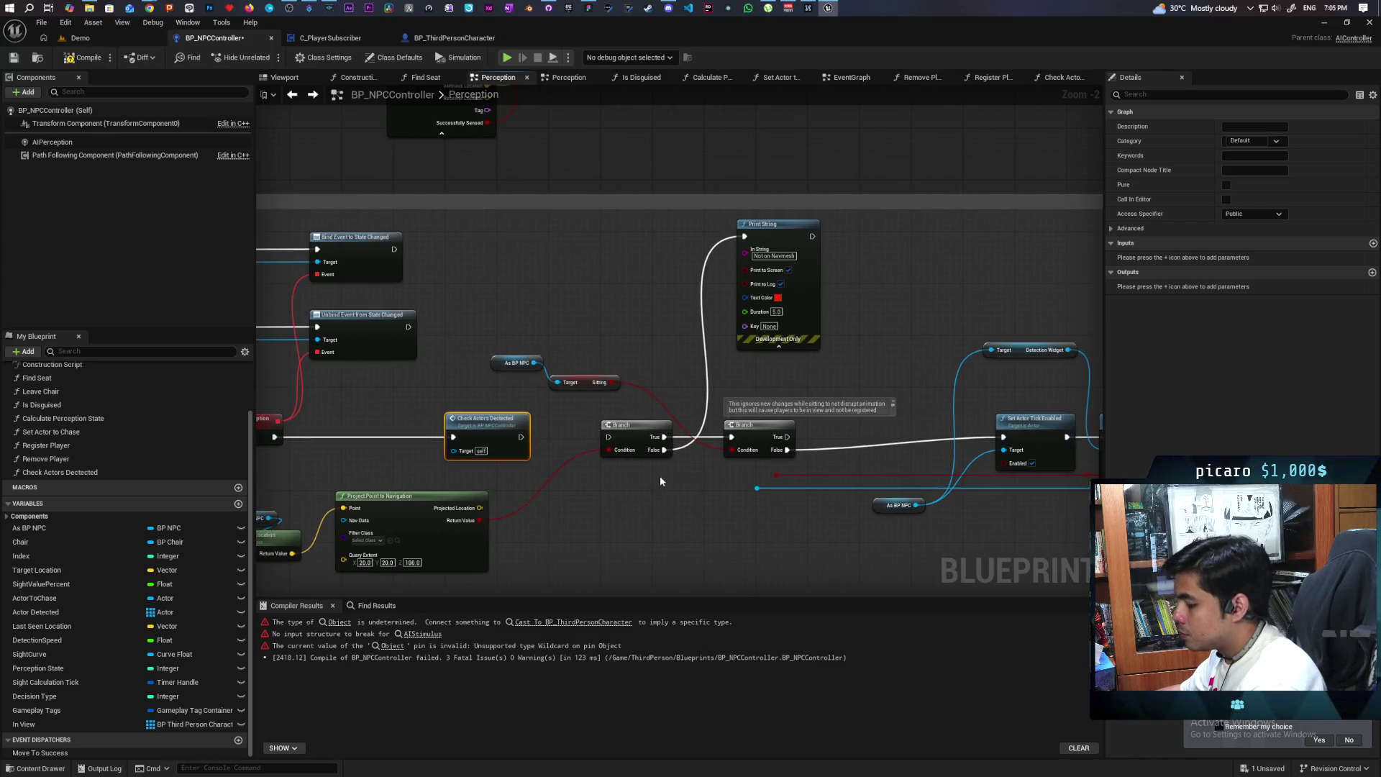
left_click(674, 478)
Loop the Branch's False output through the Delay and run Update Perception into the Branch
mouse_move(665, 455)
left_mouse_down()
mouse_move(680, 495)
mouse_move(639, 530)
mouse_move(671, 520)
mouse_move(594, 429)
left_mouse_up()
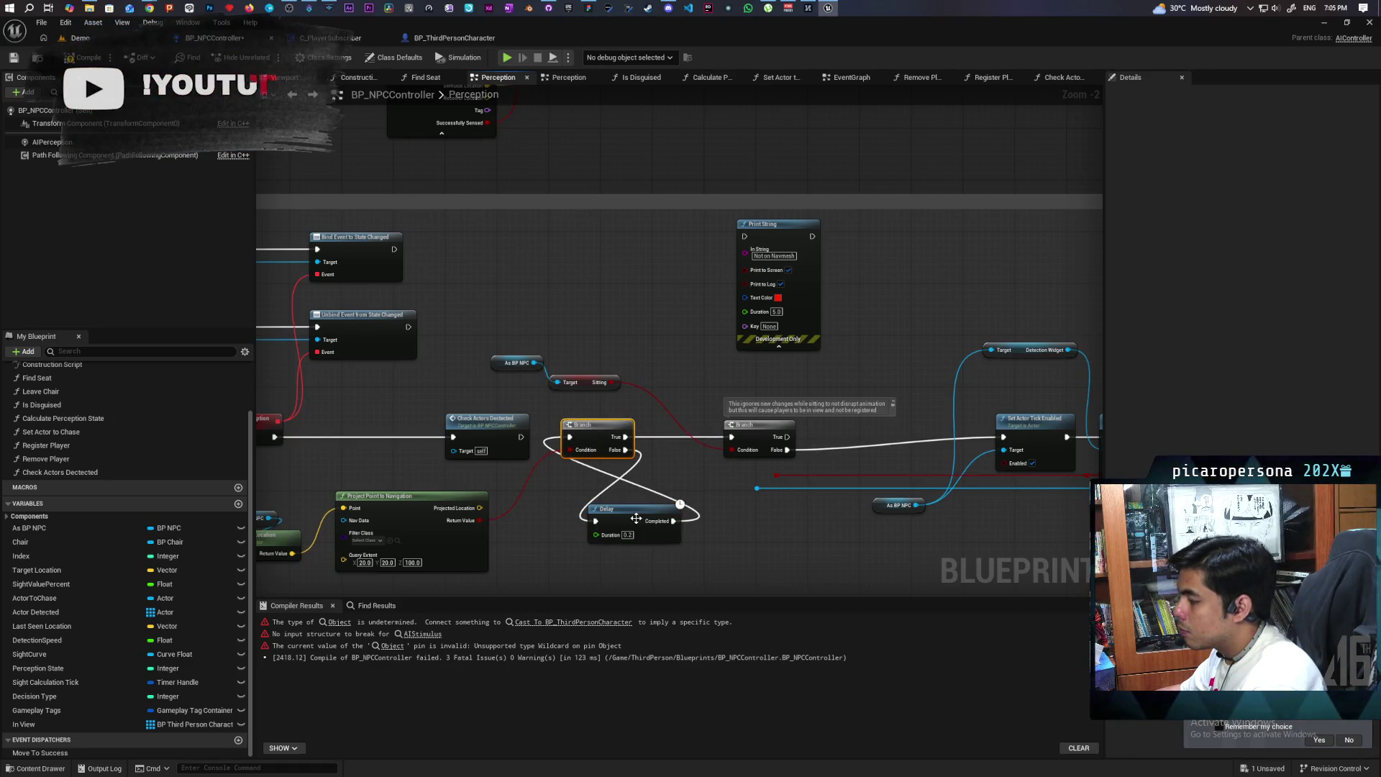
mouse_move(636, 515)
left_mouse_down()
mouse_move(584, 515)
mouse_move(688, 508)
left_mouse_up()
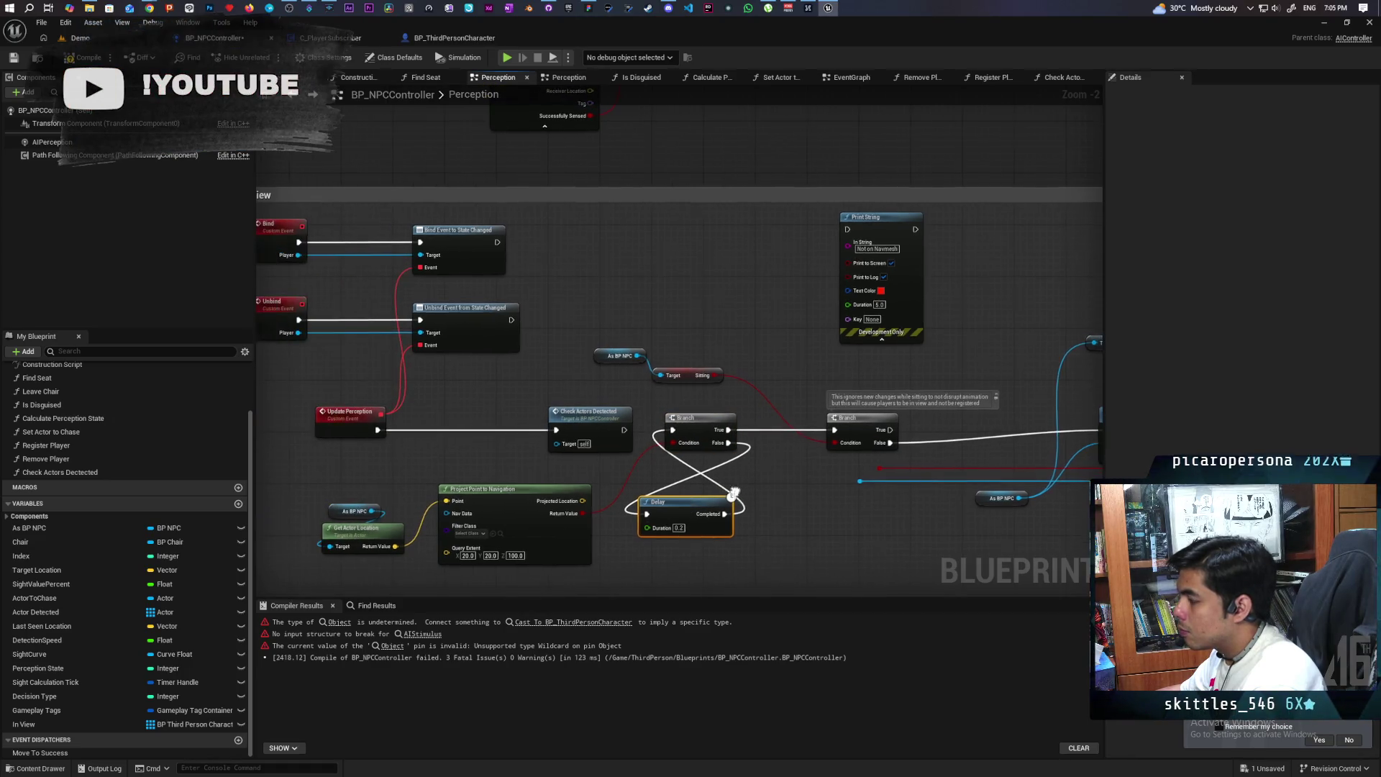
left_click(515, 430, "alt")
left_click_drag(588, 411, 827, 476)
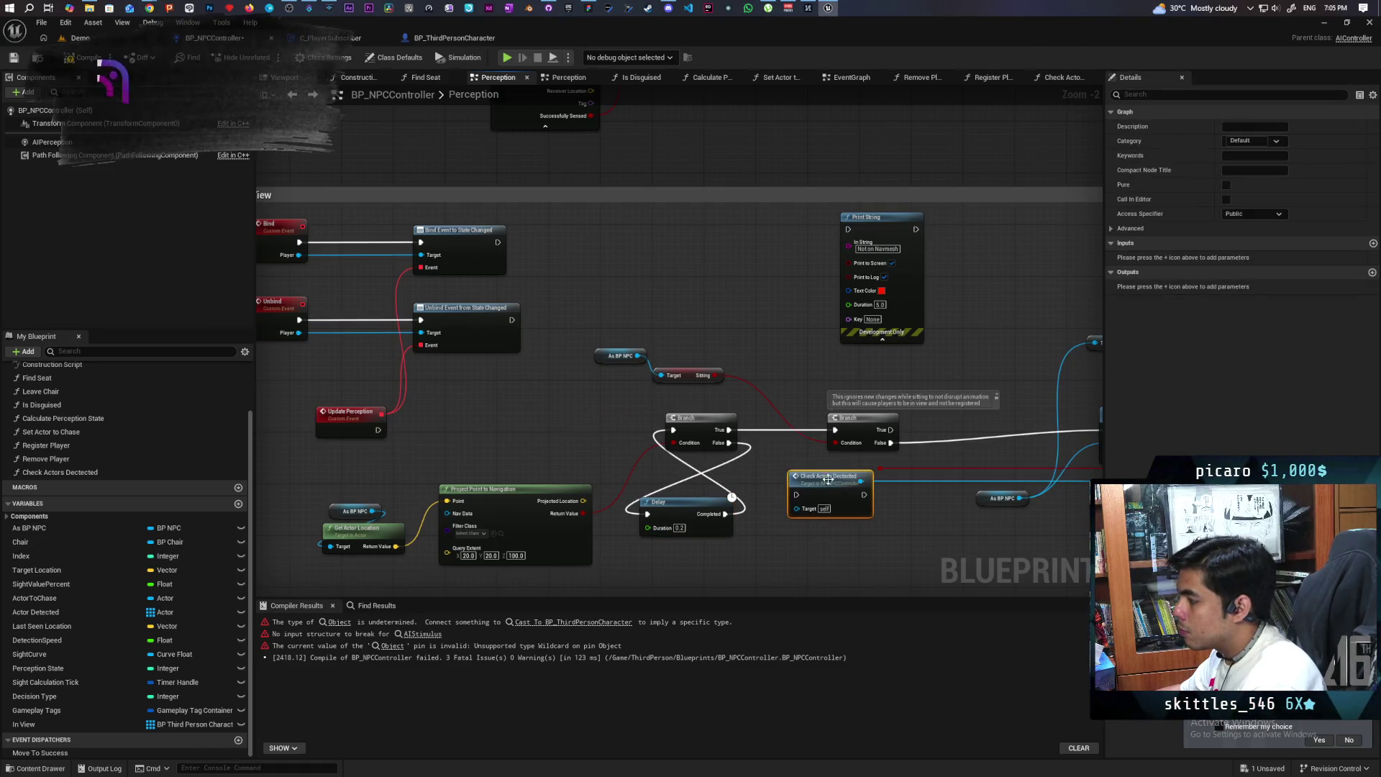
left_click(701, 417)
left_click(688, 513, "ctrl")
left_click_drag(689, 513, 663, 512)
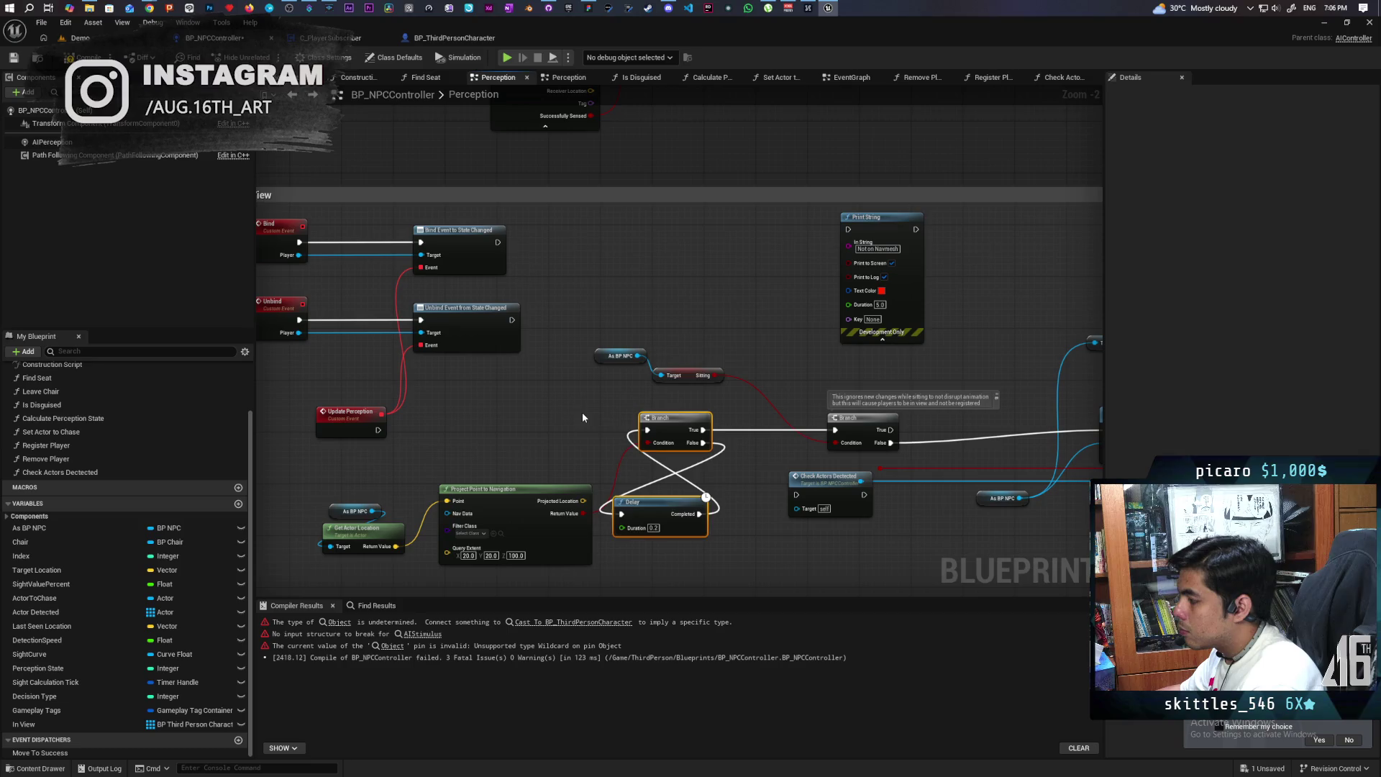
left_click(681, 422)
mouse_move(680, 422)
left_mouse_down()
mouse_move(647, 422)
mouse_move(668, 422)
left_mouse_up()
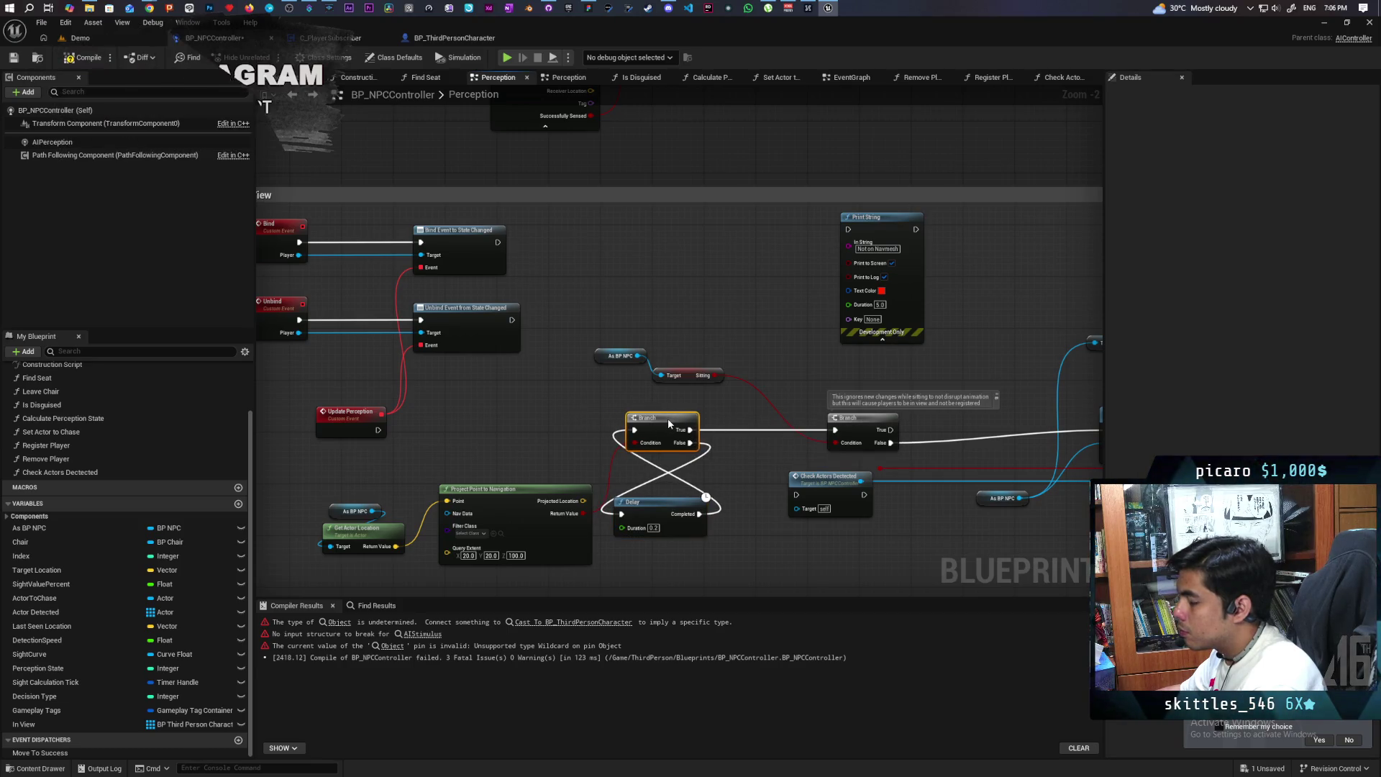
left_click_drag(377, 425, 634, 430)
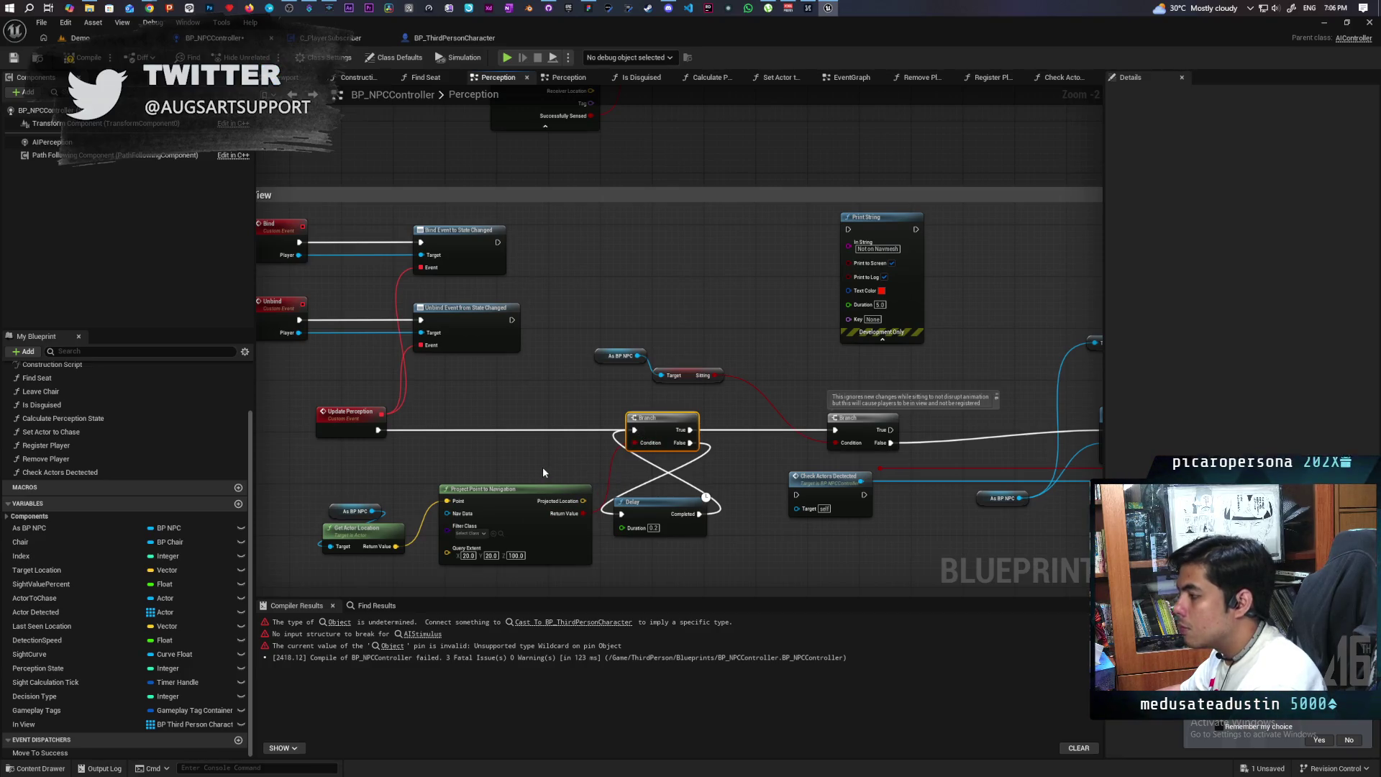
Reposition the As BP NPC, Sitting Branch and its comment to the left
mouse_move(546, 469)
left_mouse_down()
mouse_move(484, 462)
mouse_move(554, 453)
mouse_move(608, 471)
mouse_move(677, 451)
mouse_move(489, 442)
left_mouse_up()
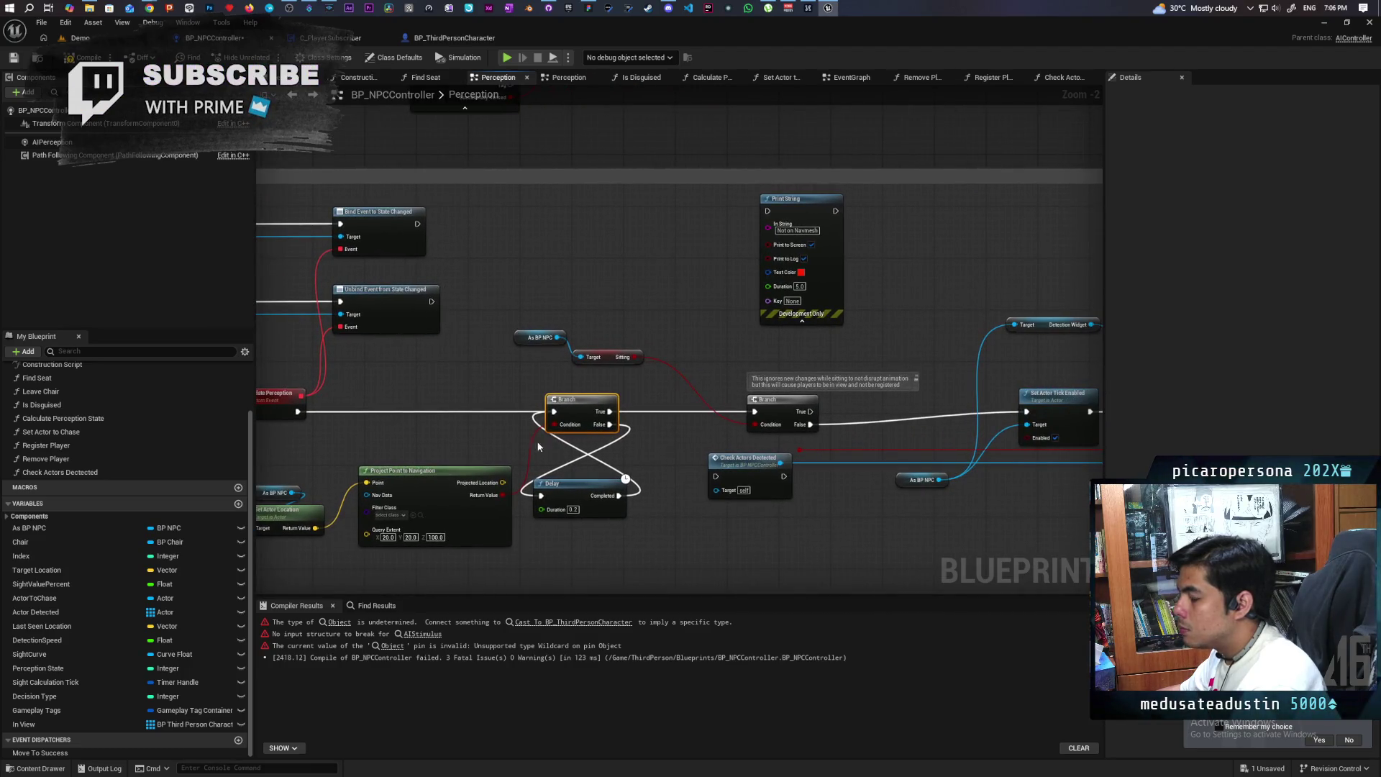
left_click_drag(716, 524, 548, 533)
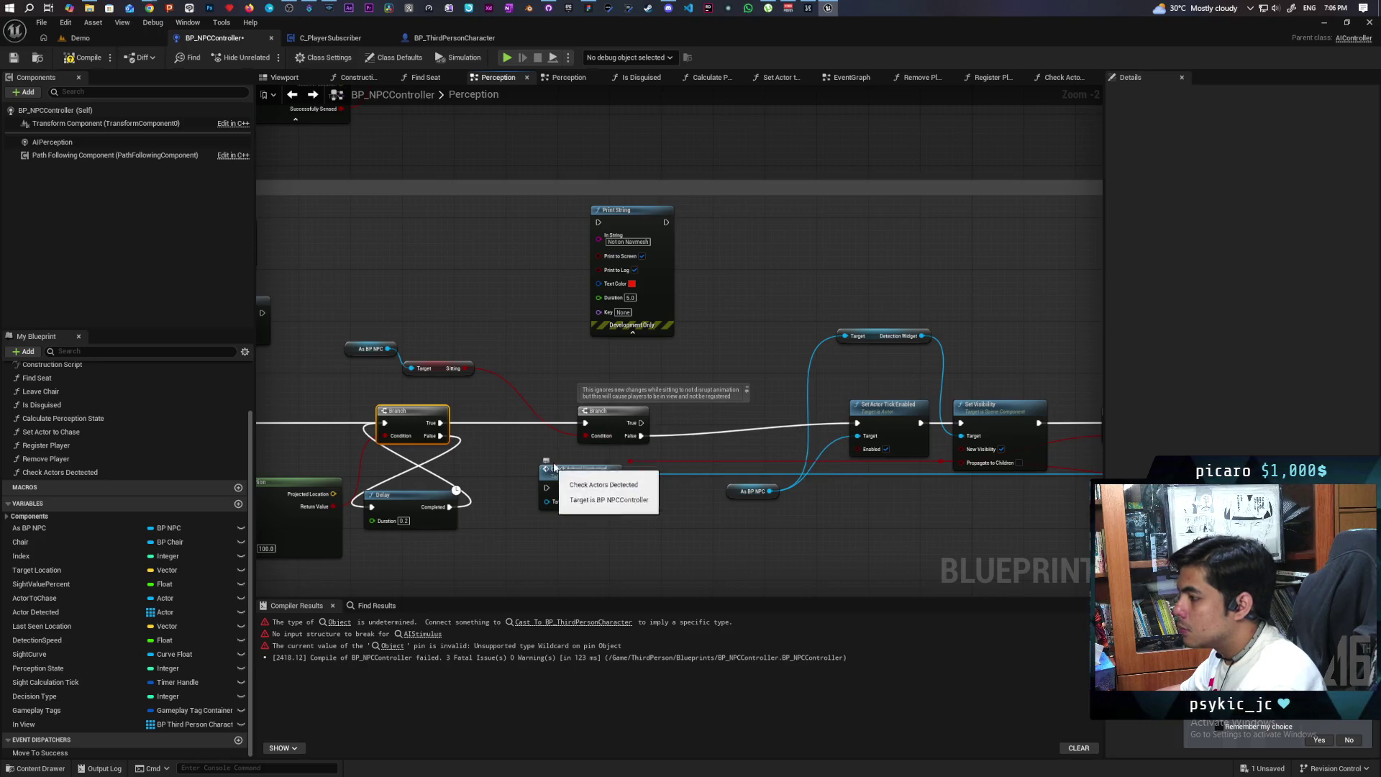
mouse_move(370, 328)
left_mouse_down()
mouse_move(439, 373)
mouse_move(485, 343)
mouse_move(522, 359)
left_mouse_up()
left_click_drag(607, 426, 523, 424)
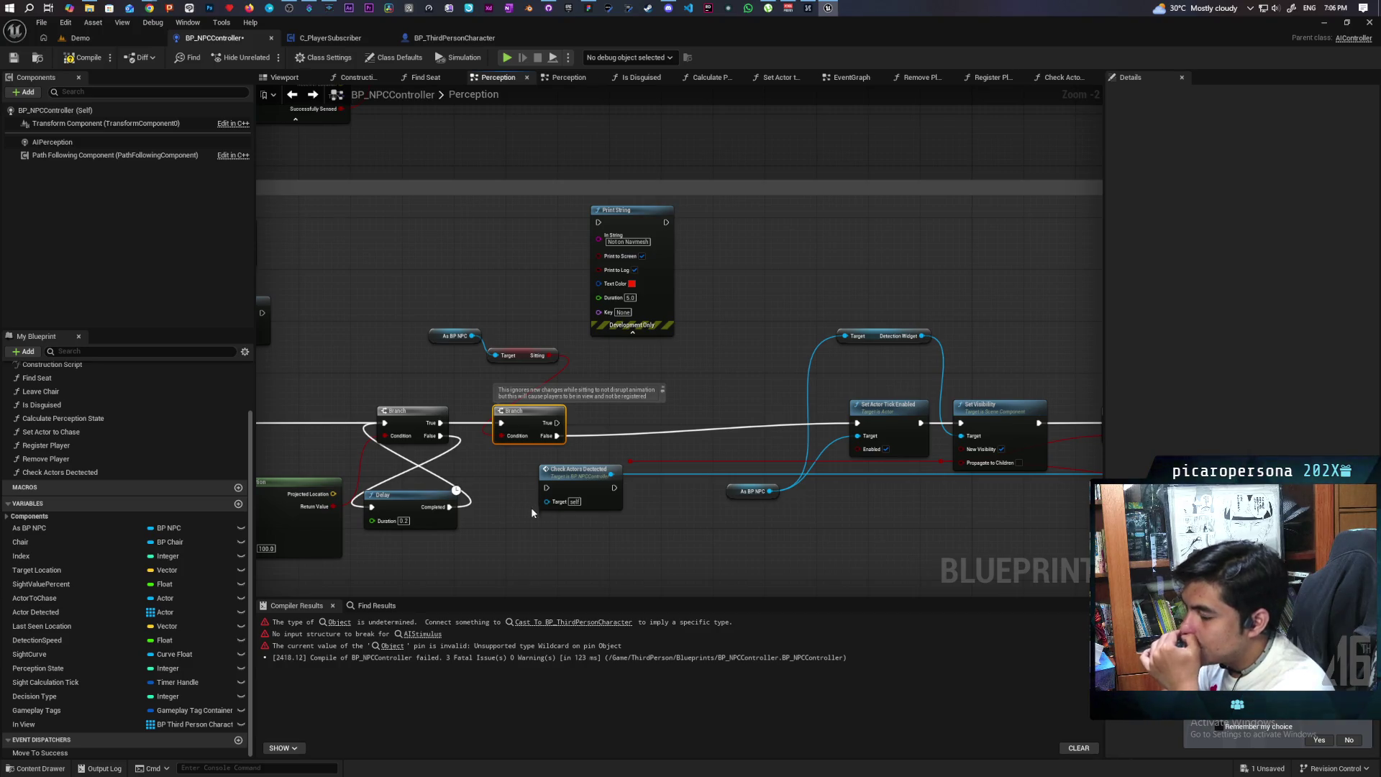
mouse_move(559, 559)
left_mouse_down()
mouse_move(575, 500)
mouse_move(730, 489)
mouse_move(862, 502)
mouse_move(834, 494)
left_mouse_up()
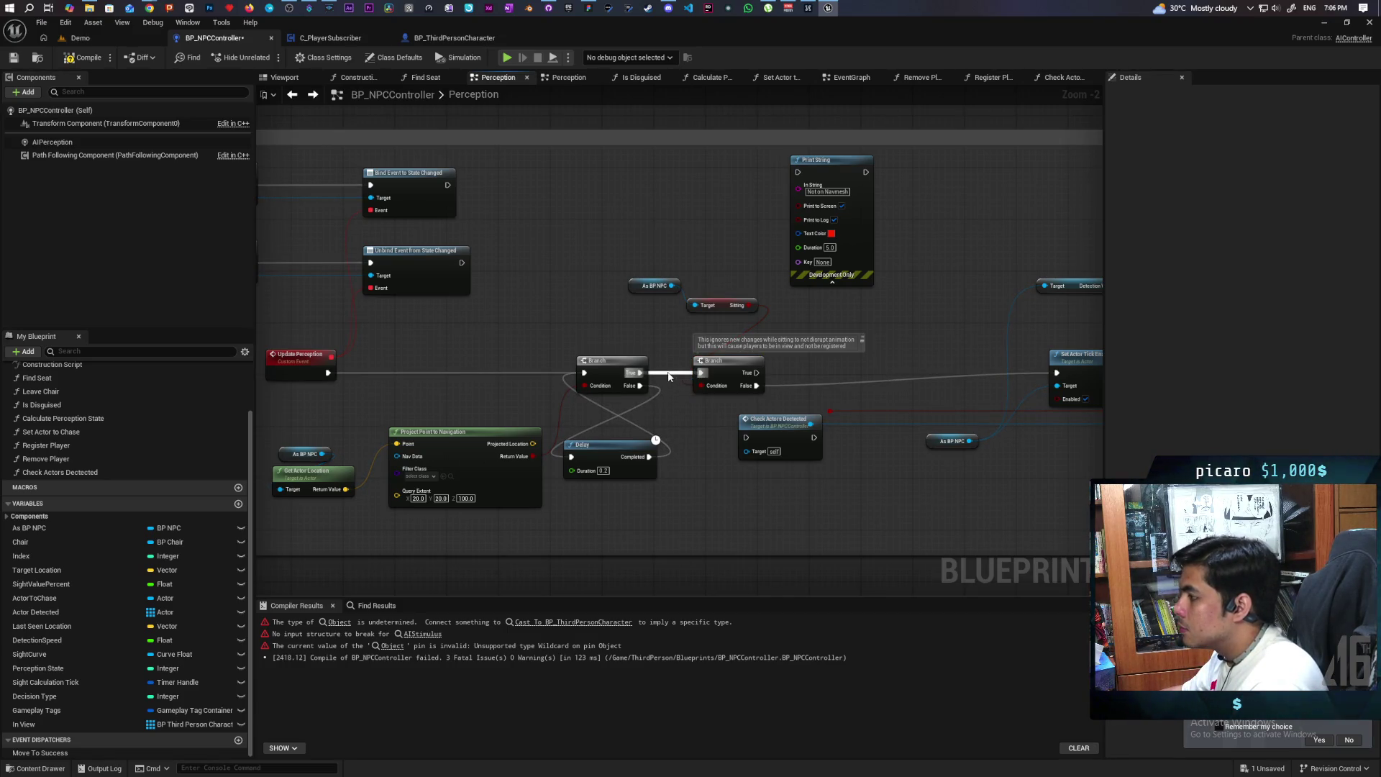
Disconnect the loop Branch's True wire and move the Sitting check group ahead of the delay loop
left_click(668, 373, "alt")
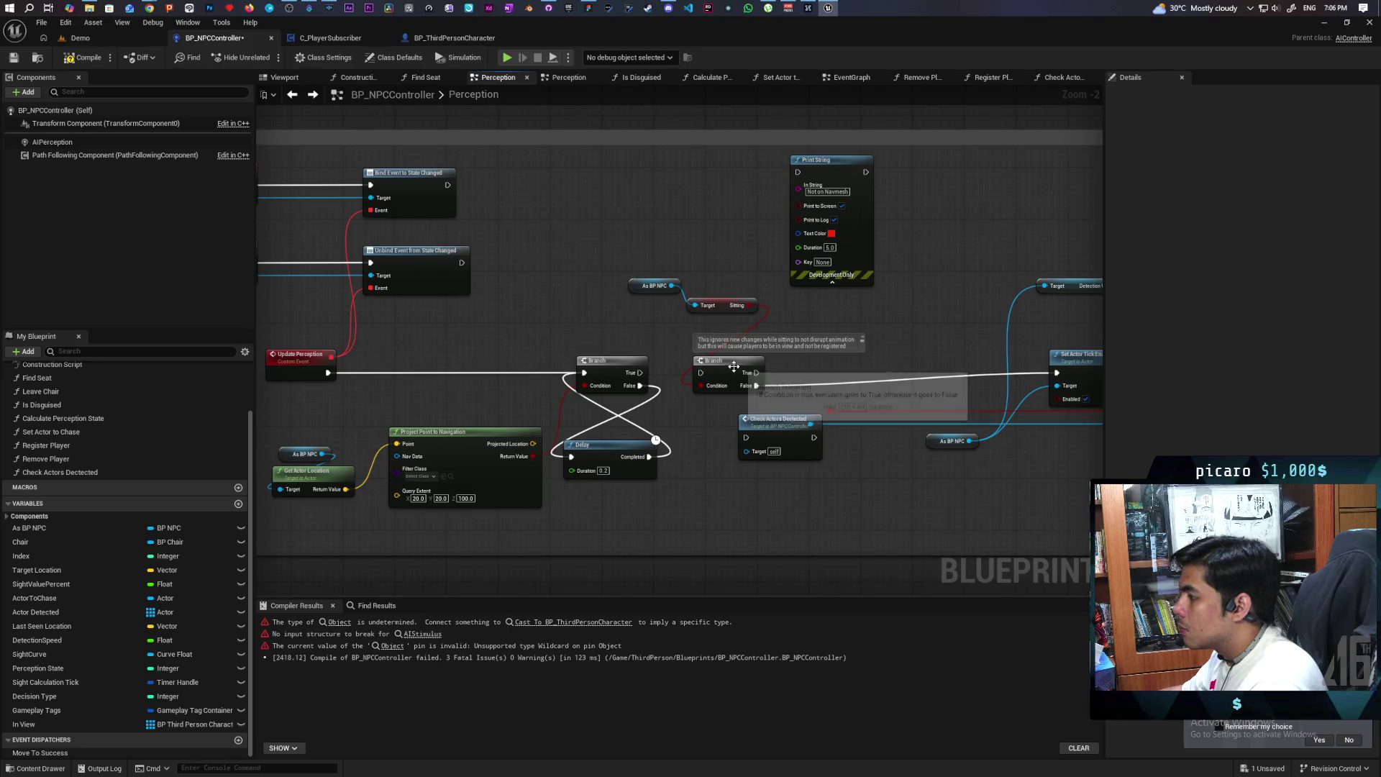
mouse_move(642, 277)
left_mouse_down()
mouse_move(741, 326)
mouse_move(711, 367)
left_mouse_up()
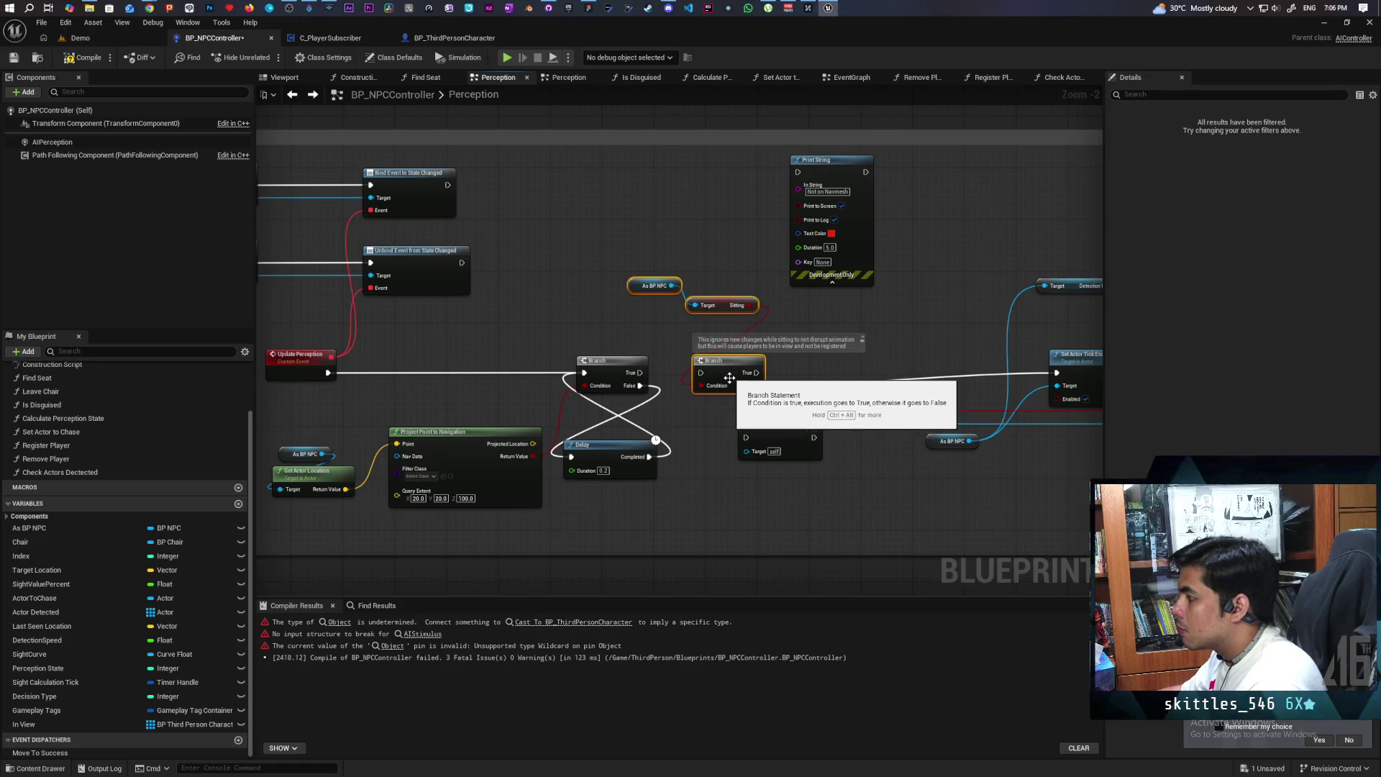
left_click_drag(727, 378, 493, 379)
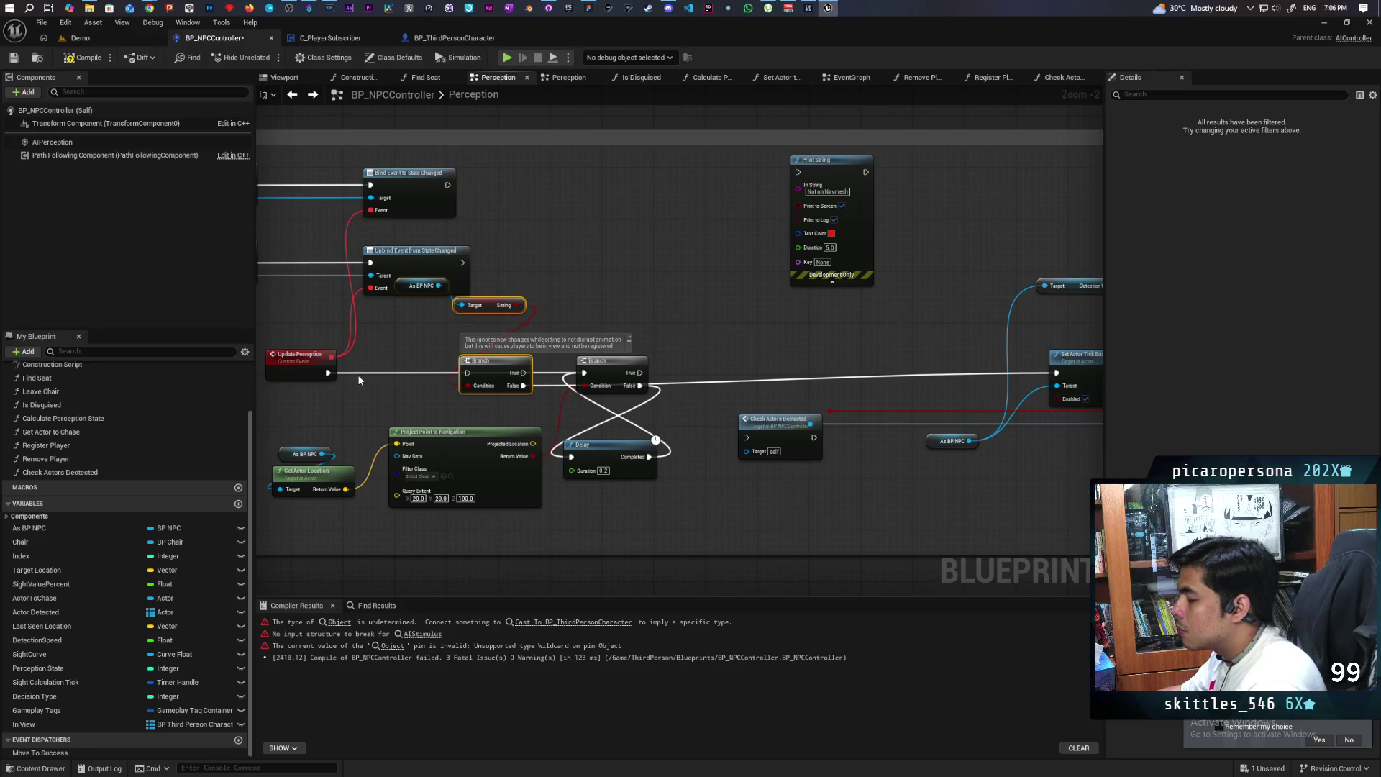
mouse_move(403, 291)
left_mouse_down()
mouse_move(466, 289)
mouse_move(417, 302)
mouse_move(414, 318)
left_mouse_up()
left_click_drag(327, 373, 522, 379)
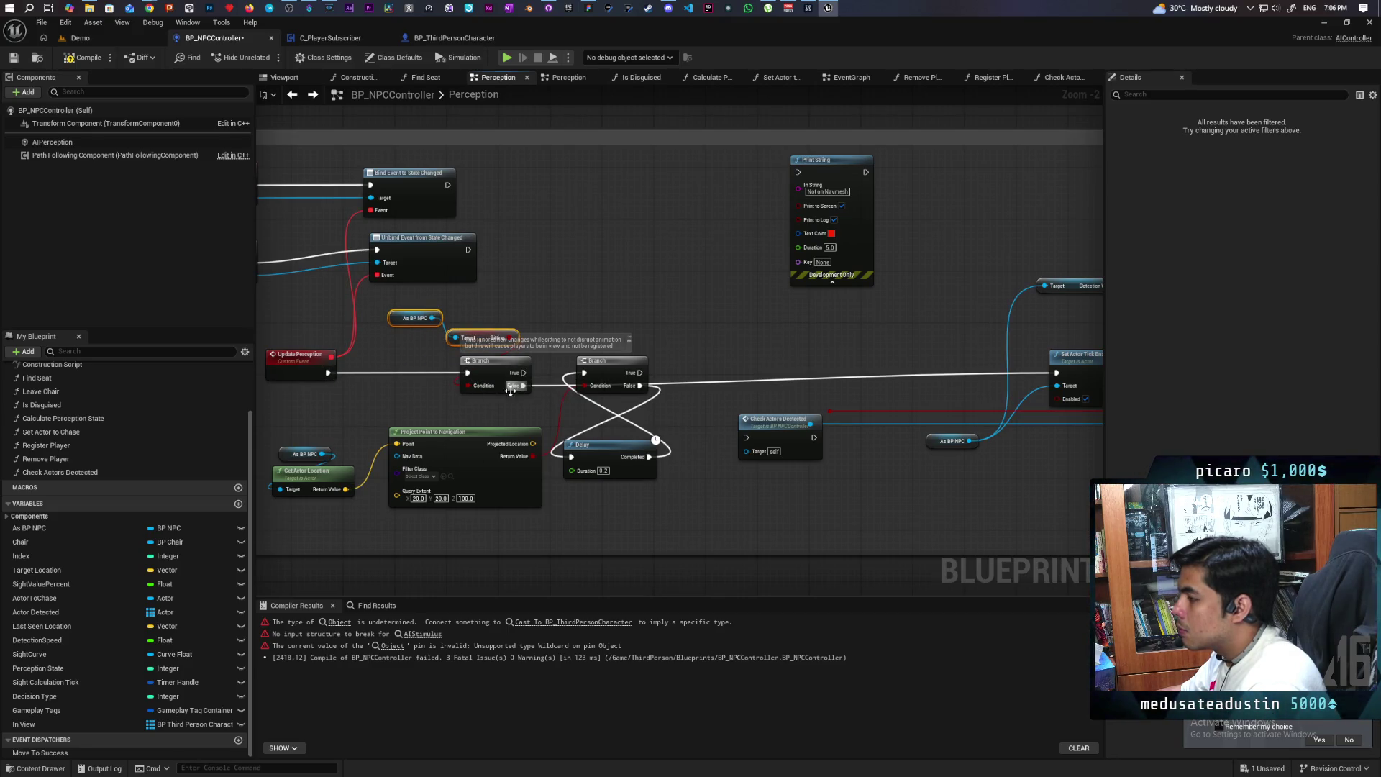
left_click(510, 388)
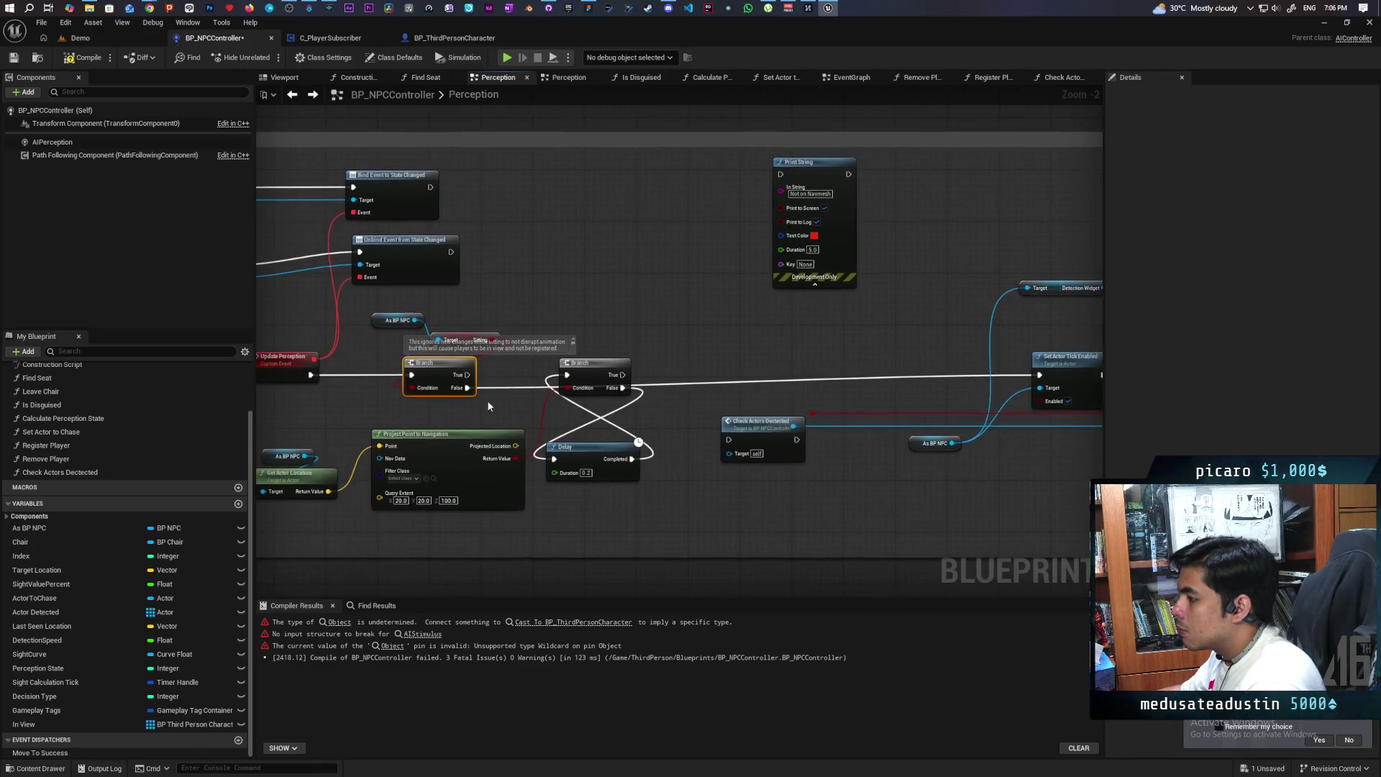
left_click_drag(423, 320, 436, 318)
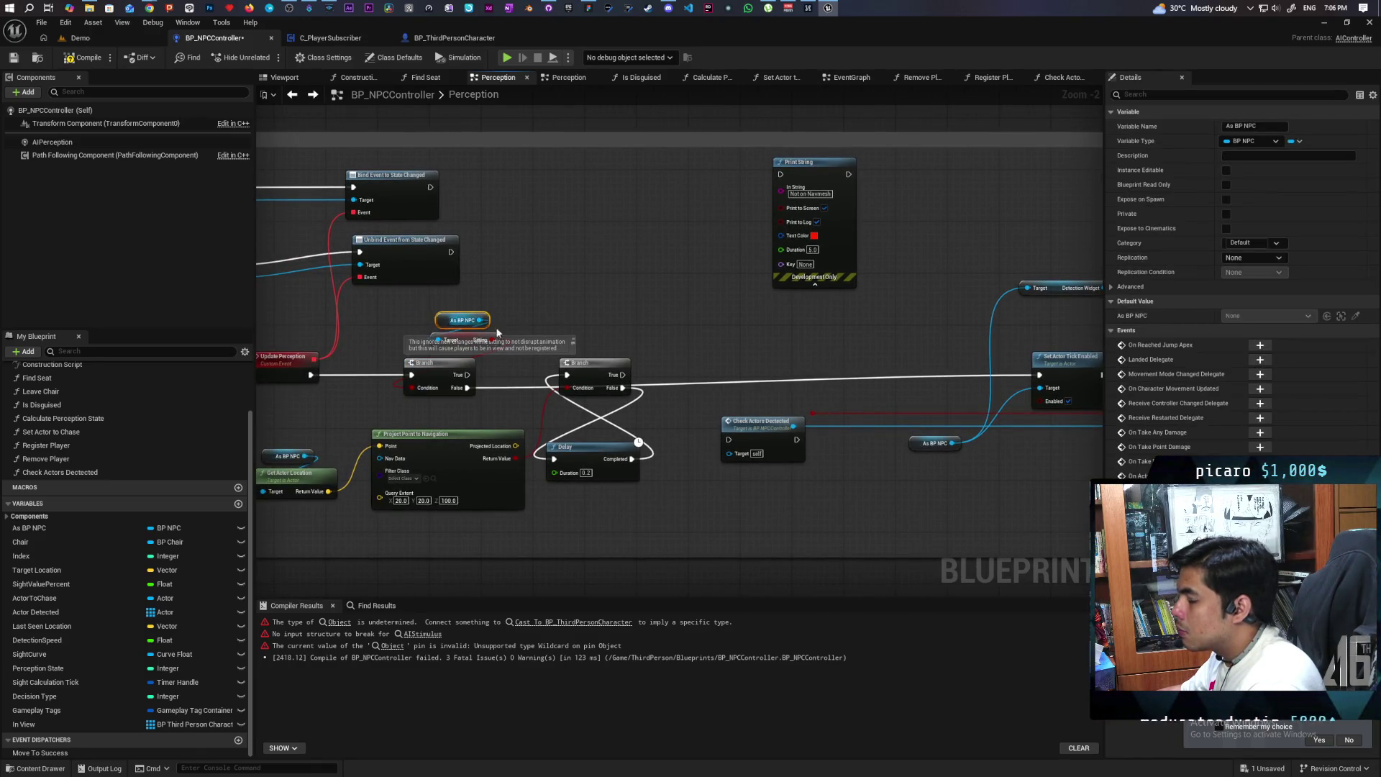
mouse_move(545, 405)
left_mouse_down()
mouse_move(596, 351)
mouse_move(578, 333)
left_mouse_up()
Wire Sitting True into the loop Branch, loop True into Set Actor Tick Enabled, and delete the reroute knot
left_click(611, 403)
left_click(596, 338, "ctrl")
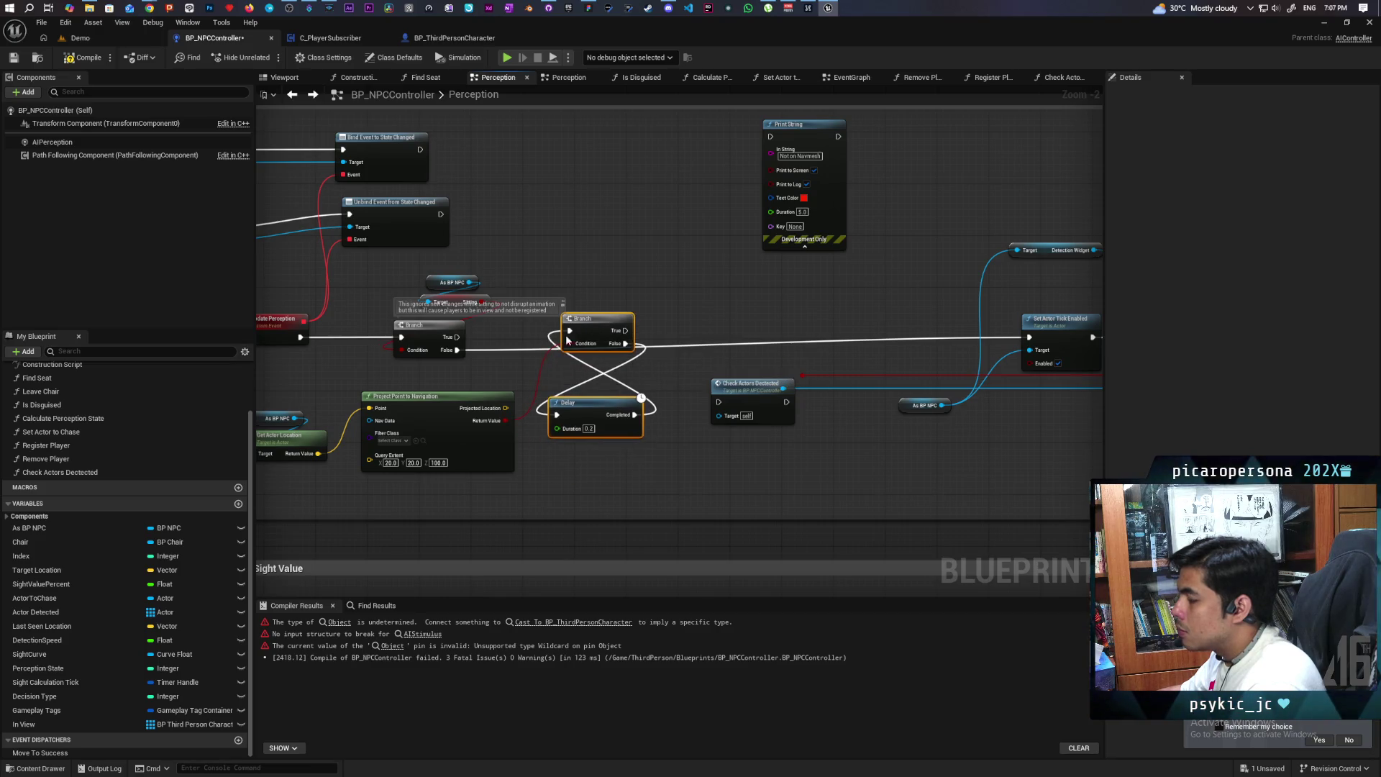
left_click_drag(455, 337, 570, 330)
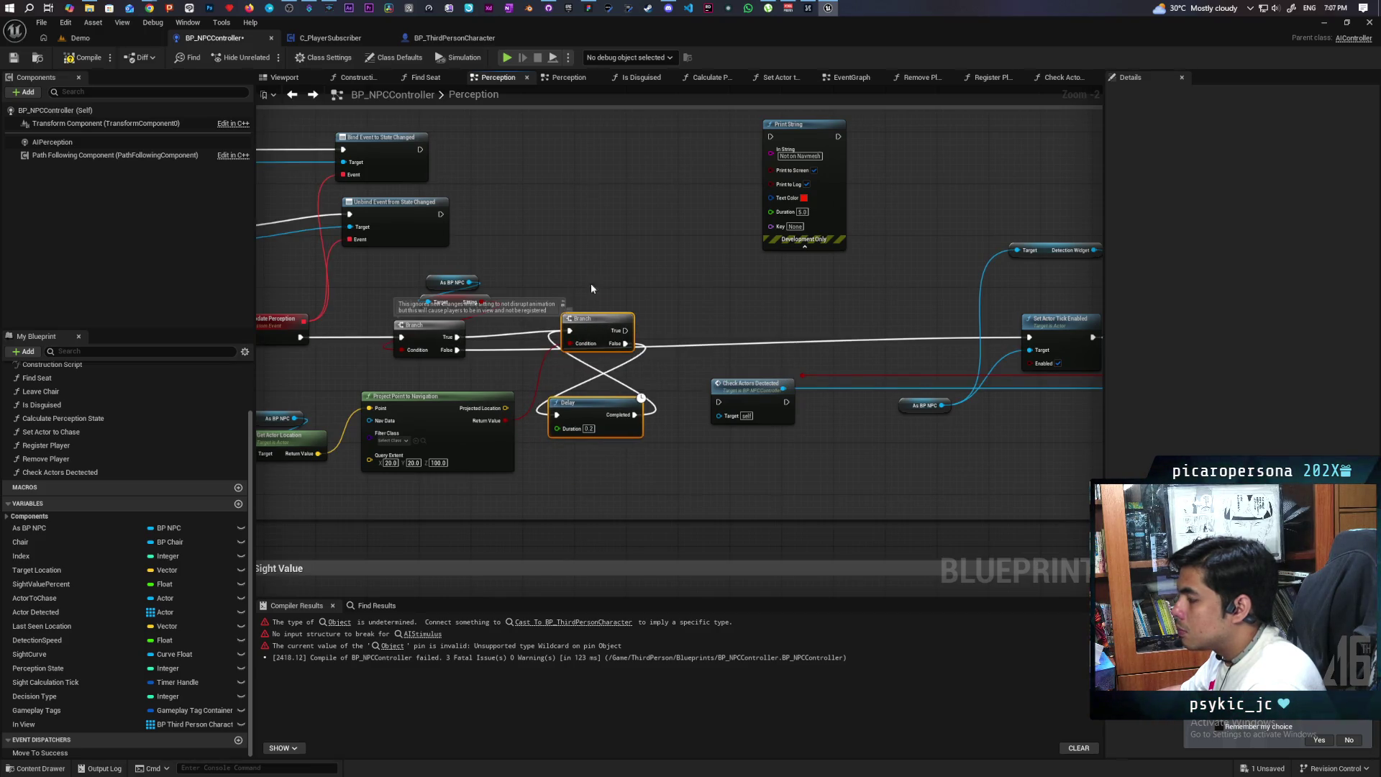
mouse_move(548, 349)
left_mouse_down()
mouse_move(454, 350)
mouse_move(567, 332)
mouse_move(1031, 346)
left_mouse_up()
mouse_move(612, 351)
left_mouse_down()
mouse_move(620, 370)
mouse_move(586, 364)
mouse_move(690, 434)
mouse_move(564, 435)
mouse_move(845, 409)
mouse_move(543, 399)
mouse_move(549, 456)
mouse_move(565, 436)
left_mouse_up()
left_click(494, 372)
key("Delete")
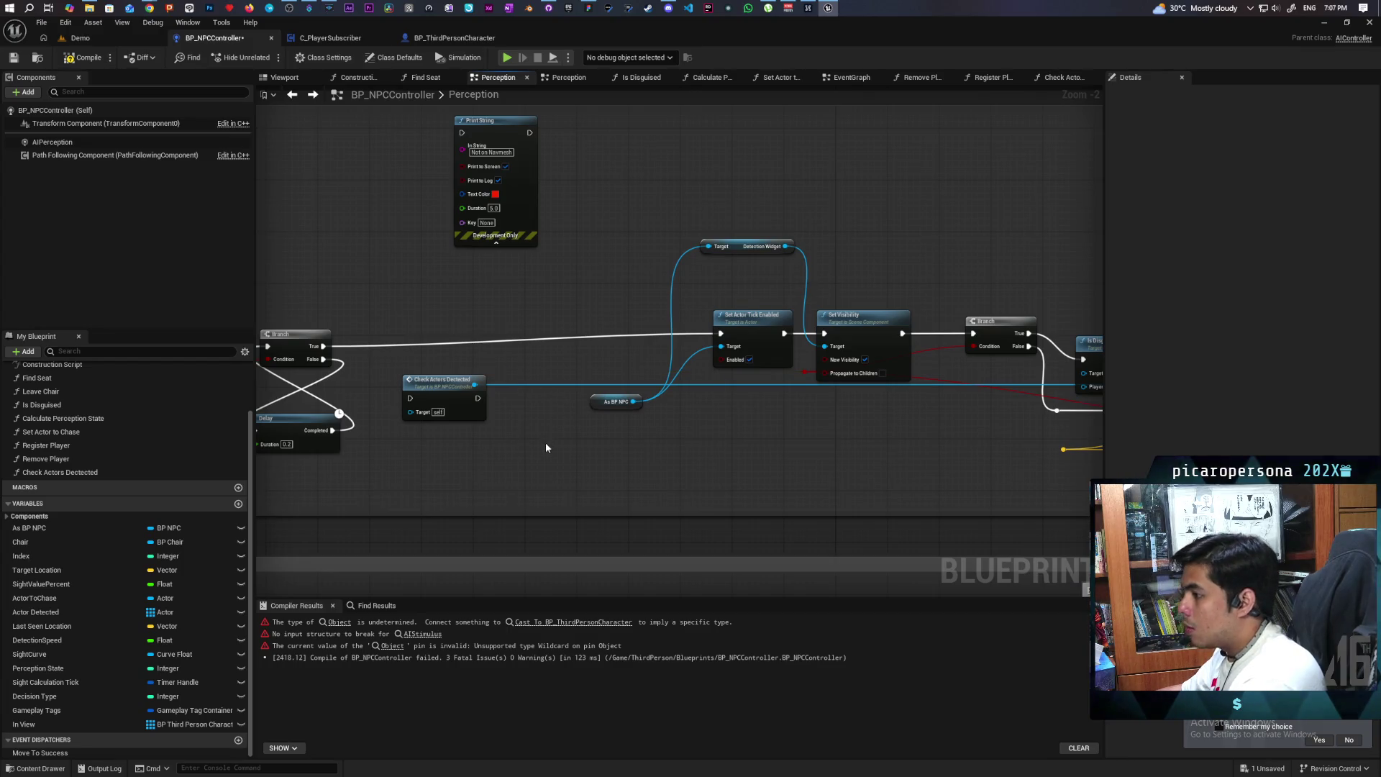
Reposition Check Actors Detected and wire the Branch True output into it
mouse_move(529, 441)
left_mouse_down()
mouse_move(628, 453)
mouse_move(613, 451)
left_mouse_up()
mouse_move(547, 416)
left_mouse_down()
mouse_move(530, 431)
mouse_move(601, 381)
left_mouse_up()
left_click_drag(588, 321, 594, 315)
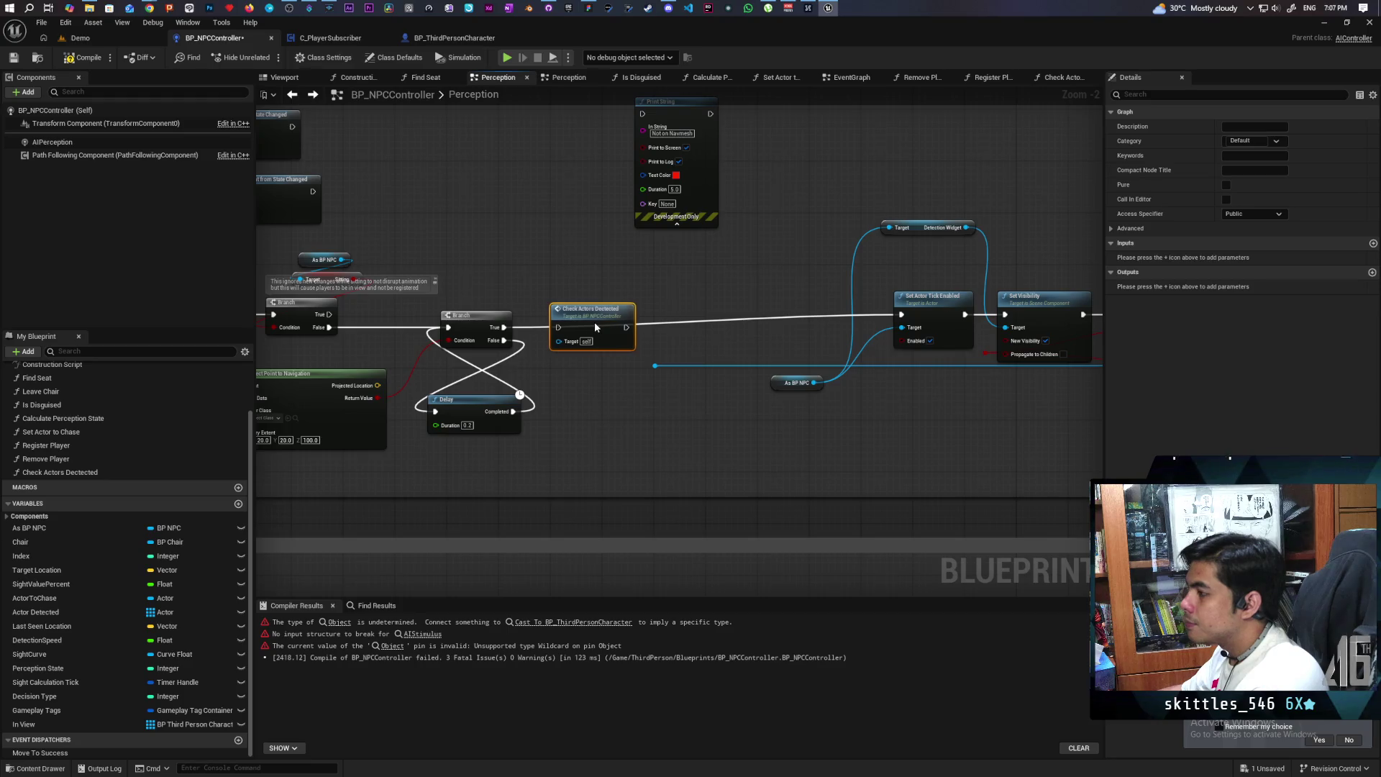
left_click_drag(504, 327, 559, 328)
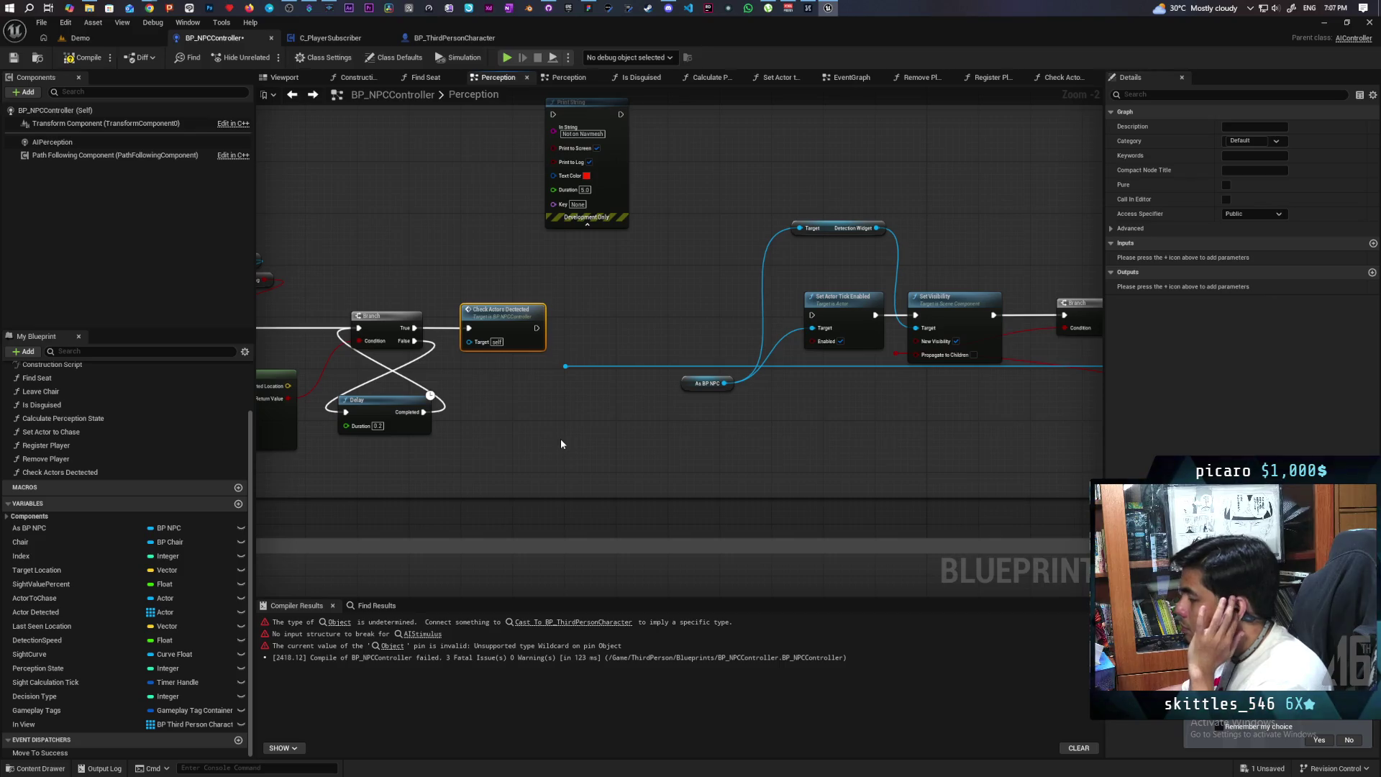
left_click_drag(471, 353, 745, 344)
Select the reroute knot on the blue wire and place a Print String node below the Delay
left_click_drag(536, 383, 487, 443)
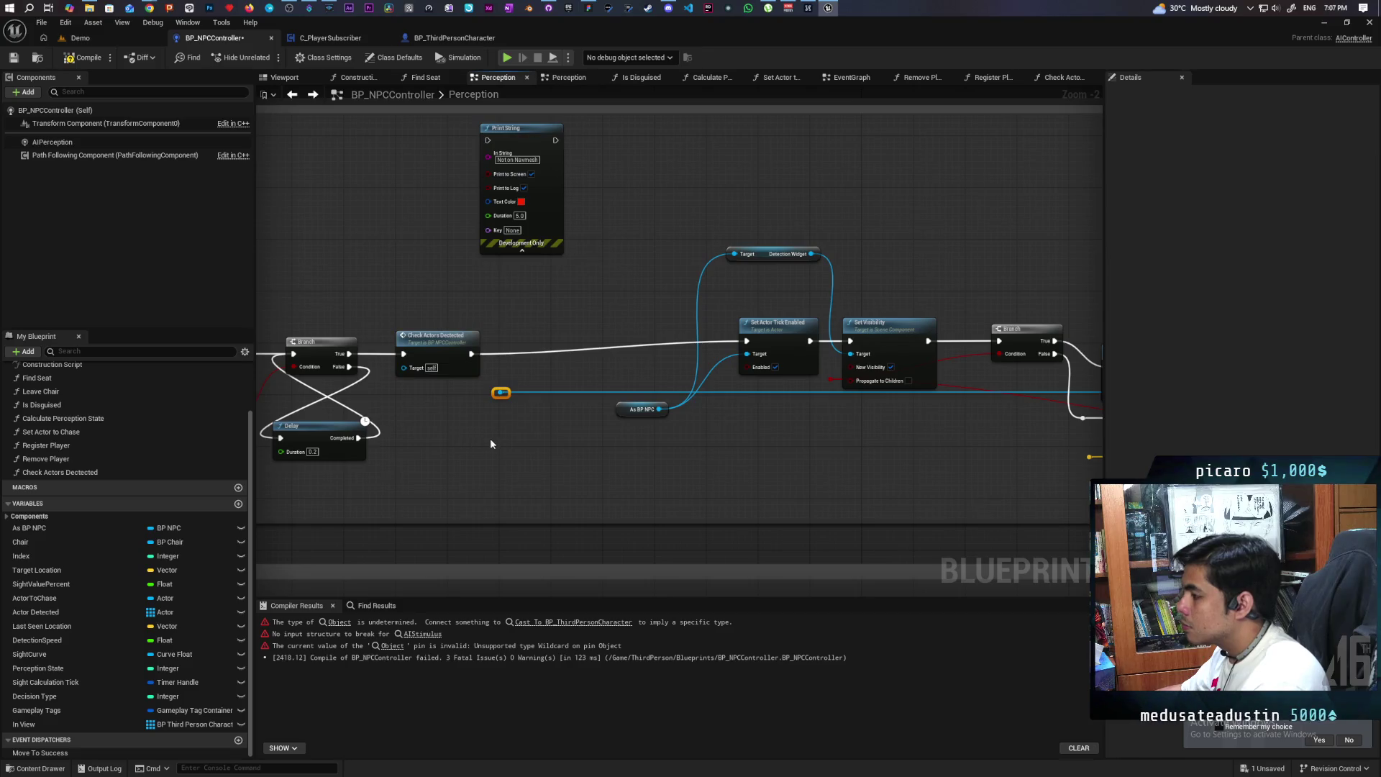
scroll(558, 434, "down", 3)
scroll(759, 433, "up", 2)
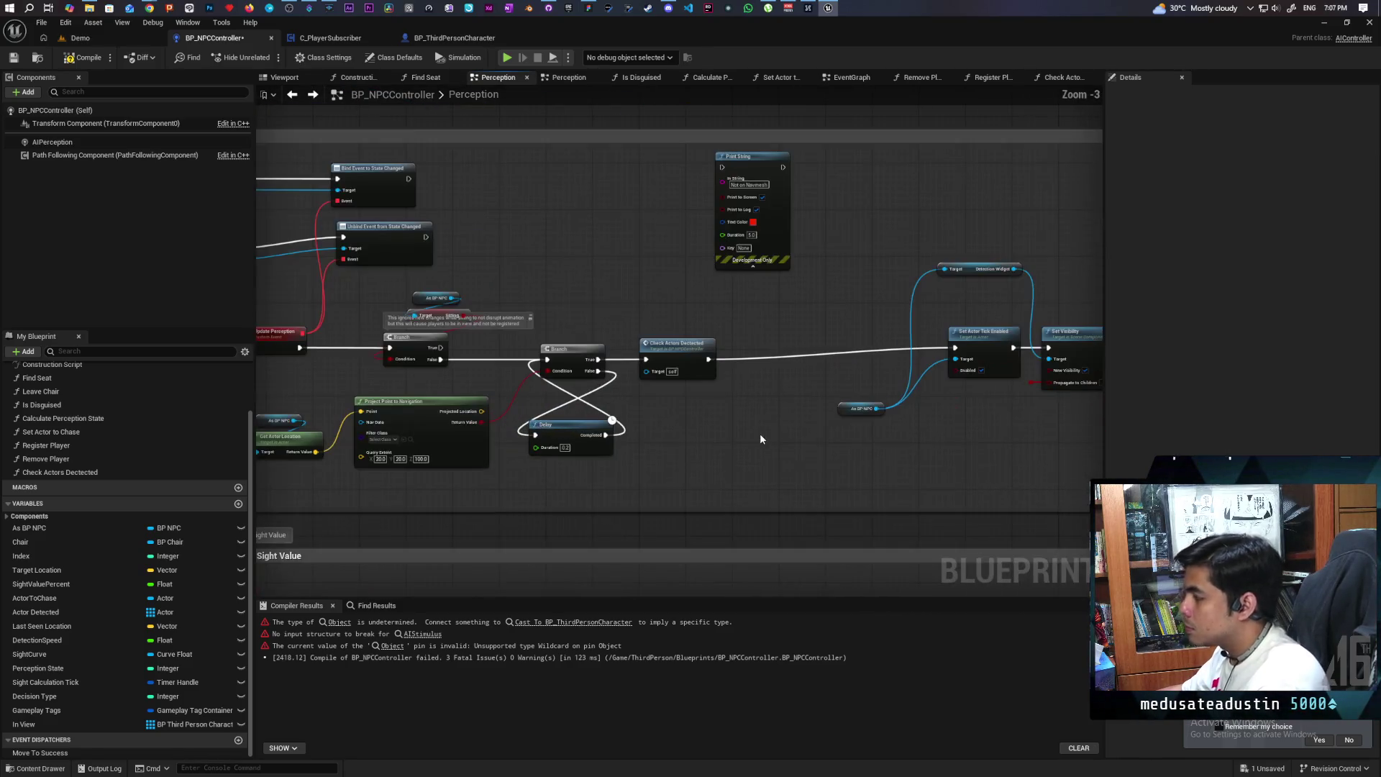
left_click_drag(806, 424, 765, 435)
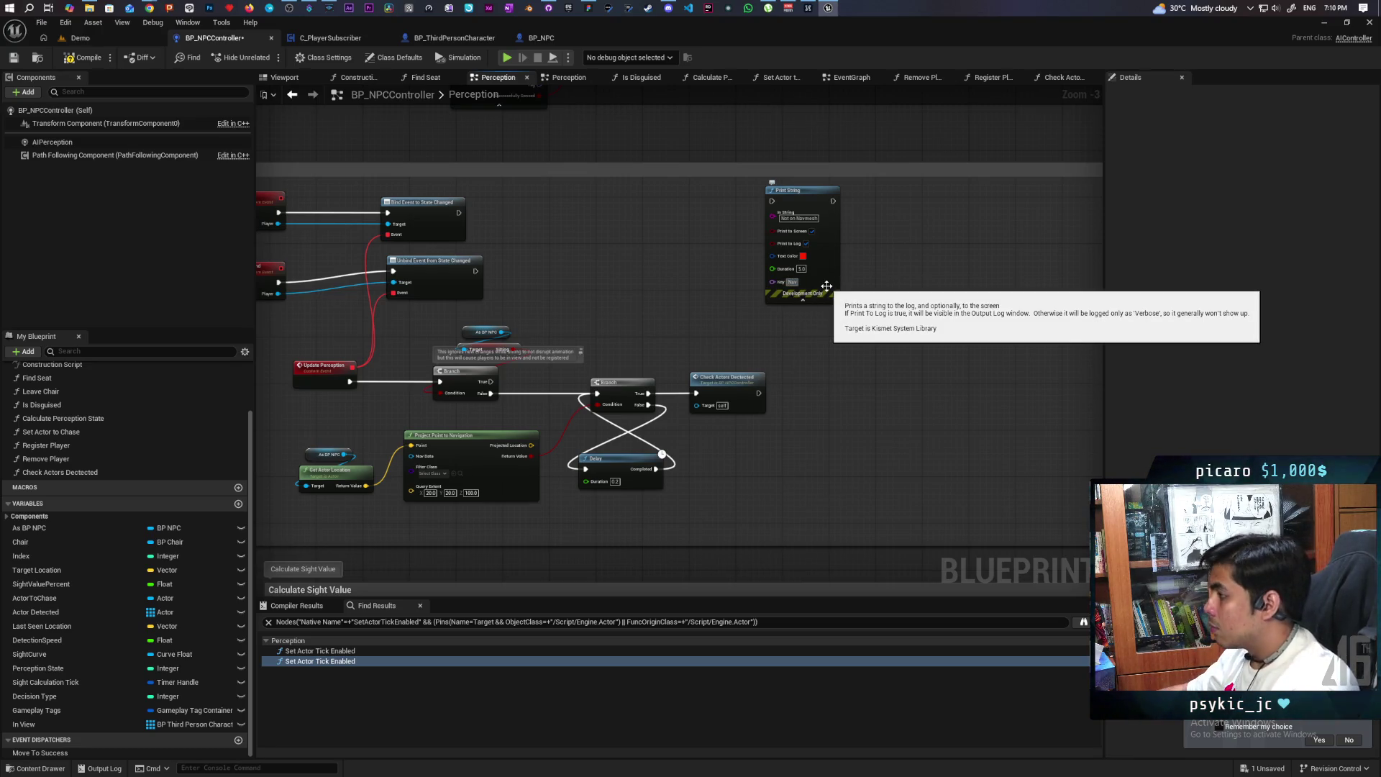
mouse_move(827, 295)
left_mouse_down()
mouse_move(826, 467)
mouse_move(752, 560)
left_mouse_up()
Line up the 'Not on Navmesh' Print String before the Delay and collapse its advanced pins
scroll(731, 481, "down", 1)
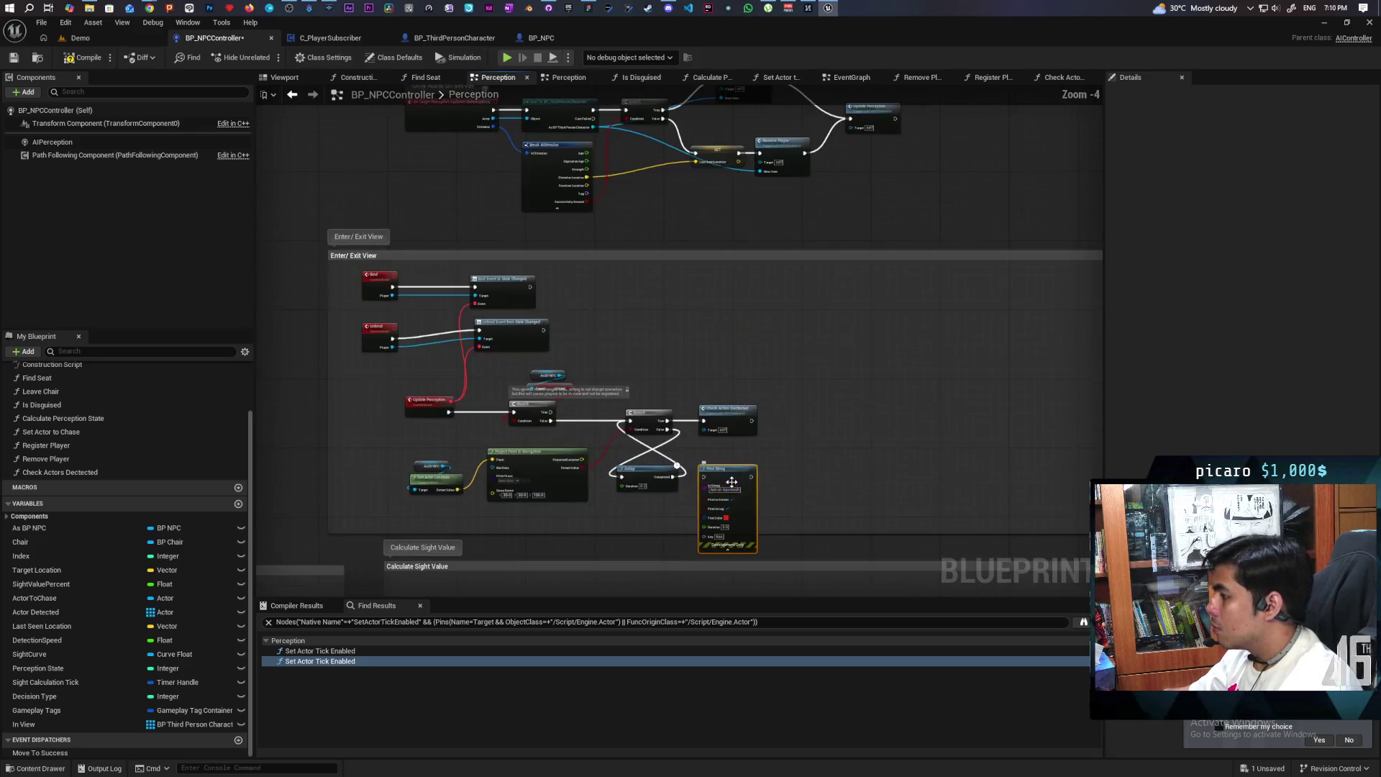
scroll(751, 478, "up", 4)
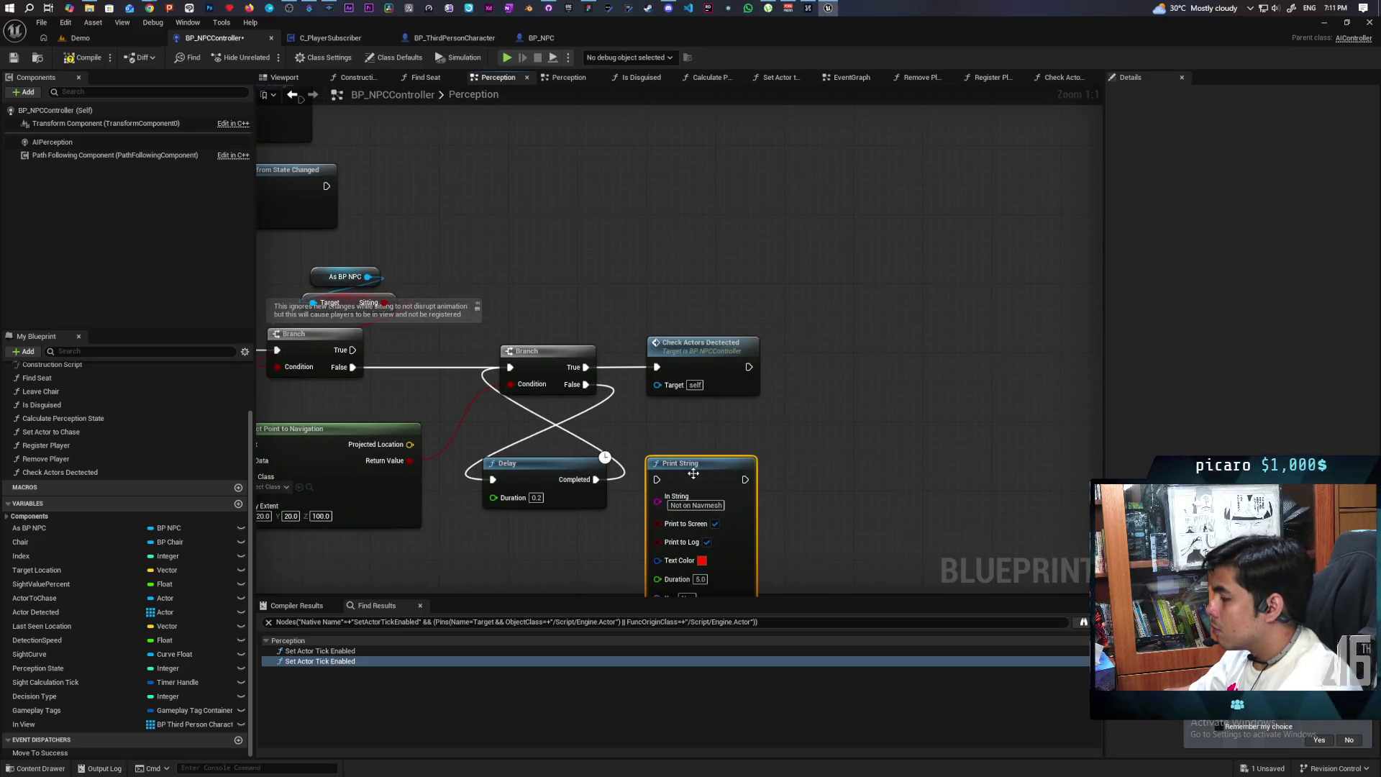
left_click_drag(715, 452, 716, 434)
left_click_drag(517, 463, 604, 463)
left_click_drag(716, 434, 521, 422)
left_click_drag(633, 463, 727, 464)
mouse_move(520, 436)
left_mouse_down()
mouse_move(598, 445)
mouse_move(556, 451)
mouse_move(674, 478)
mouse_move(648, 451)
left_mouse_up()
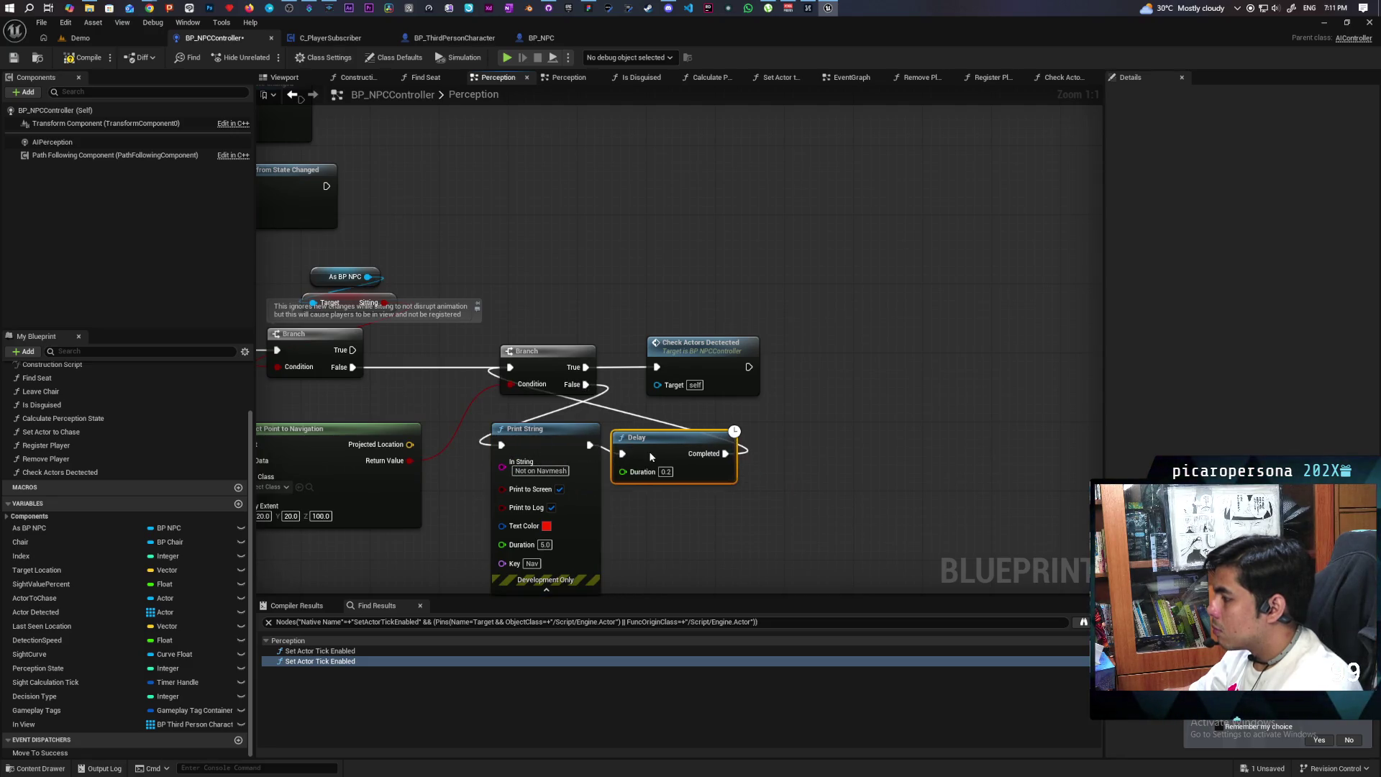
left_click(550, 589)
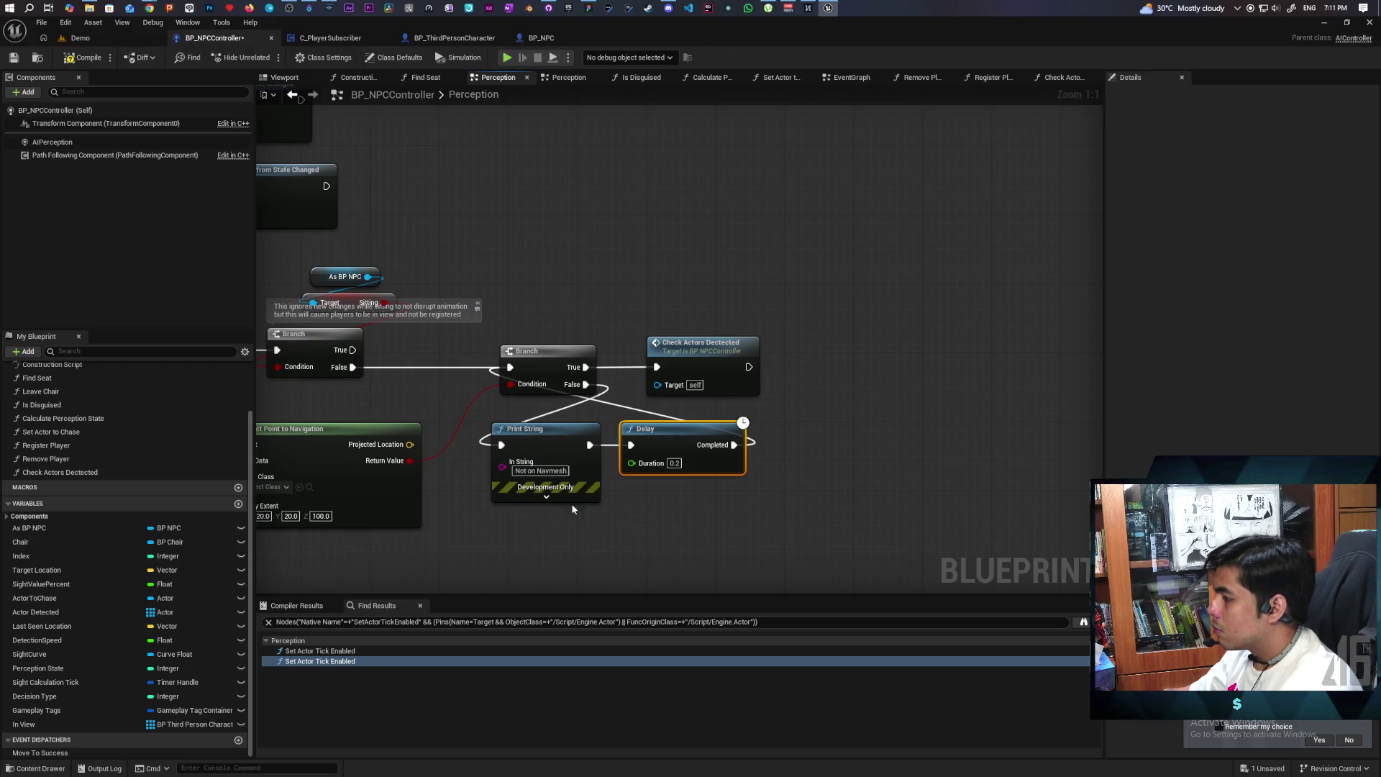
mouse_move(551, 534)
left_mouse_down()
mouse_move(684, 456)
mouse_move(618, 473)
mouse_move(640, 465)
left_mouse_up()
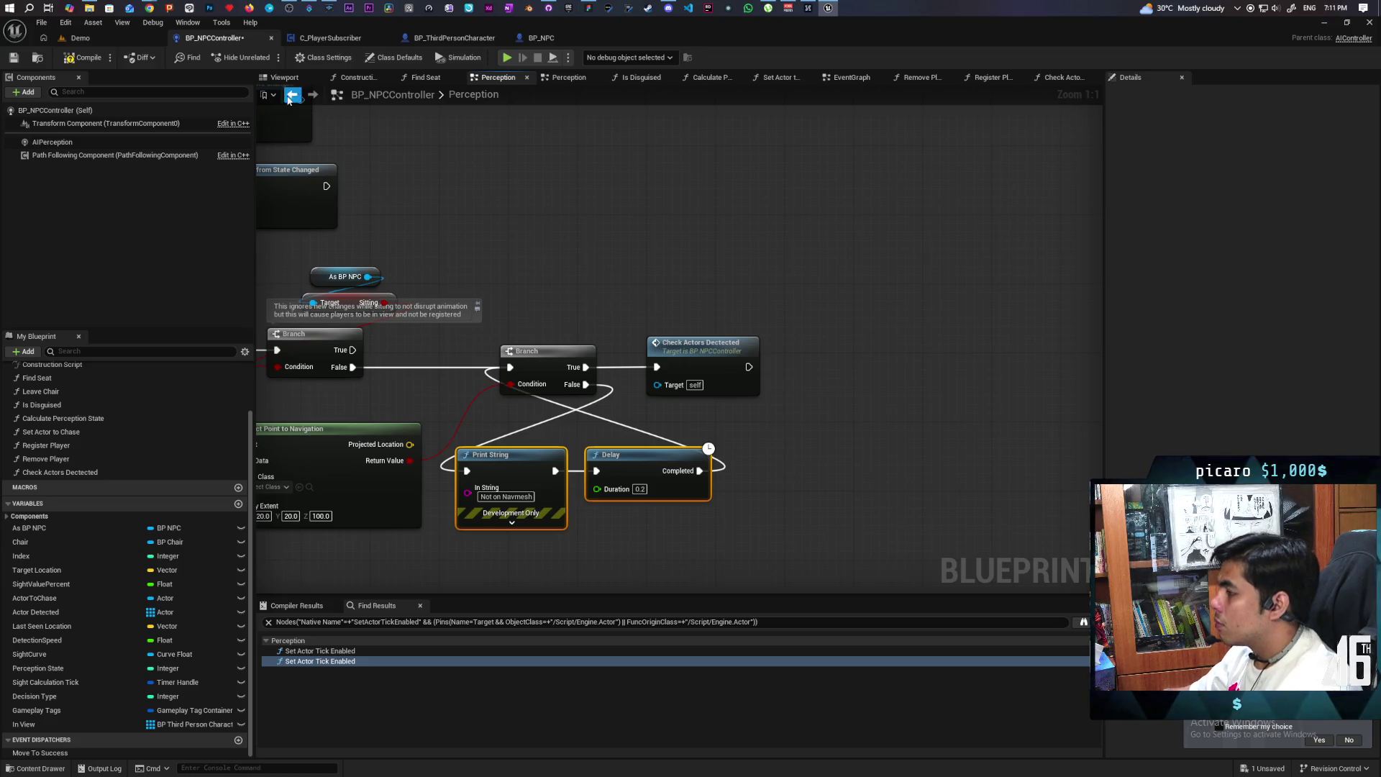
Save the BP_NPCController blueprint
key("ctrl+s")
scroll(561, 263, "down", 2)
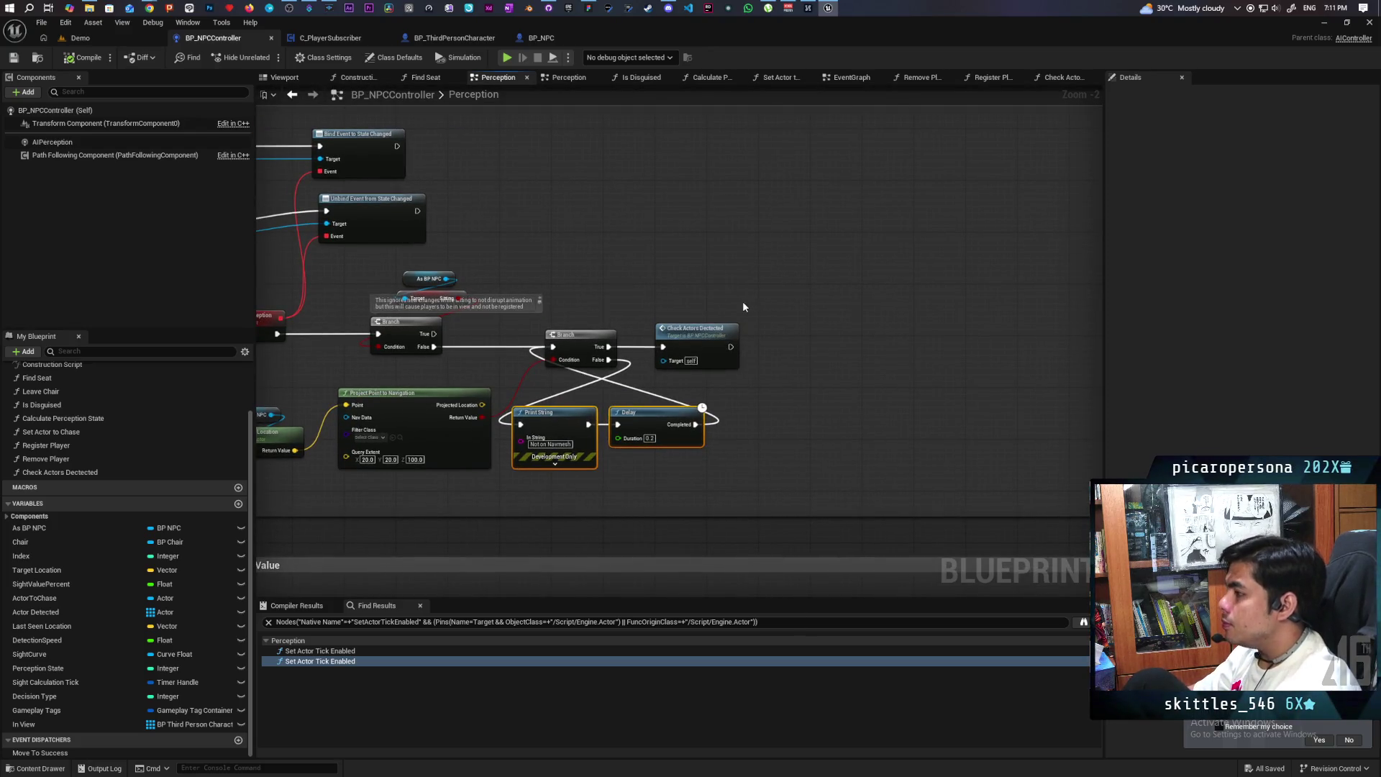
scroll(775, 325, "down", 4)
scroll(705, 323, "up", 3)
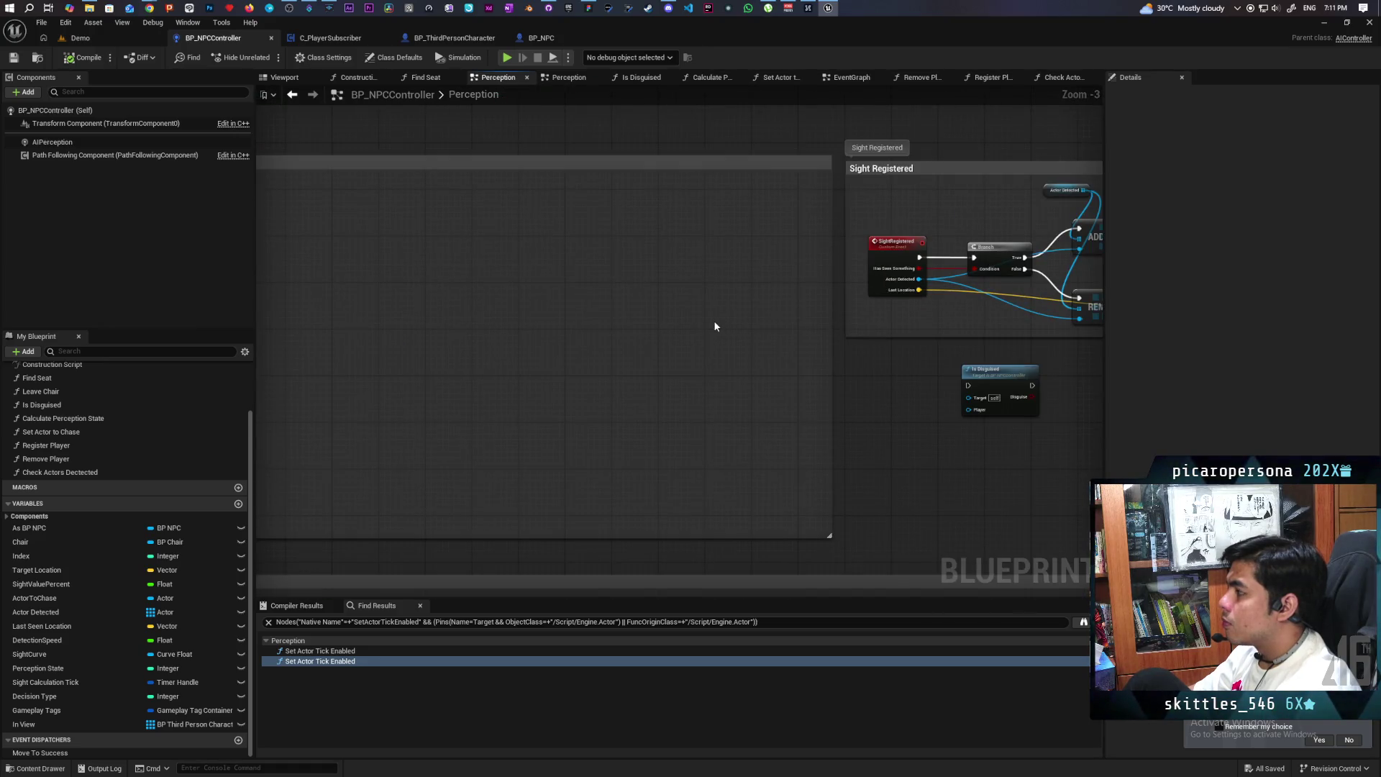
Delete the unused Is Disguised node from the Sight Registered group
scroll(713, 326, "down", 3)
scroll(721, 351, "up", 3)
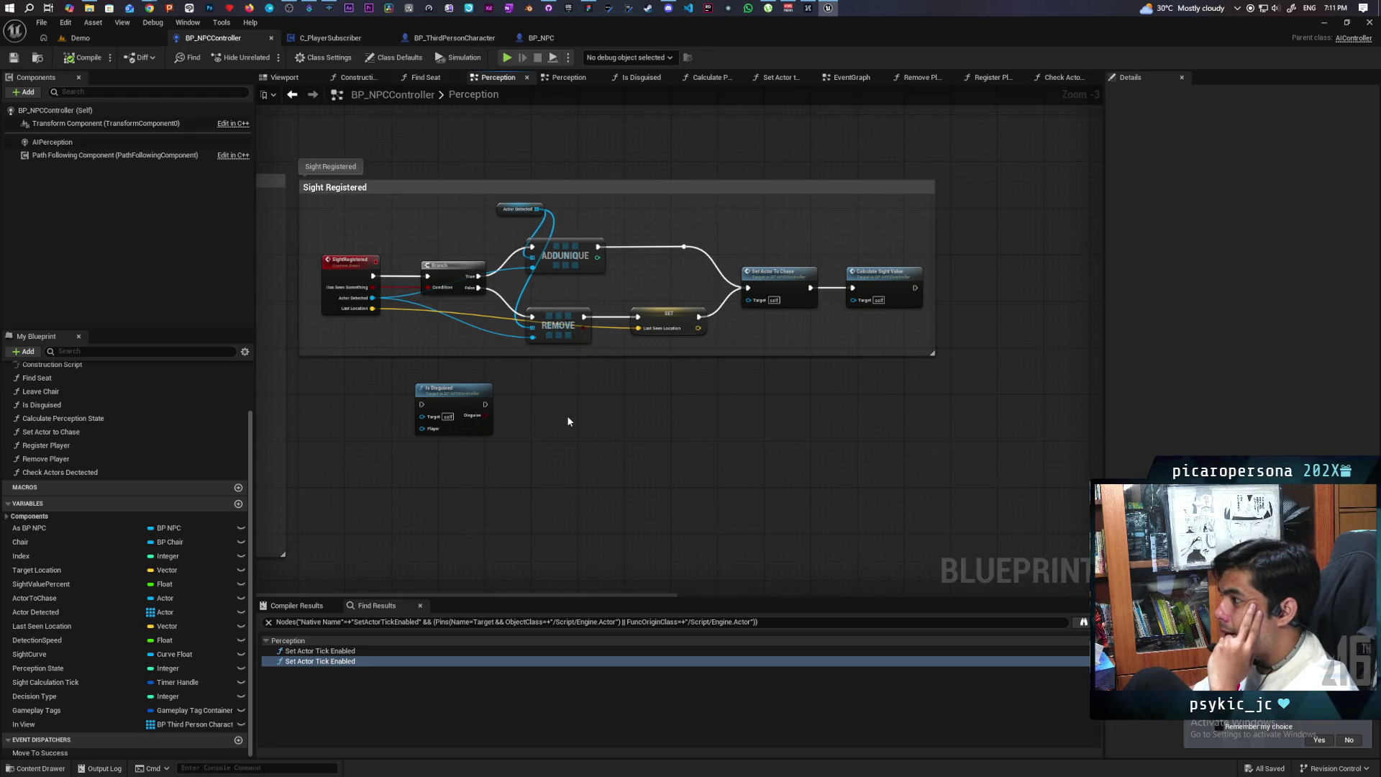
scroll(538, 364, "up", 3)
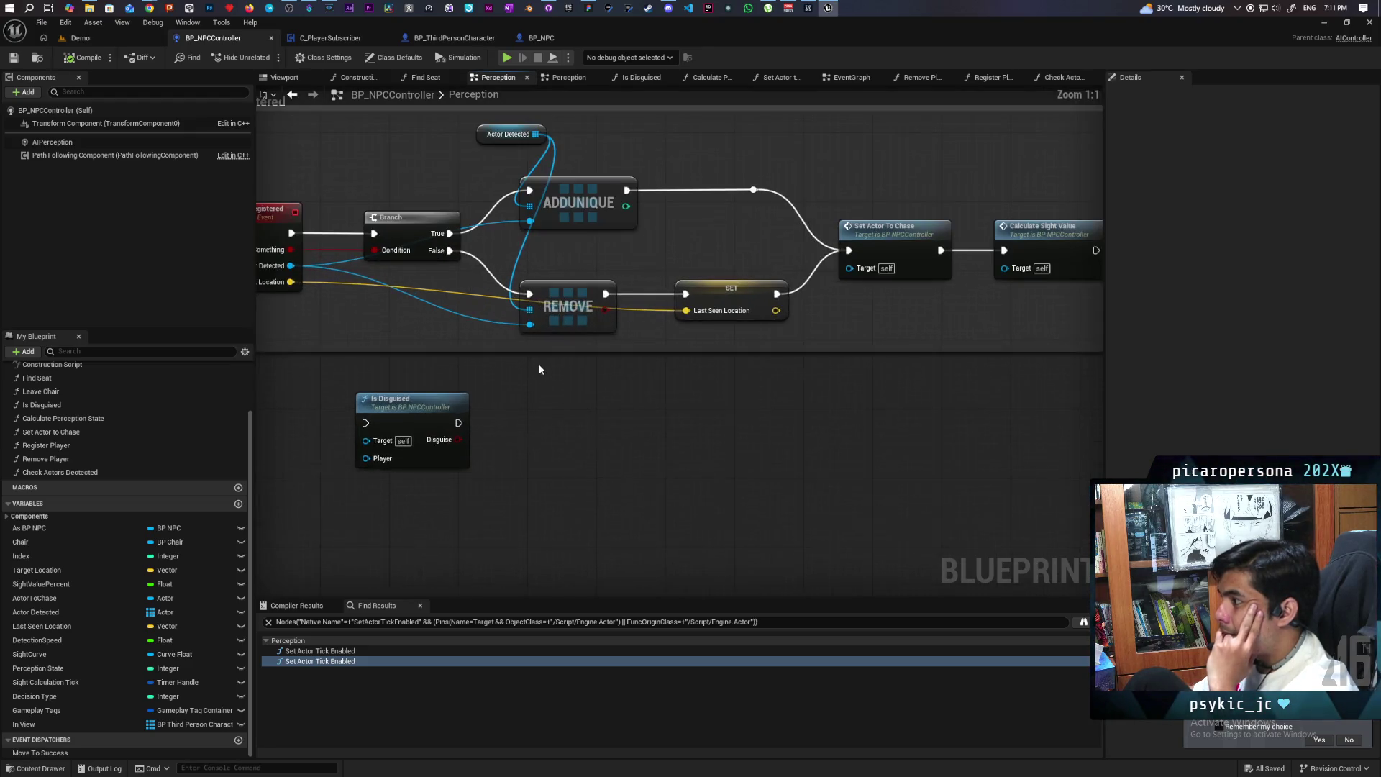
mouse_move(563, 438)
left_mouse_down()
mouse_move(632, 474)
mouse_move(699, 453)
mouse_move(718, 424)
mouse_move(693, 395)
mouse_move(508, 395)
mouse_move(807, 397)
mouse_move(754, 394)
left_mouse_up()
left_click(625, 477)
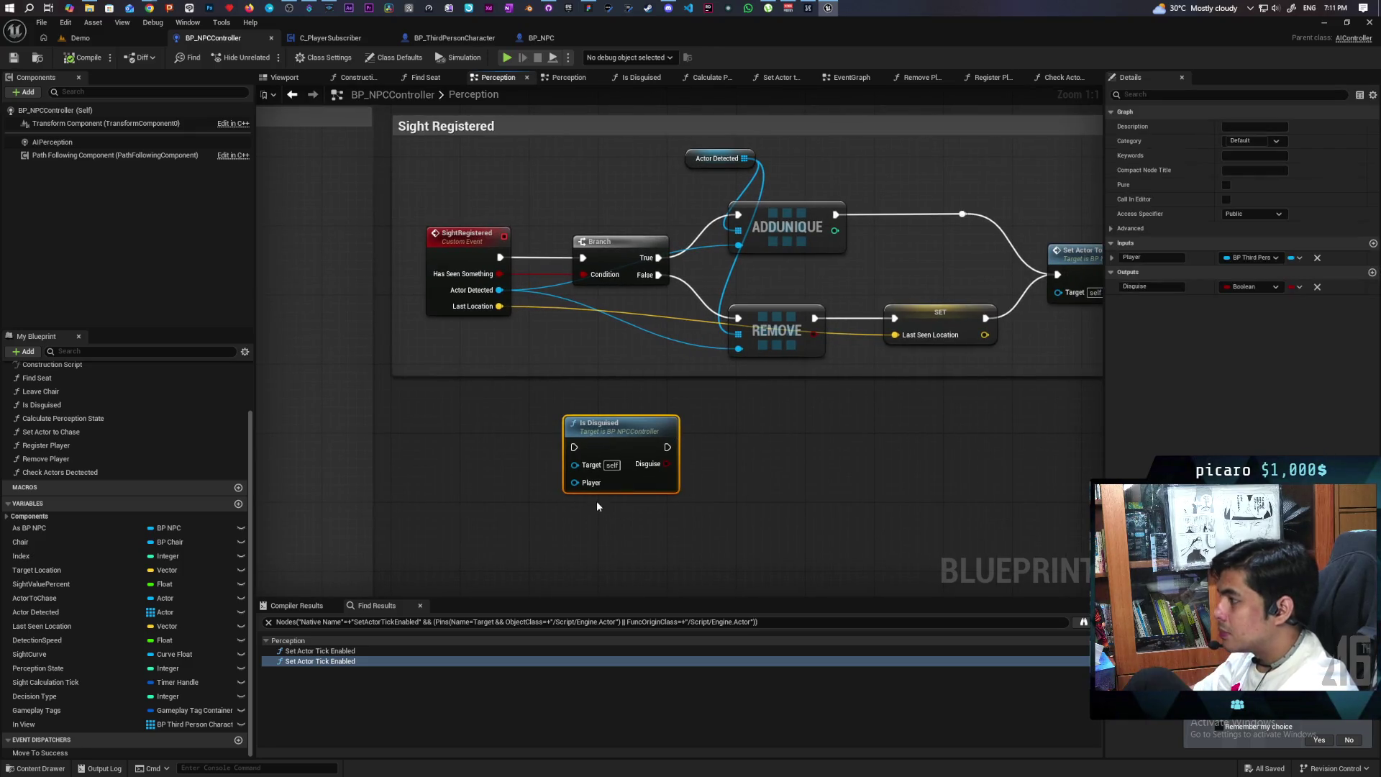
key("Delete")
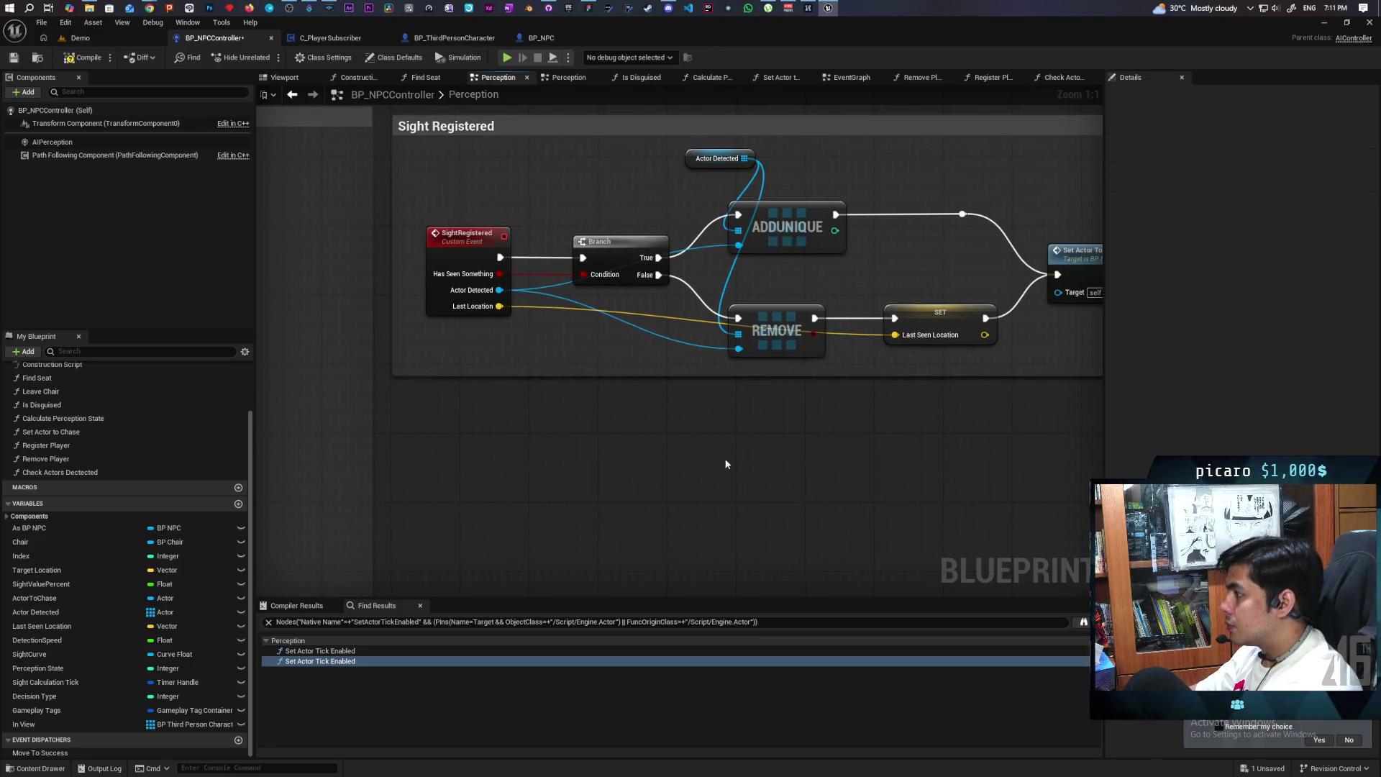
Remove the Sight Registered nodes and run Set Actor To Chase, then Calculate Sight Value, after Check Actors Detected
scroll(748, 463, "down", 2)
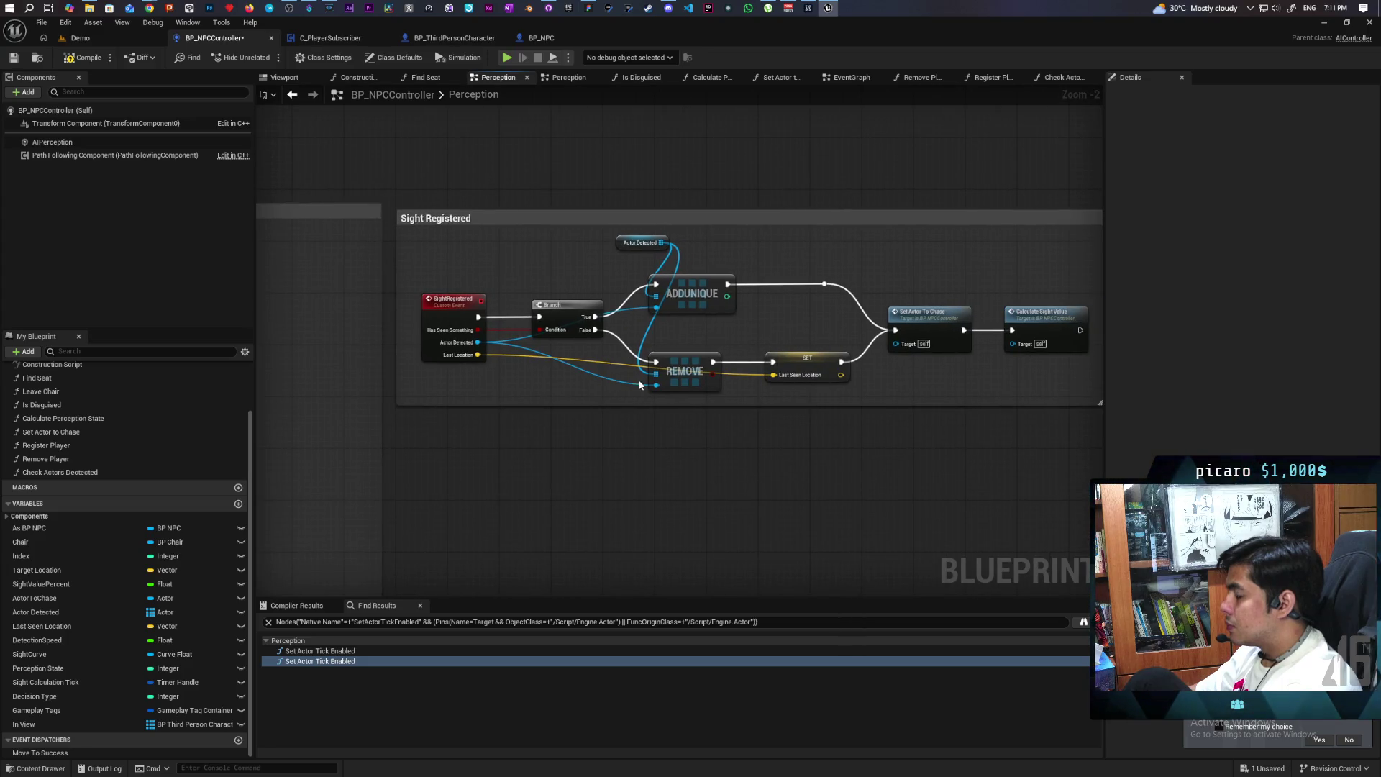
mouse_move(446, 245)
left_mouse_down()
mouse_move(741, 338)
mouse_move(856, 395)
left_mouse_up()
key("Delete")
left_click_drag(709, 302, 846, 364)
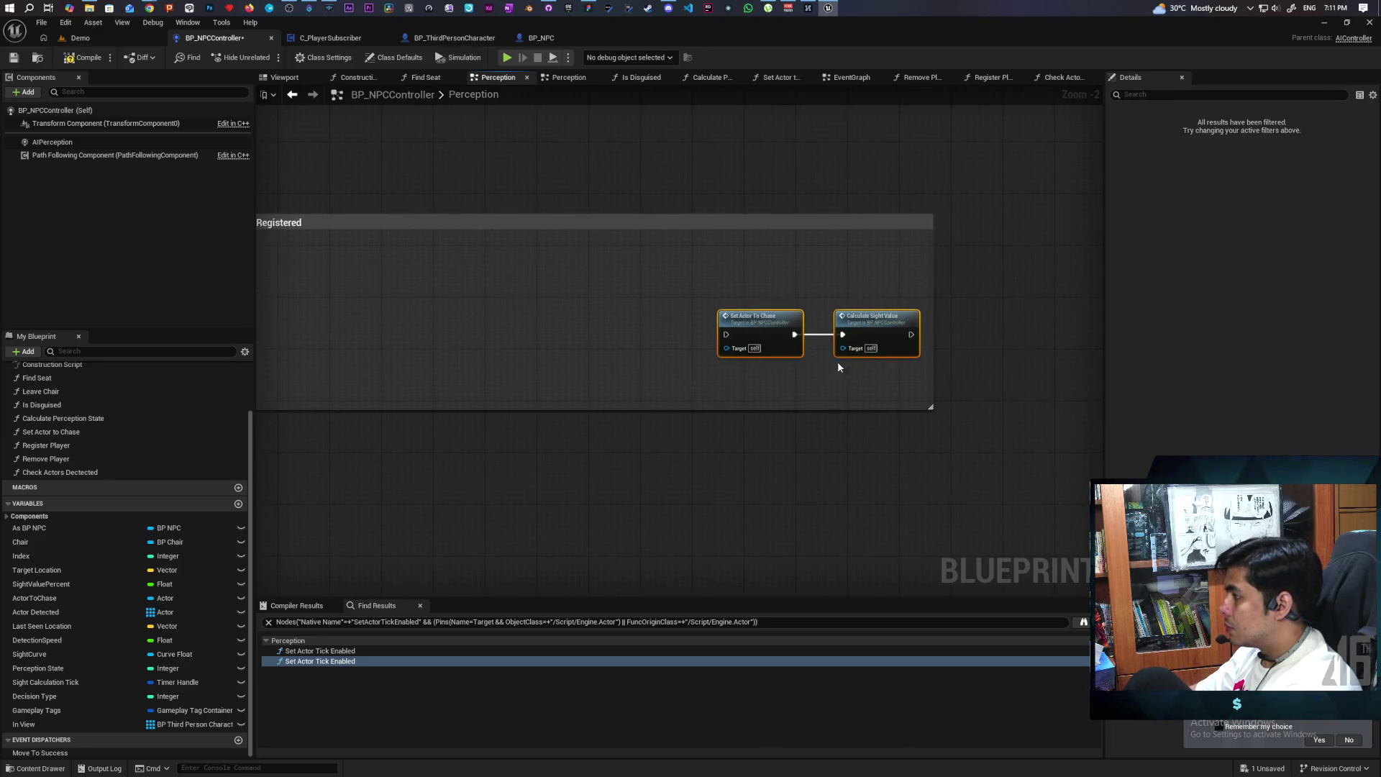
mouse_move(762, 341)
left_mouse_down()
mouse_move(675, 383)
mouse_move(489, 417)
mouse_move(288, 498)
mouse_move(873, 477)
mouse_move(838, 469)
left_mouse_up()
left_click_drag(748, 464, 840, 464)
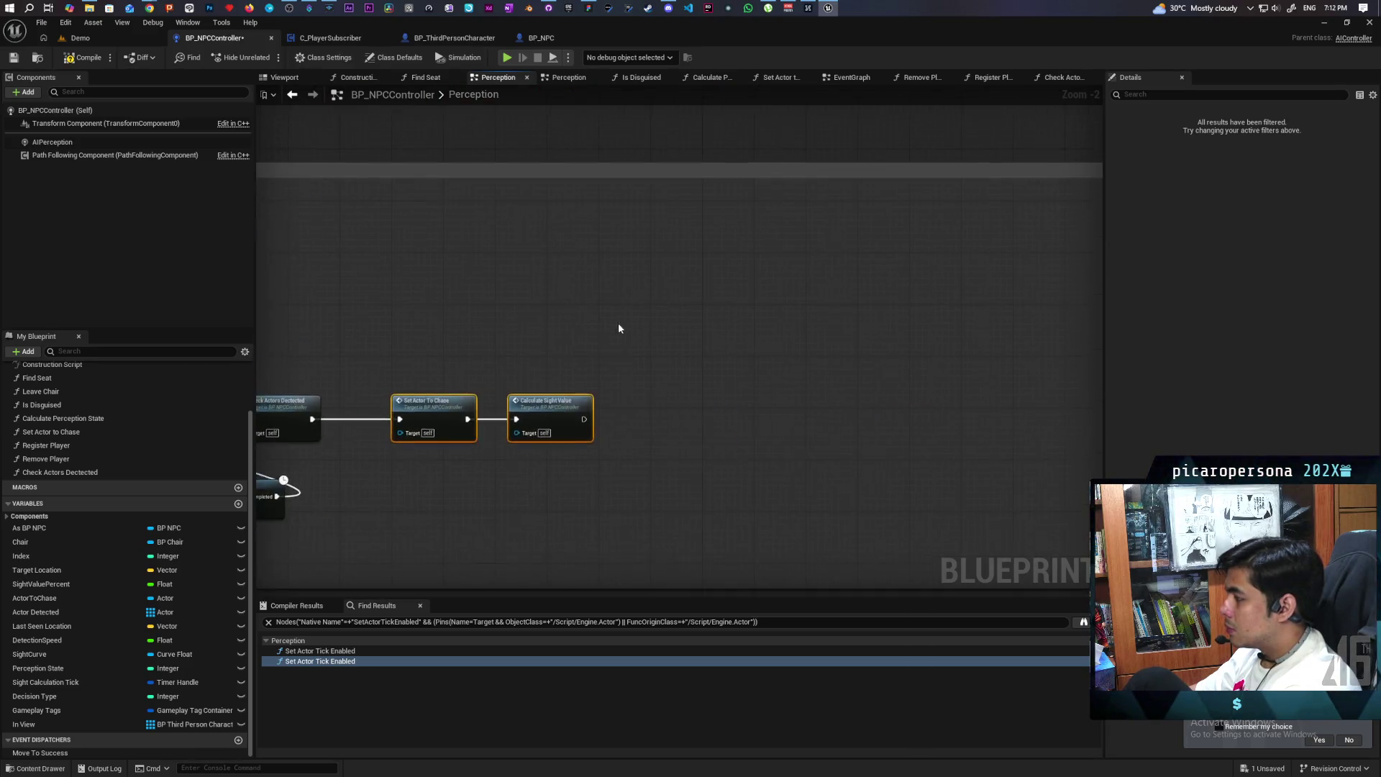
Shrink the Enter/Exit View comment box so it just fits its nodes
scroll(575, 331, "down", 4)
left_click(806, 335)
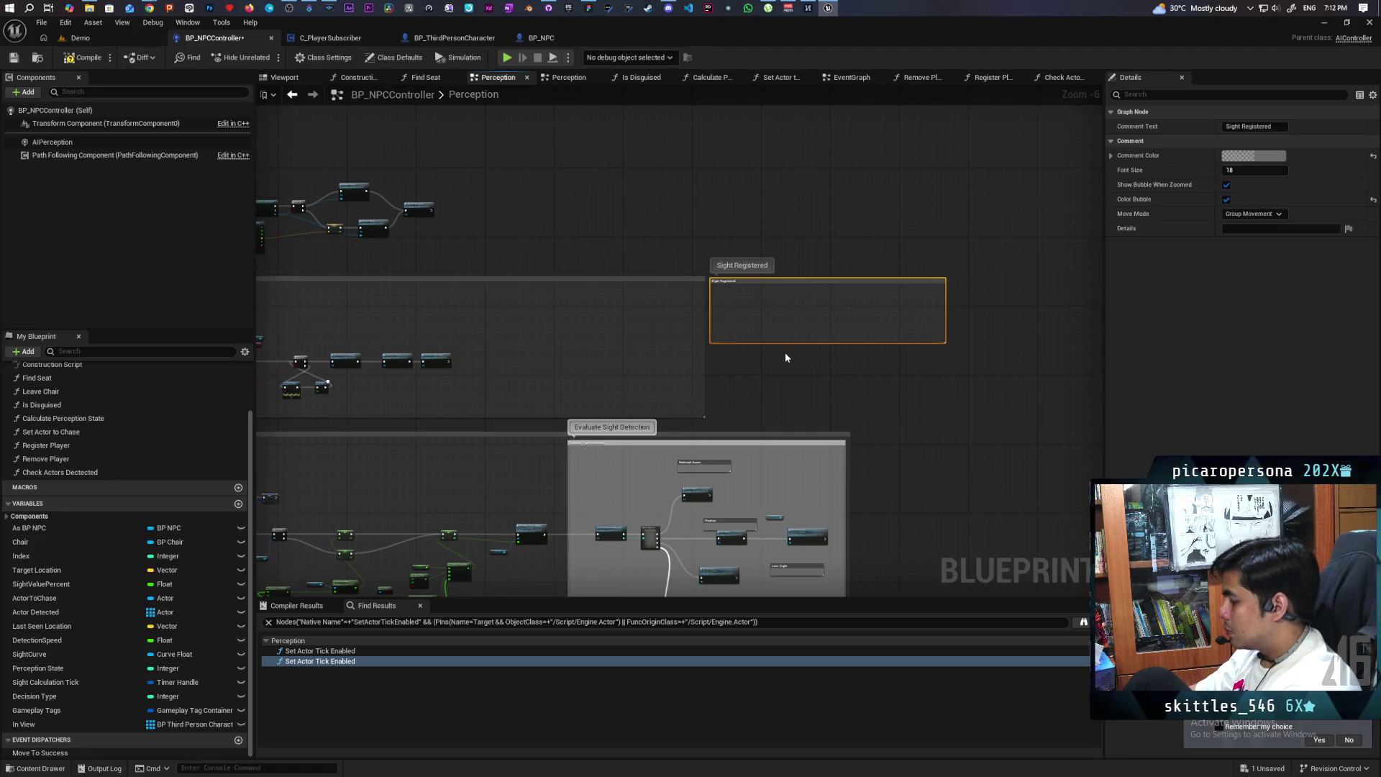
left_click(785, 358)
scroll(982, 304, "up", 1)
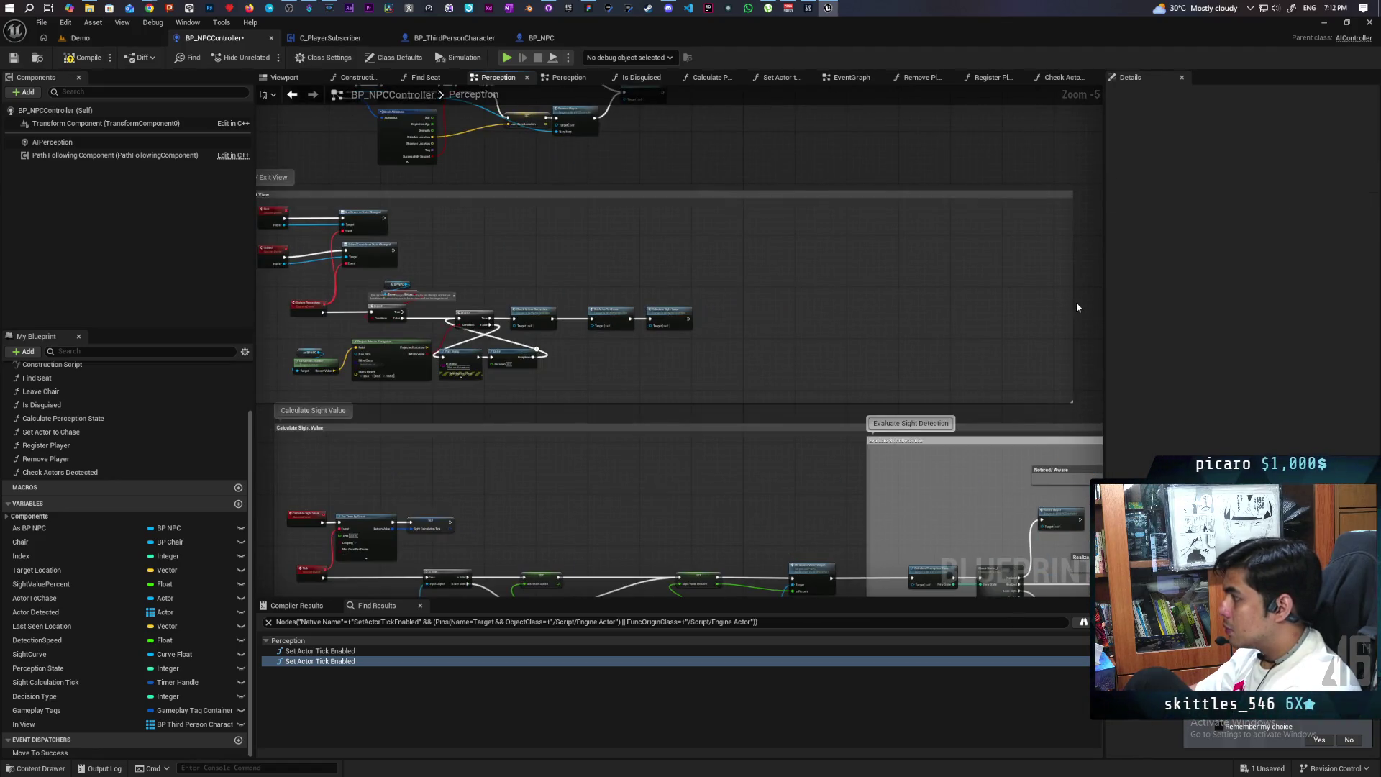
left_click_drag(1074, 302, 762, 309)
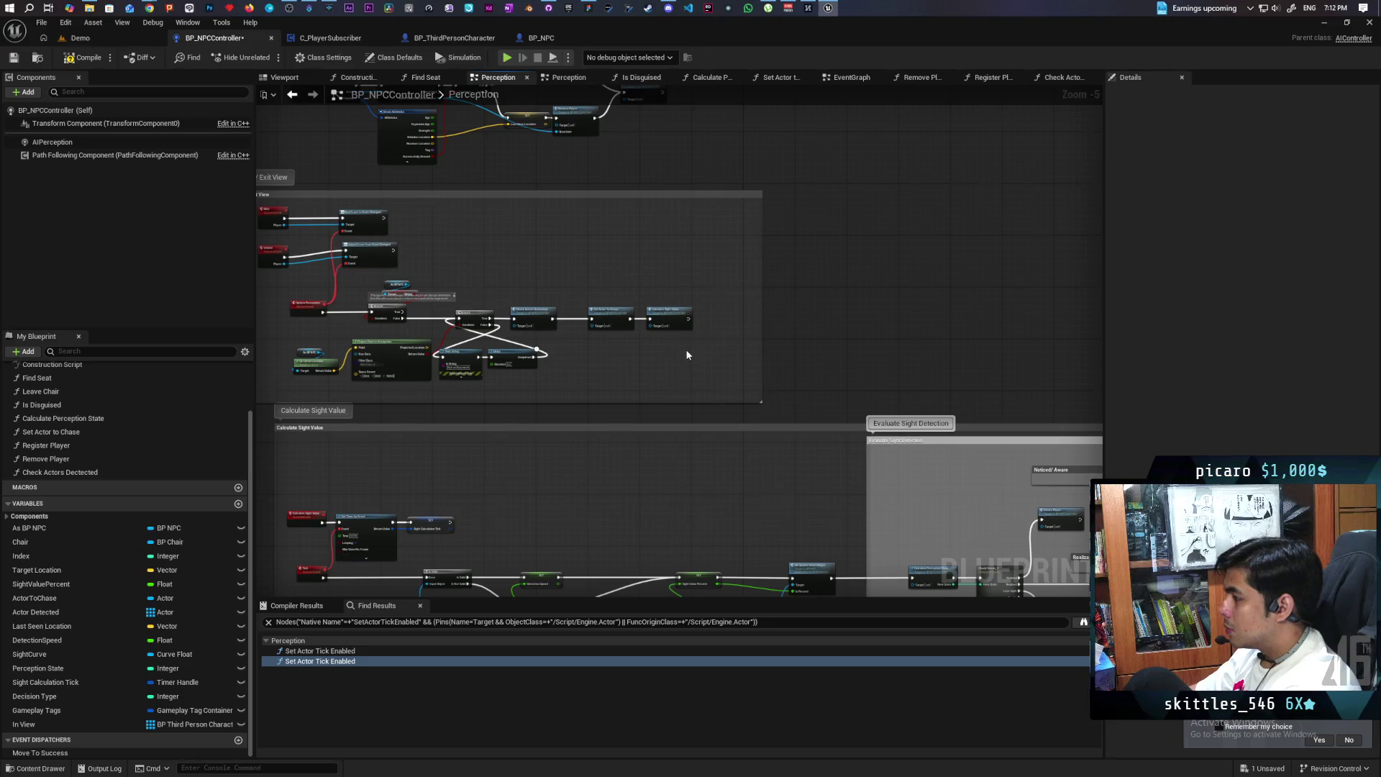
Nudge the Unbind event up and check the Bind and Unbind events
scroll(687, 352, "up", 2)
left_click_drag(446, 338, 438, 319)
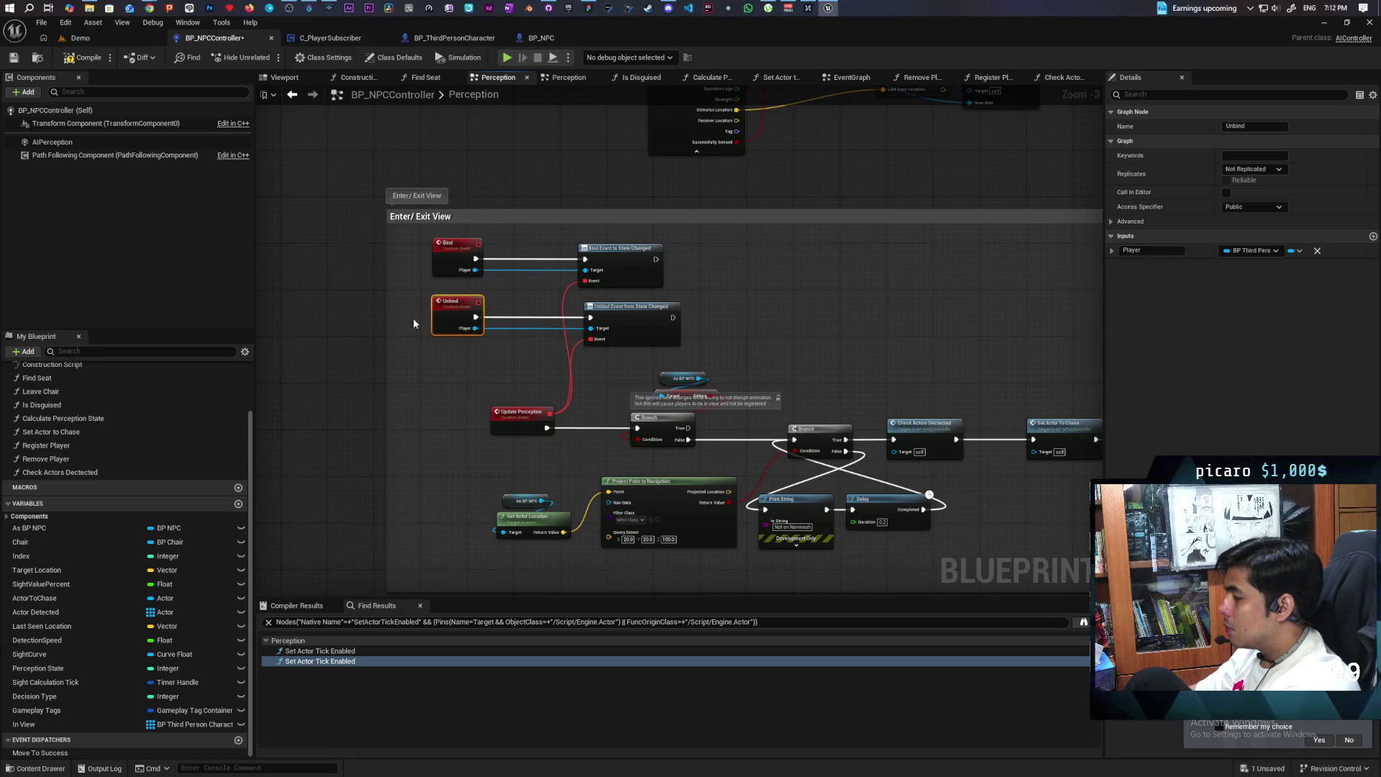
scroll(437, 361, "down", 3)
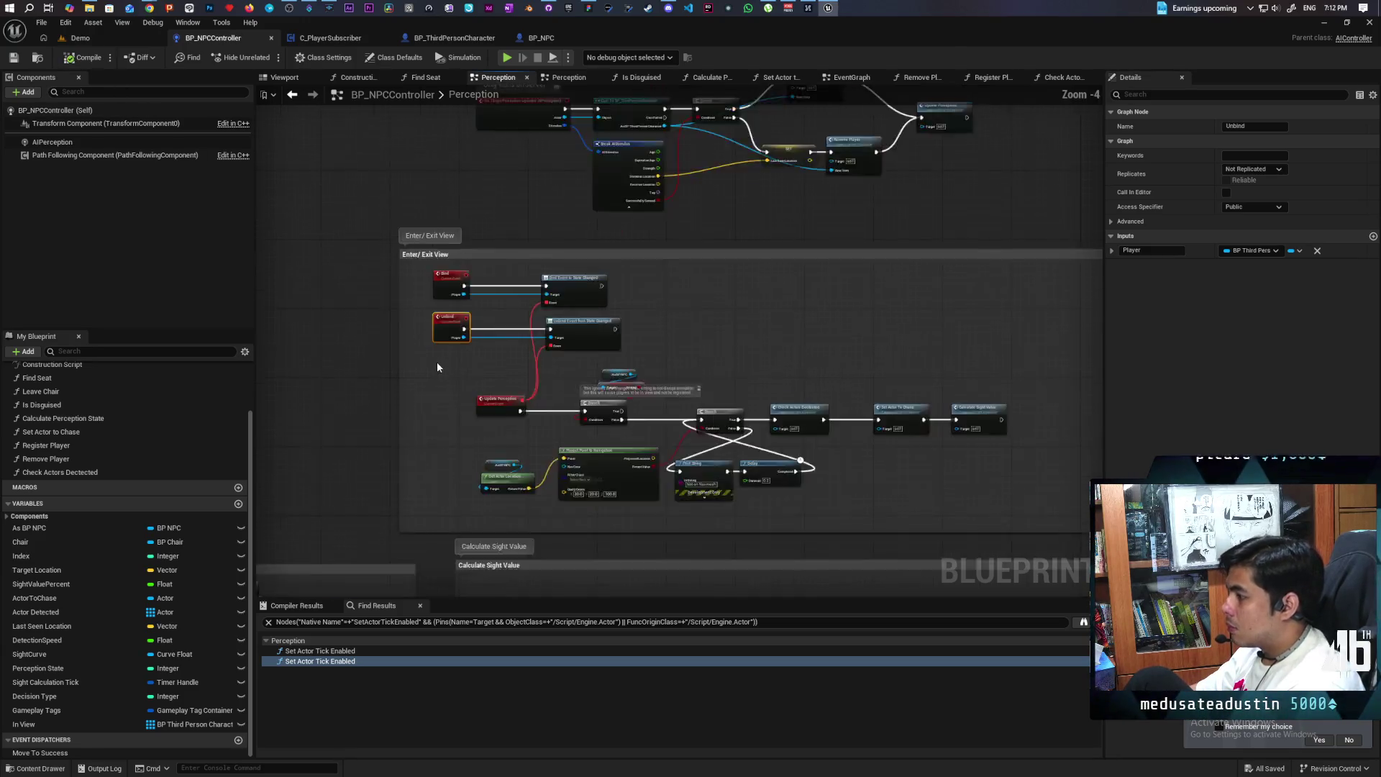
scroll(554, 308, "up", 3)
mouse_move(553, 308)
left_mouse_down()
mouse_move(632, 299)
mouse_move(647, 324)
mouse_move(676, 311)
mouse_move(653, 302)
mouse_move(875, 293)
mouse_move(863, 268)
mouse_move(827, 280)
left_mouse_up()
scroll(668, 309, "up", 1)
scroll(876, 293, "up", 1)
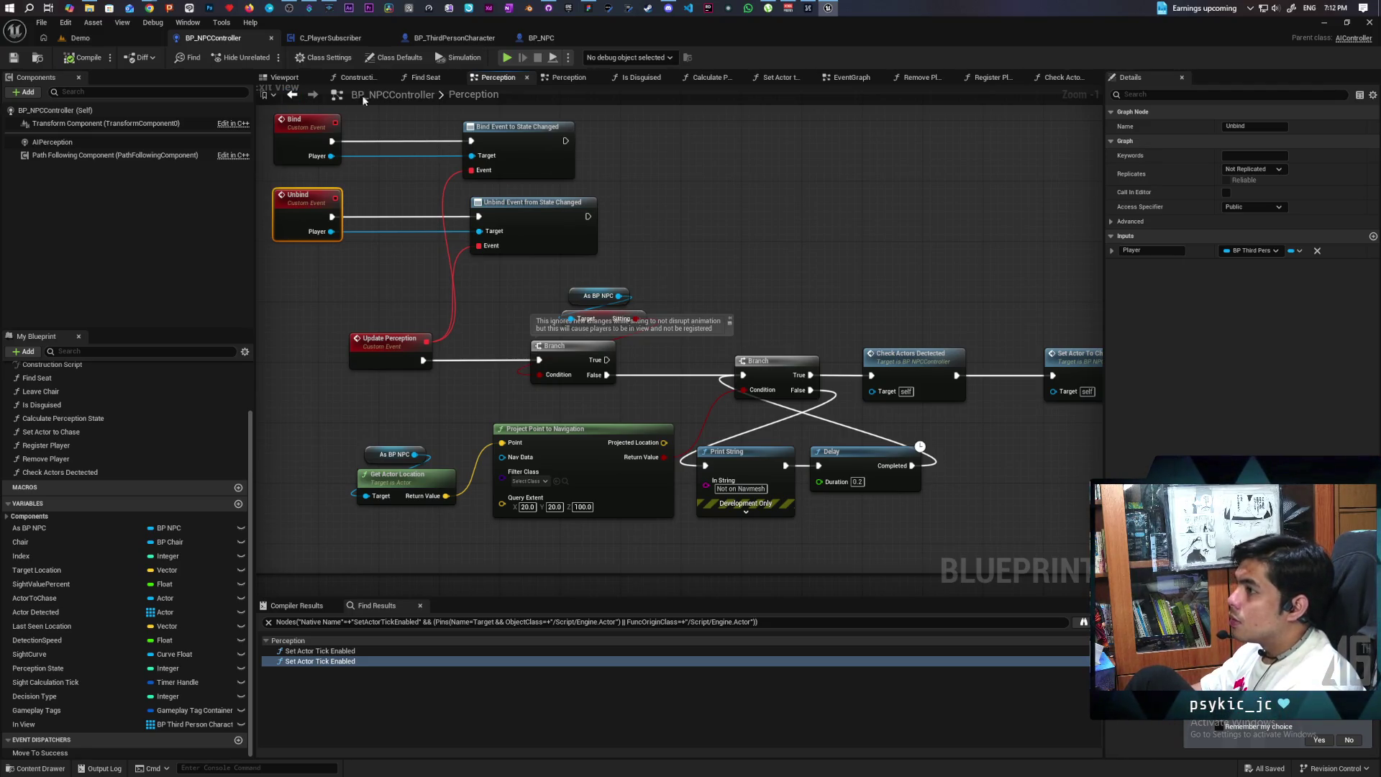
In BP_NPC, locate the Leave Chair and Random Location nodes
left_click(532, 39)
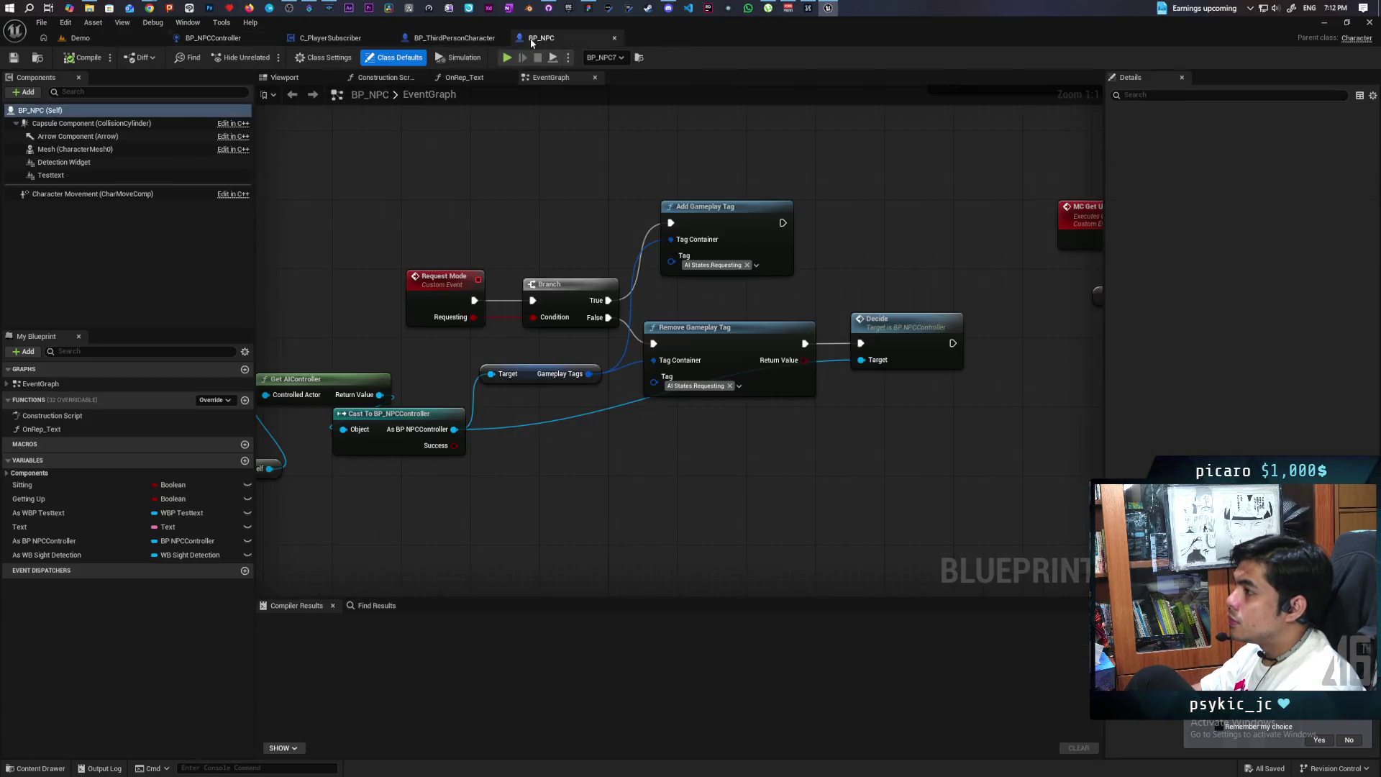
scroll(547, 449, "down", 7)
scroll(548, 443, "up", 5)
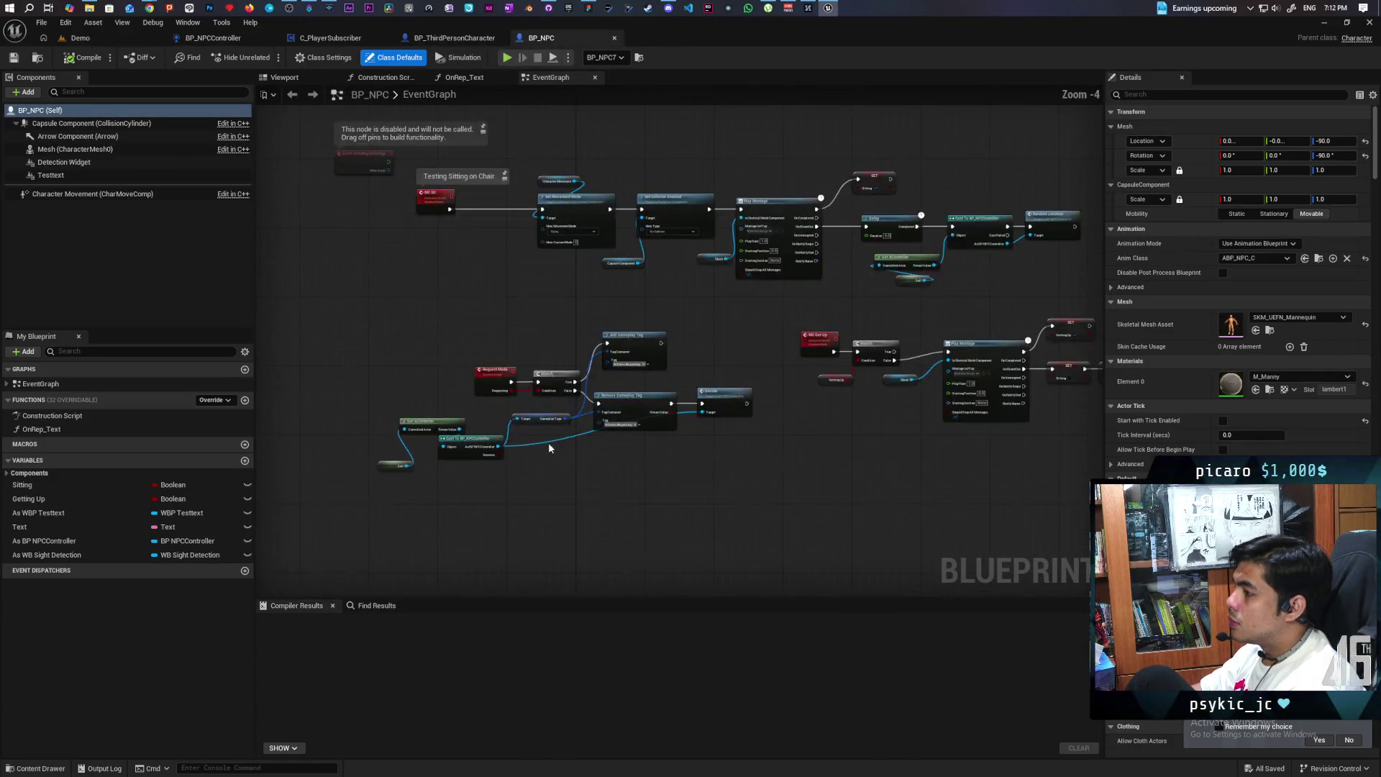
mouse_move(601, 420)
left_mouse_down()
mouse_move(515, 415)
mouse_move(790, 345)
mouse_move(438, 292)
left_mouse_up()
mouse_move(801, 323)
left_mouse_down()
mouse_move(528, 278)
mouse_move(566, 271)
mouse_move(416, 278)
mouse_move(561, 296)
mouse_move(441, 299)
mouse_move(764, 292)
left_mouse_up()
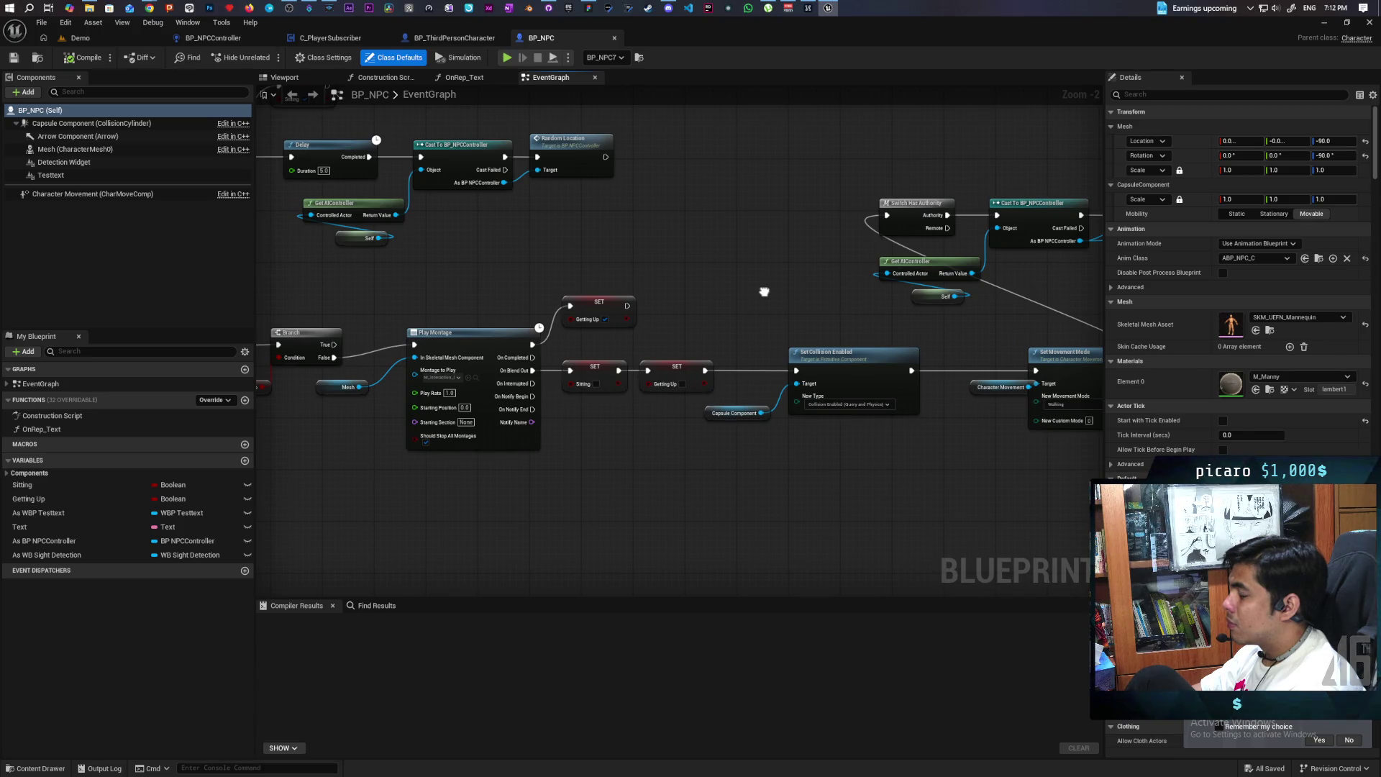
mouse_move(764, 292)
left_mouse_down()
mouse_move(552, 267)
mouse_move(613, 278)
mouse_move(351, 287)
left_mouse_up()
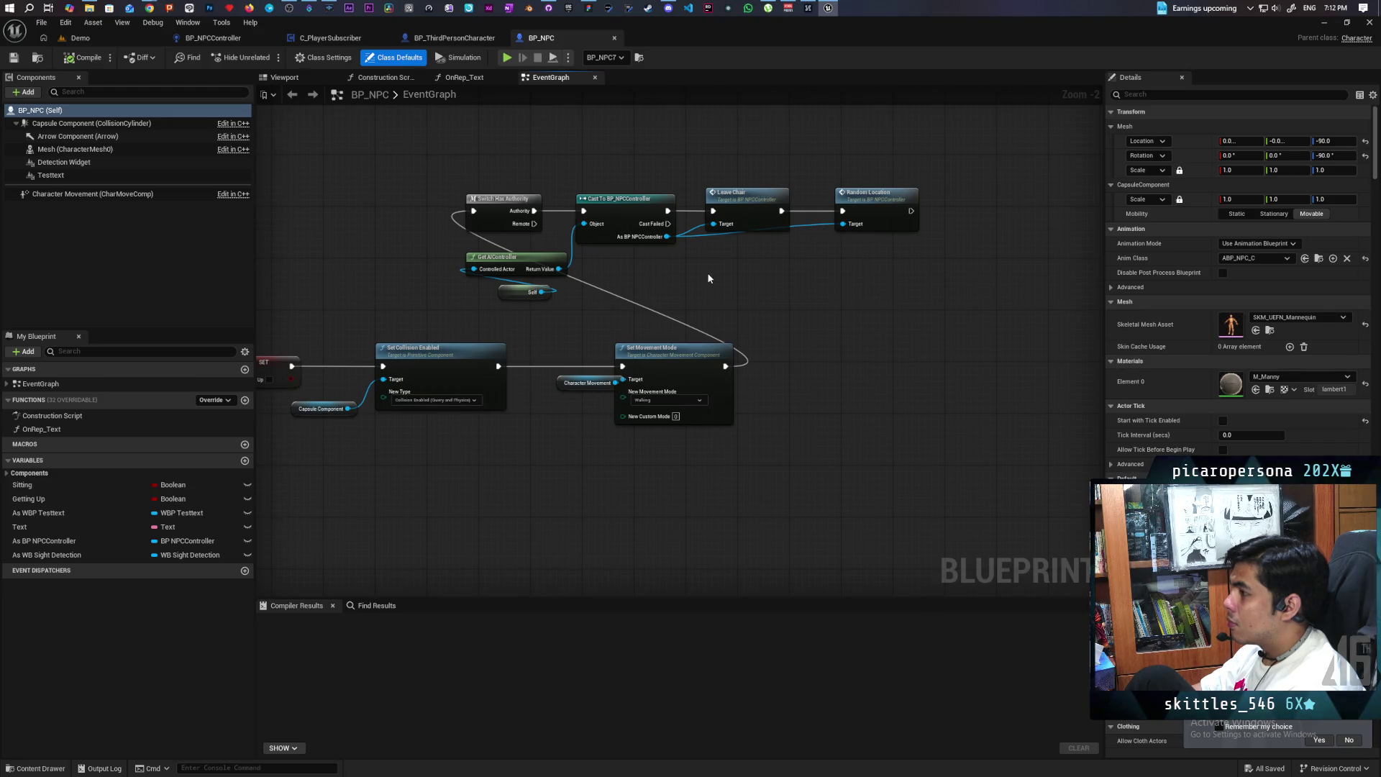
scroll(709, 278, "up", 1)
mouse_move(584, 342)
left_mouse_down()
mouse_move(651, 309)
mouse_move(730, 364)
mouse_move(783, 351)
left_mouse_up()
left_click(891, 285)
left_click(683, 340)
Browse the actions available on the NPC controller reference without adding a node
mouse_move(648, 309)
left_mouse_down()
mouse_move(712, 382)
mouse_move(694, 369)
left_mouse_up()
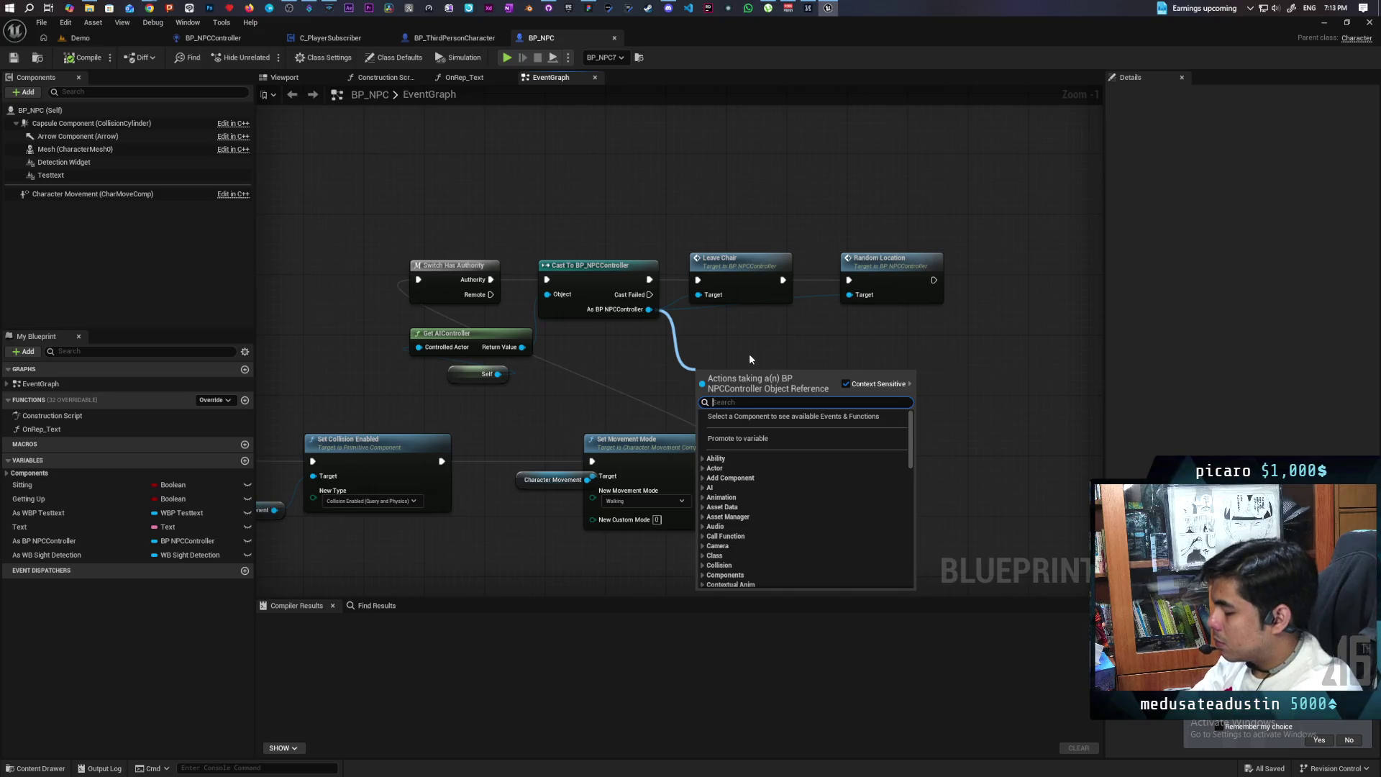
type("check")
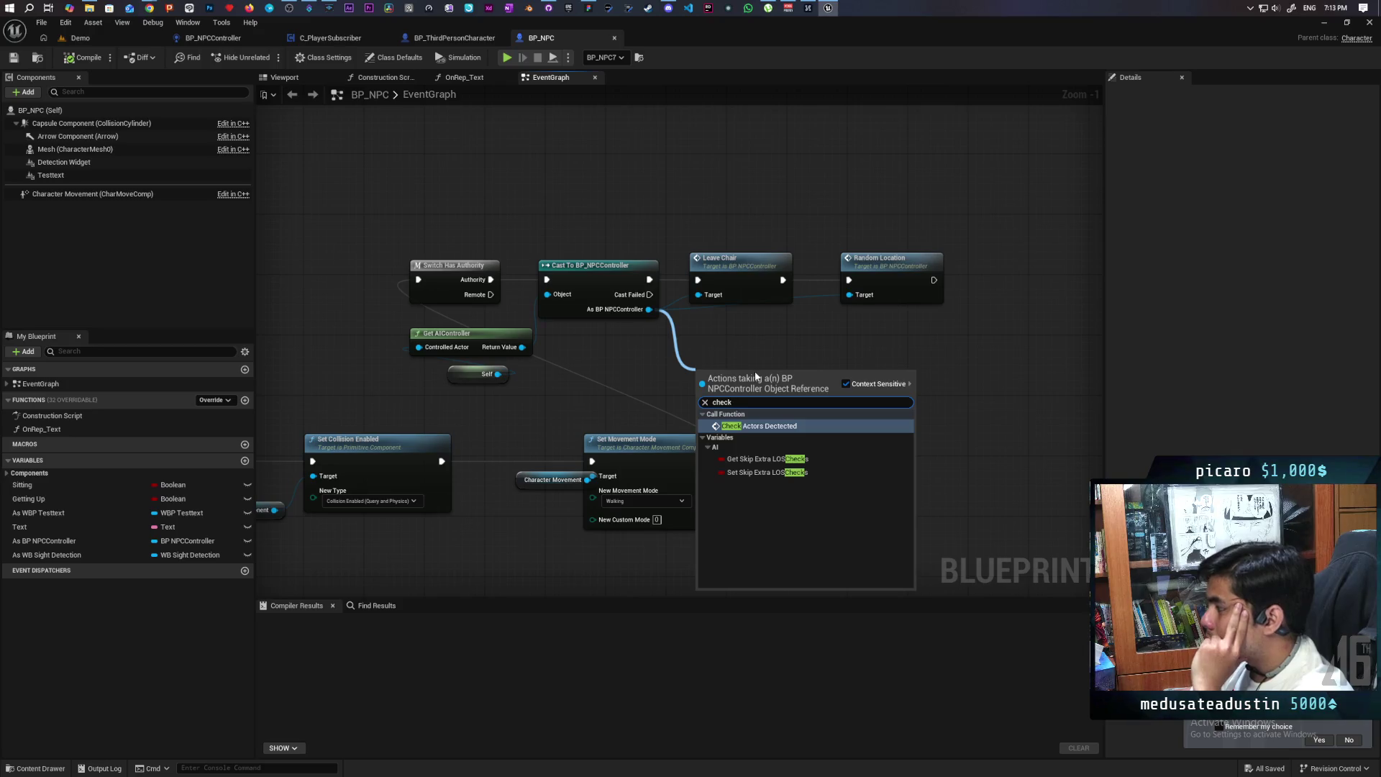
left_click(725, 350)
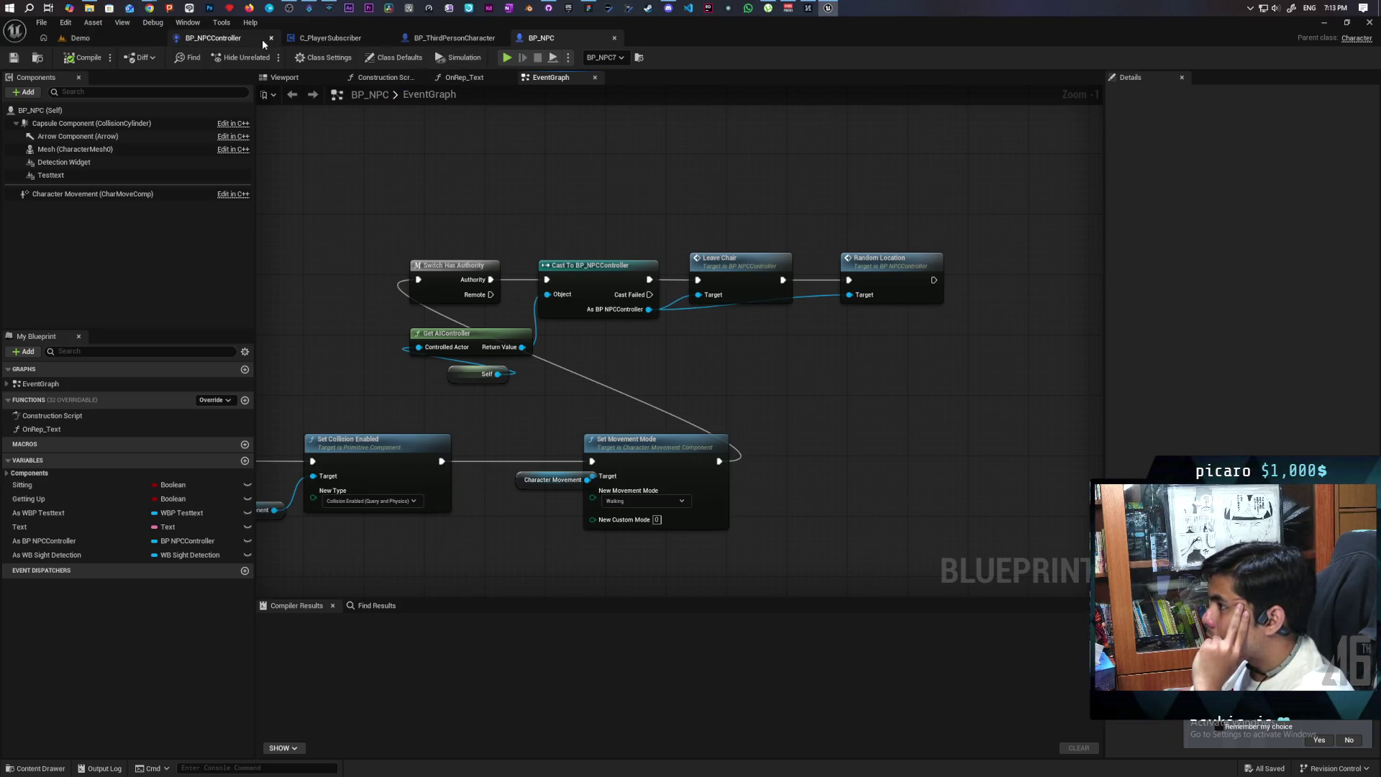
left_click(237, 45)
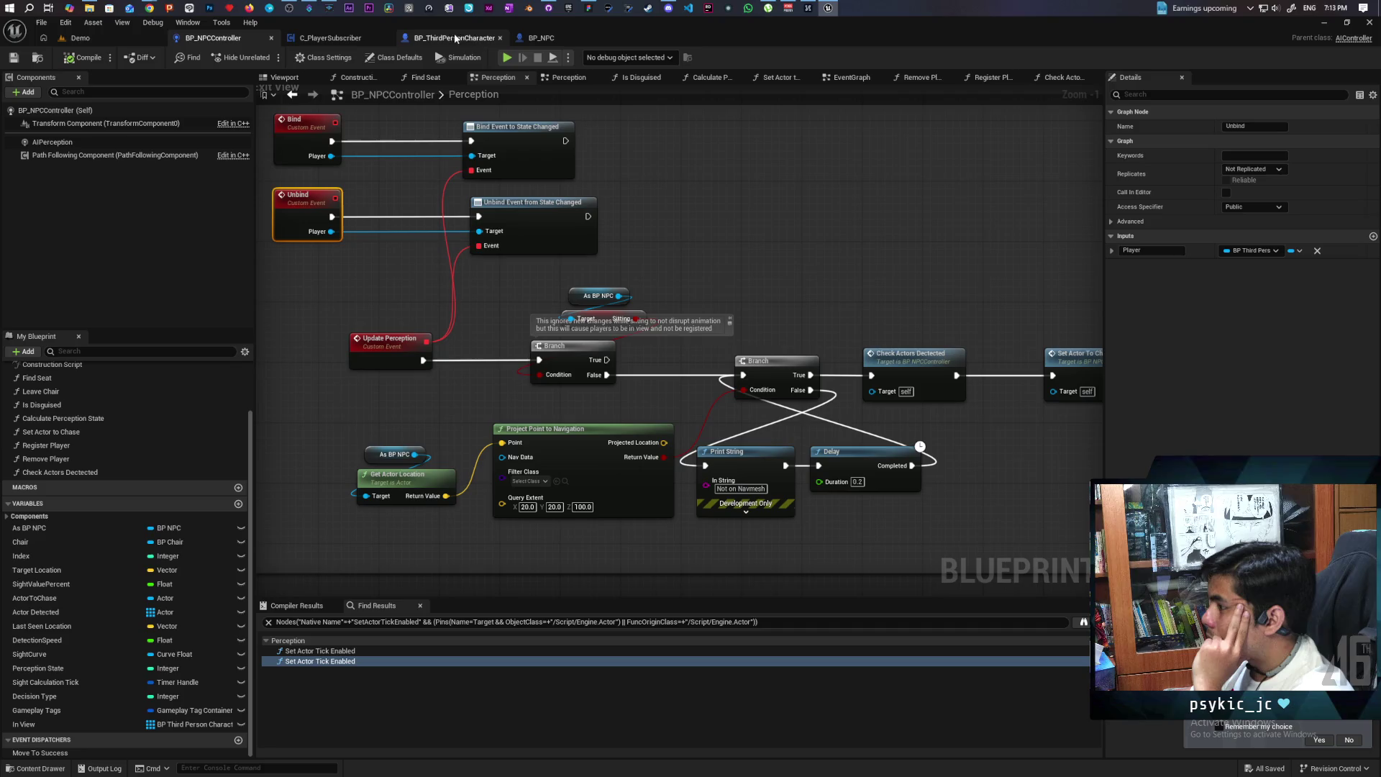
left_click(534, 41)
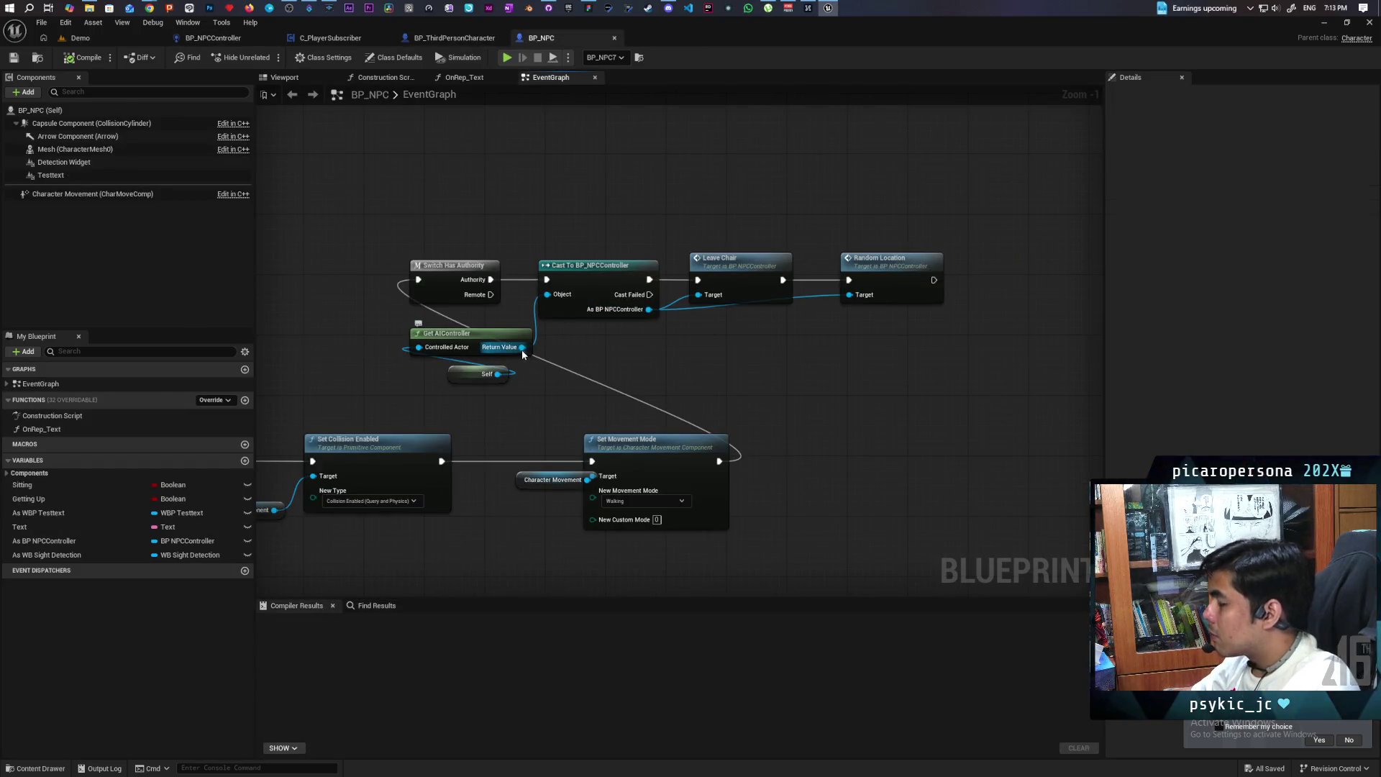
left_click_drag(640, 309, 712, 354)
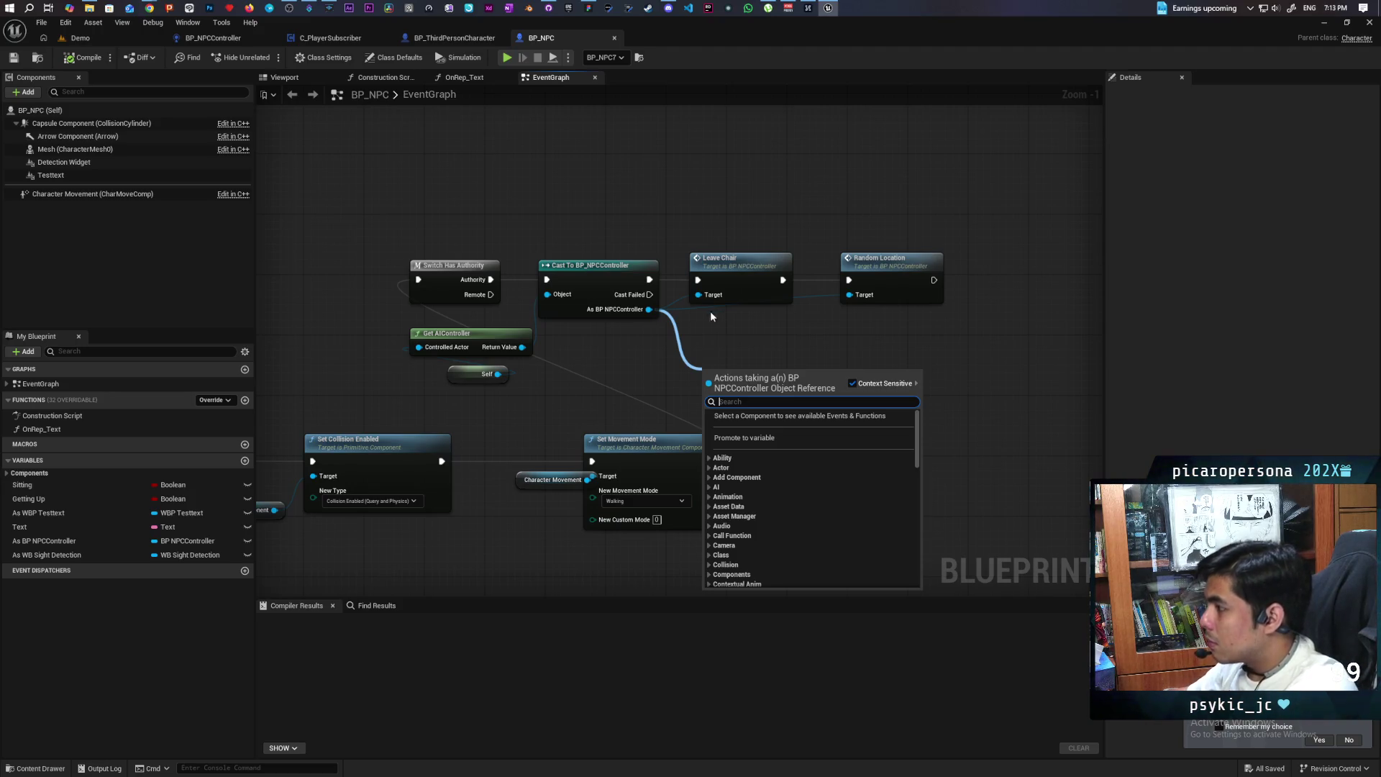
left_click(521, 408)
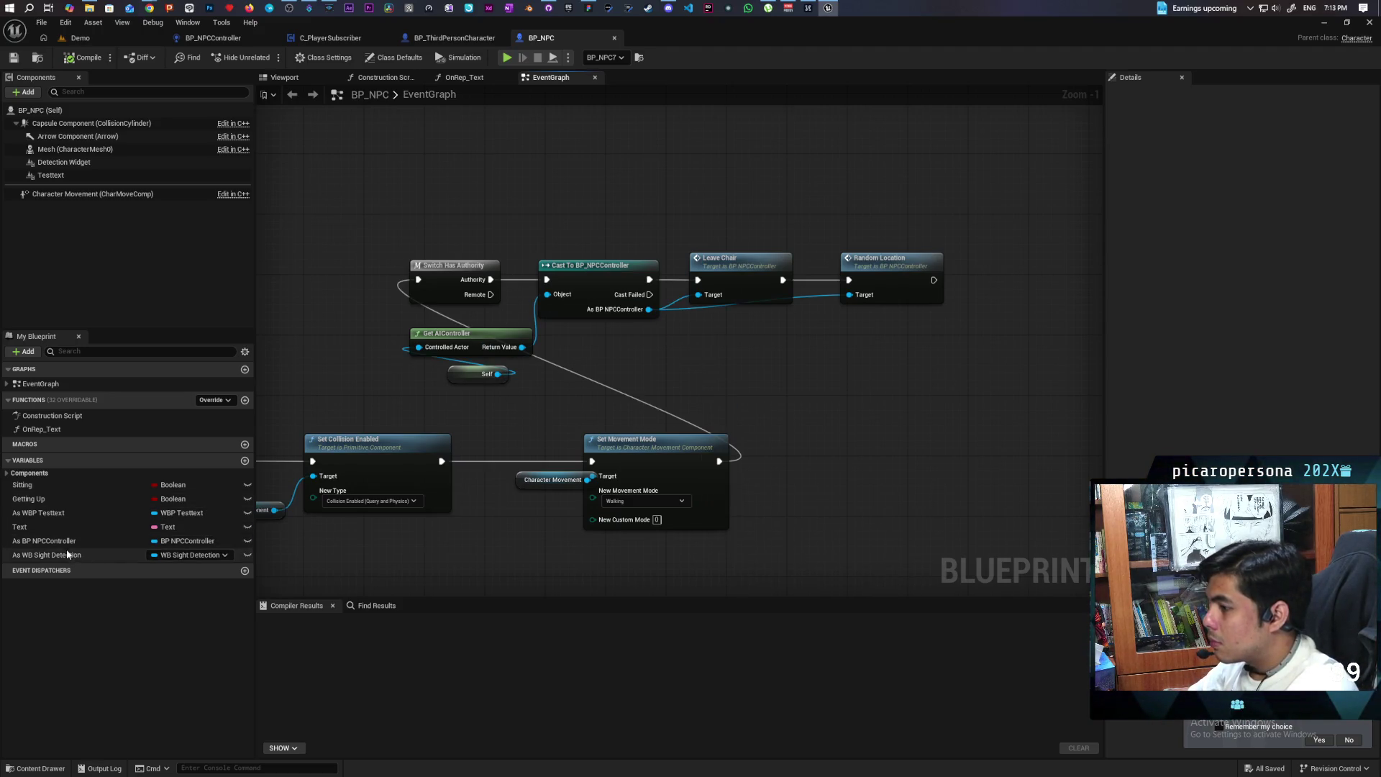
Feed Leave Chair and Random Location from an As BP NPCController getter, deleting Get AIController, Self and the Cast
mouse_move(66, 545)
left_mouse_down()
mouse_move(394, 334)
mouse_move(533, 218)
left_mouse_up()
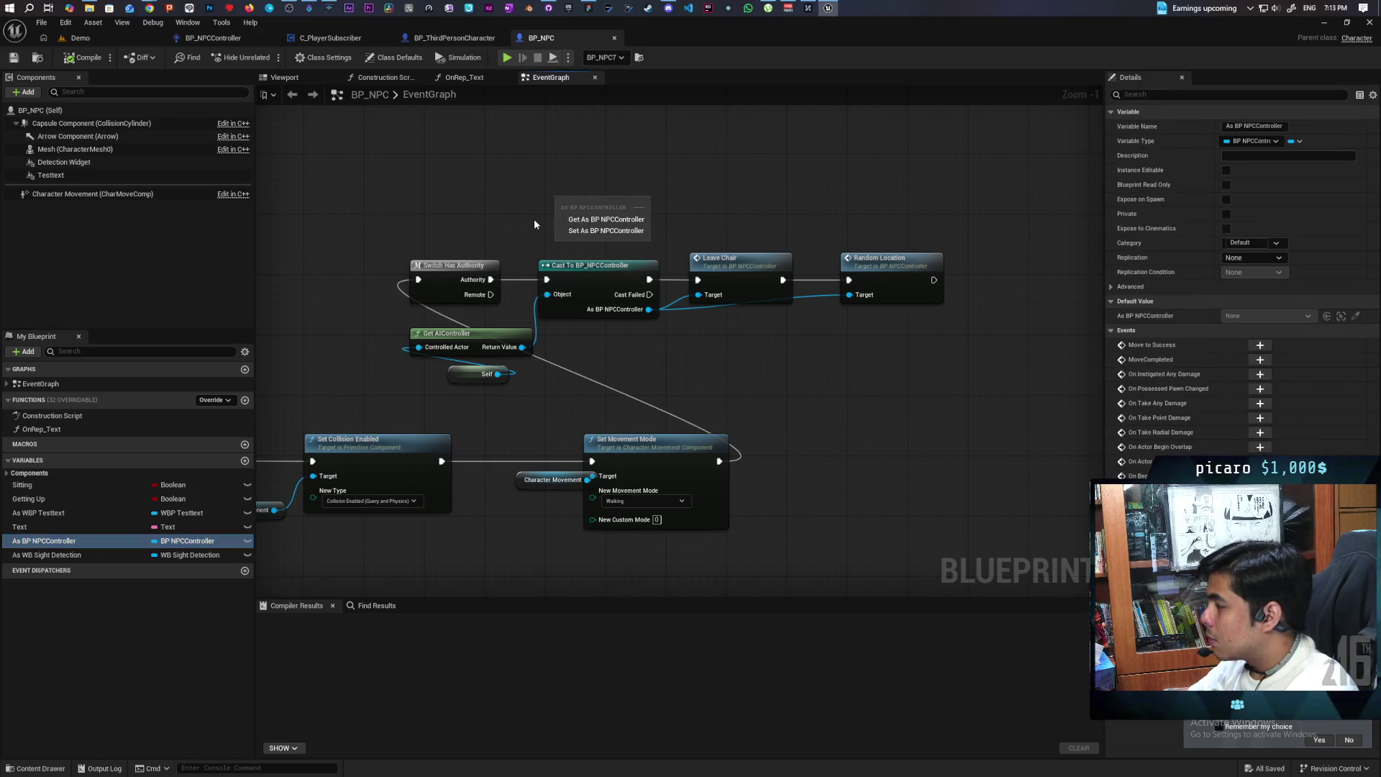
left_click(606, 219)
left_click_drag(648, 309, 624, 201)
left_click_drag(561, 342, 471, 381)
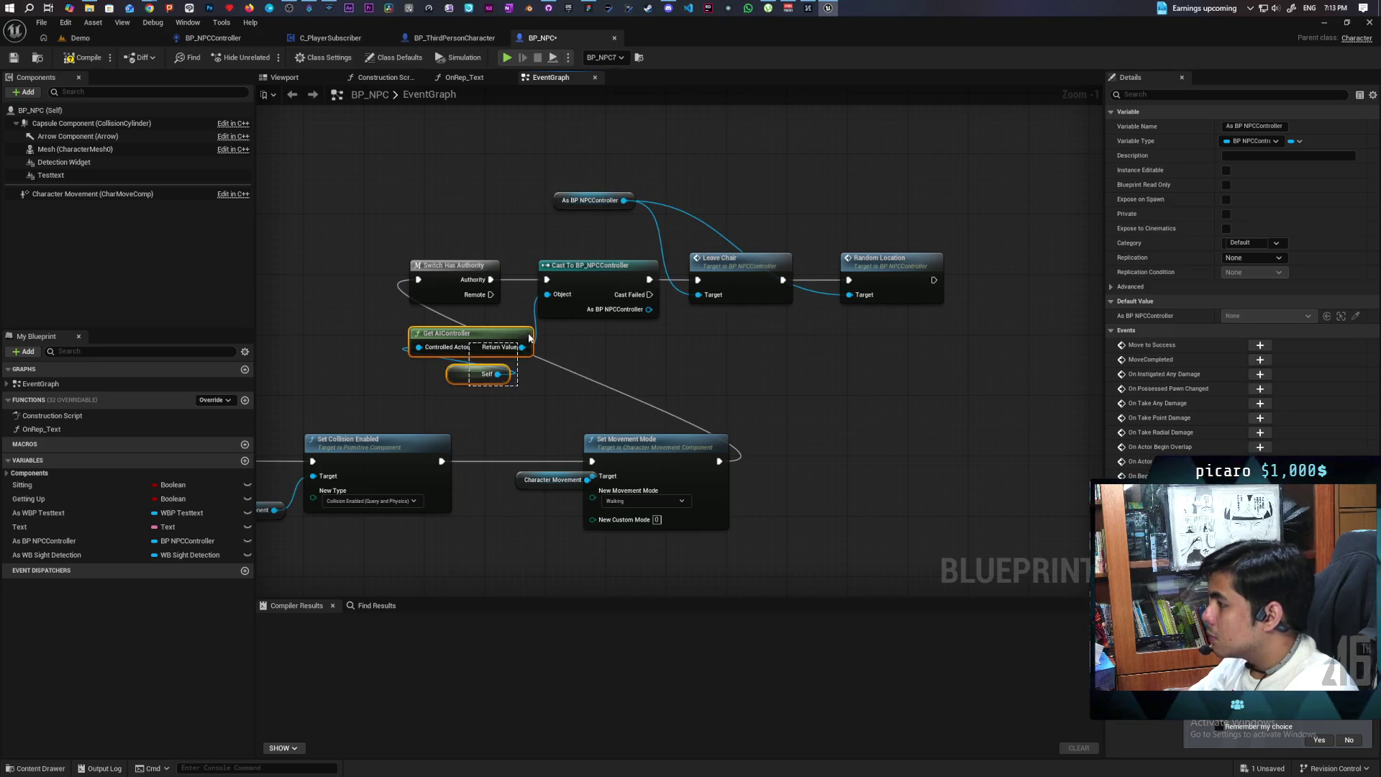
key("Delete")
left_click(551, 289)
key("Delete")
left_click_drag(490, 279, 697, 280)
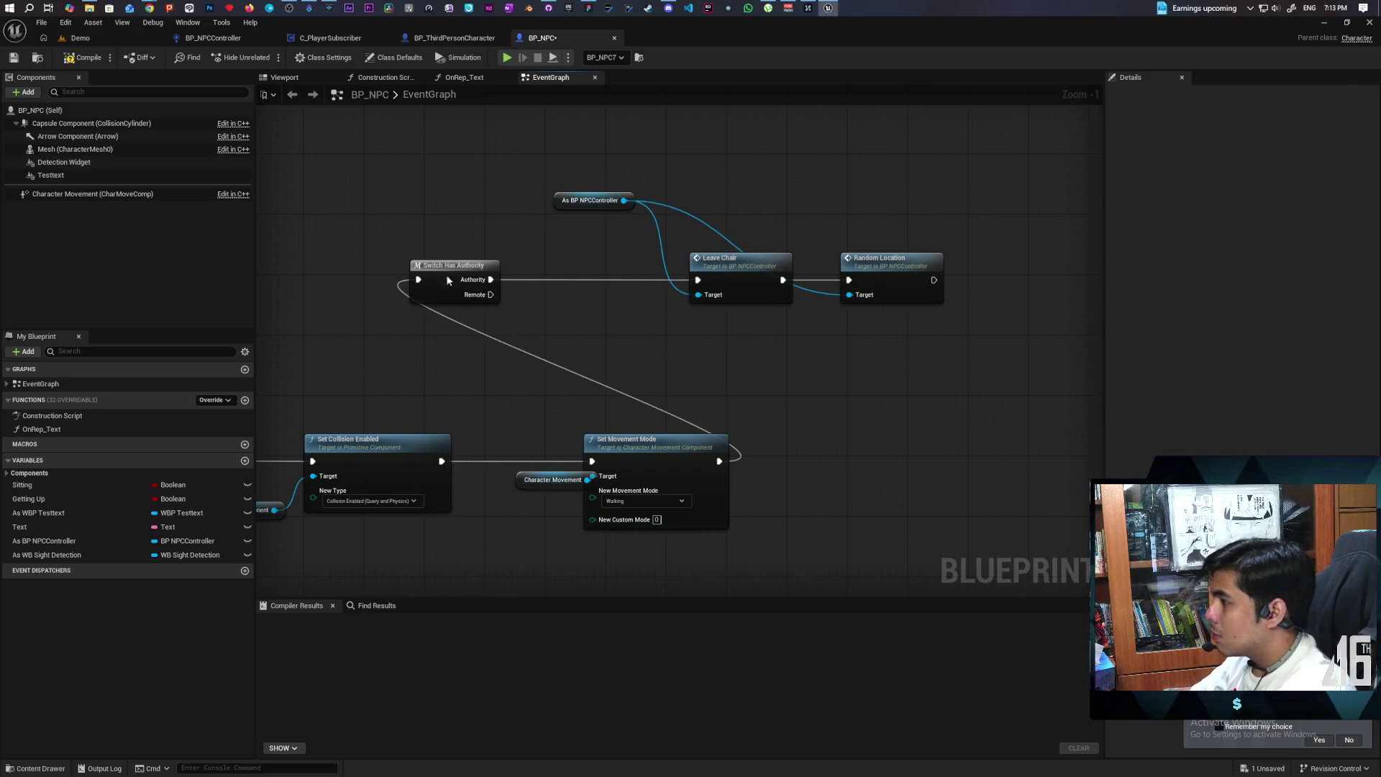
Move the Switch Has Authority, Leave Chair and Random Location chain beside Set Movement Mode
left_click_drag(447, 274, 605, 274)
left_click_drag(613, 183, 895, 297)
mouse_move(610, 269)
left_mouse_down()
mouse_move(814, 460)
mouse_move(790, 451)
mouse_move(813, 450)
left_mouse_up()
left_click(739, 321)
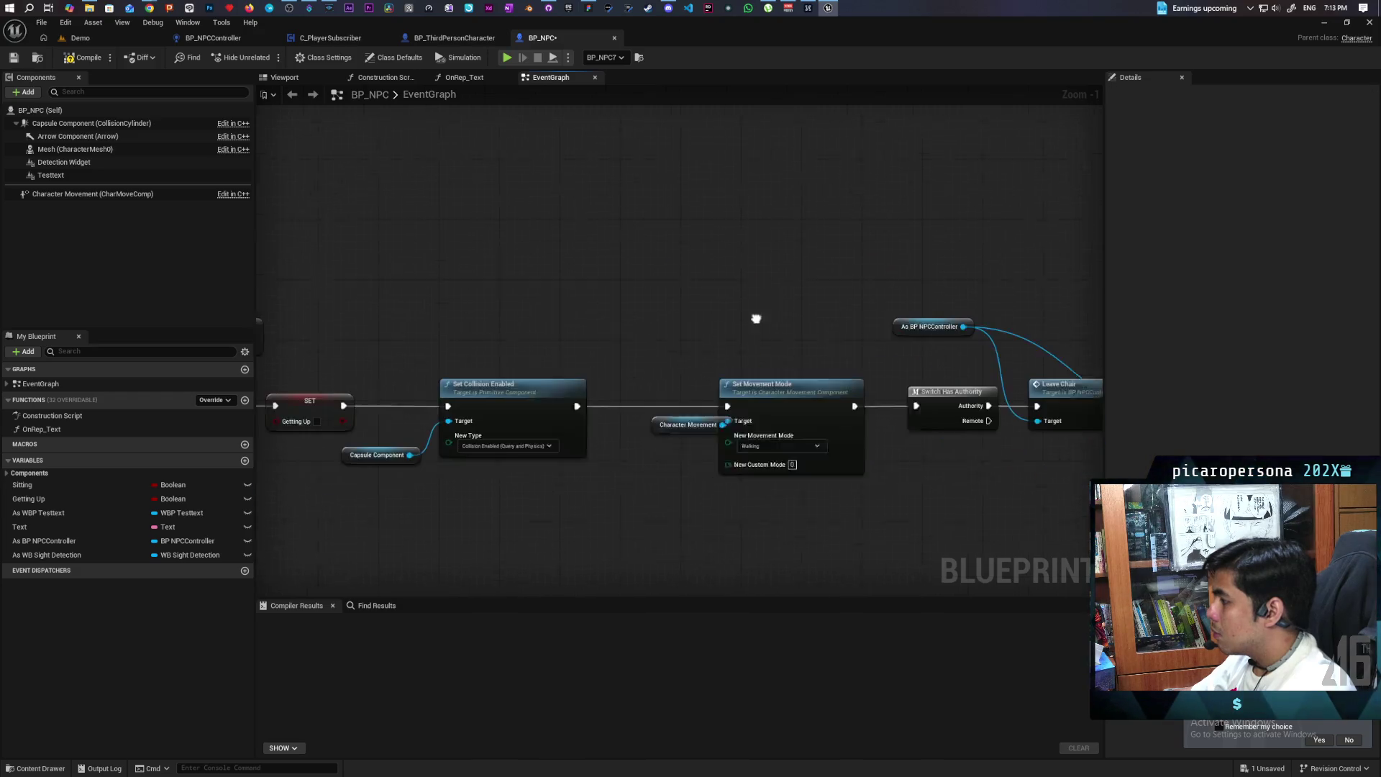
mouse_move(675, 425)
left_mouse_down()
mouse_move(637, 460)
mouse_move(647, 454)
mouse_move(680, 489)
left_mouse_up()
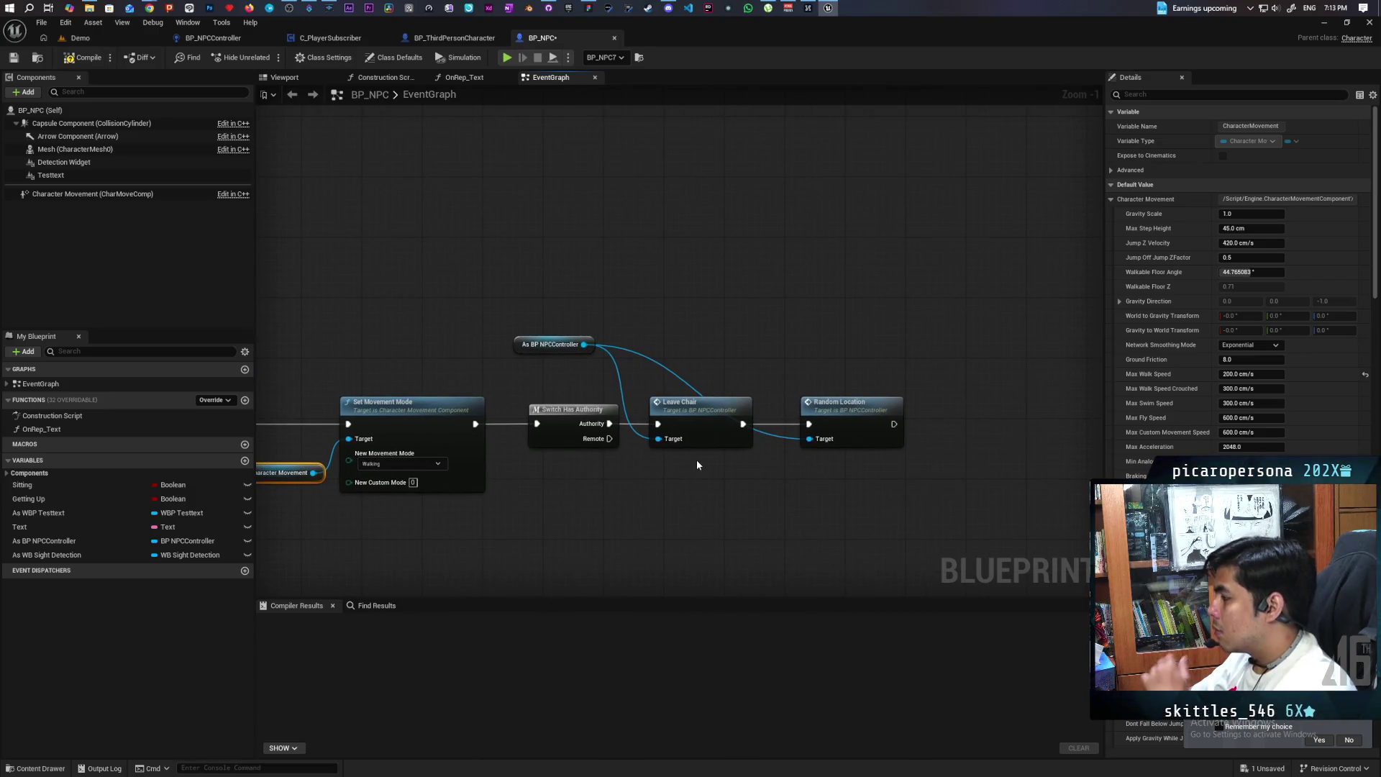
double_click(706, 419)
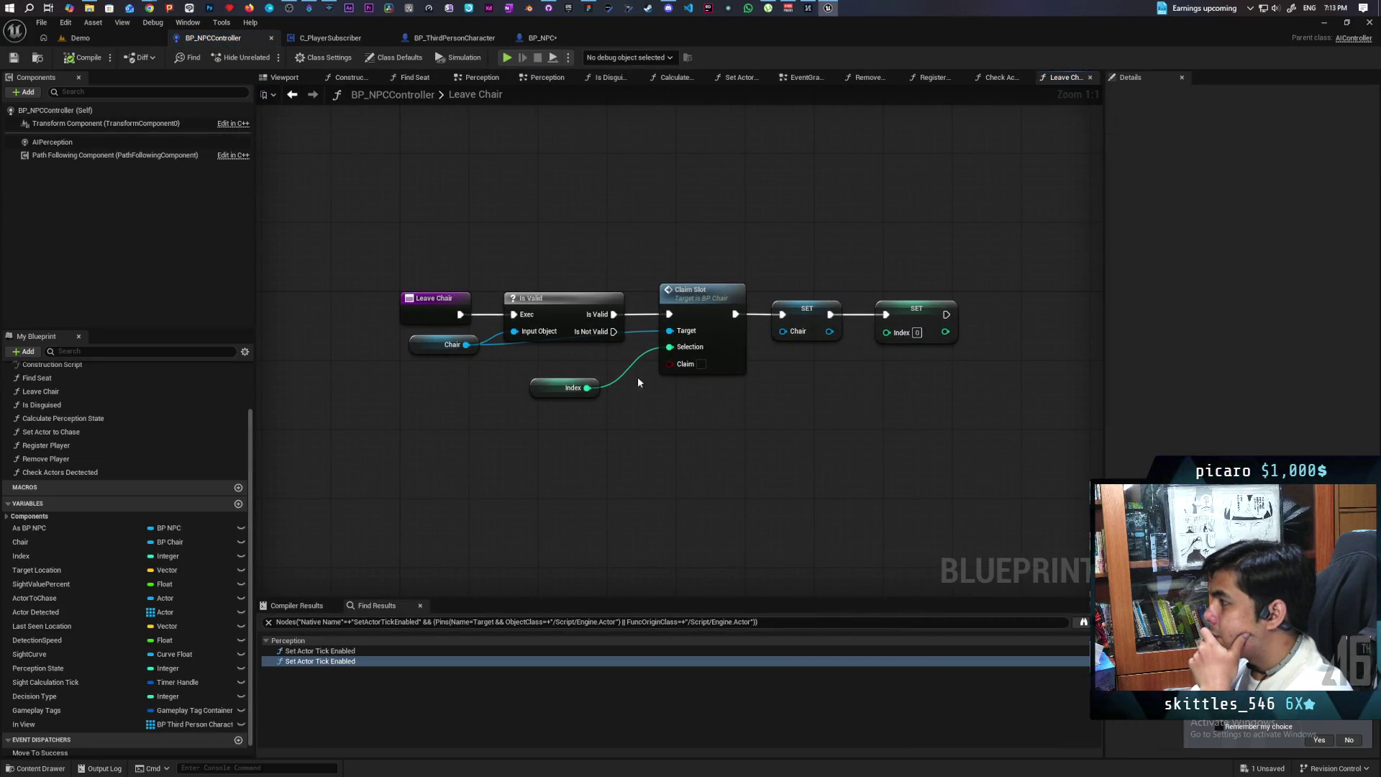
left_click(561, 37)
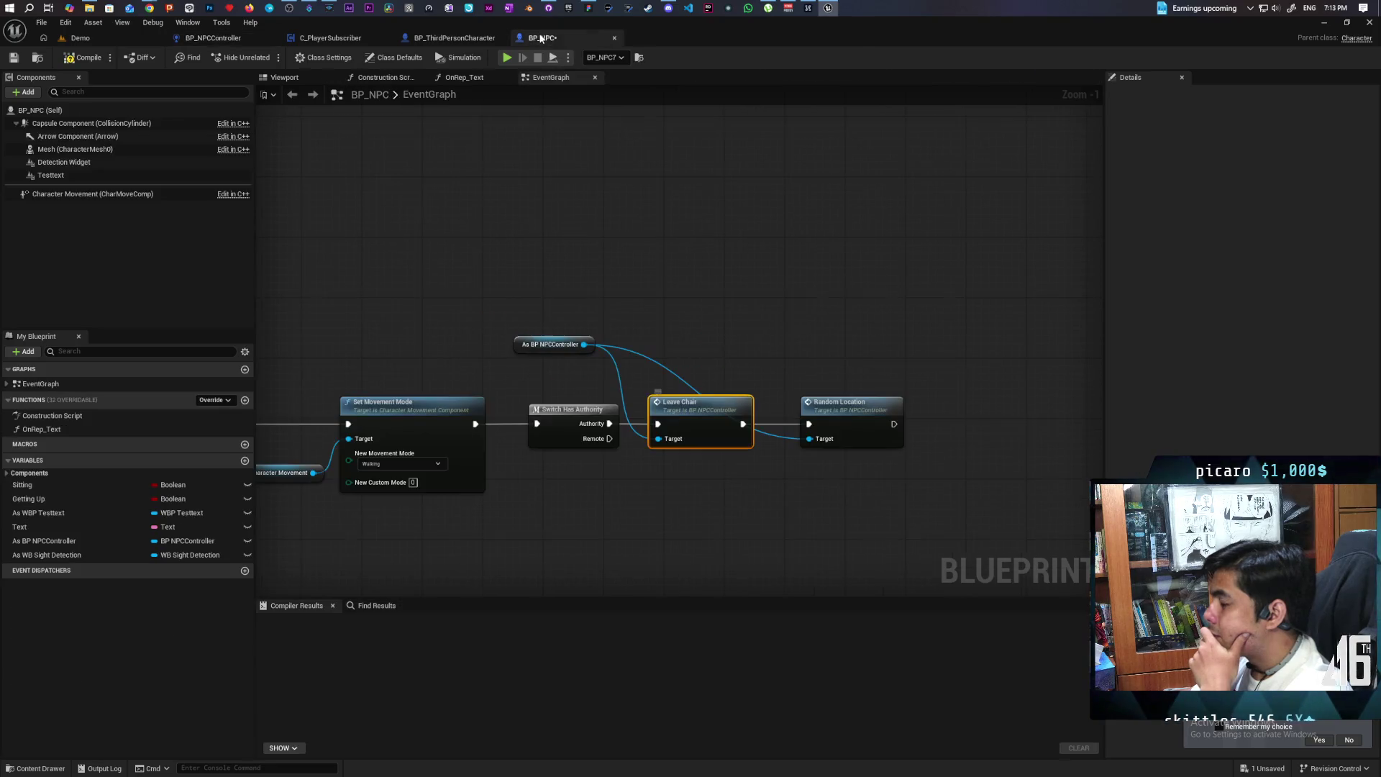
Compile BP_NPC and save all changes
key("F7")
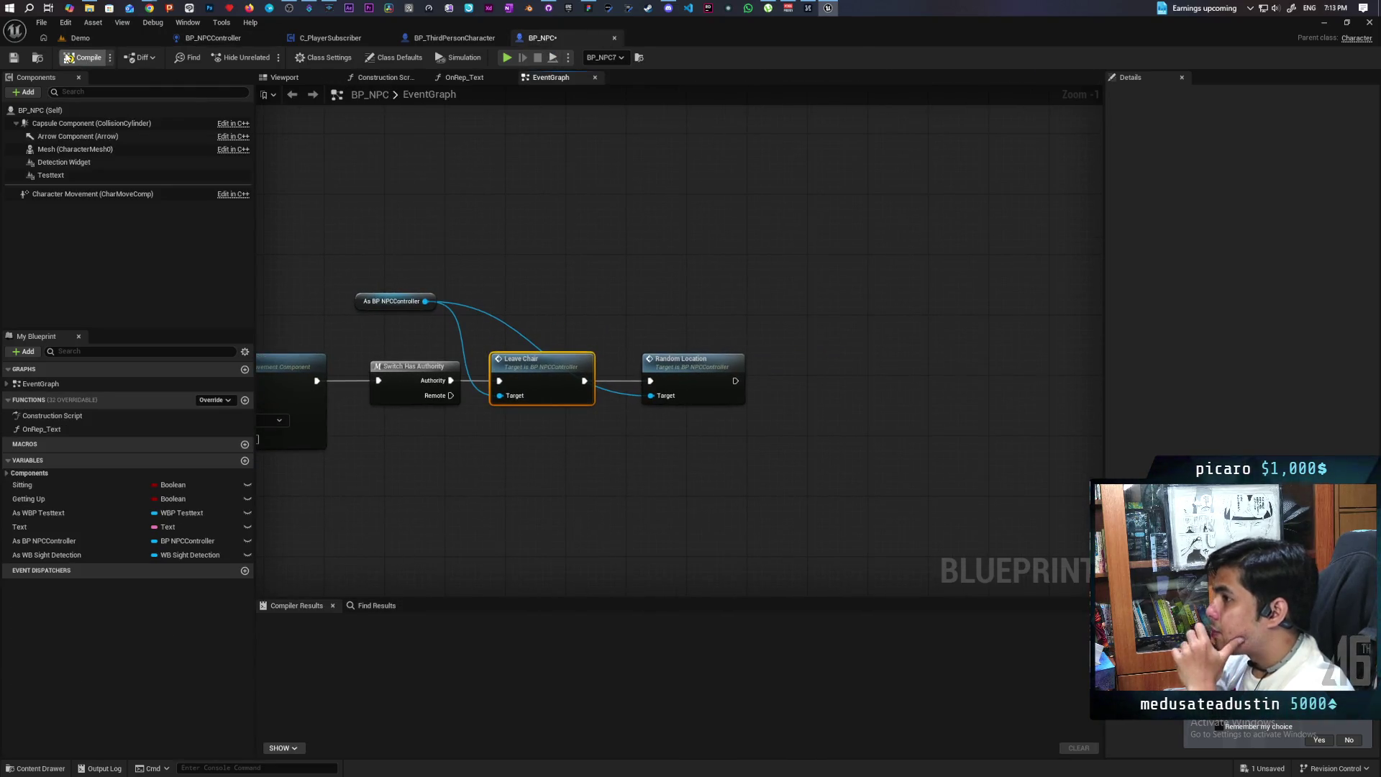
key("ctrl+shift+s")
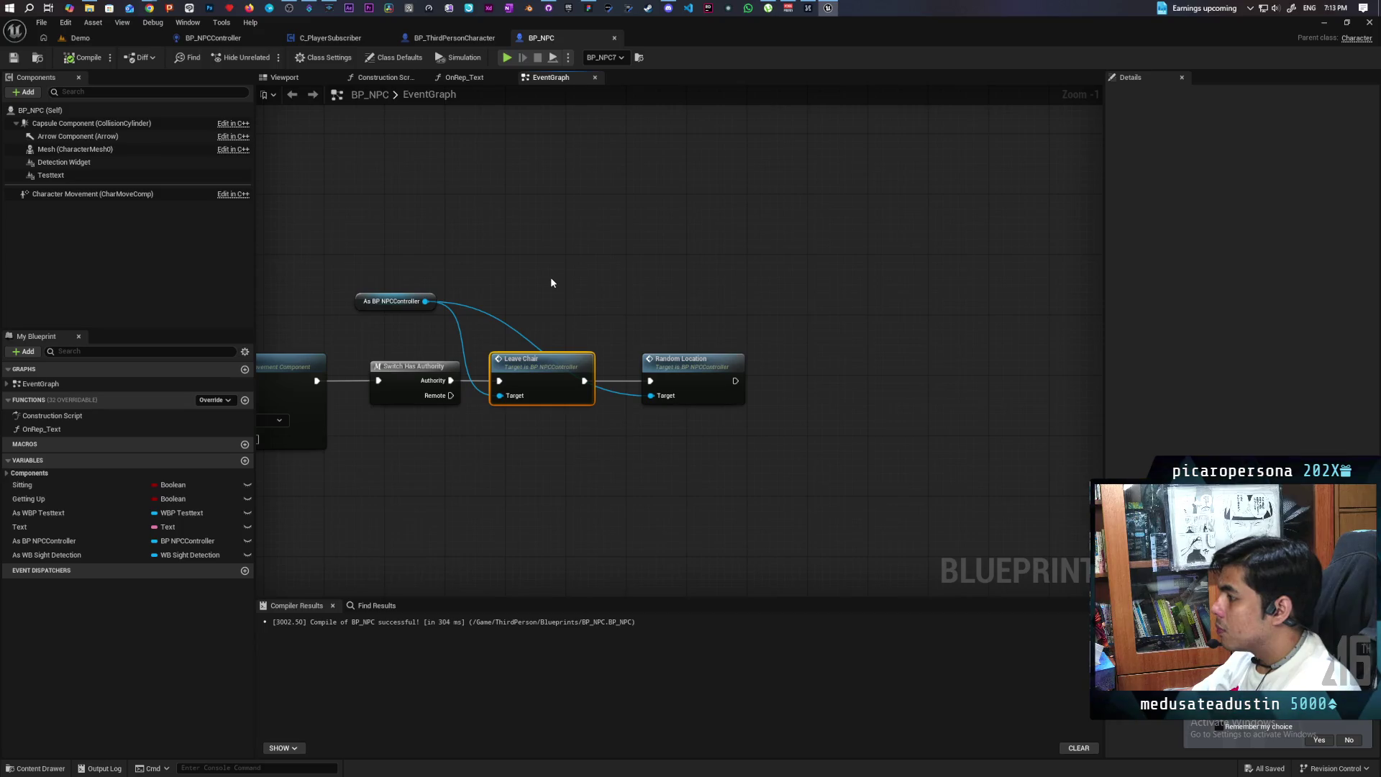
scroll(550, 282, "down", 3)
left_click_drag(506, 344, 847, 351)
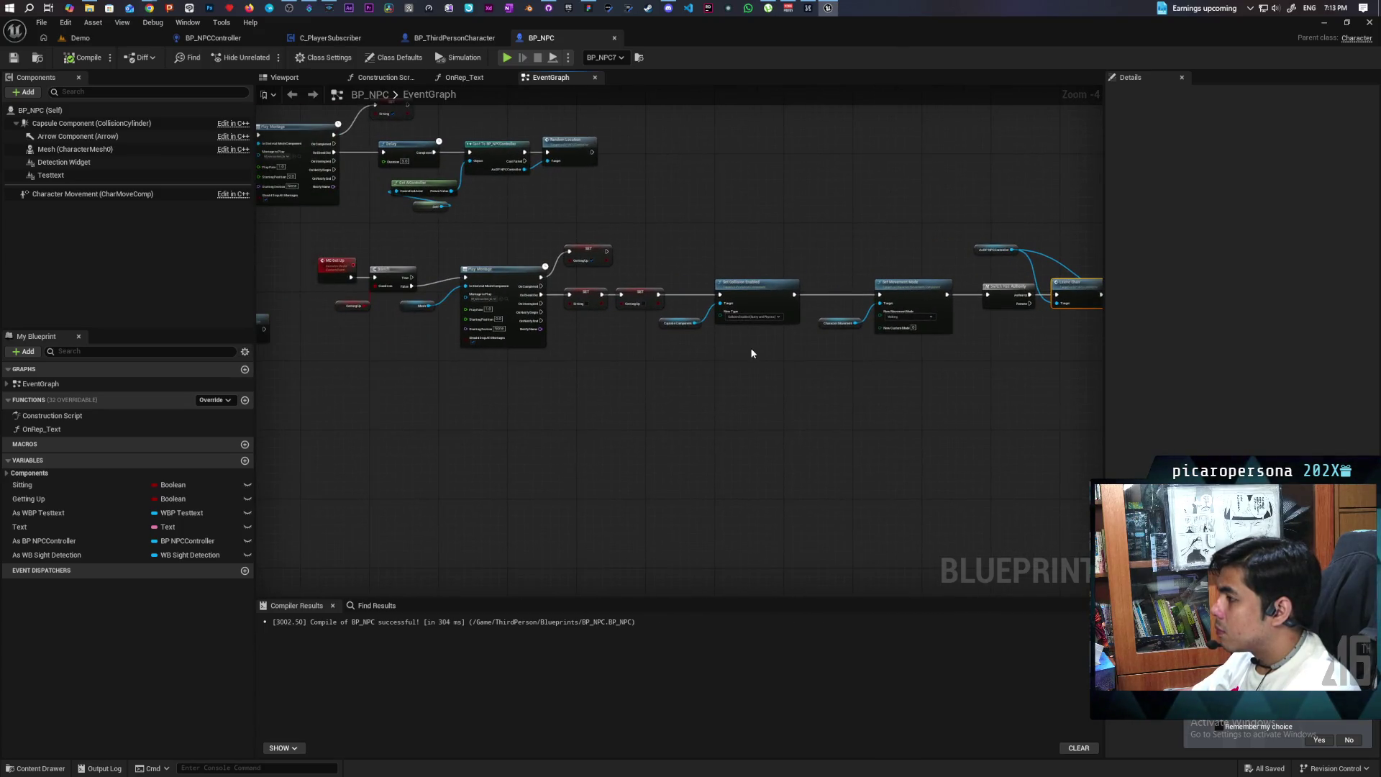
key("Home")
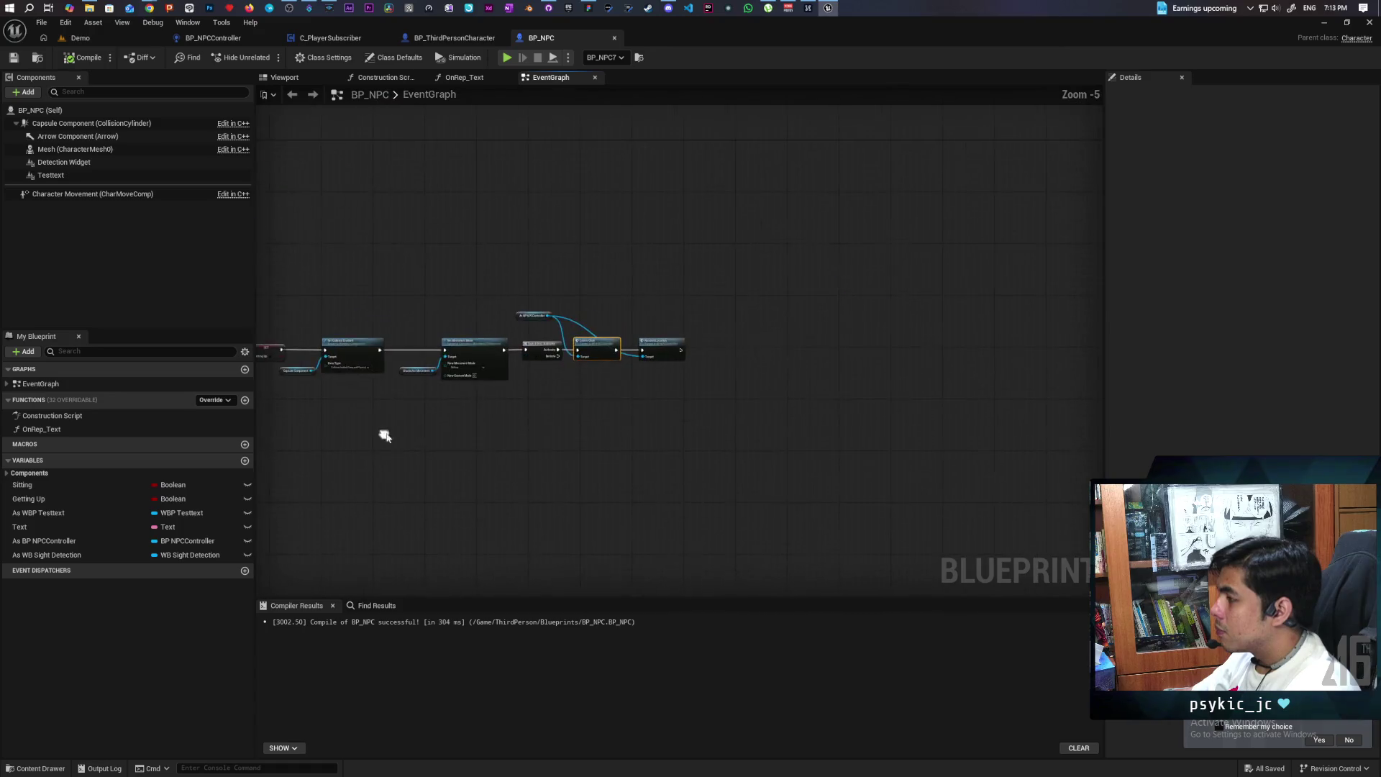
Review the Play Montage, Branch and Testing Sitting on Chair nodes
mouse_move(502, 423)
left_mouse_down()
mouse_move(638, 286)
mouse_move(955, 273)
mouse_move(1057, 317)
mouse_move(1045, 432)
mouse_move(926, 379)
mouse_move(1007, 378)
left_mouse_up()
scroll(935, 403, "down", 2)
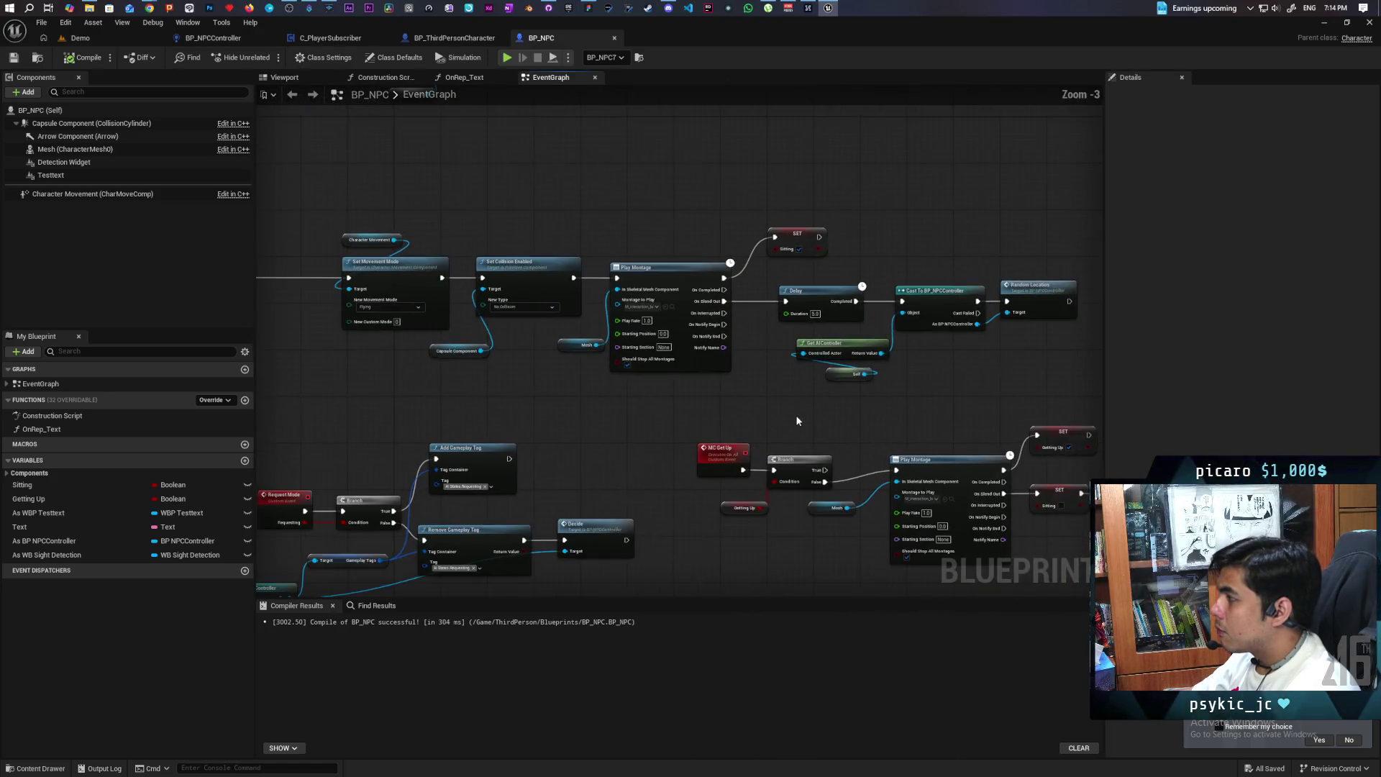
left_click_drag(791, 402, 896, 426)
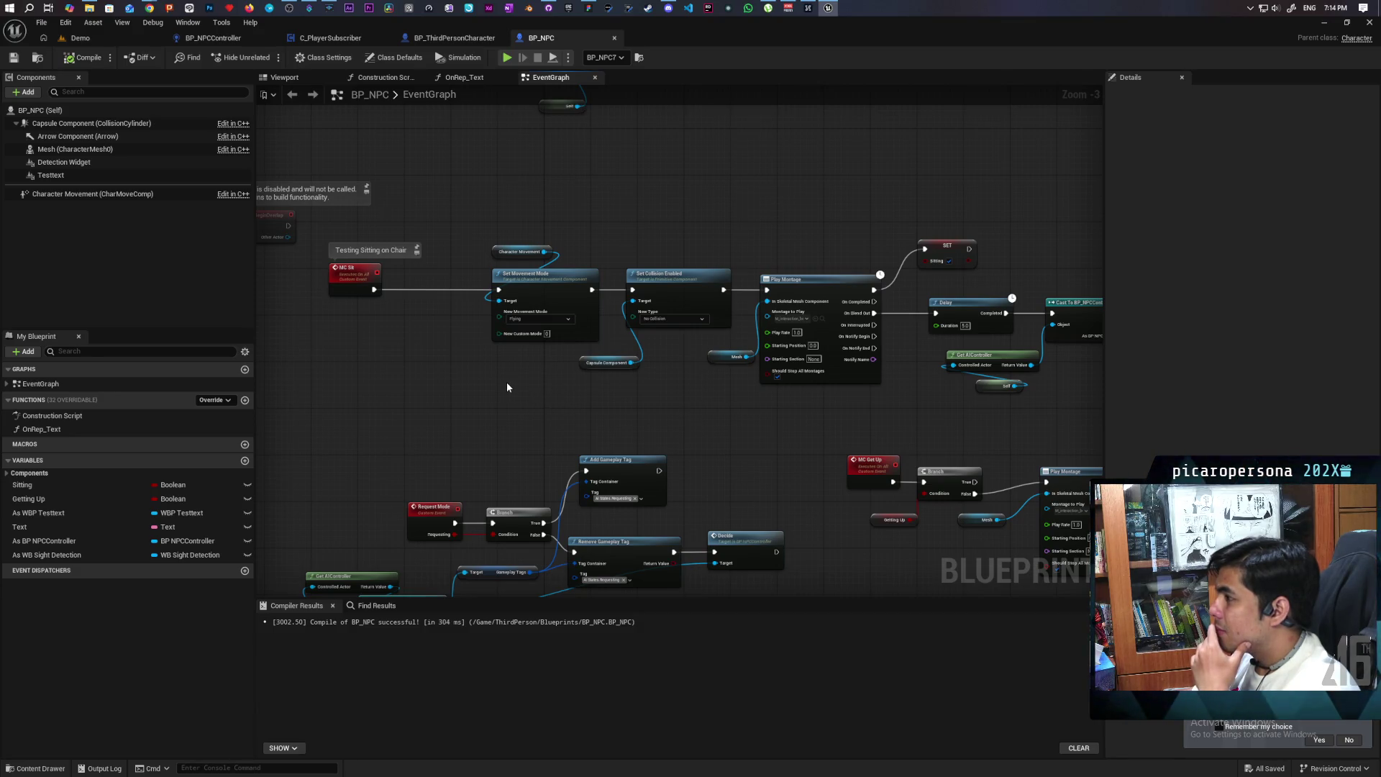
scroll(507, 387, "down", 2)
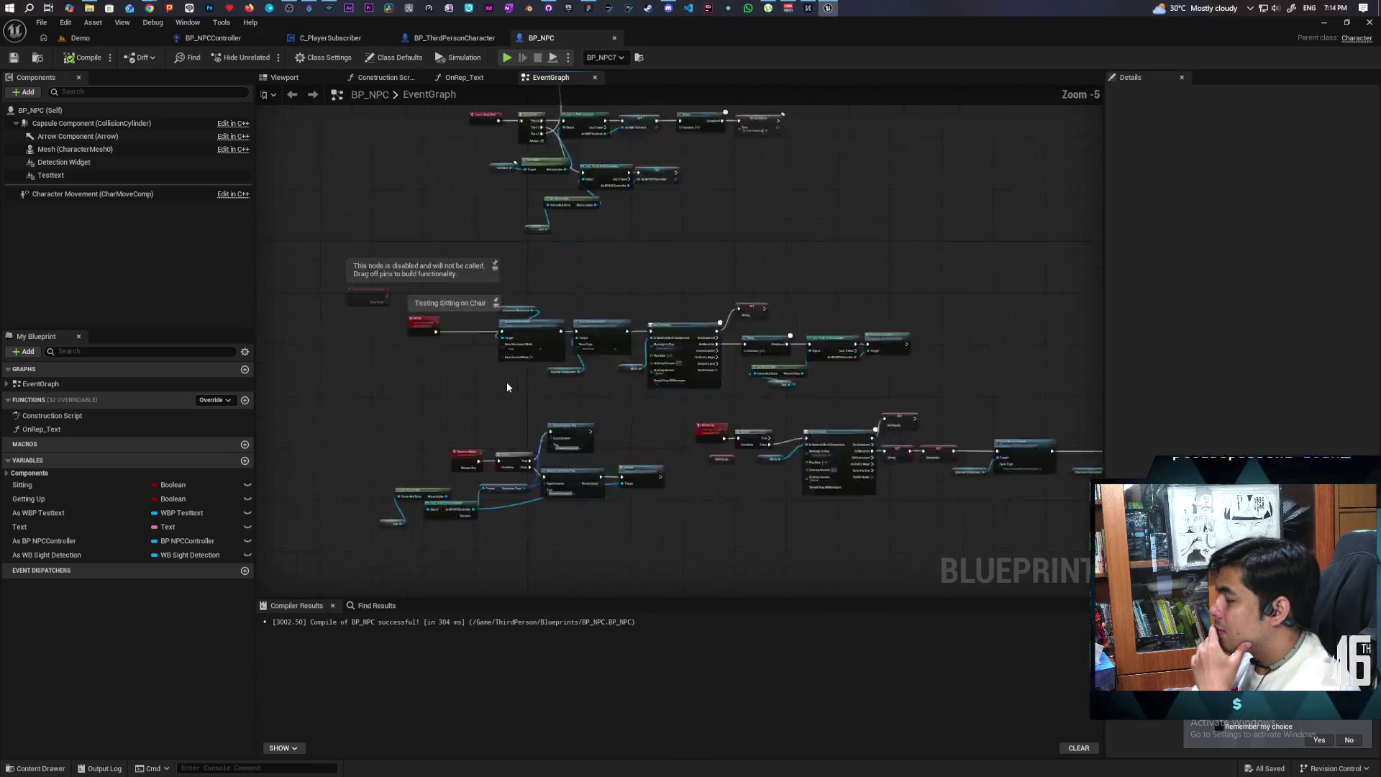
scroll(507, 385, "up", 3)
mouse_move(507, 385)
left_mouse_down()
mouse_move(588, 417)
mouse_move(430, 415)
left_mouse_up()
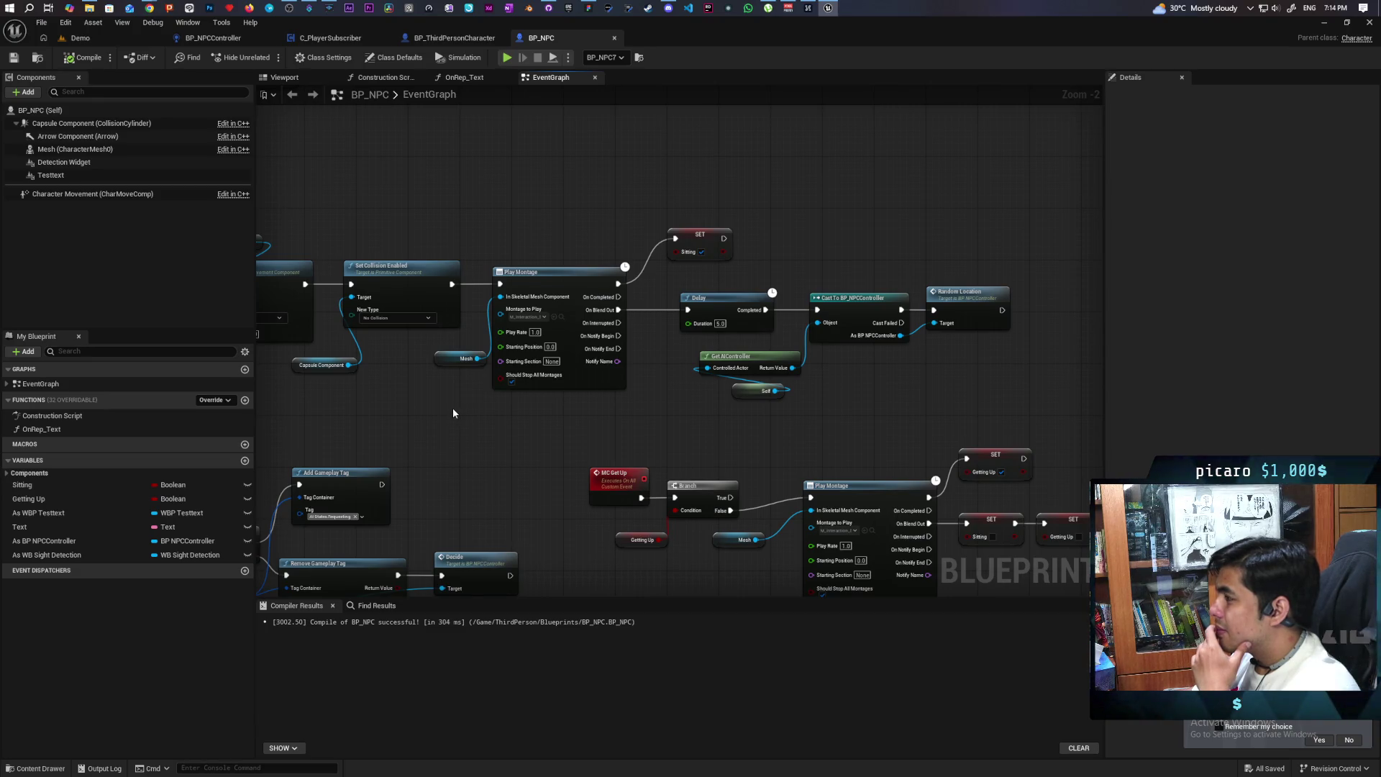
left_click_drag(438, 403, 520, 358)
Place a Set Getting Up node at the start of the sitting chain
scroll(446, 417, "down", 2)
mouse_move(446, 417)
left_mouse_down()
mouse_move(607, 441)
mouse_move(691, 376)
mouse_move(549, 385)
mouse_move(844, 401)
mouse_move(559, 412)
mouse_move(777, 409)
left_mouse_up()
scroll(691, 376, "up", 1)
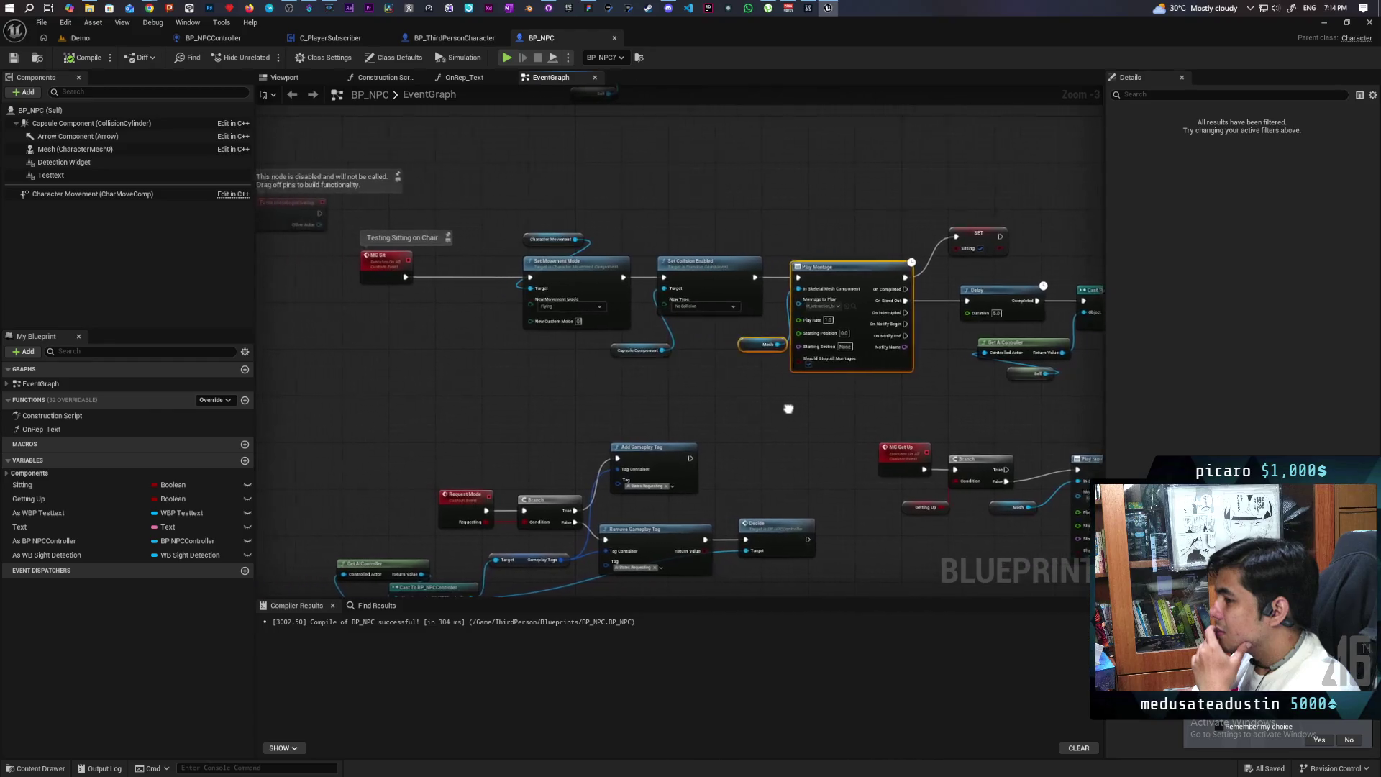
mouse_move(451, 405)
left_mouse_down()
mouse_move(412, 407)
mouse_move(464, 417)
mouse_move(433, 405)
left_mouse_up()
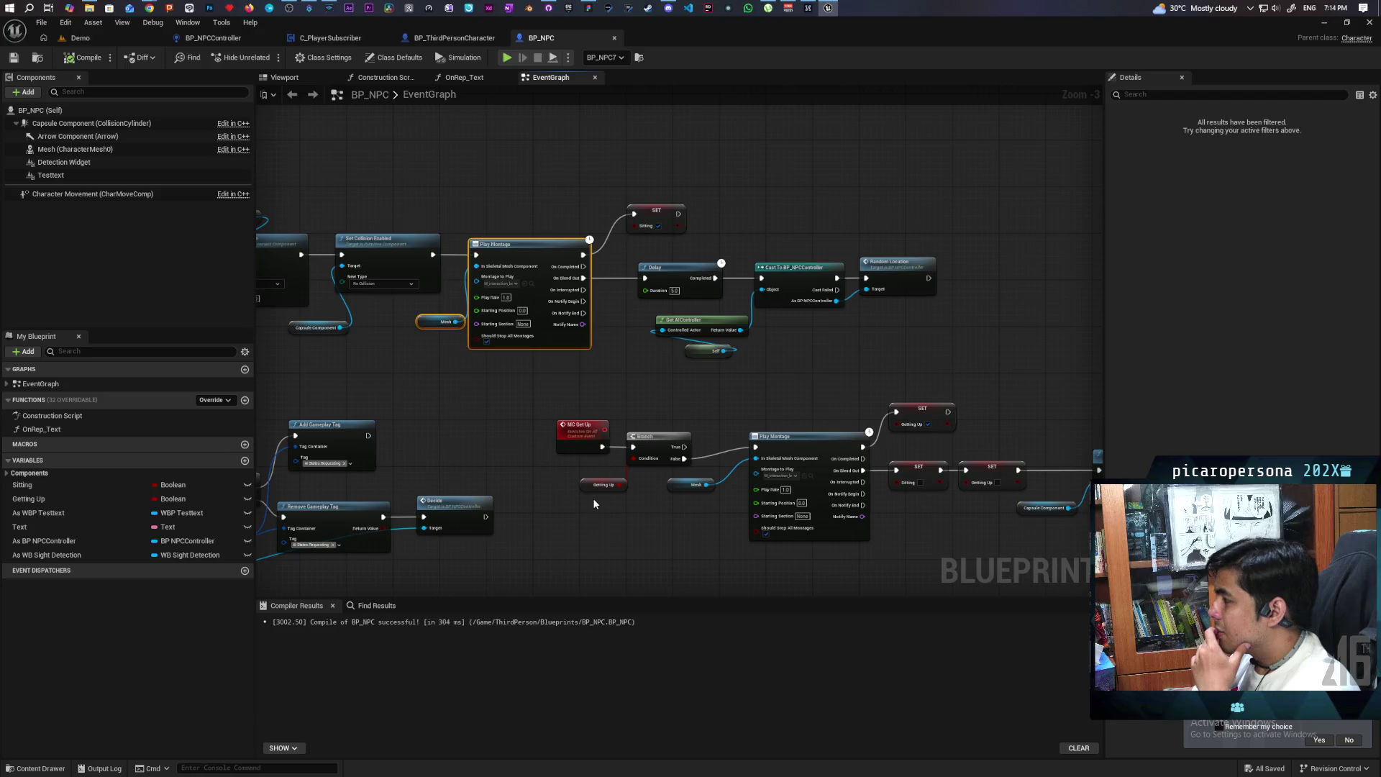
mouse_move(586, 501)
left_mouse_down()
mouse_move(830, 513)
mouse_move(742, 525)
mouse_move(760, 540)
left_mouse_up()
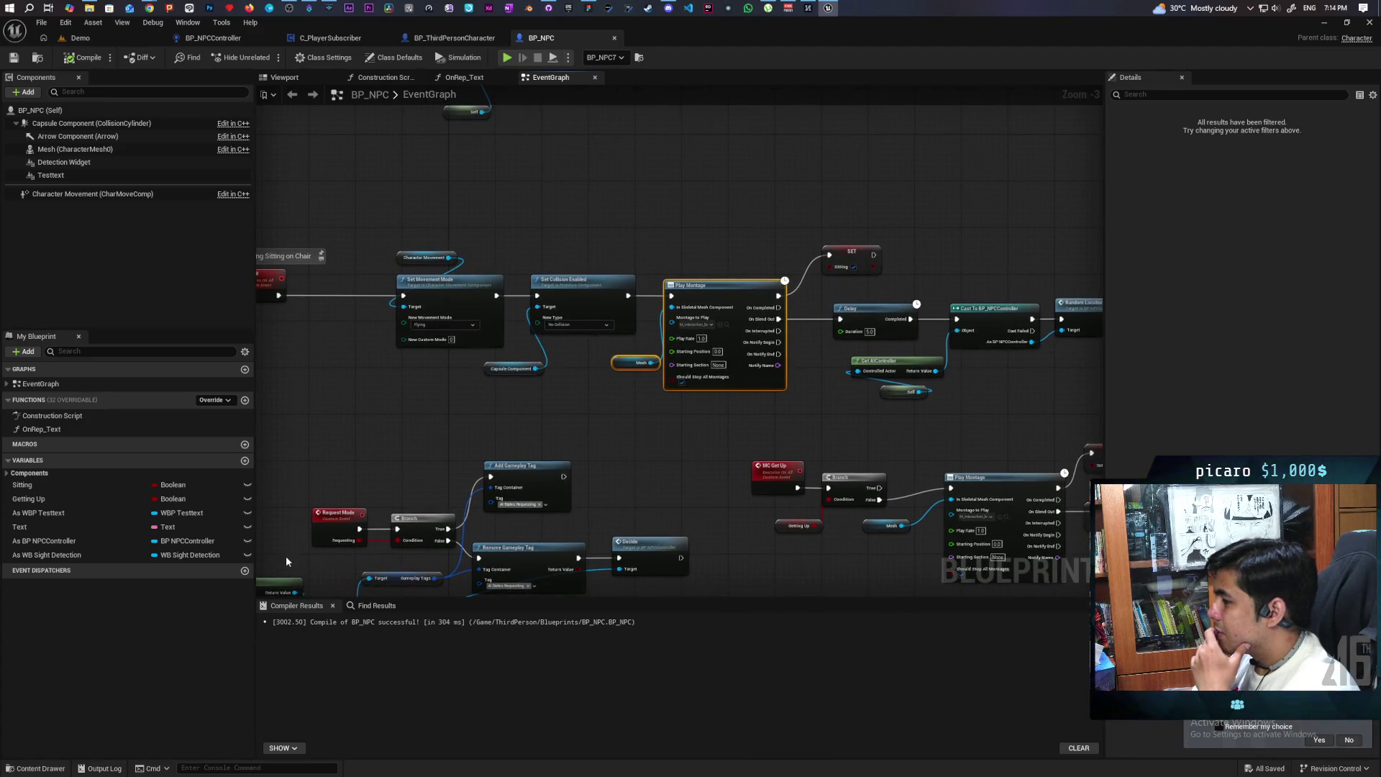
mouse_move(33, 499)
left_mouse_down()
mouse_move(336, 372)
mouse_move(320, 284)
mouse_move(356, 309)
left_mouse_up()
Set Getting Up to true on the new setter and shift the Delay-to-Random Location chain right
left_click(348, 308)
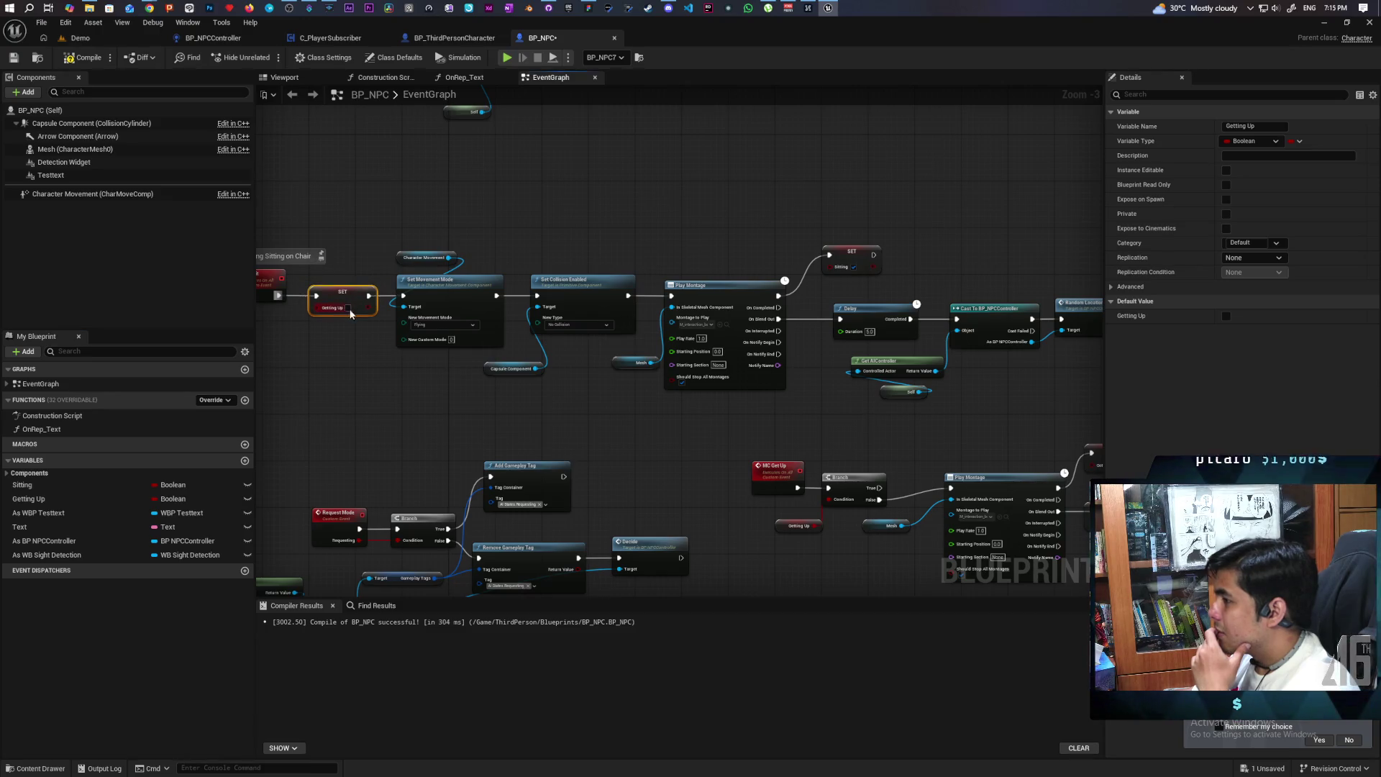
left_click_drag(272, 403, 366, 410)
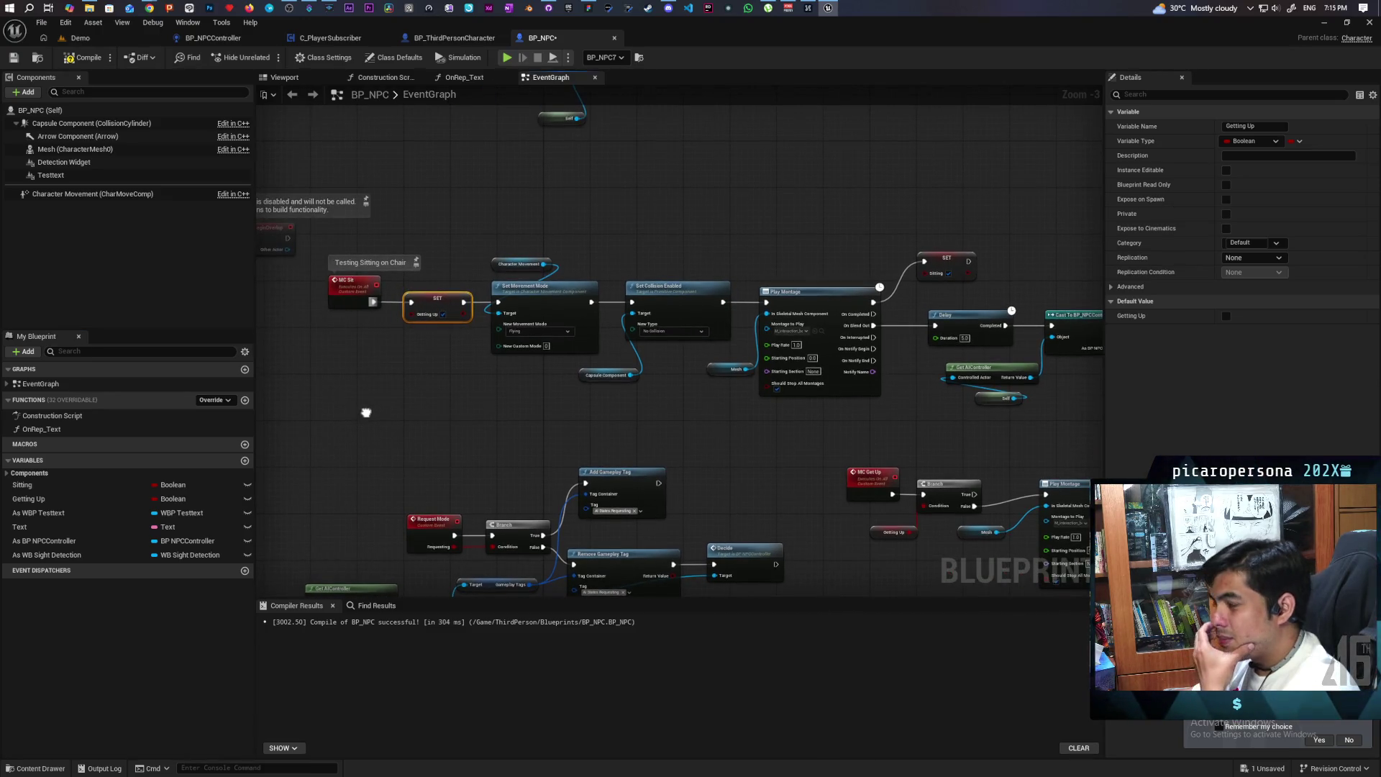
left_click_drag(366, 412, 340, 415)
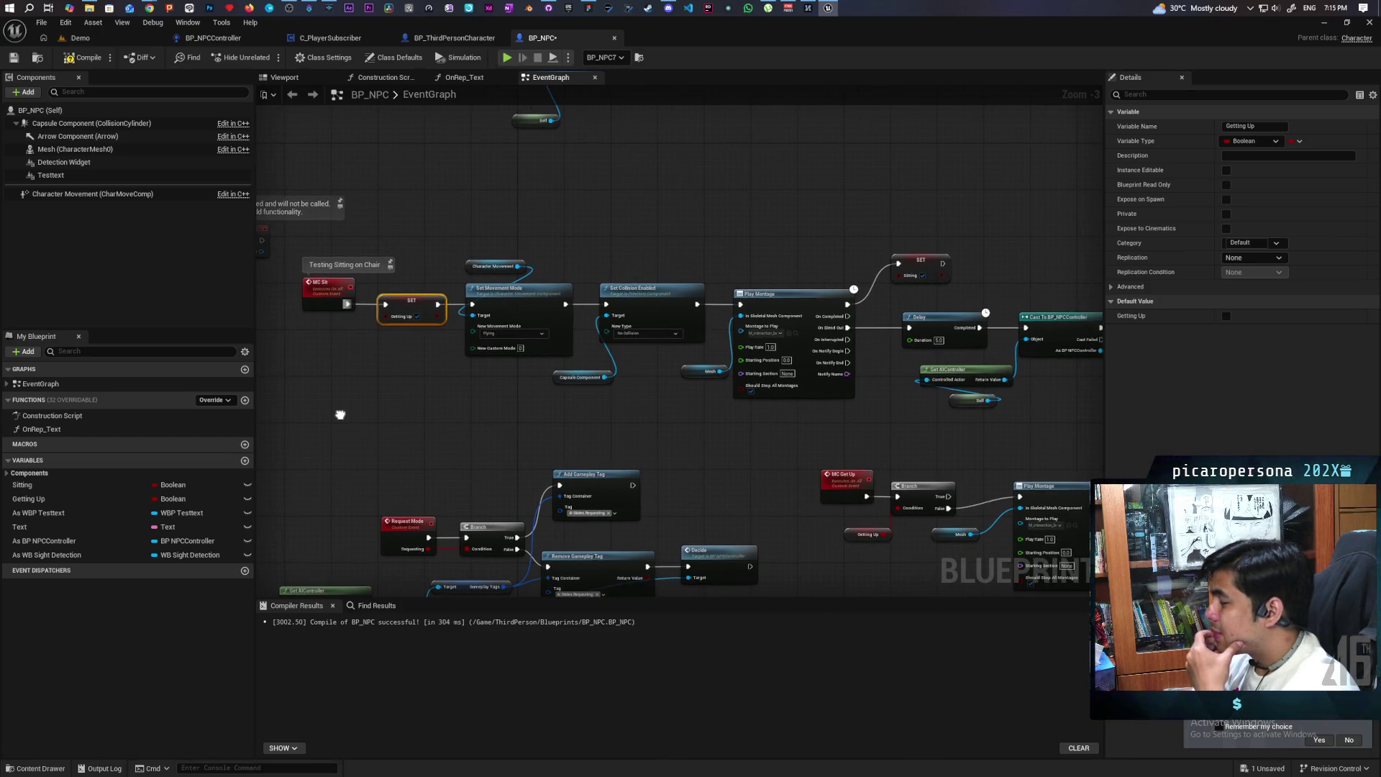
mouse_move(647, 421)
left_mouse_down()
mouse_move(540, 423)
mouse_move(610, 418)
mouse_move(543, 410)
mouse_move(515, 389)
mouse_move(444, 409)
left_mouse_up()
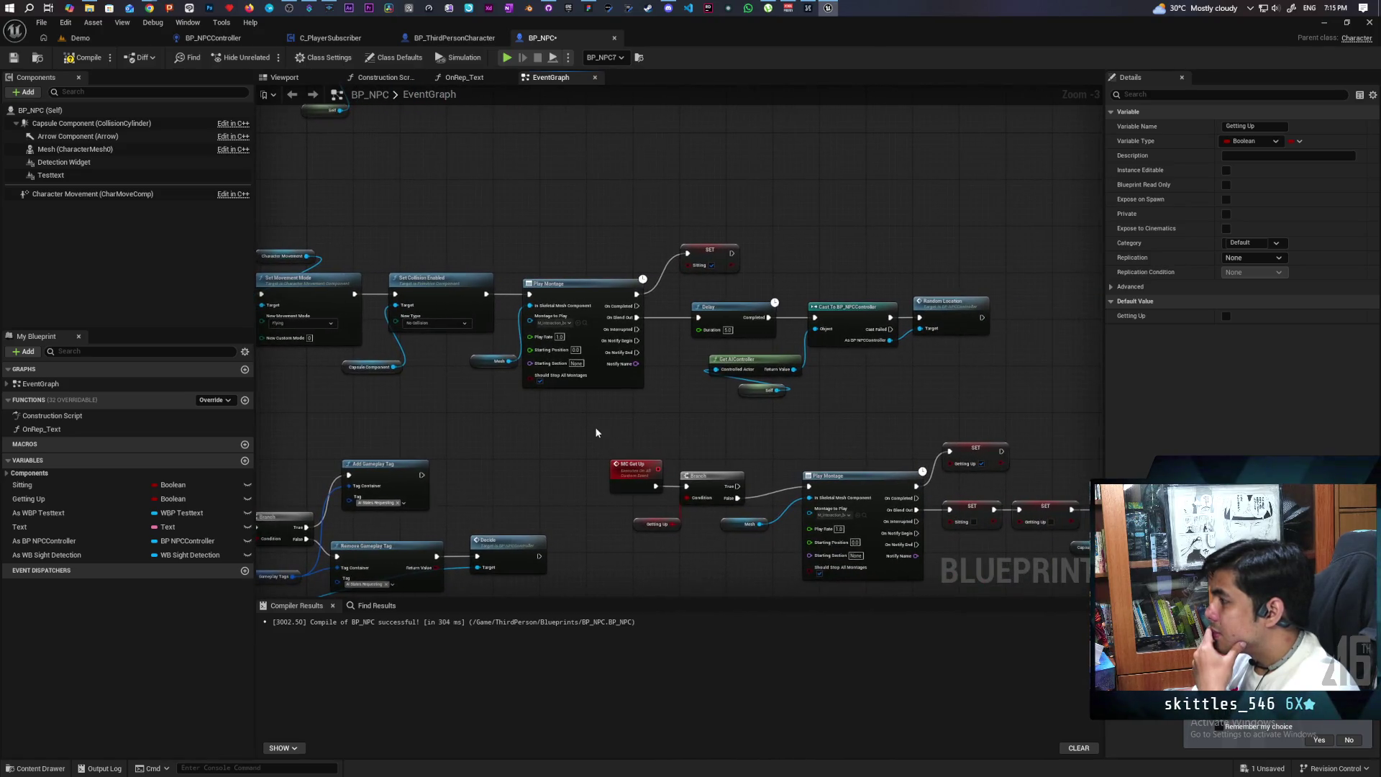
scroll(675, 408, "up", 3)
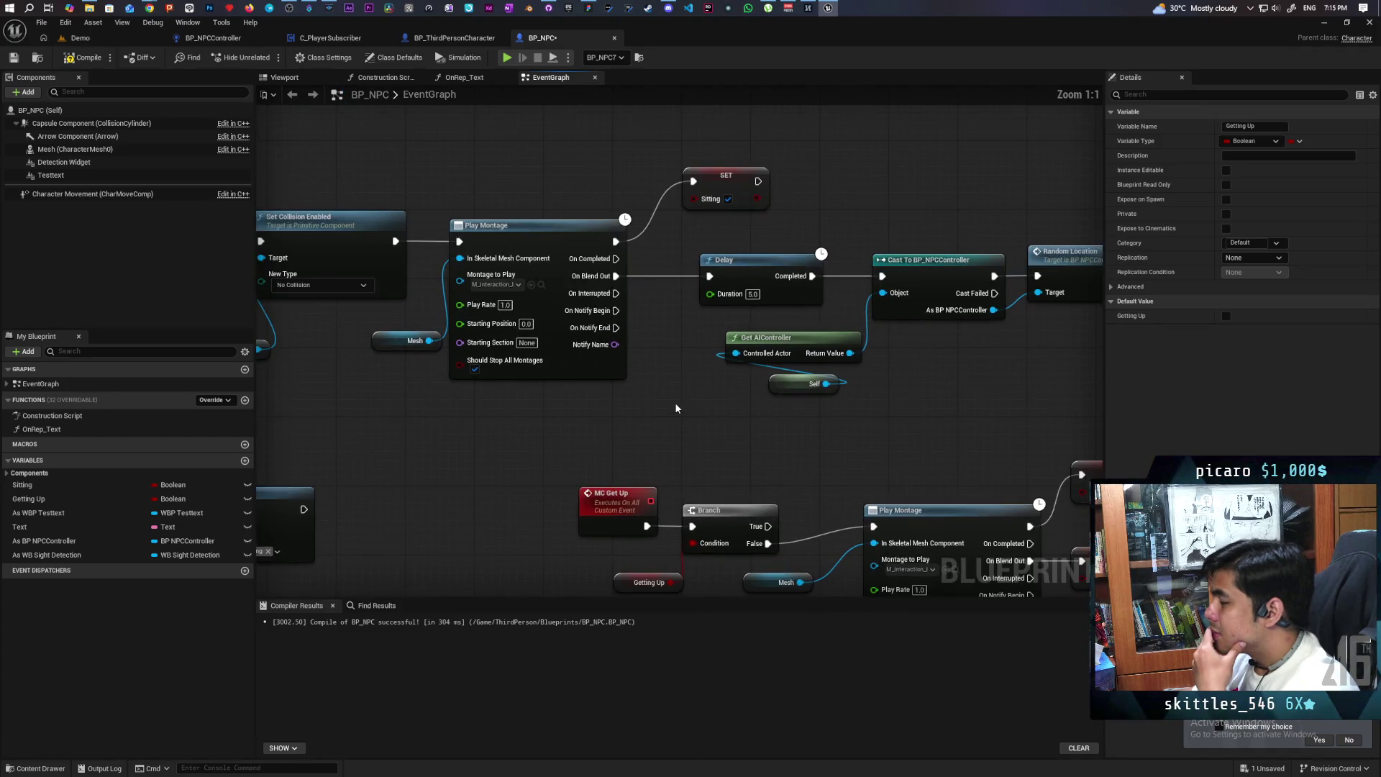
mouse_move(692, 404)
left_mouse_down()
mouse_move(539, 413)
mouse_move(534, 446)
mouse_move(510, 426)
mouse_move(927, 253)
left_mouse_up()
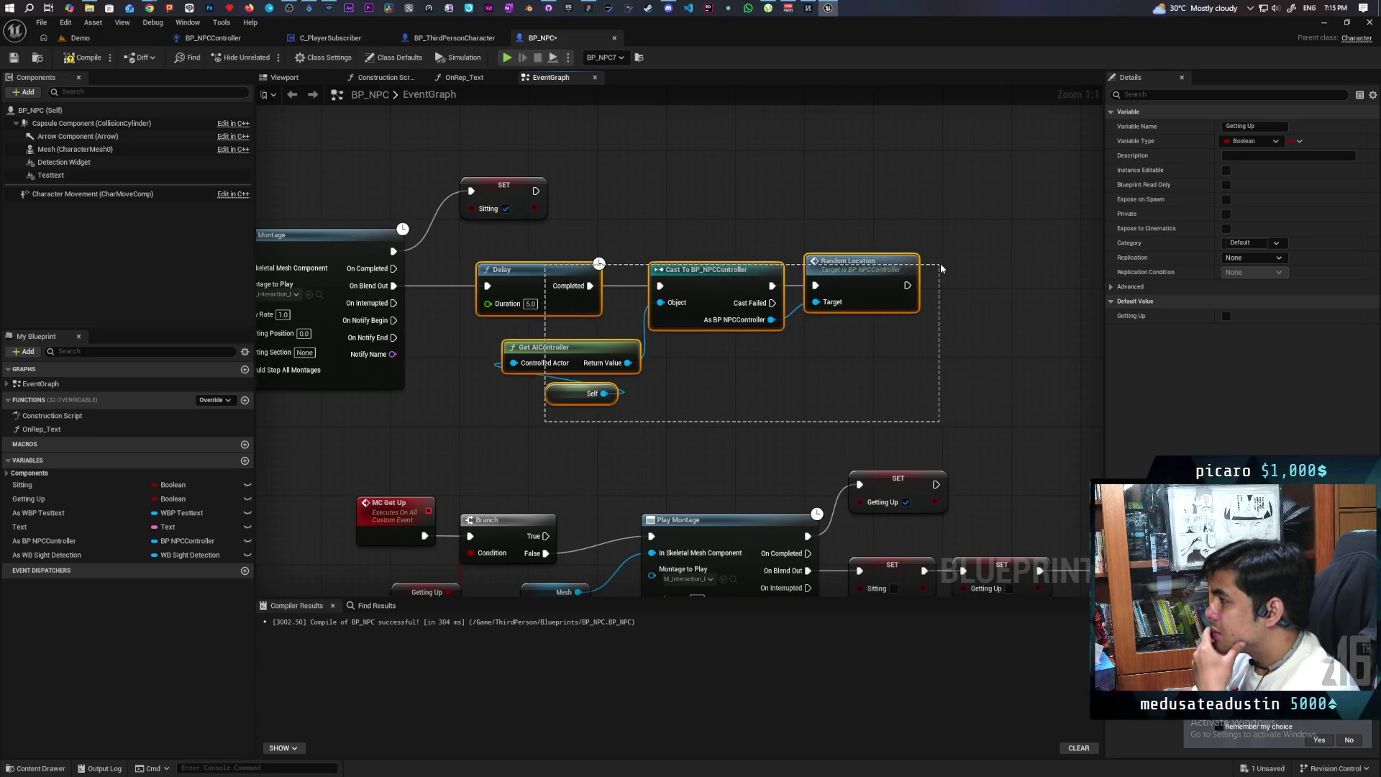
left_click_drag(572, 287, 701, 280)
left_click_drag(282, 463, 477, 455)
left_click_drag(408, 493, 438, 535)
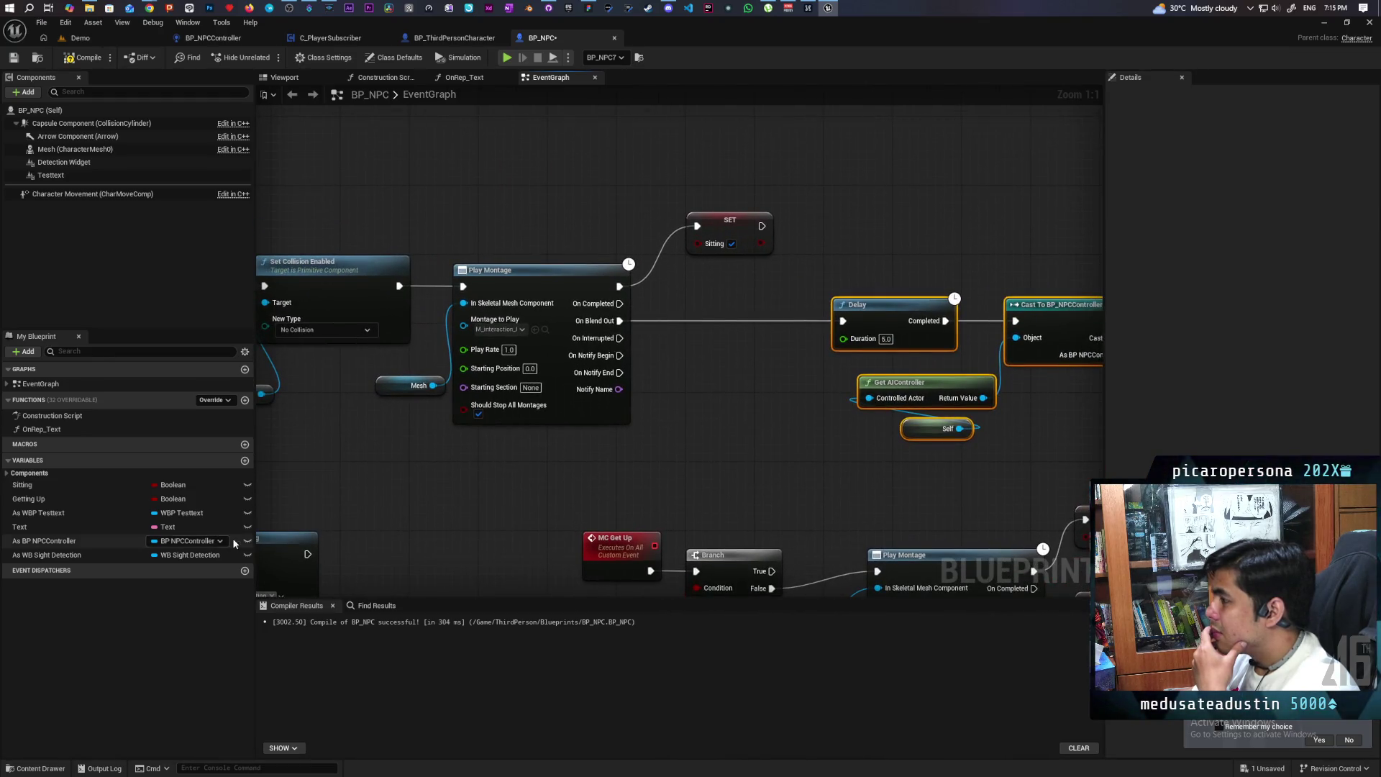
Add another Getting Up setter off the montage blend out and review the MC Get Up and MC Sit chains
mouse_move(72, 498)
left_mouse_down()
mouse_move(658, 375)
mouse_move(621, 330)
left_mouse_up()
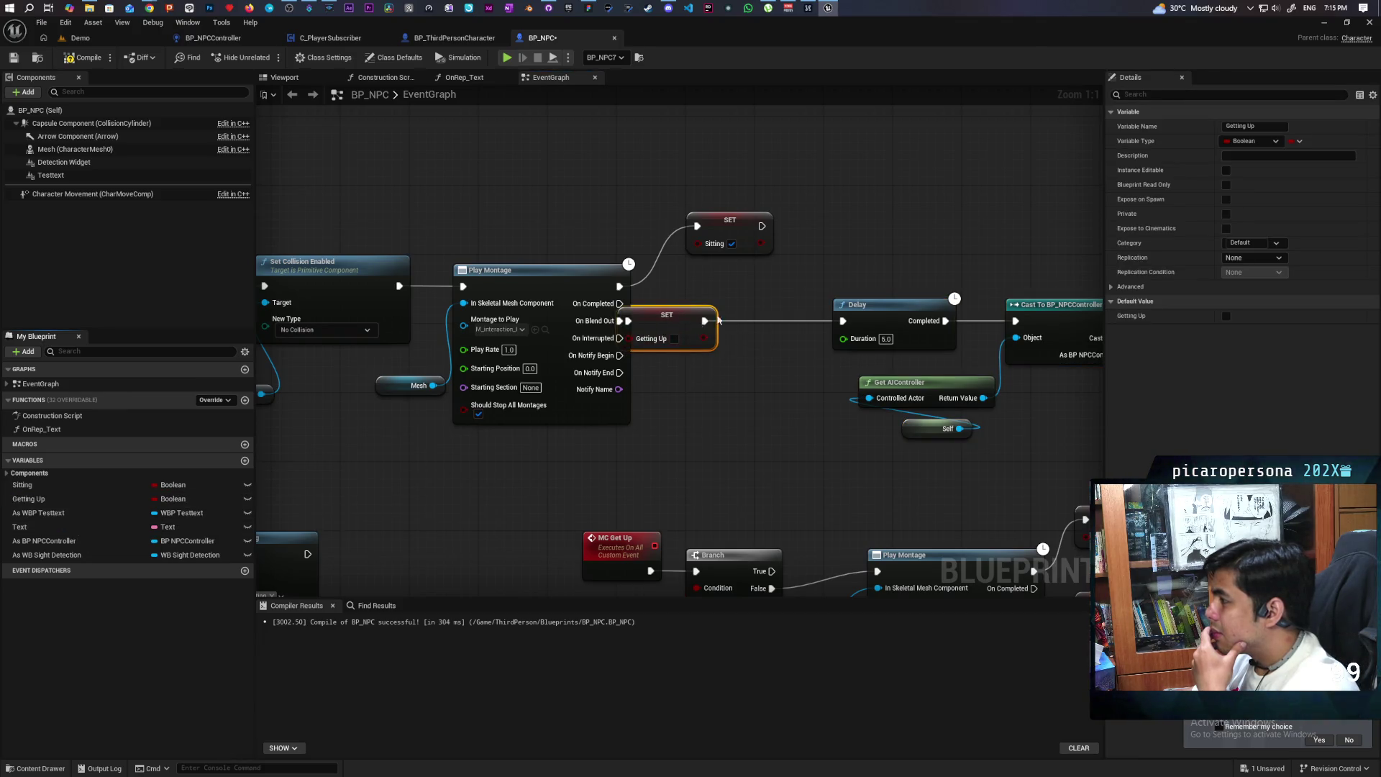
mouse_move(782, 484)
left_mouse_down()
mouse_move(645, 332)
mouse_move(590, 312)
mouse_move(599, 344)
left_mouse_up()
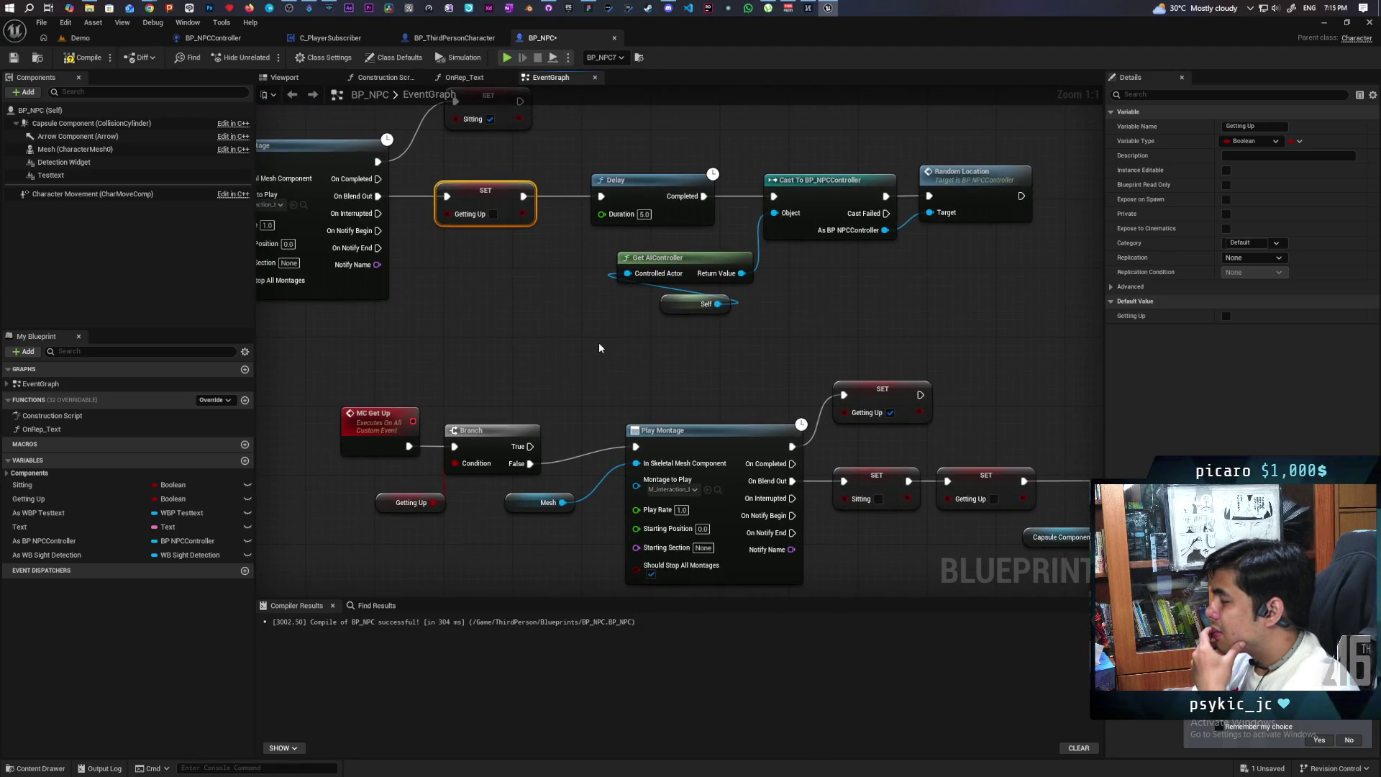
scroll(599, 346, "down", 2)
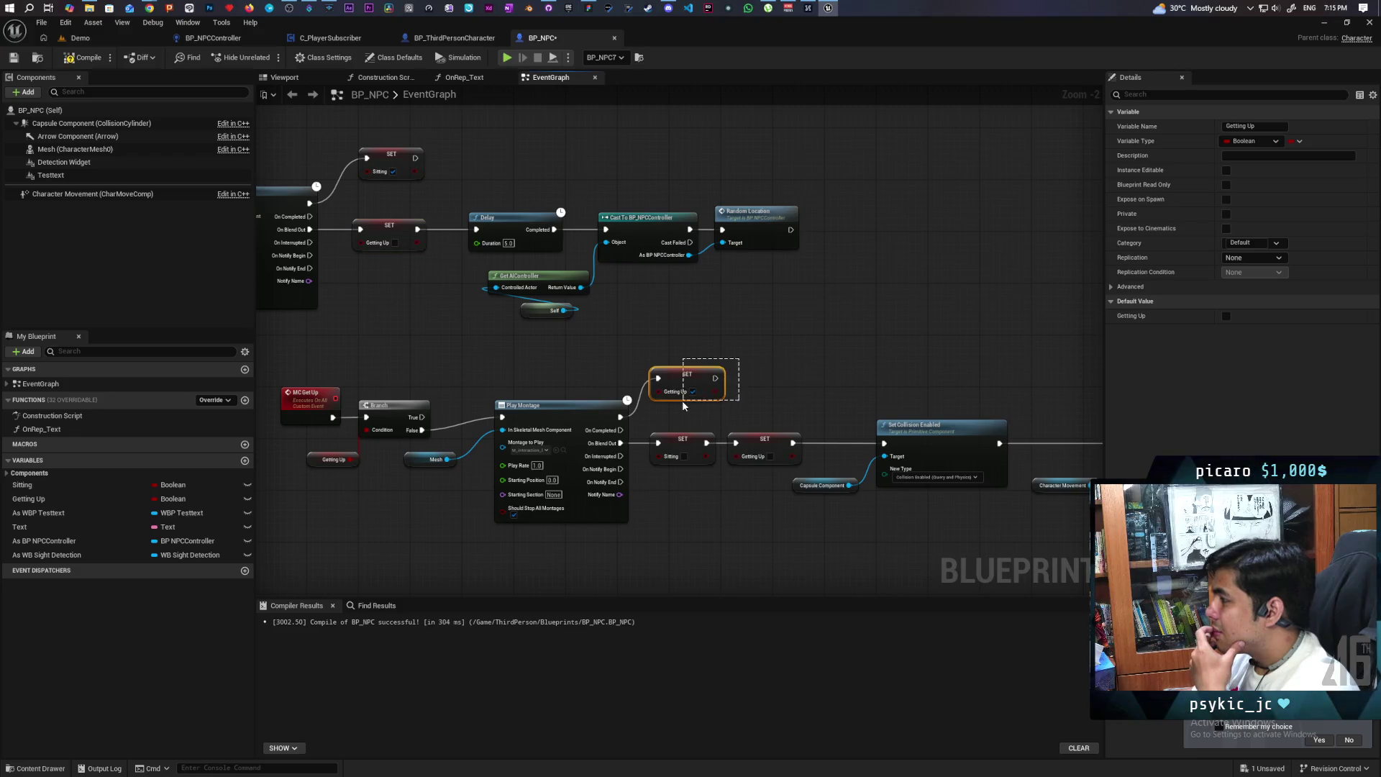
left_click_drag(583, 361, 988, 379)
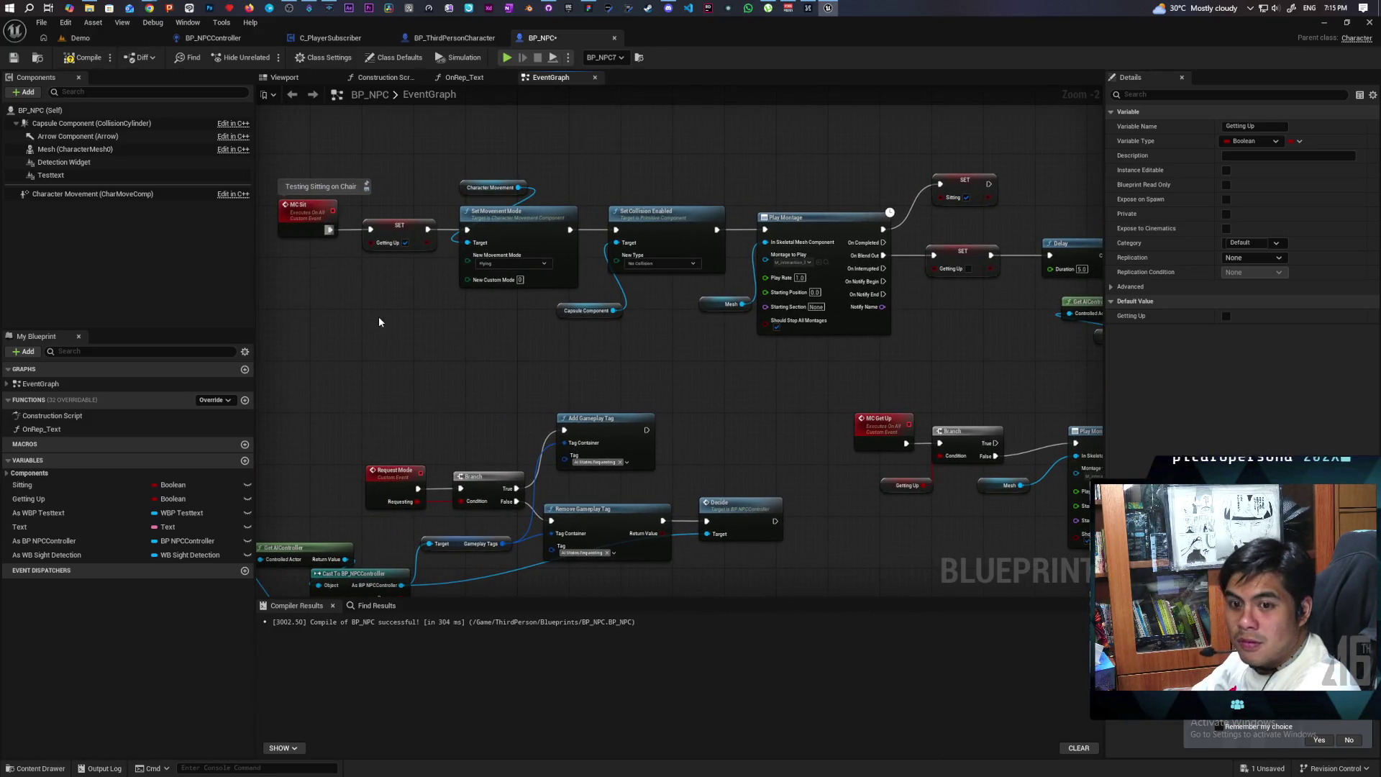
Move SET Getting Up off MC Sit so it runs right after SET Sitting
mouse_move(331, 230)
left_mouse_down()
mouse_move(466, 230)
mouse_move(398, 311)
left_mouse_up()
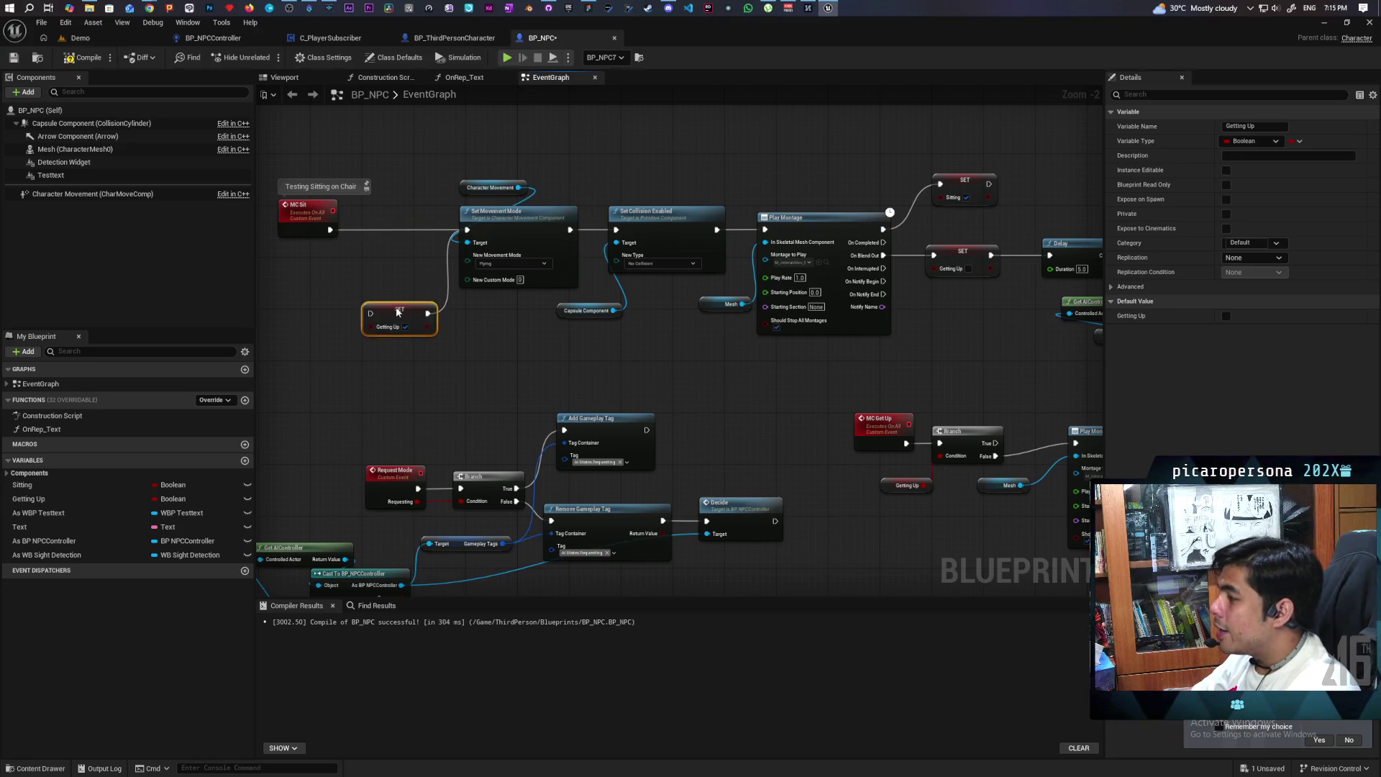
left_click(440, 295)
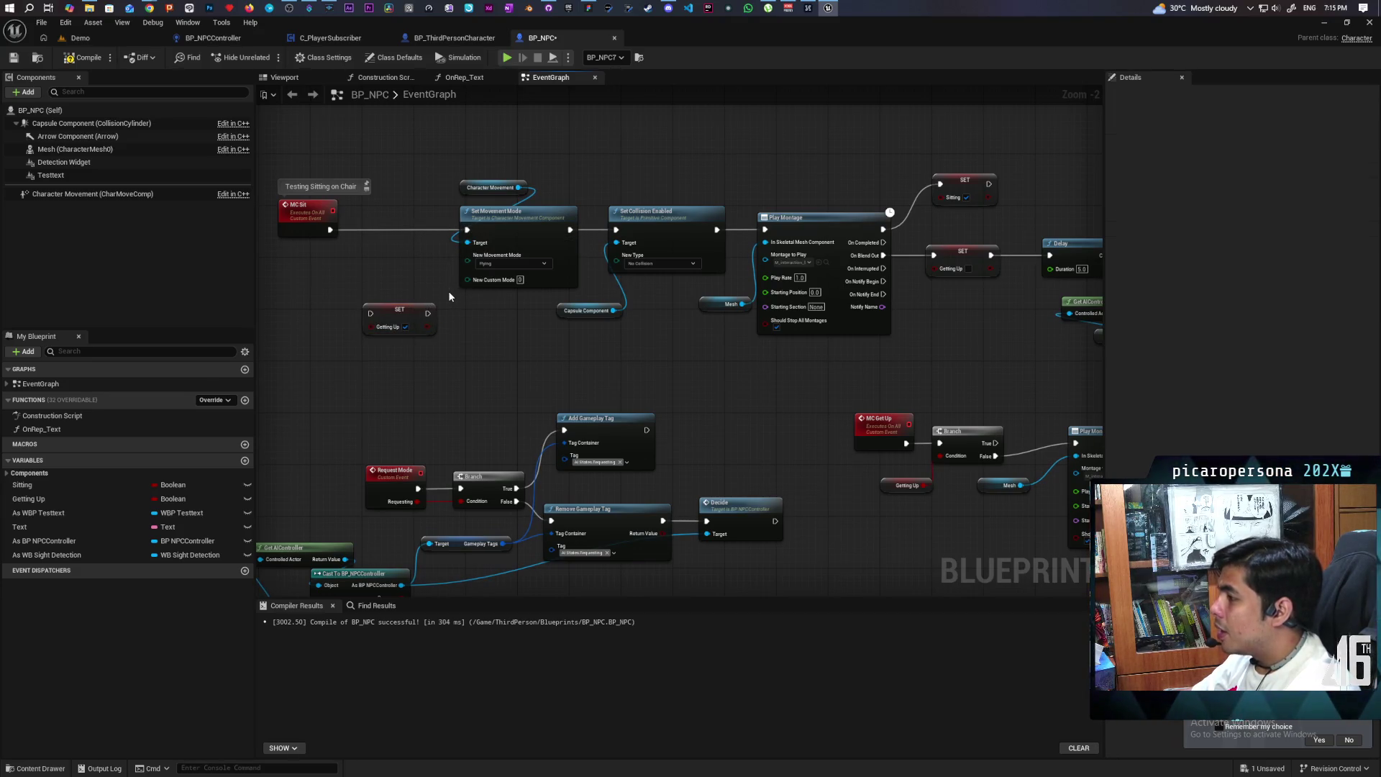
mouse_move(407, 315)
left_mouse_down()
mouse_move(988, 172)
mouse_move(1059, 175)
left_mouse_up()
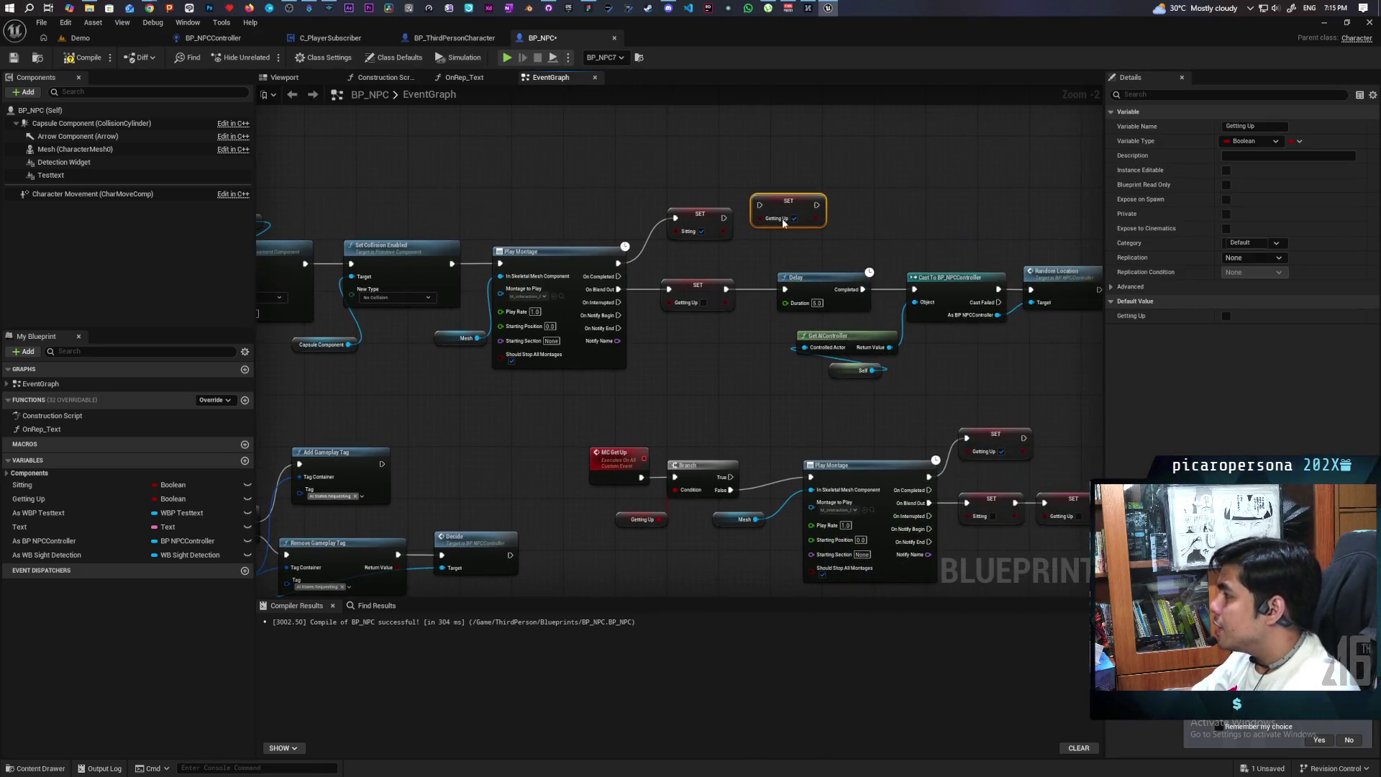
mouse_move(723, 218)
left_mouse_down()
mouse_move(759, 205)
mouse_move(797, 221)
left_mouse_up()
key("q")
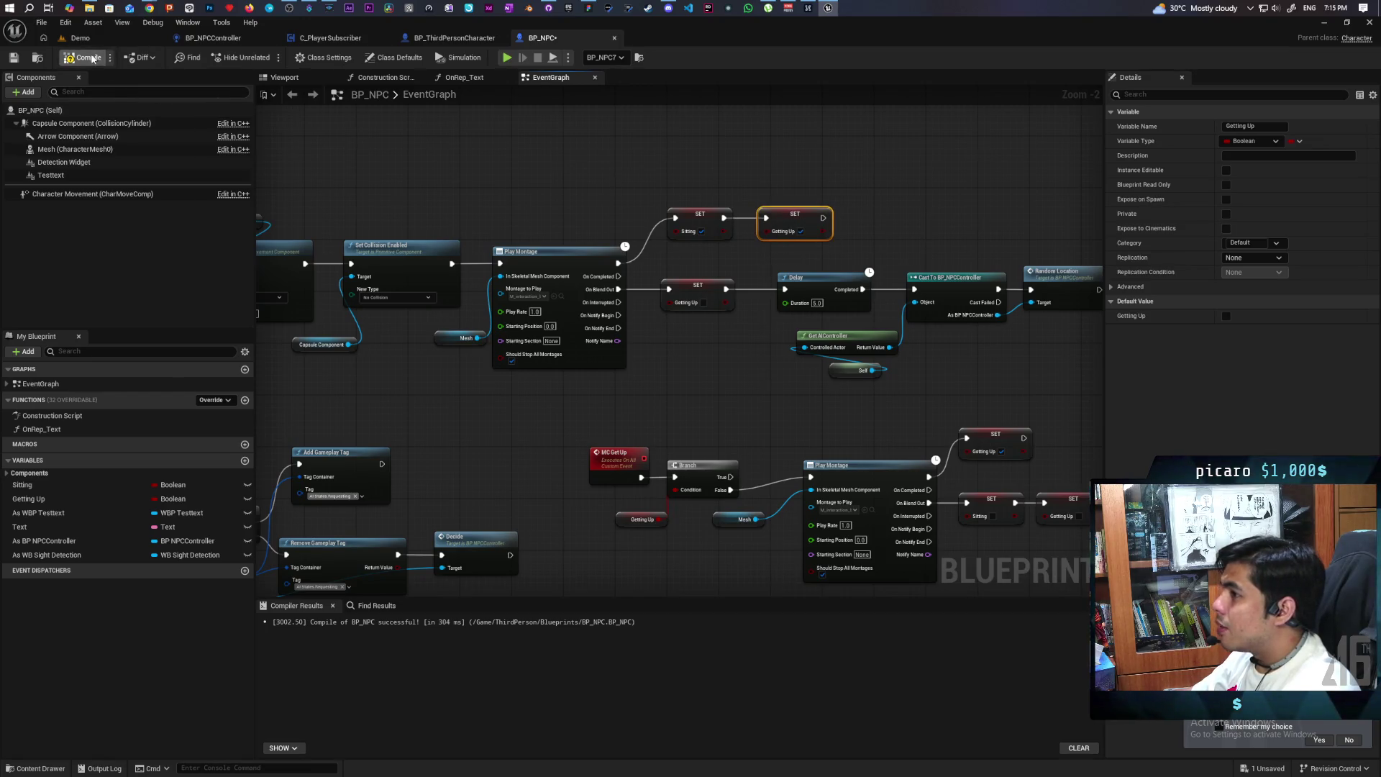
left_click(335, 37)
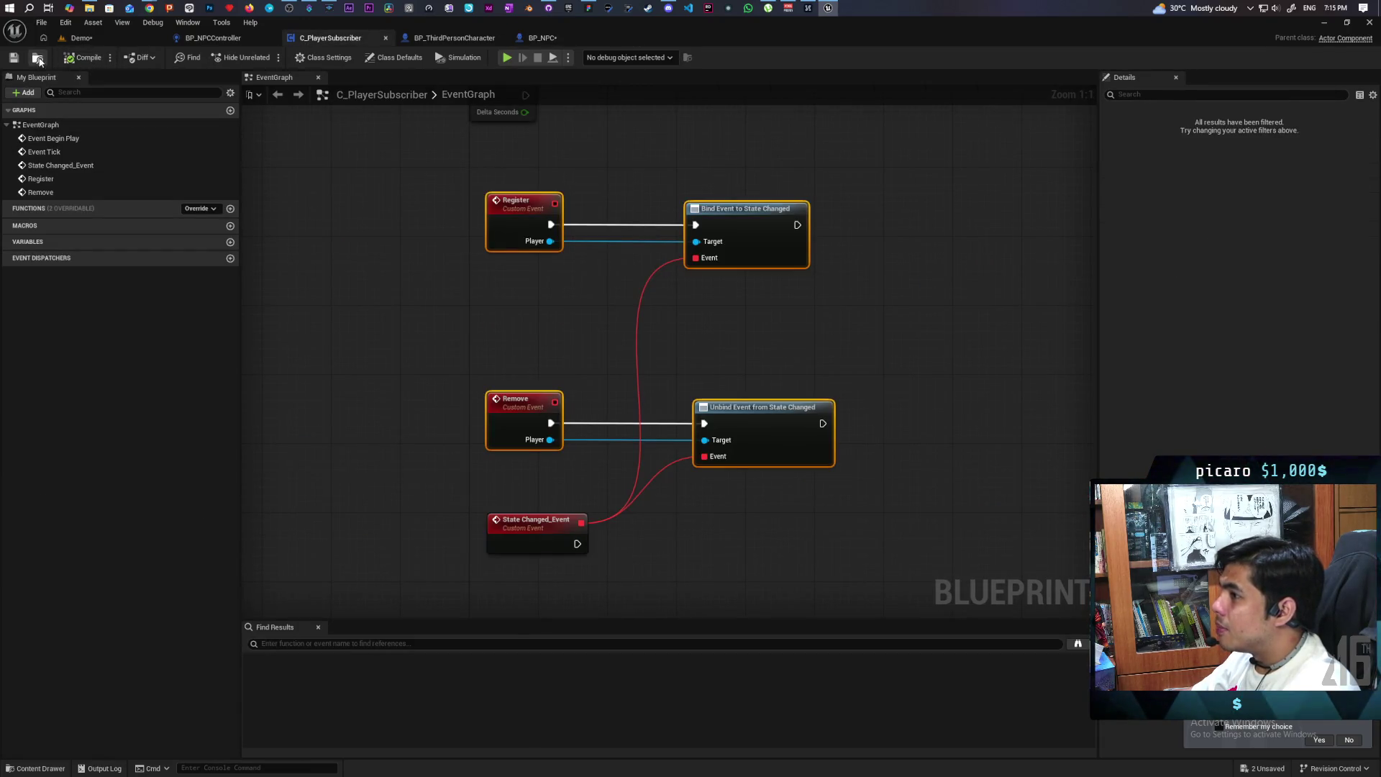
Close C_PlayerSubscriber and force-delete its asset from the ThirdPerson Blueprints folder
left_click(38, 58)
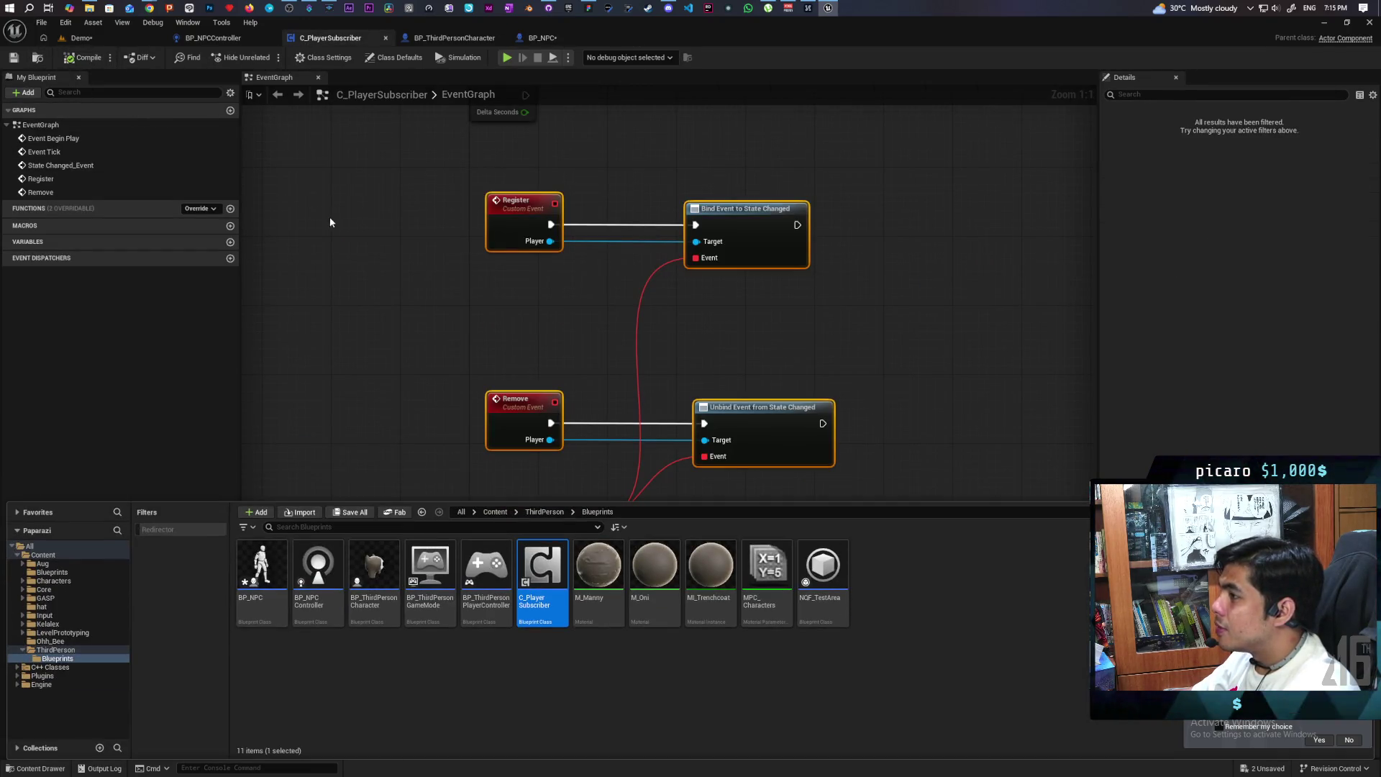
left_click(385, 38)
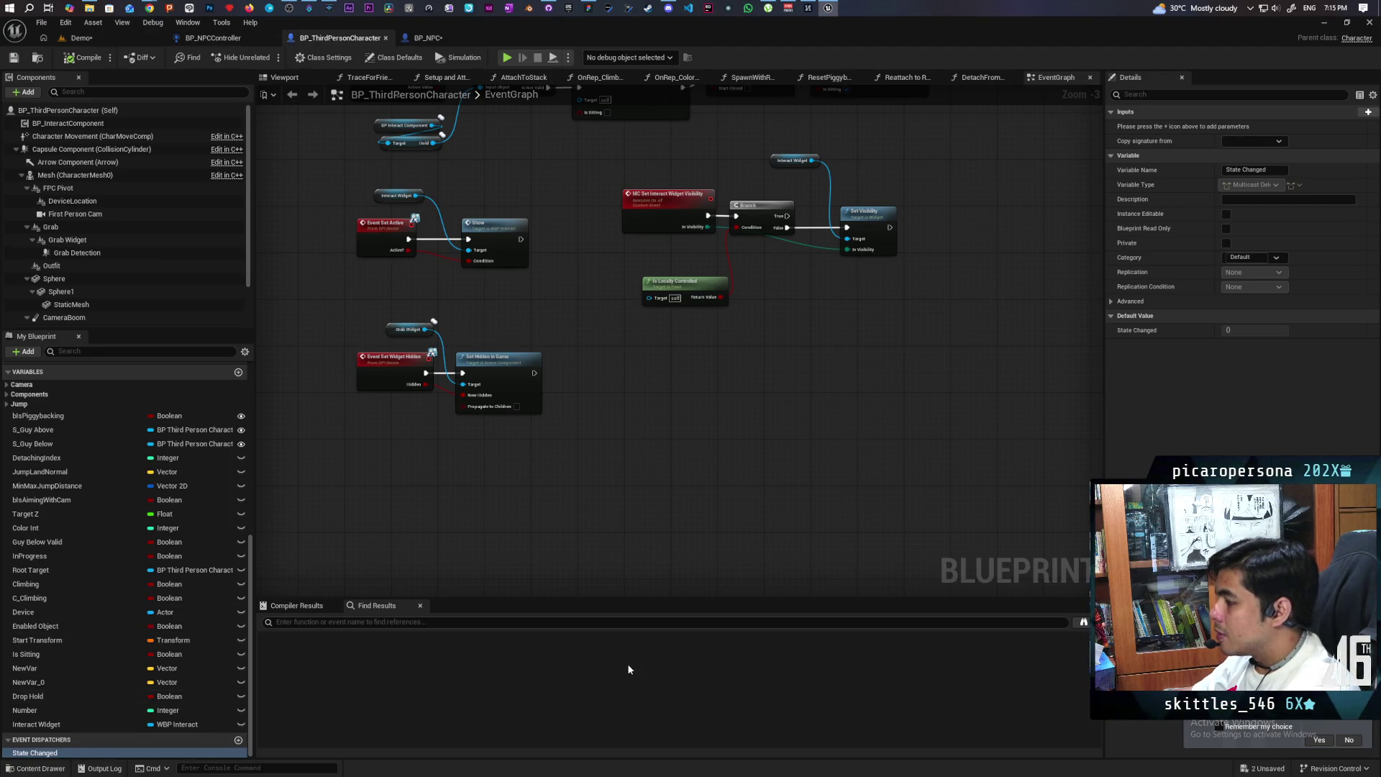
left_click(38, 768)
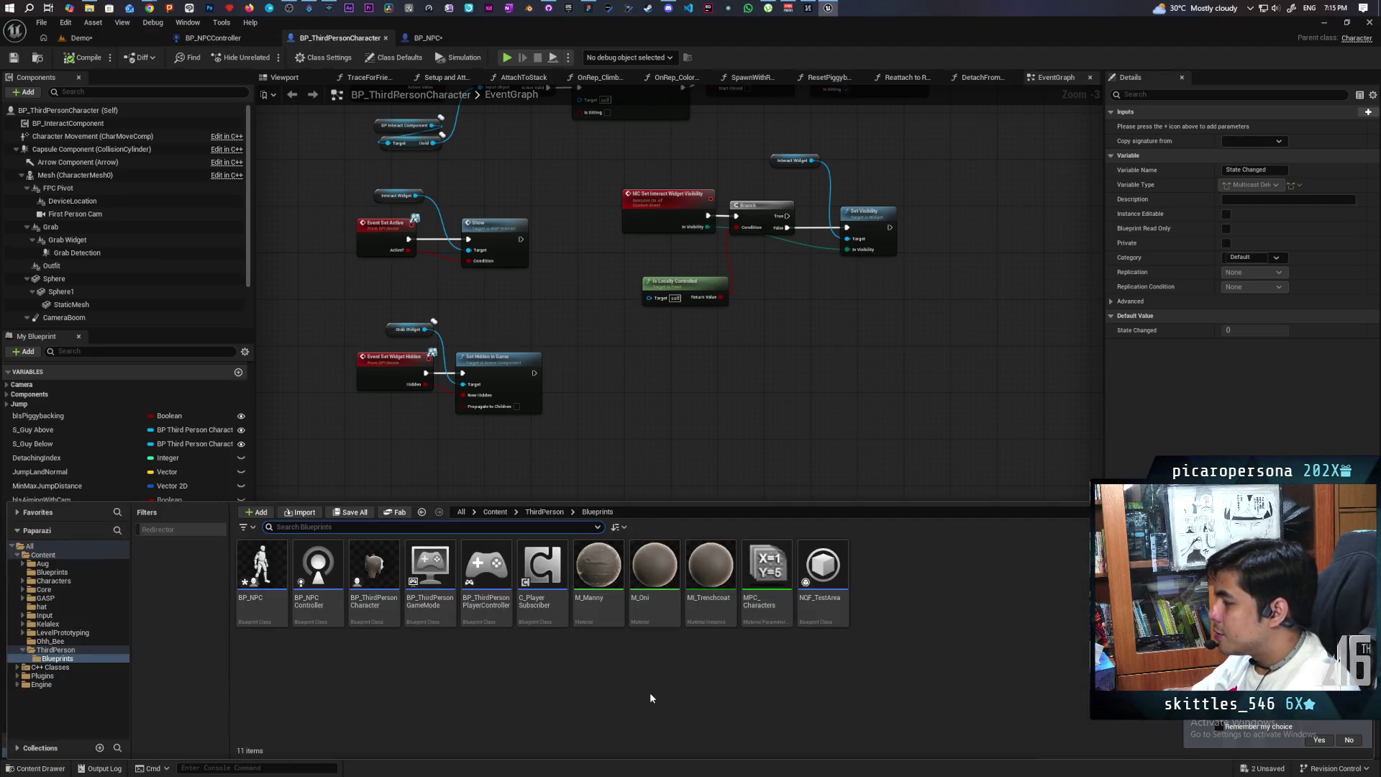
left_click(545, 622)
key("Delete")
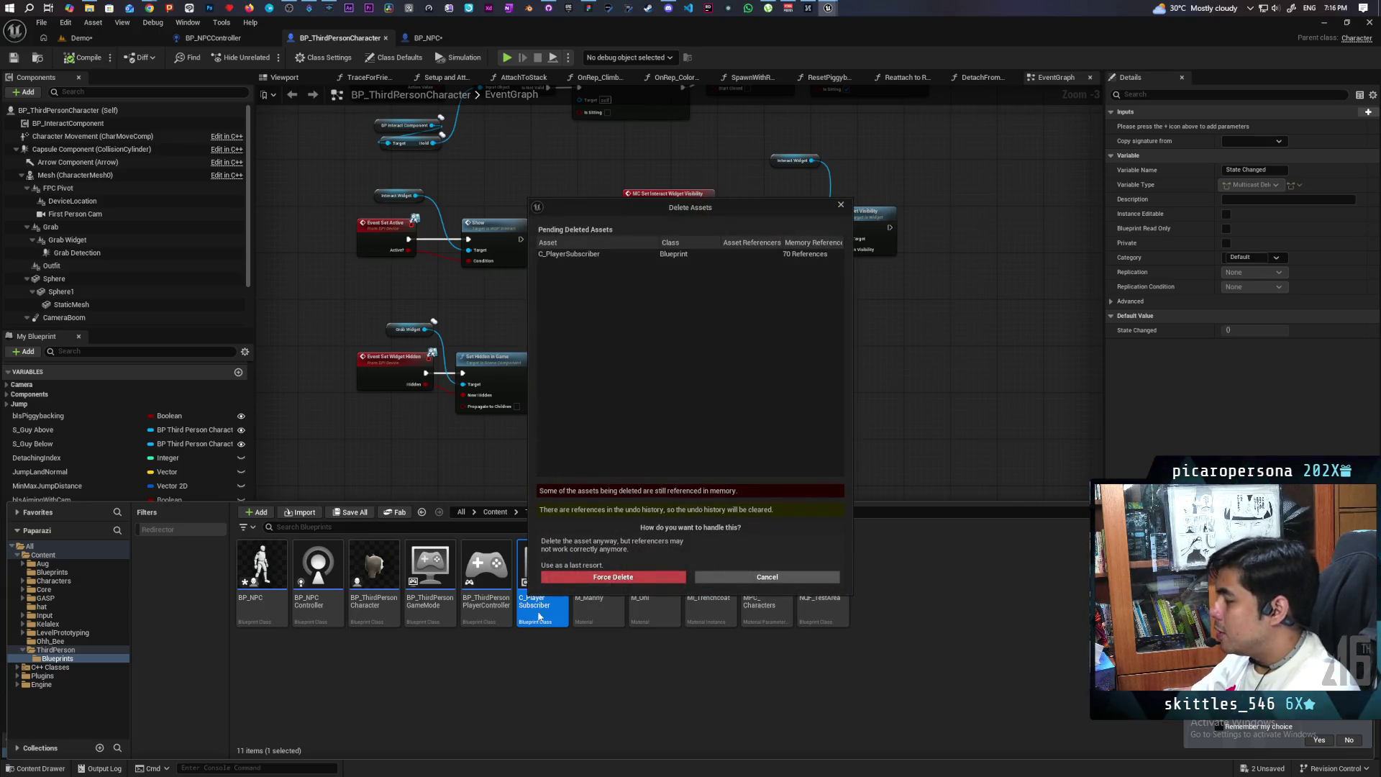
left_click(633, 575)
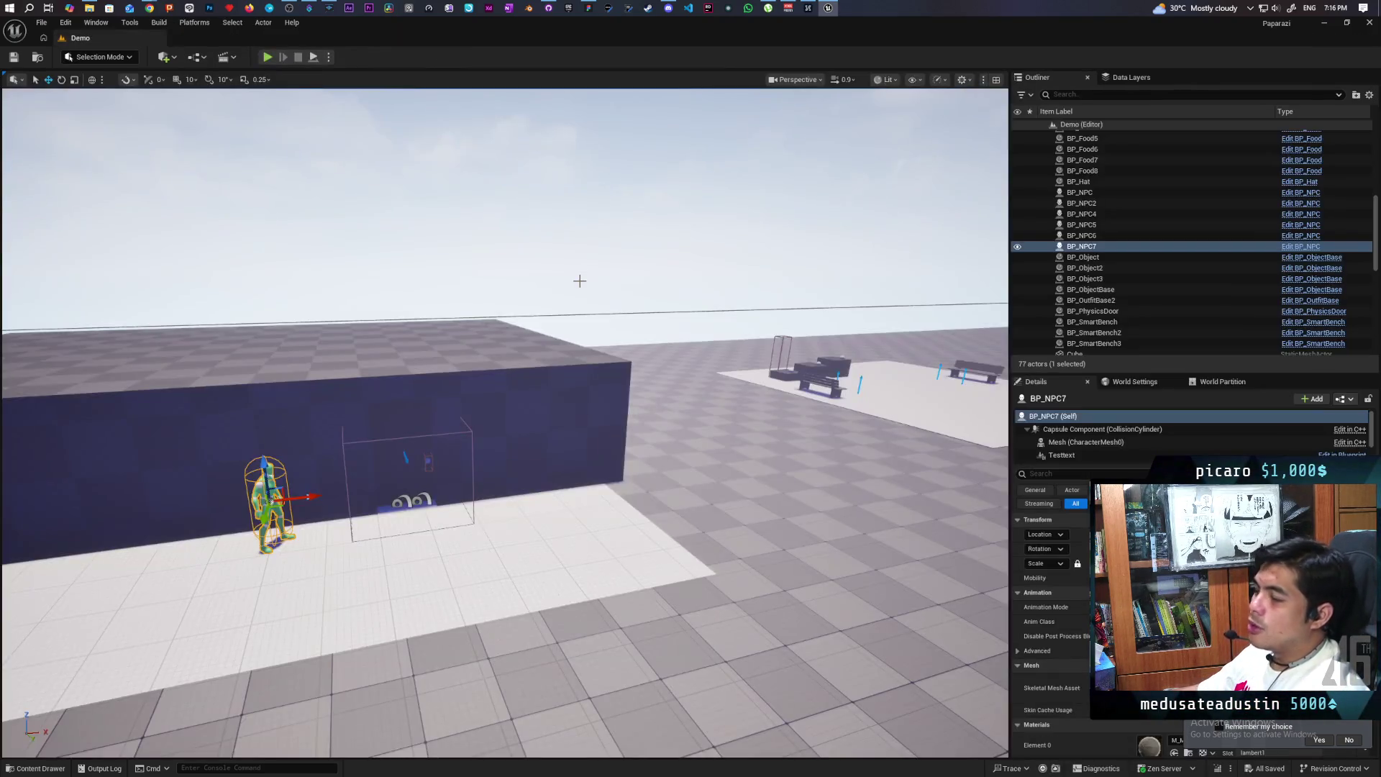
left_click(36, 768)
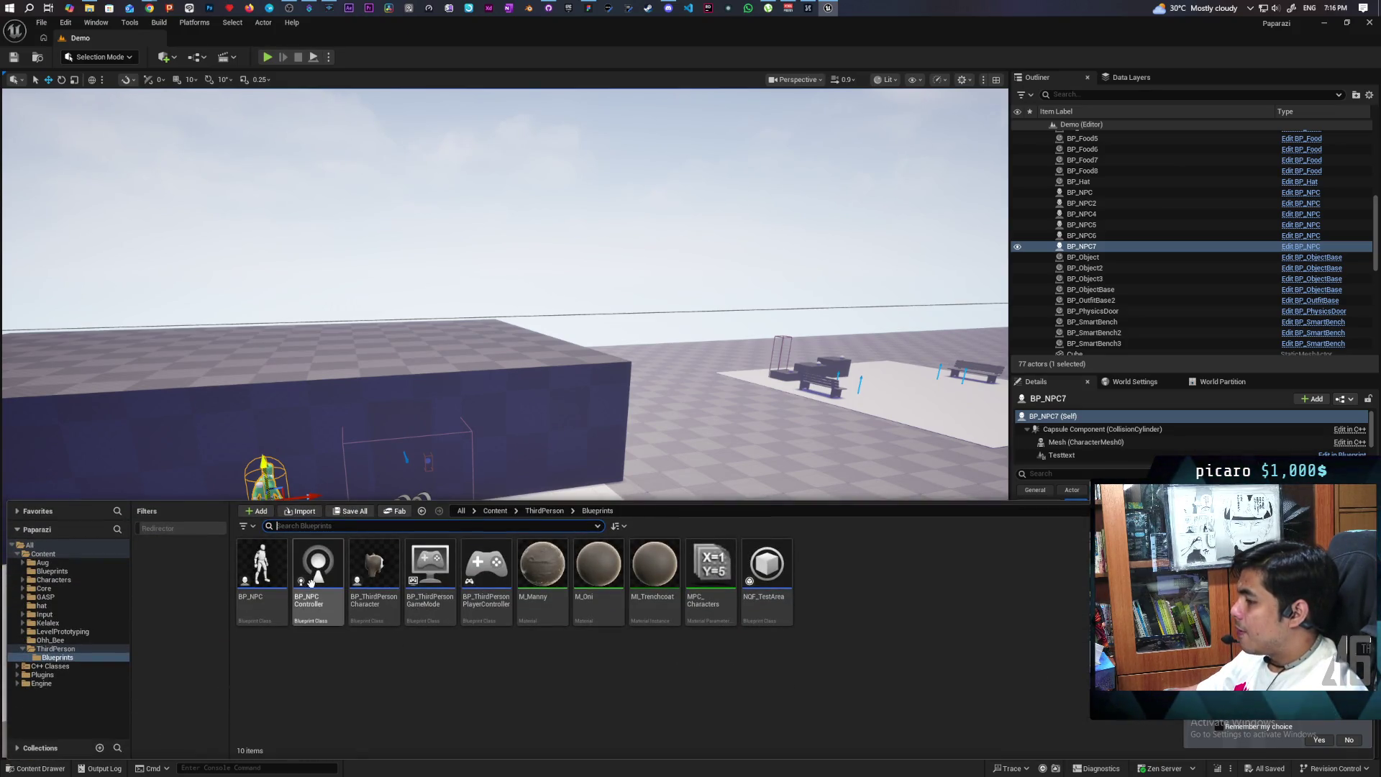
Open BP_NPCController's Perception graph and inspect On Target Perception Updated and Break AIStimulus
double_click(317, 568)
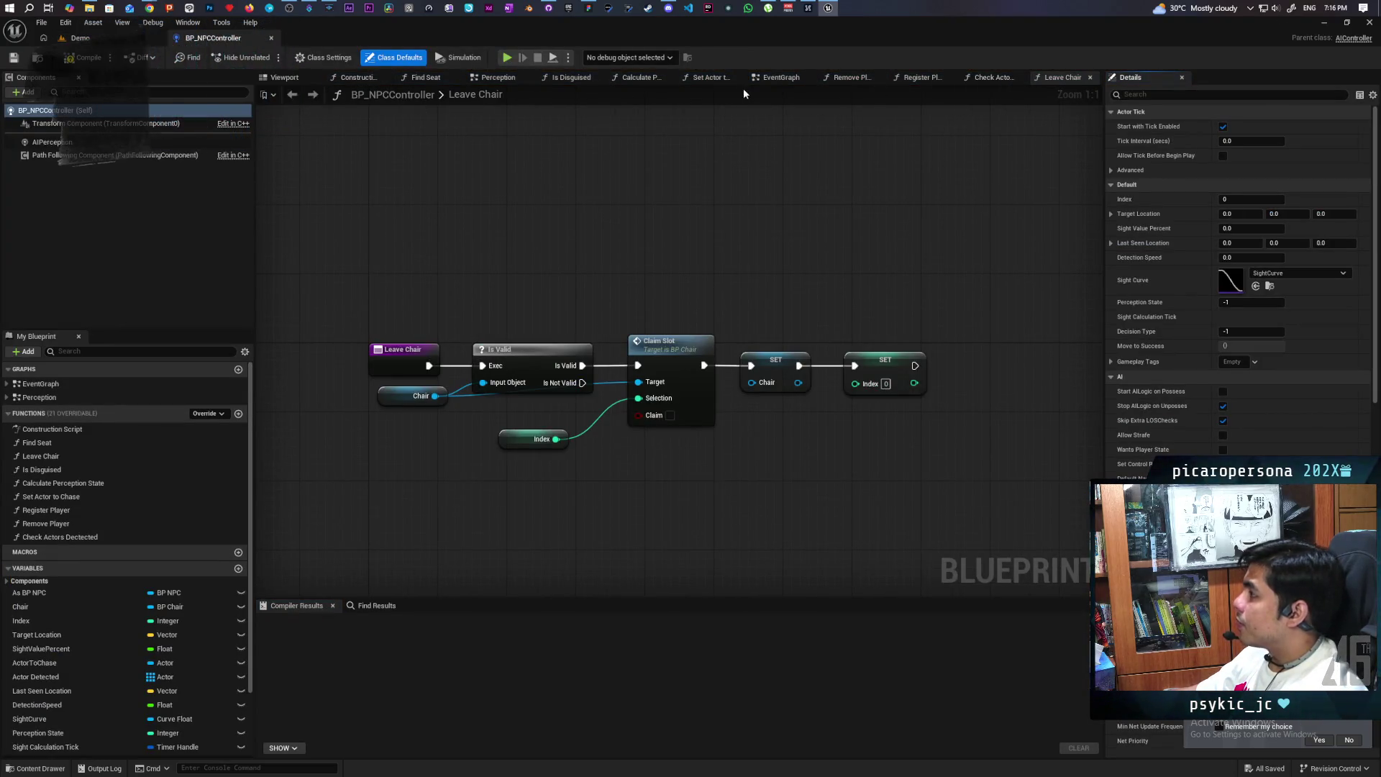
left_click(496, 77)
scroll(528, 238, "up", 3)
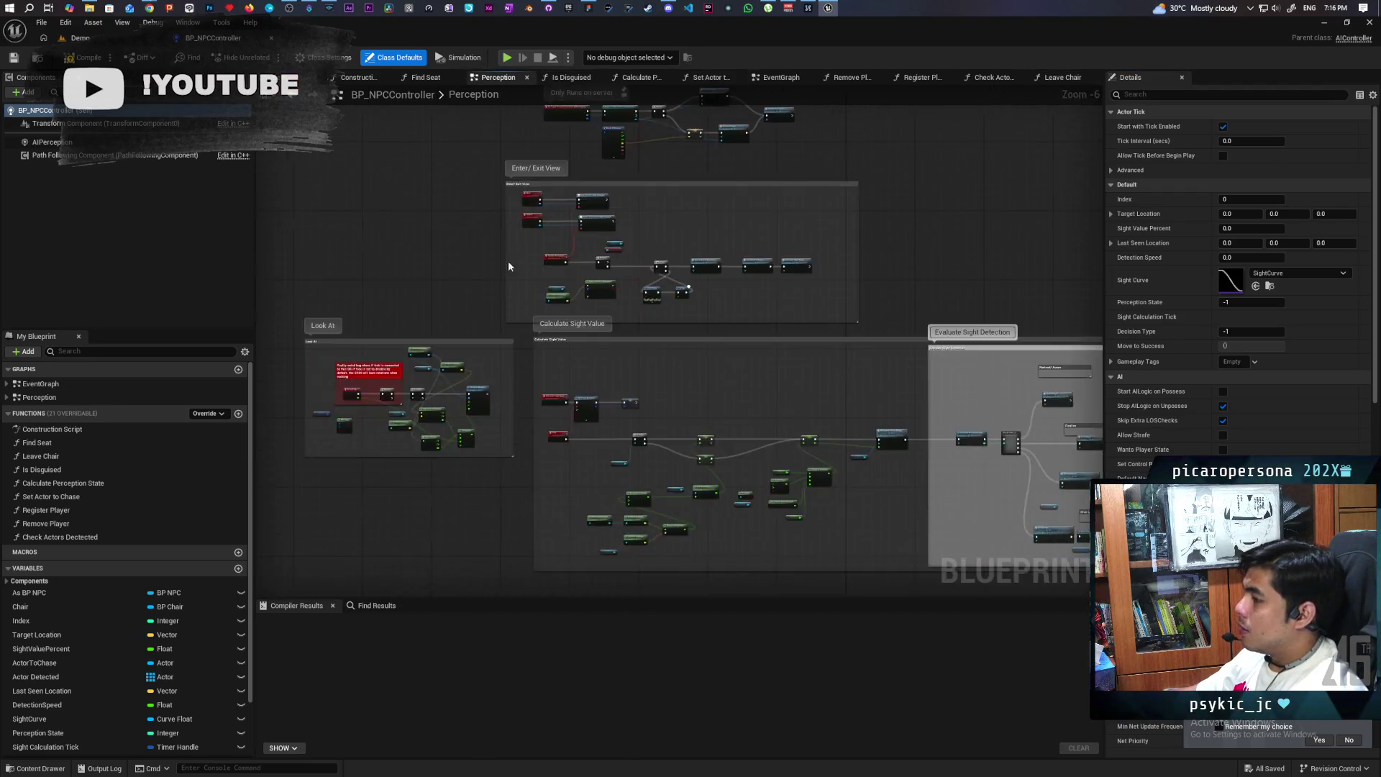
left_click_drag(600, 261, 420, 405)
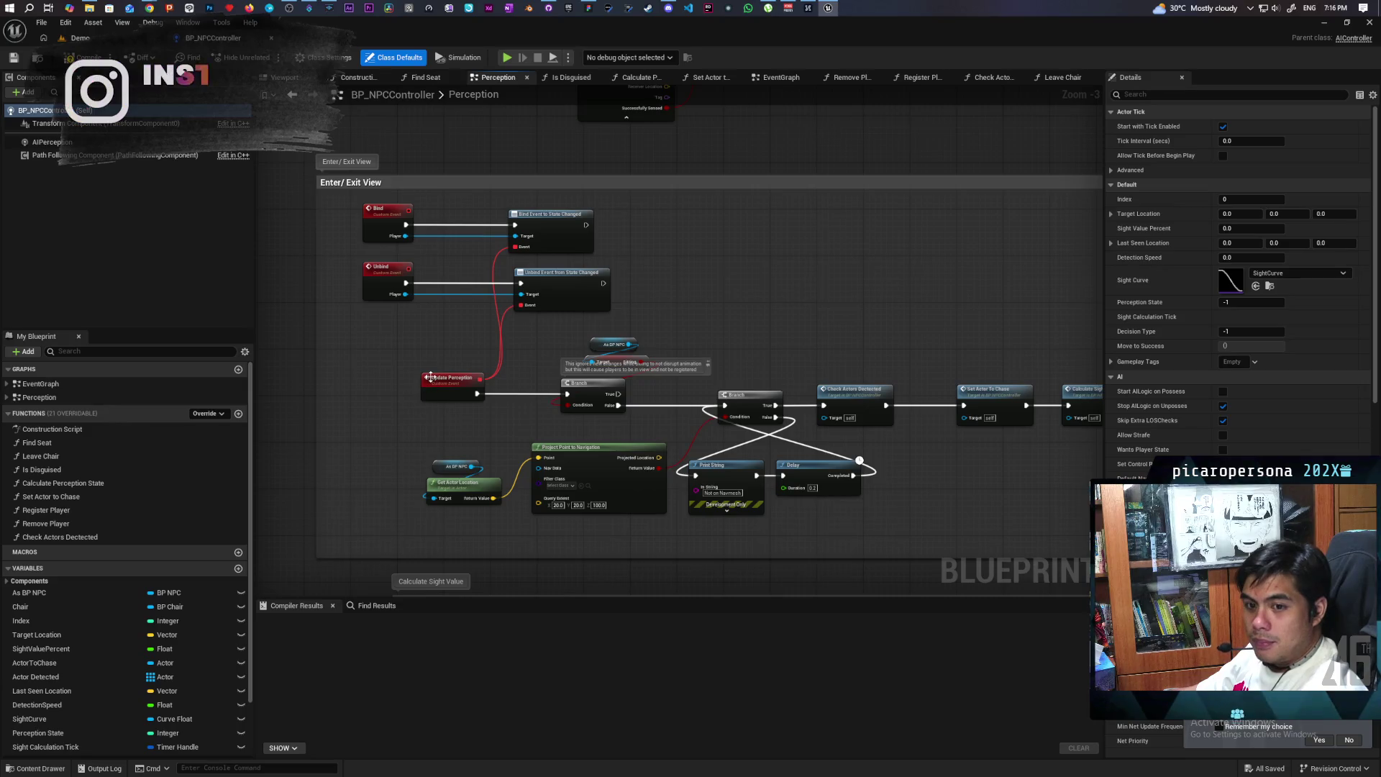
scroll(420, 406, "up", 3)
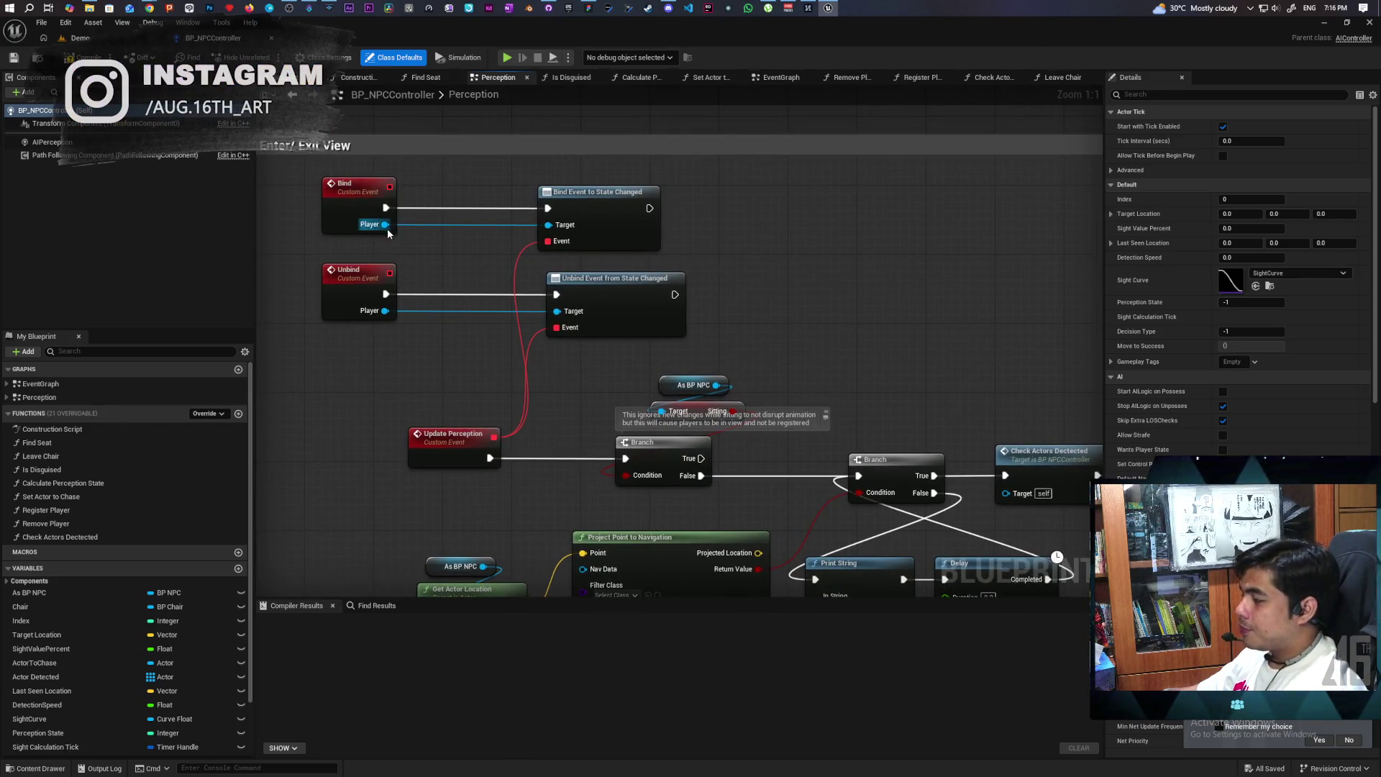
left_click_drag(389, 232, 359, 432)
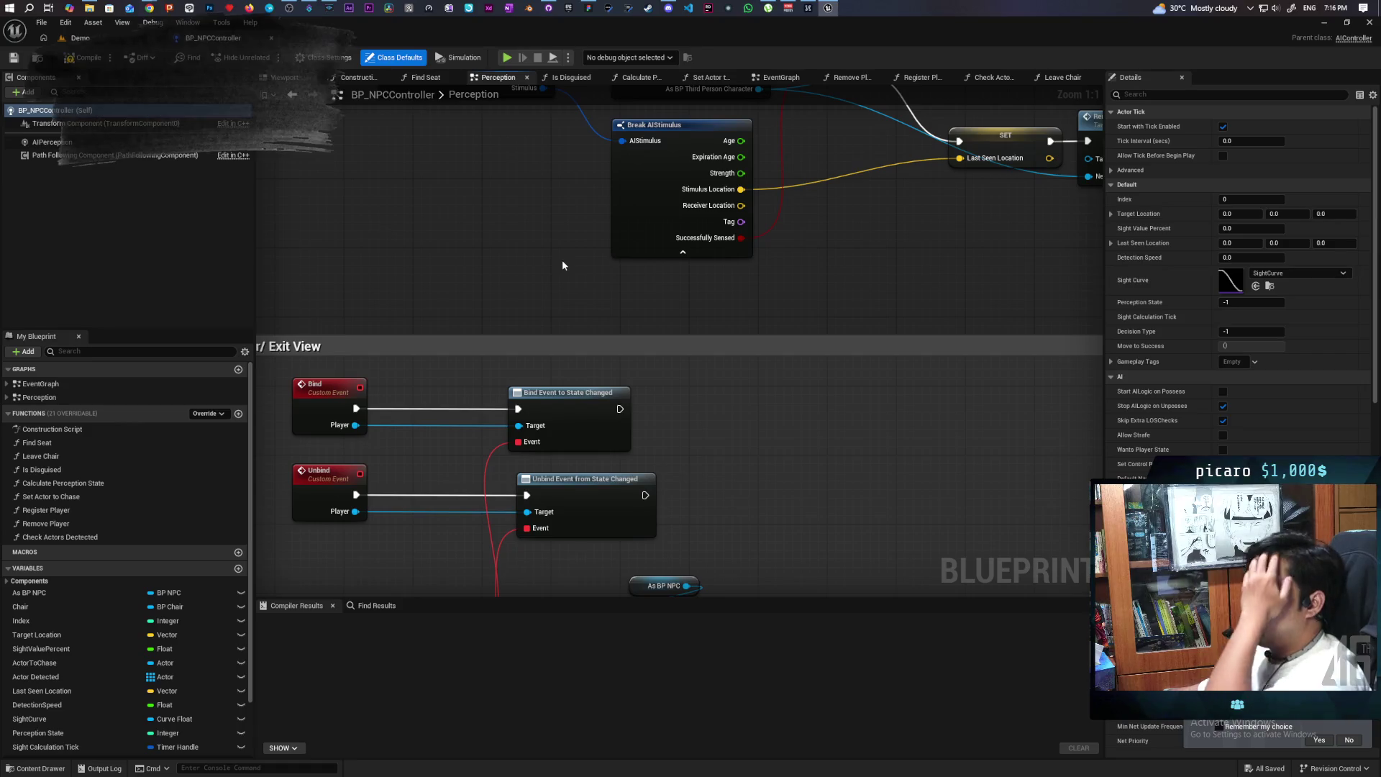
left_click_drag(549, 196, 519, 275)
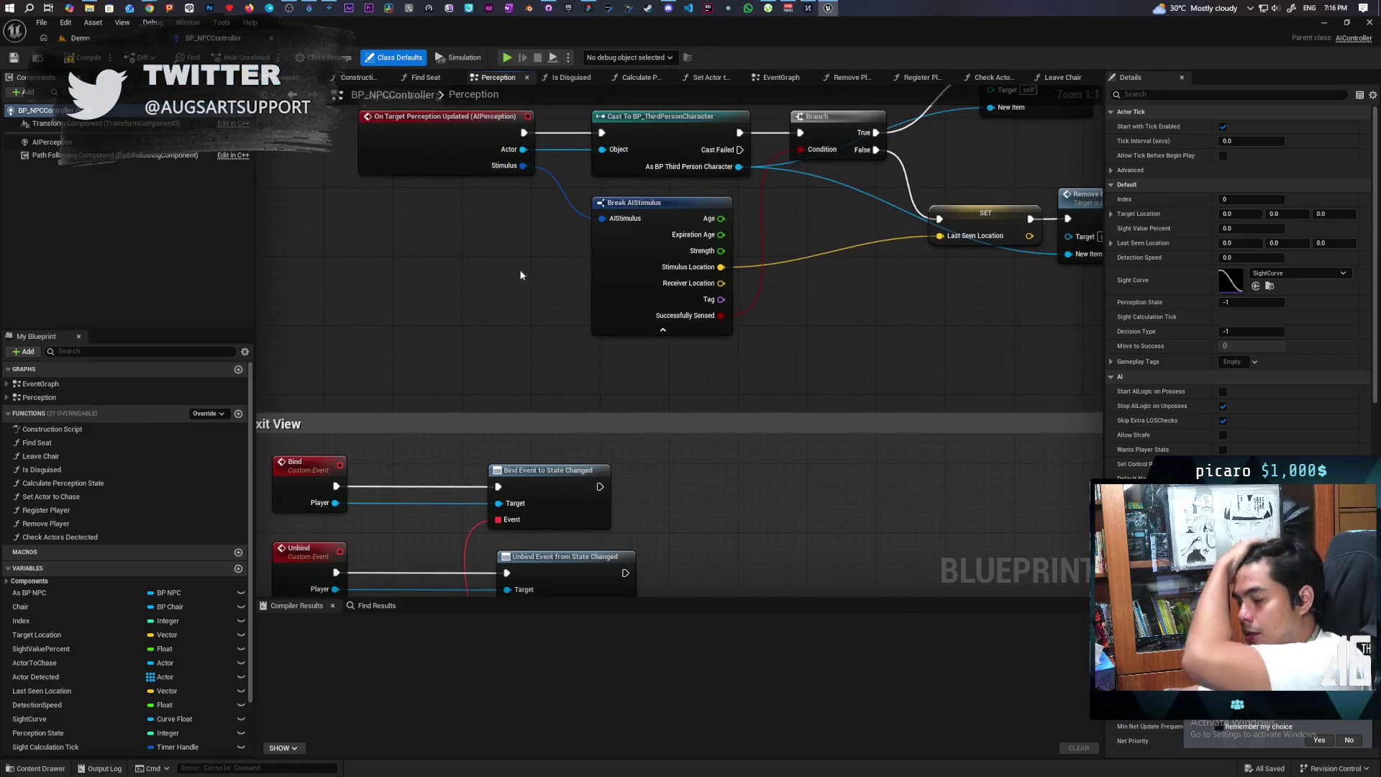
mouse_move(469, 327)
left_mouse_down()
mouse_move(649, 239)
mouse_move(526, 148)
mouse_move(607, 94)
left_mouse_up()
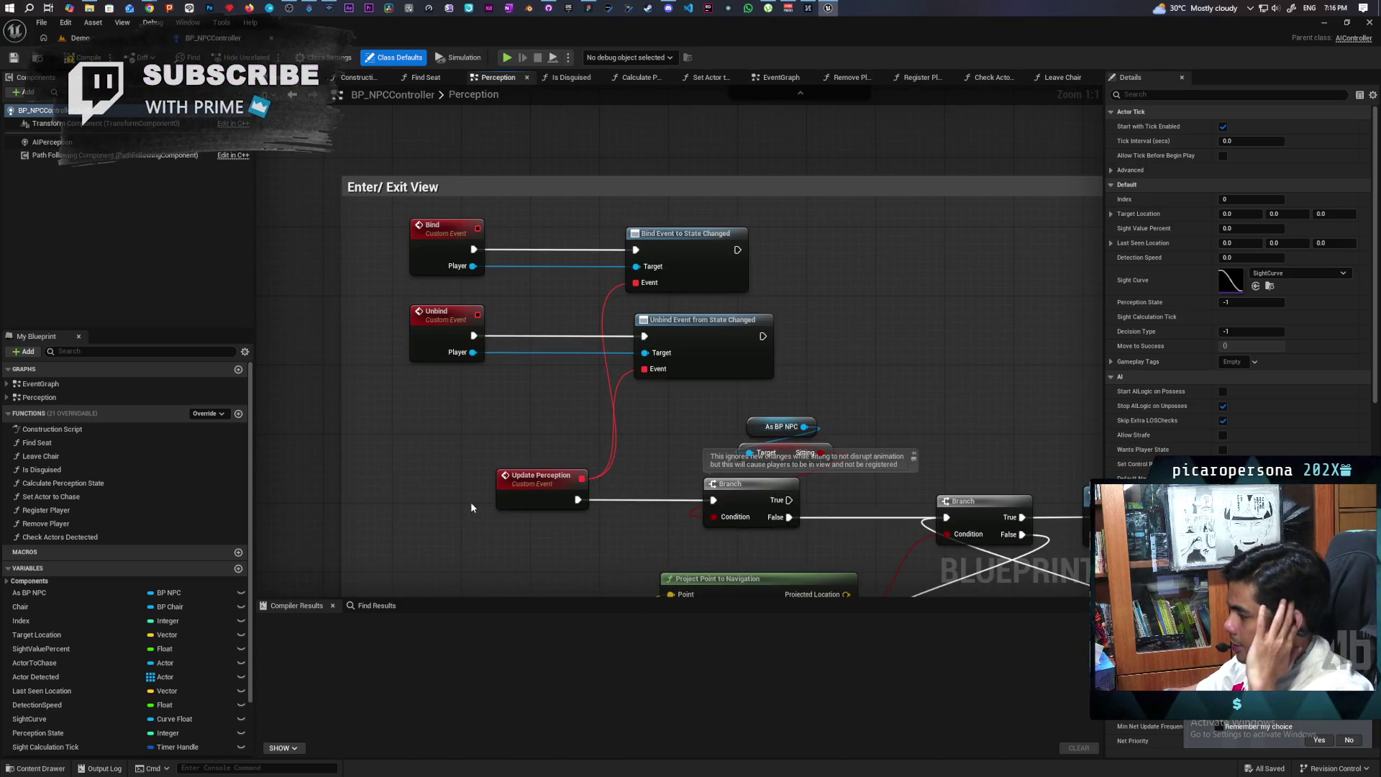
Center and review the Enter/Exit View Bind, Unbind and Update Perception nodes
left_click_drag(668, 364, 575, 307)
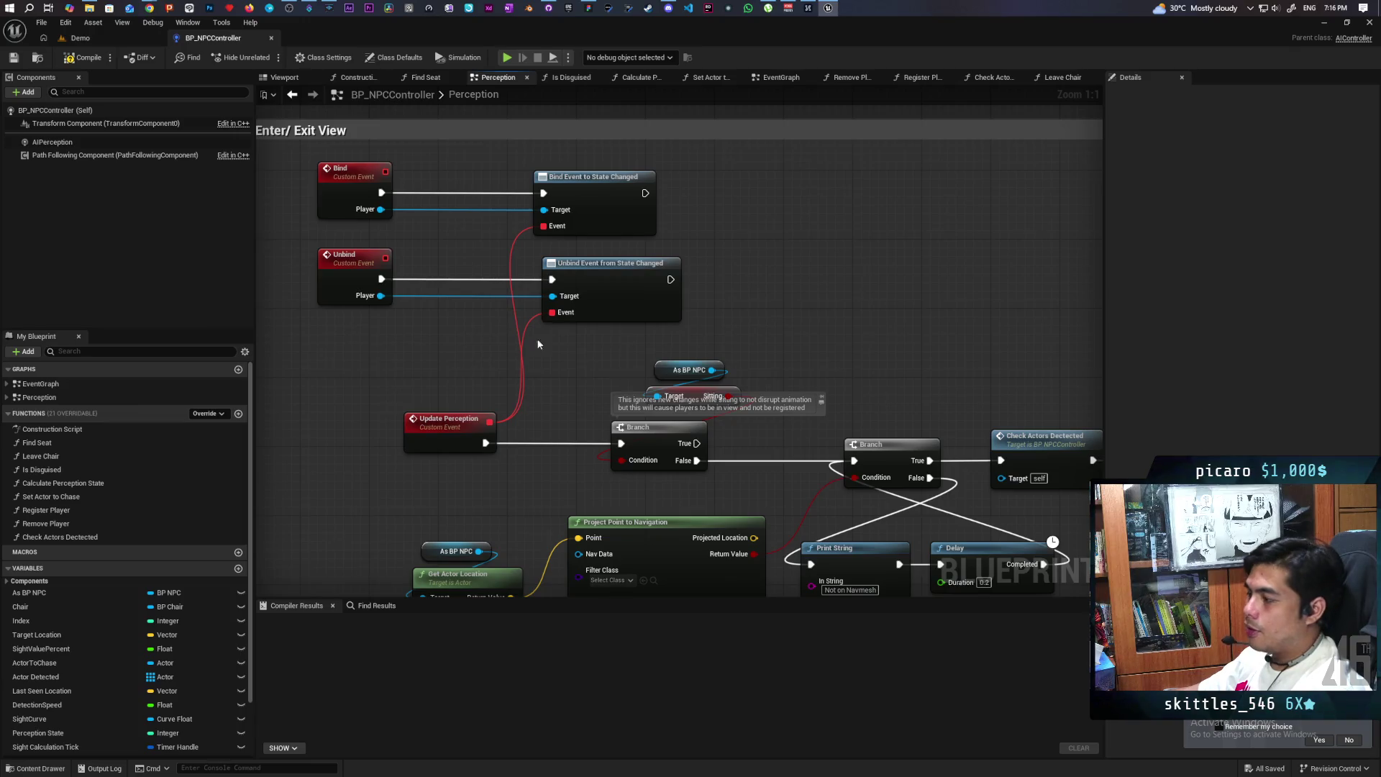
left_click_drag(397, 347, 606, 215)
left_click(735, 219)
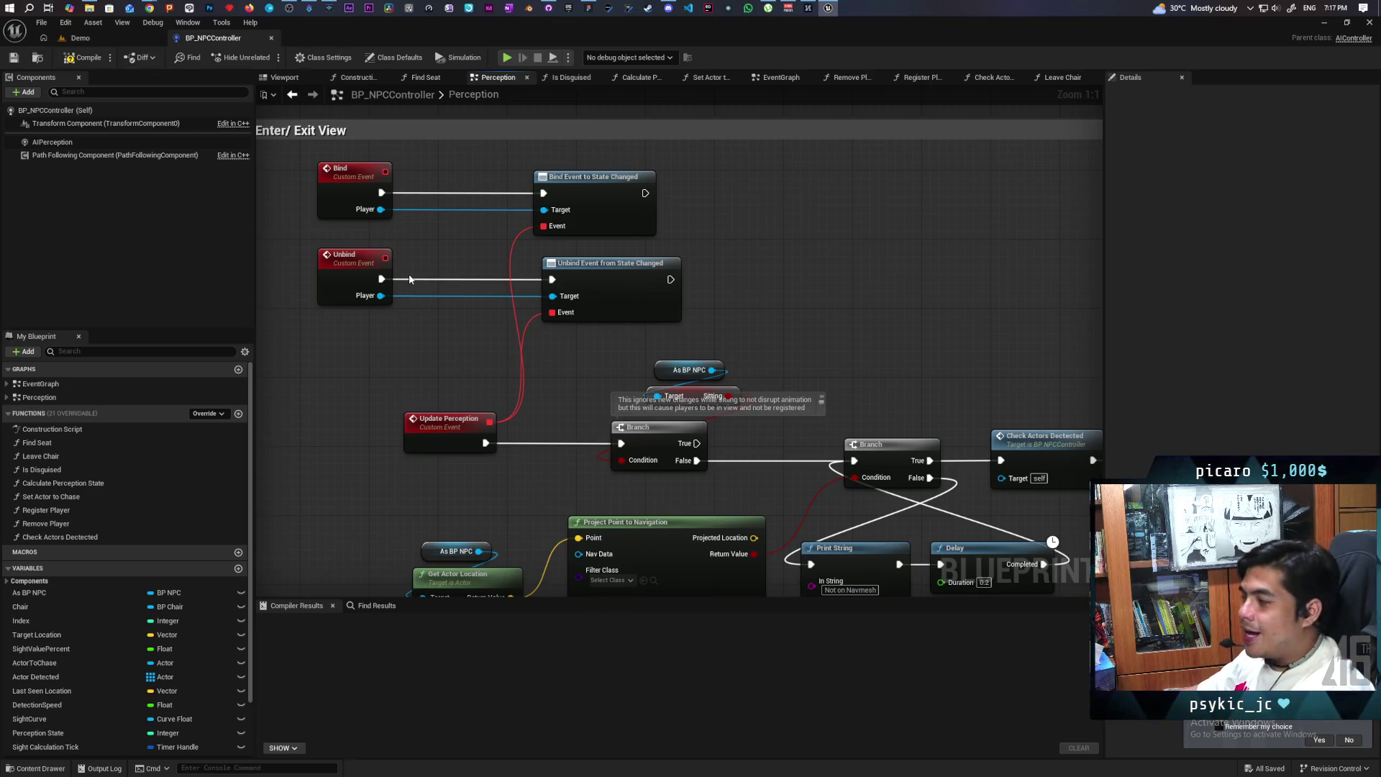
scroll(416, 334, "down", 4)
scroll(417, 334, "up", 1)
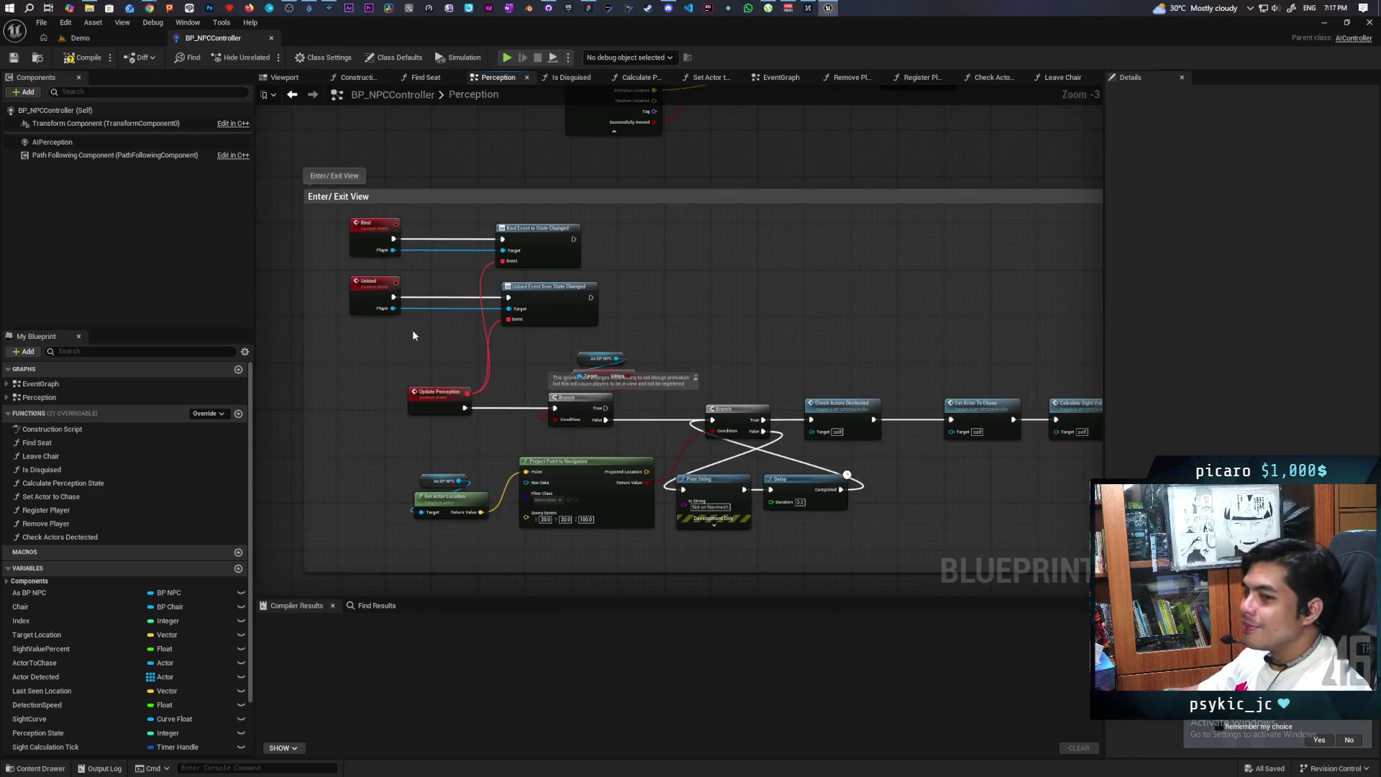
mouse_move(411, 326)
left_mouse_down()
mouse_move(414, 422)
mouse_move(617, 395)
mouse_move(571, 355)
left_mouse_up()
scroll(590, 345, "up", 2)
scroll(583, 355, "down", 9)
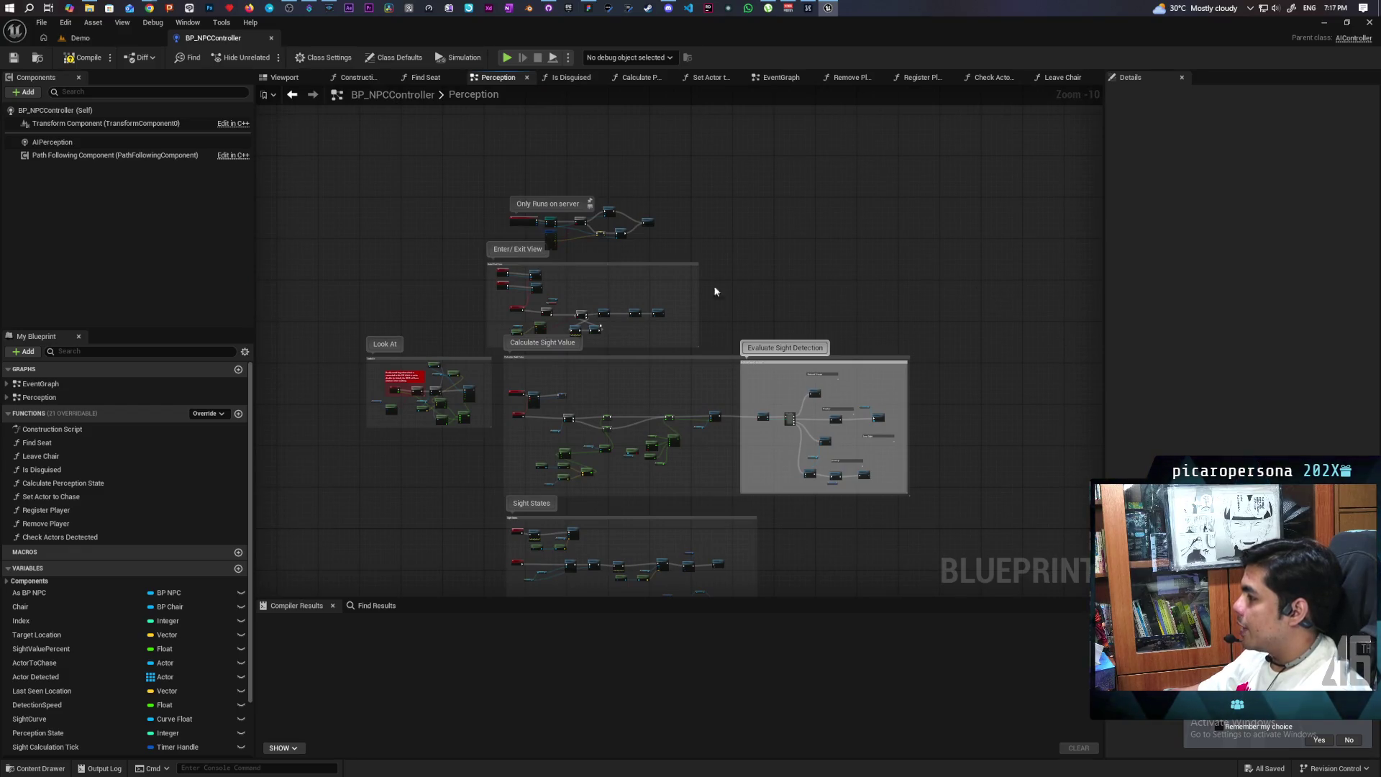
scroll(724, 281, "up", 4)
scroll(730, 289, "down", 1)
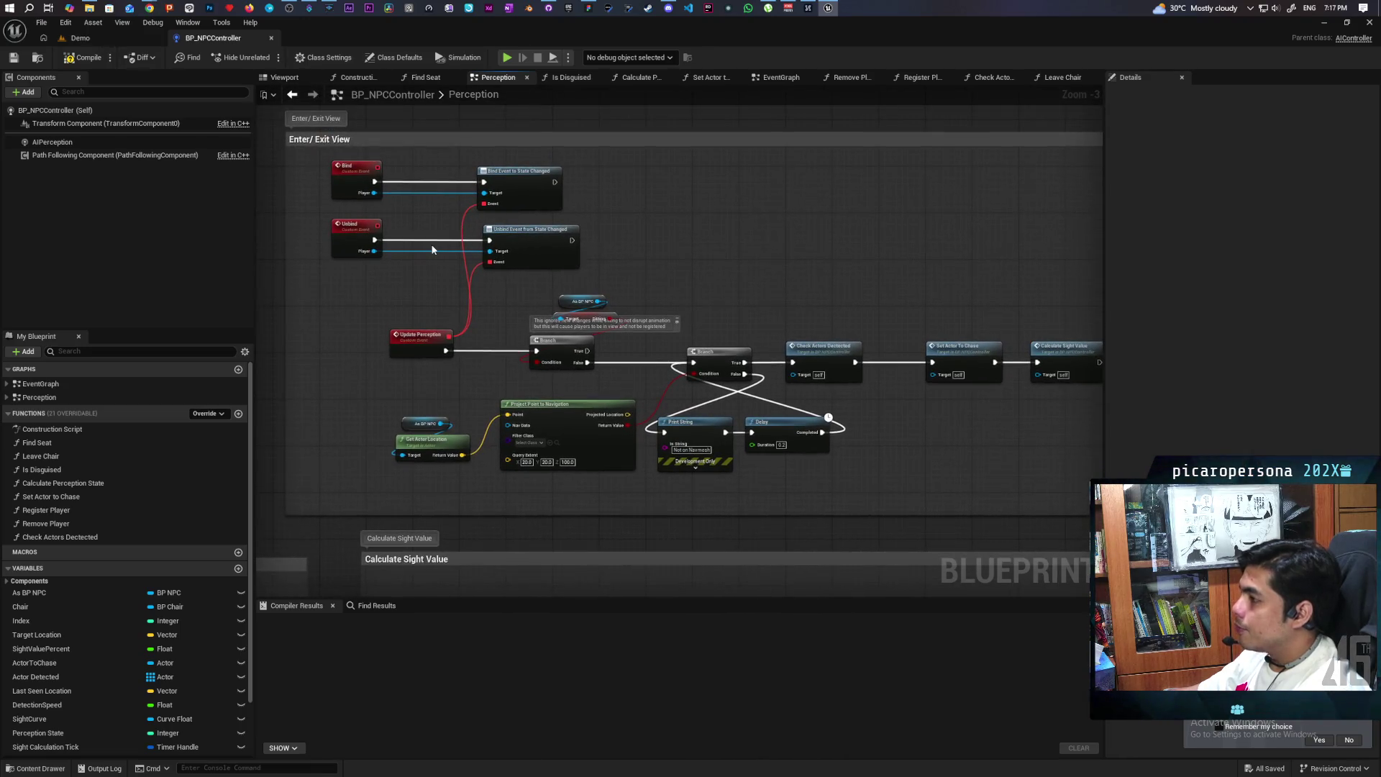
scroll(432, 250, "up", 1)
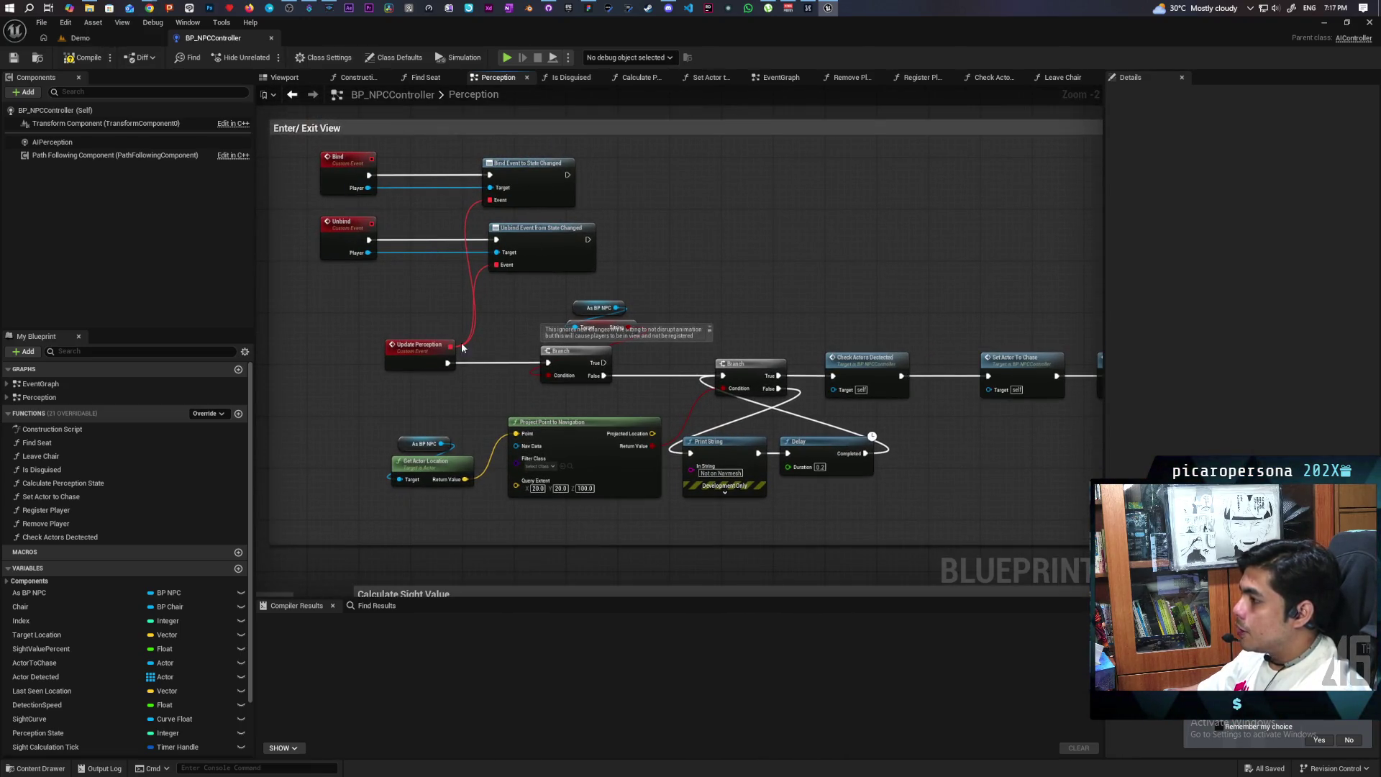
scroll(437, 343, "up", 3)
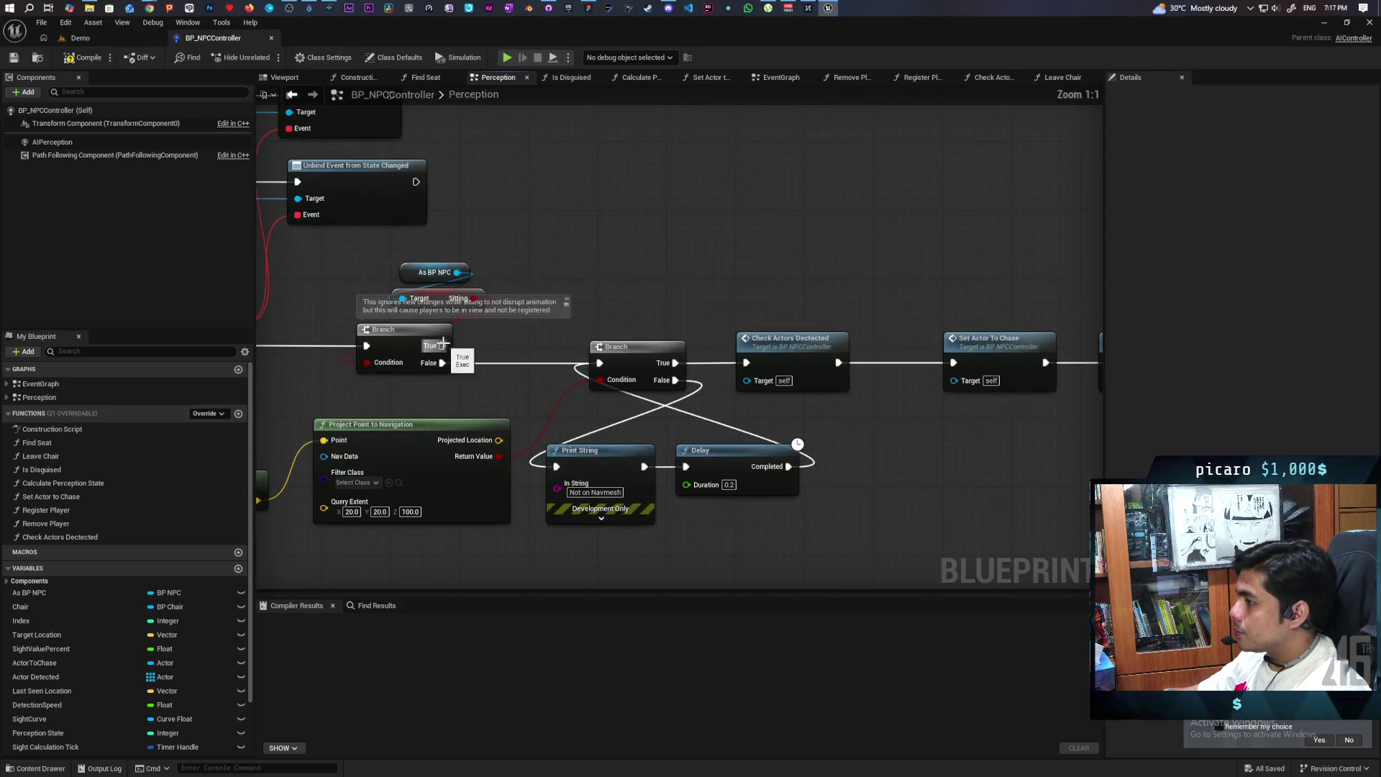
Add a Get Getting Up node from As BP NPC and feed it into the Branch condition
left_click_drag(584, 250, 654, 249)
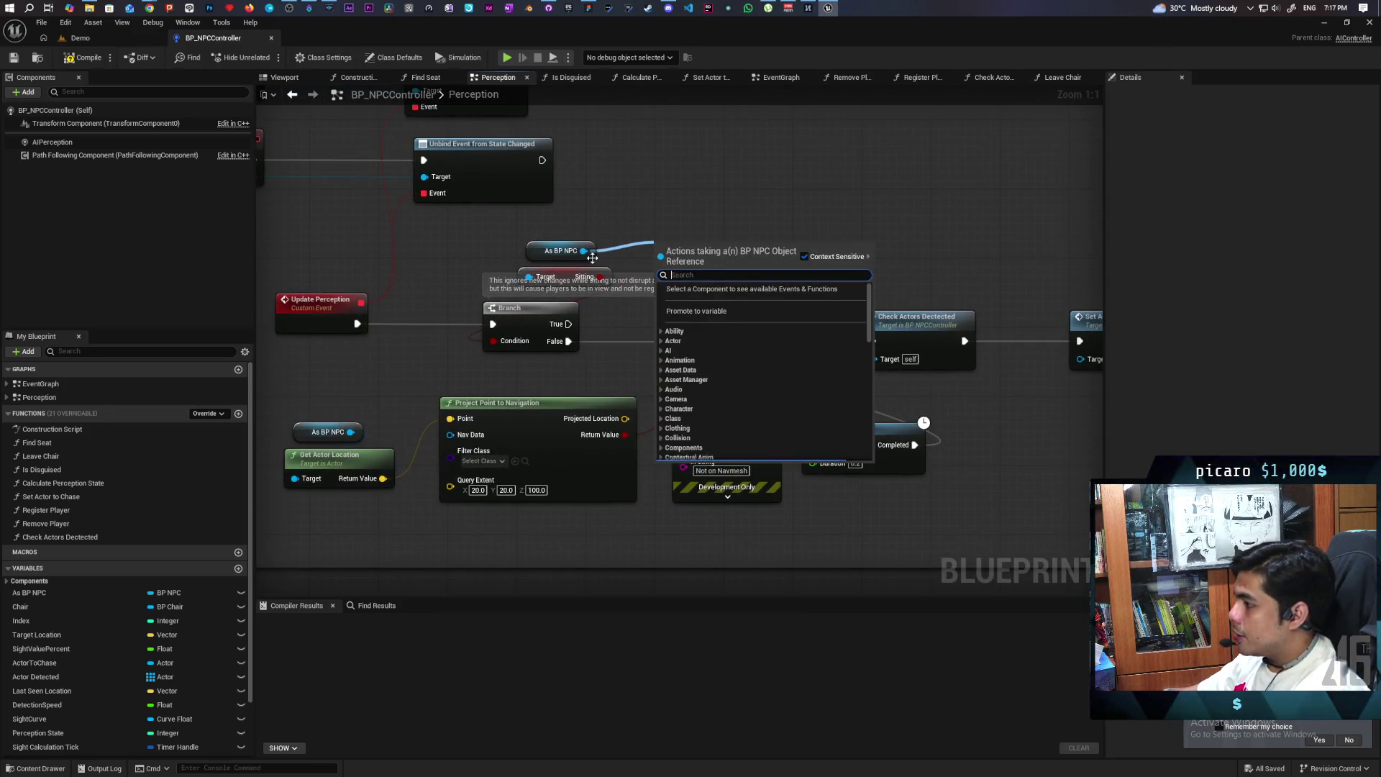
type("getting up")
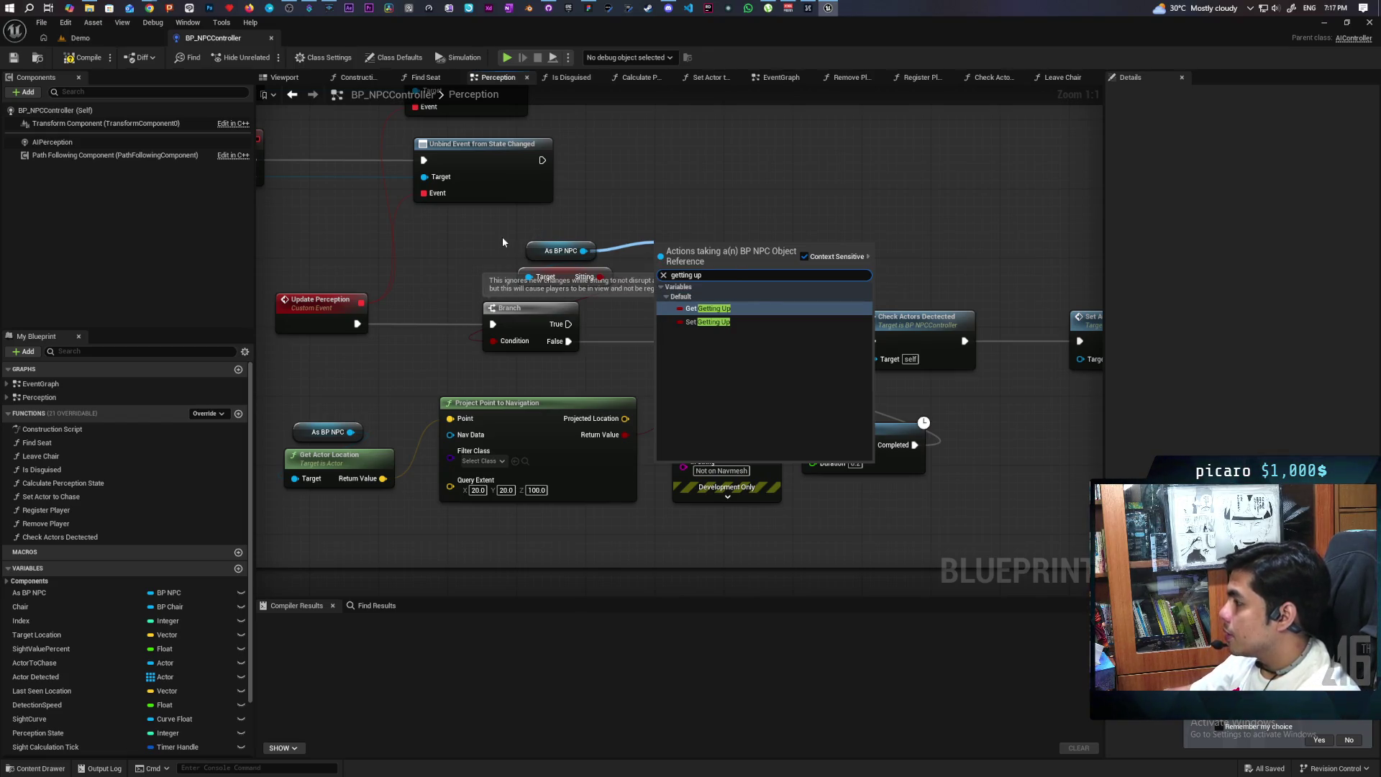
left_click_drag(534, 232, 586, 383)
left_click_drag(623, 331, 643, 316)
type("getting")
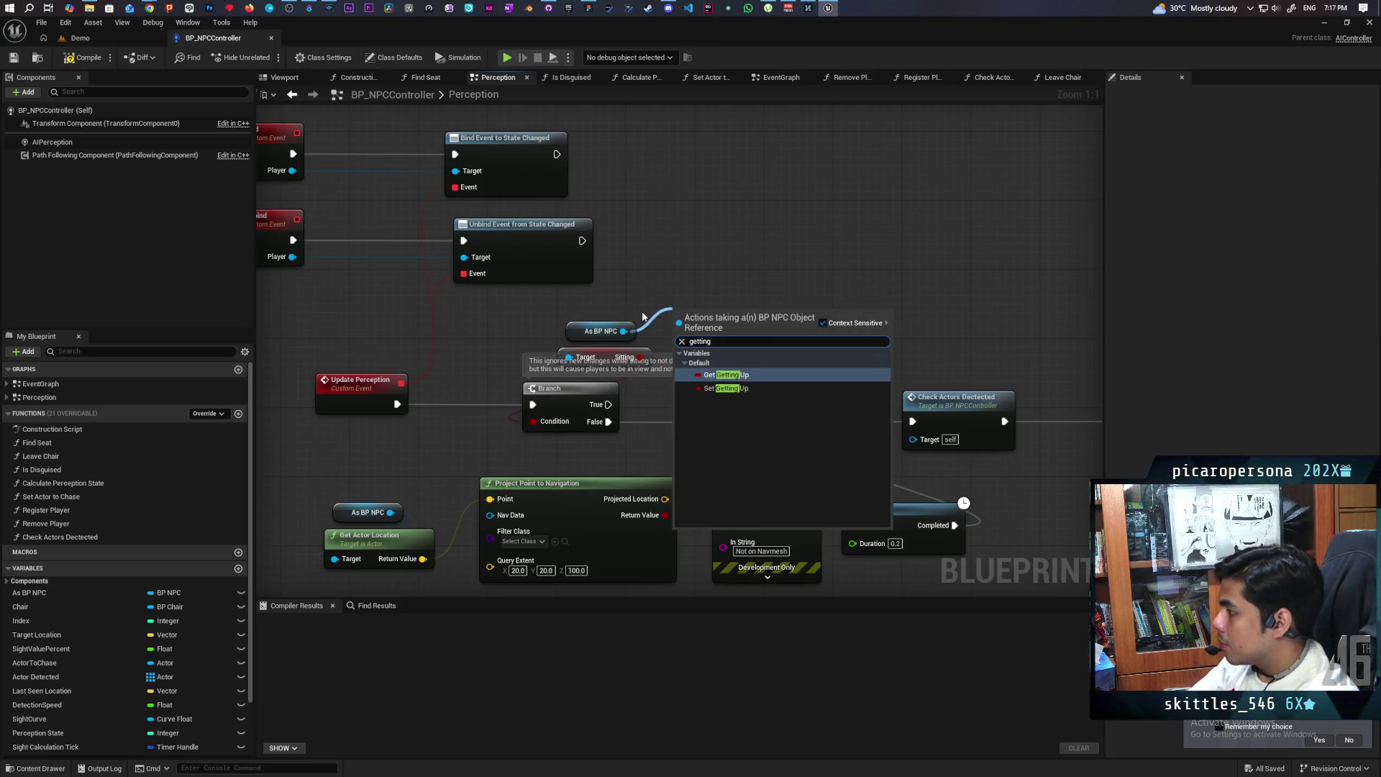
key("Return")
mouse_move(765, 314)
left_mouse_down()
mouse_move(786, 324)
mouse_move(538, 421)
left_mouse_up()
Delete the old Sitting getter, tidy the As BP NPC and Getting Up nodes, and compile
left_click(573, 357)
key("Delete")
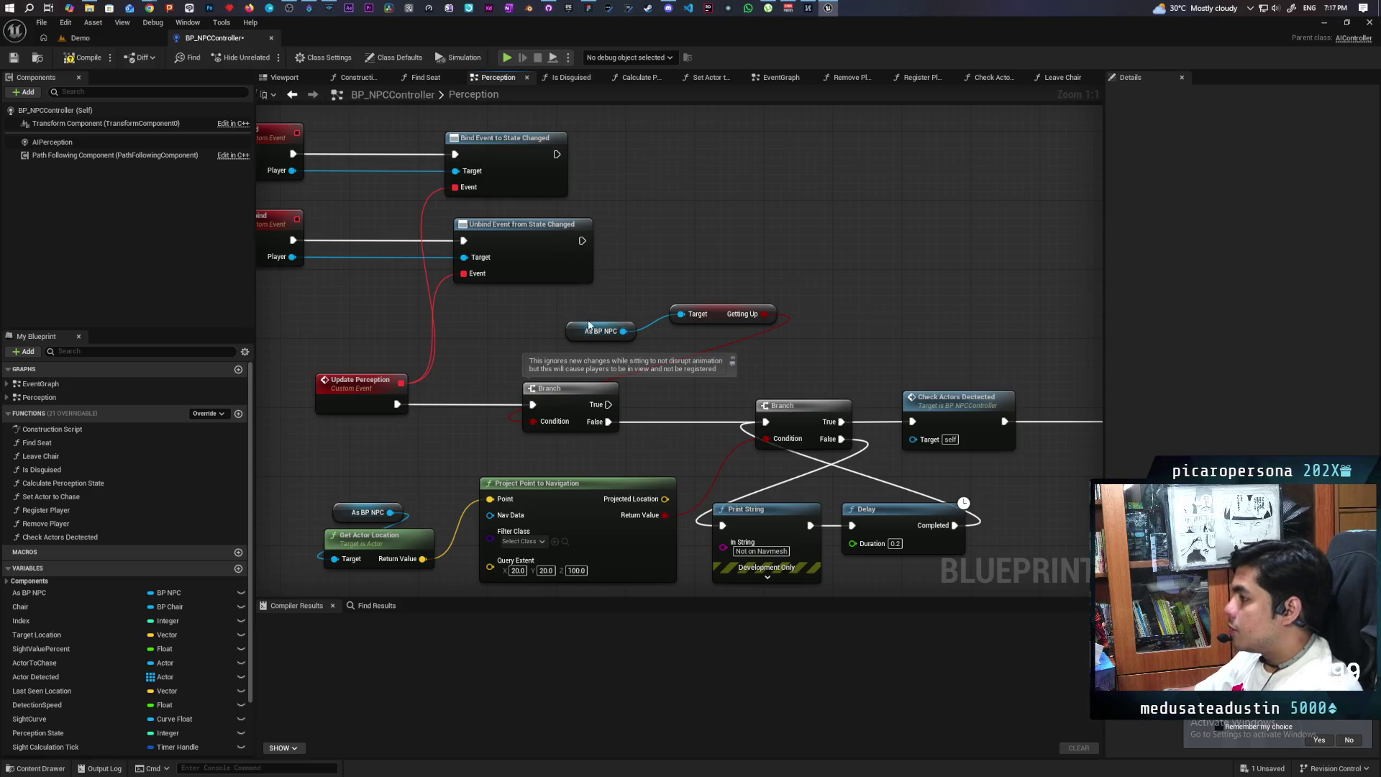
left_click(576, 327)
left_click(721, 312, "ctrl")
left_click_drag(721, 311, 635, 337)
left_click(85, 57)
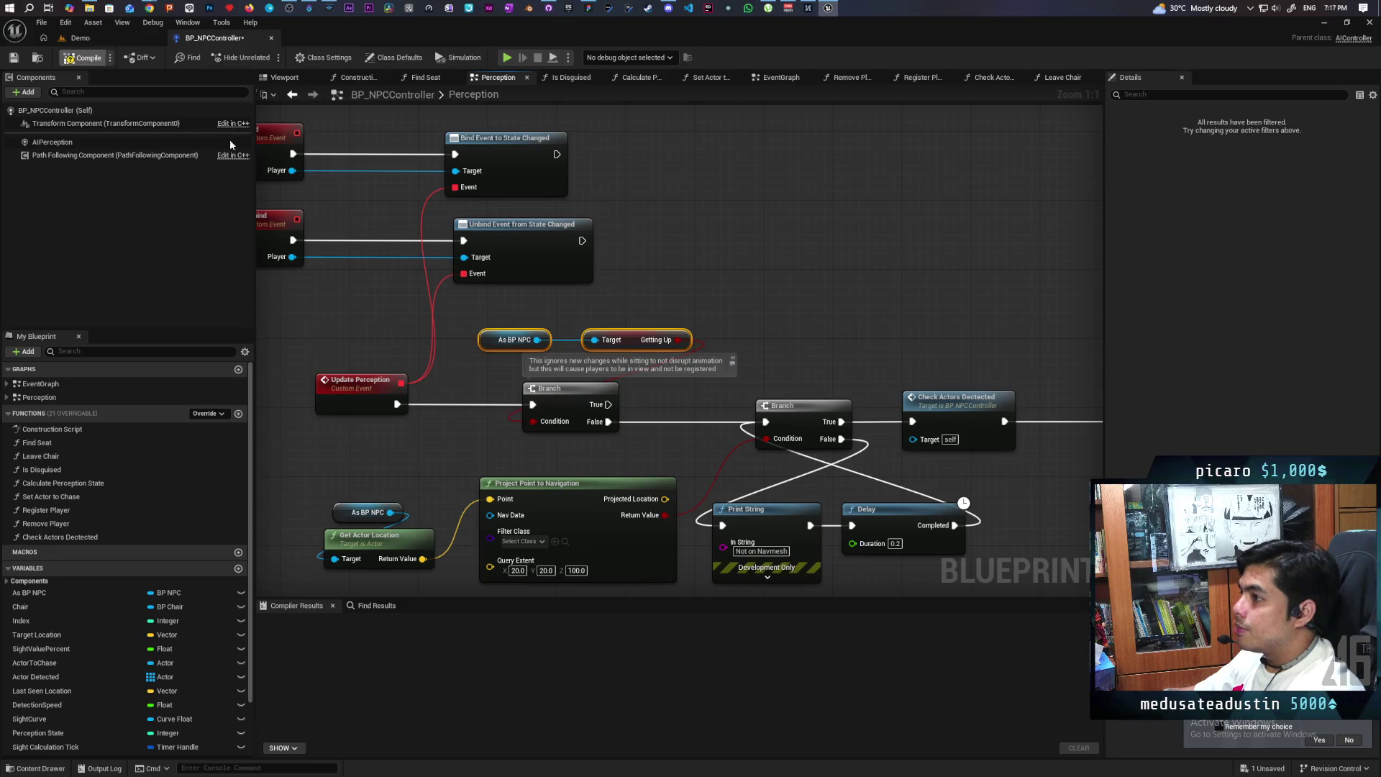
left_click(80, 38)
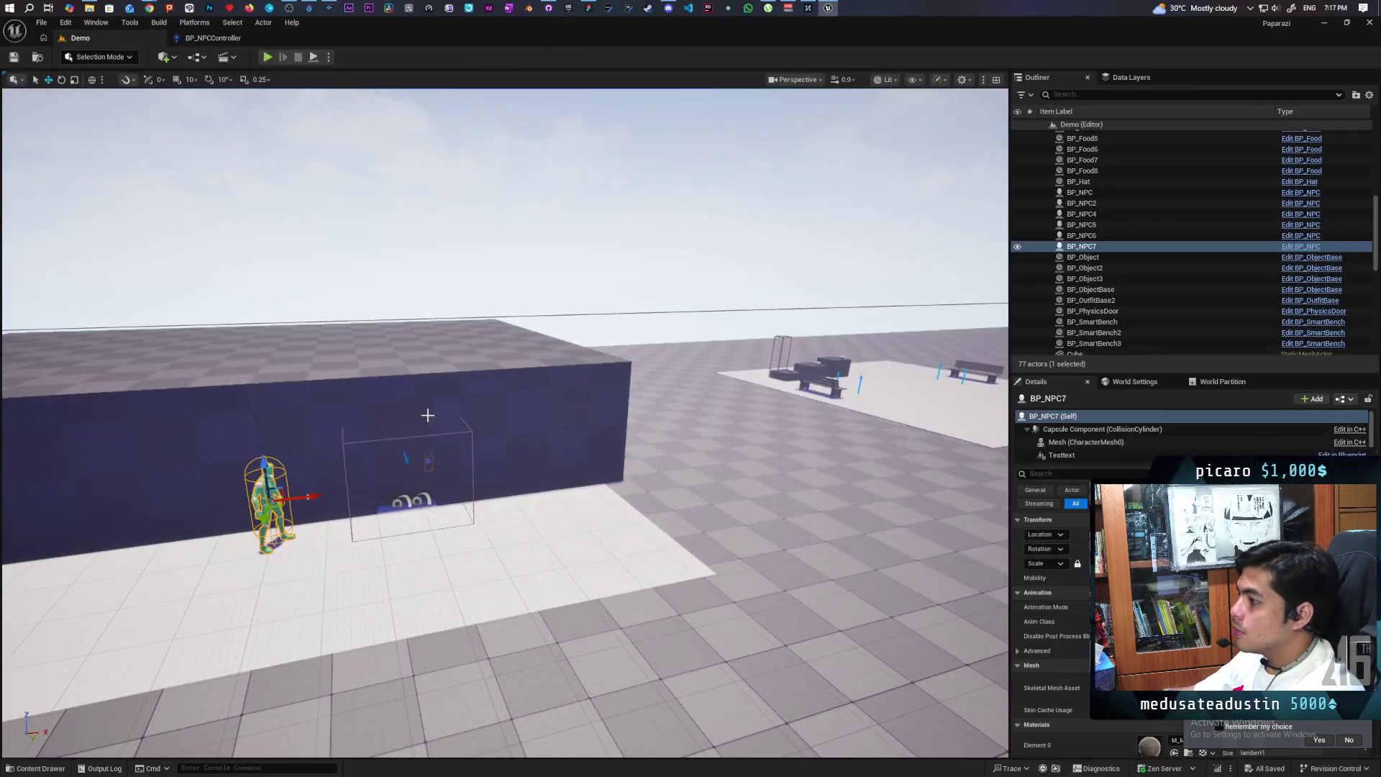
Open BP_NPC with Ctrl+E and move the Delay-to-Random Location nodes right
key("ctrl+e")
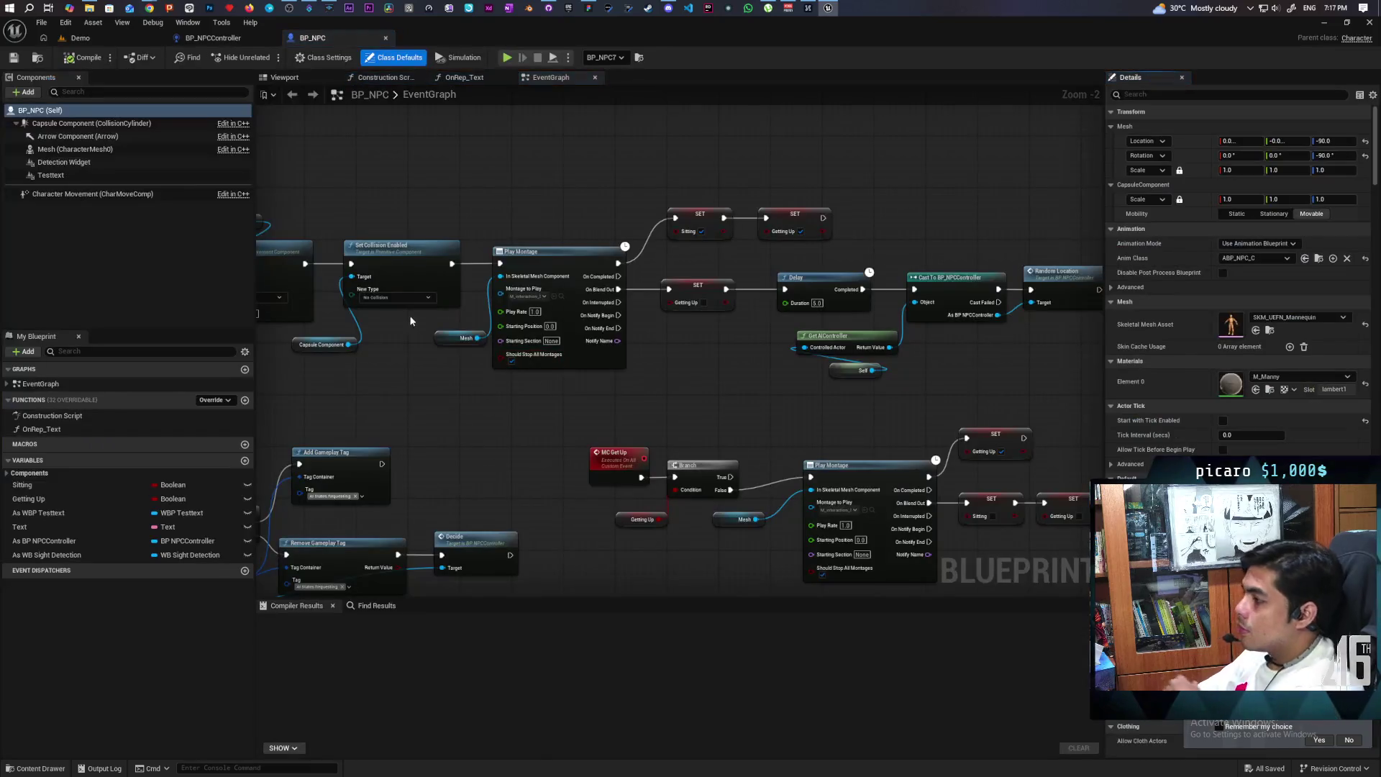
mouse_move(711, 358)
left_mouse_down()
mouse_move(581, 366)
mouse_move(554, 418)
mouse_move(968, 256)
left_mouse_up()
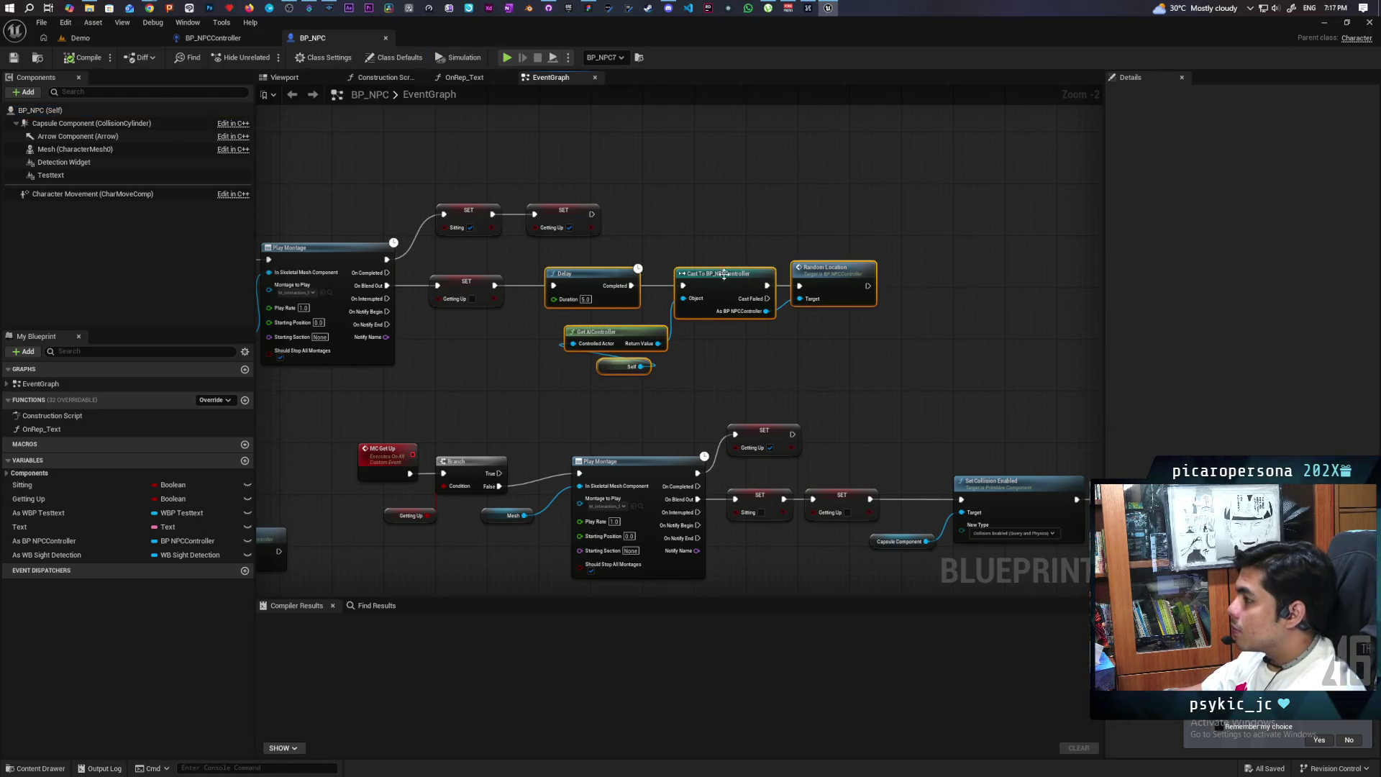
left_click_drag(592, 288, 689, 288)
left_click(534, 372)
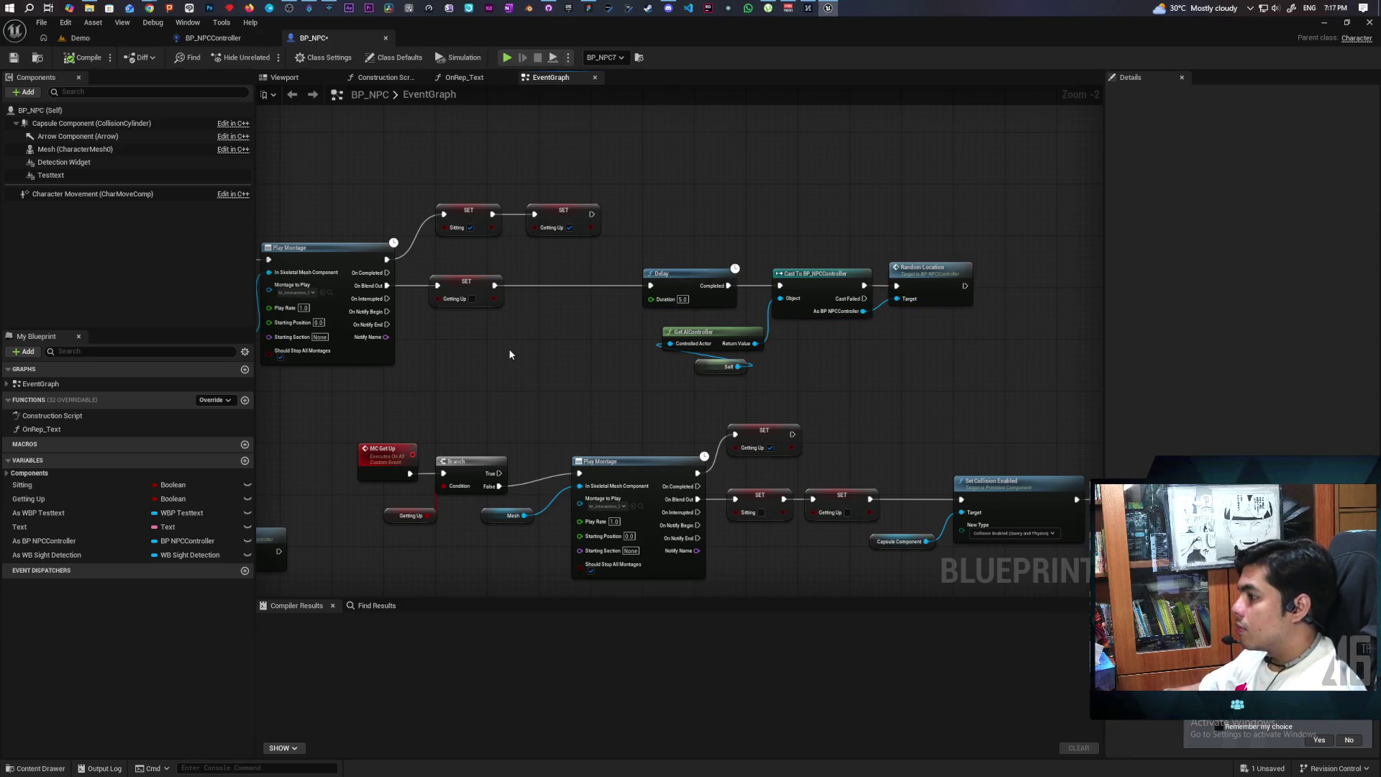
Review the Testing Sitting on Chair and MC Get Up chains, then select the Mesh component
mouse_move(507, 348)
left_mouse_down()
mouse_move(826, 302)
mouse_move(761, 330)
mouse_move(770, 340)
left_mouse_up()
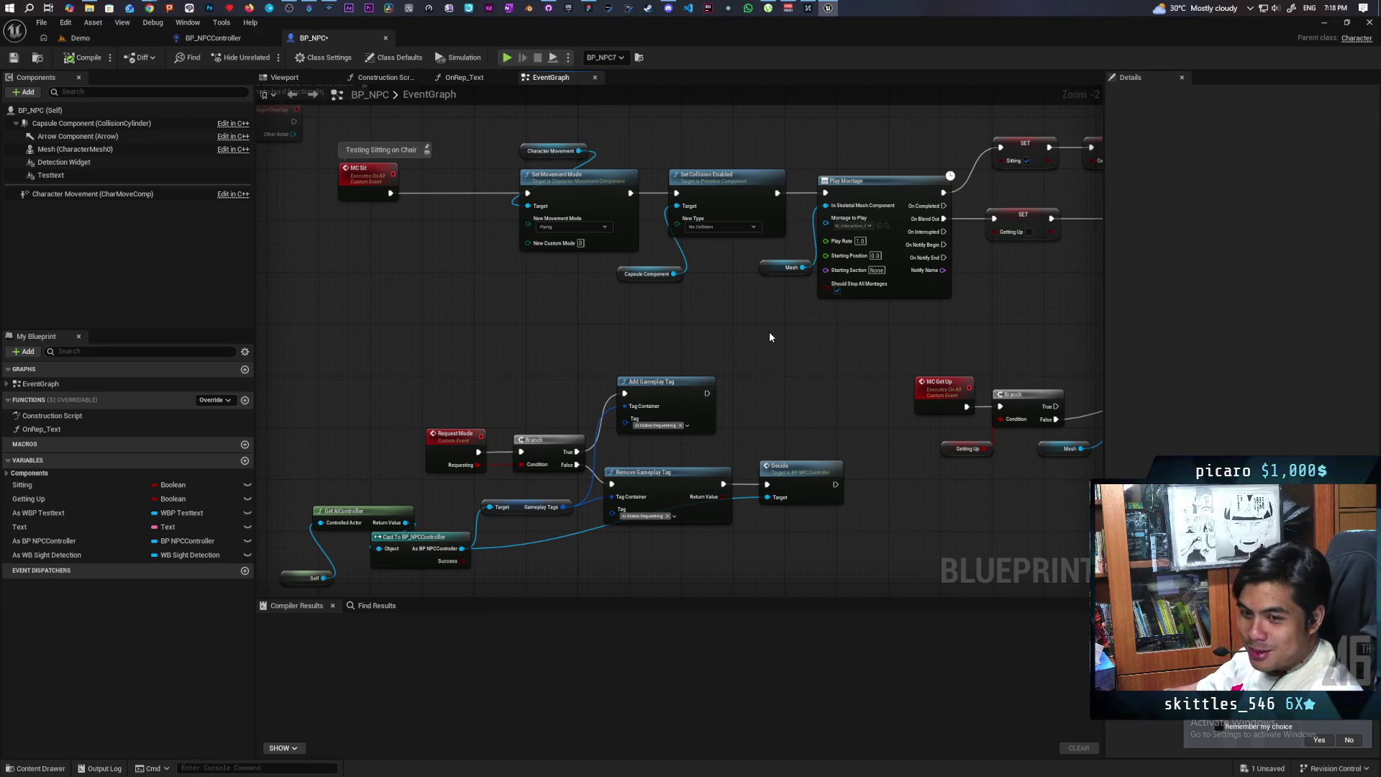
mouse_move(939, 365)
left_mouse_down()
mouse_move(643, 411)
mouse_move(640, 396)
left_mouse_up()
scroll(640, 395, "up", 2)
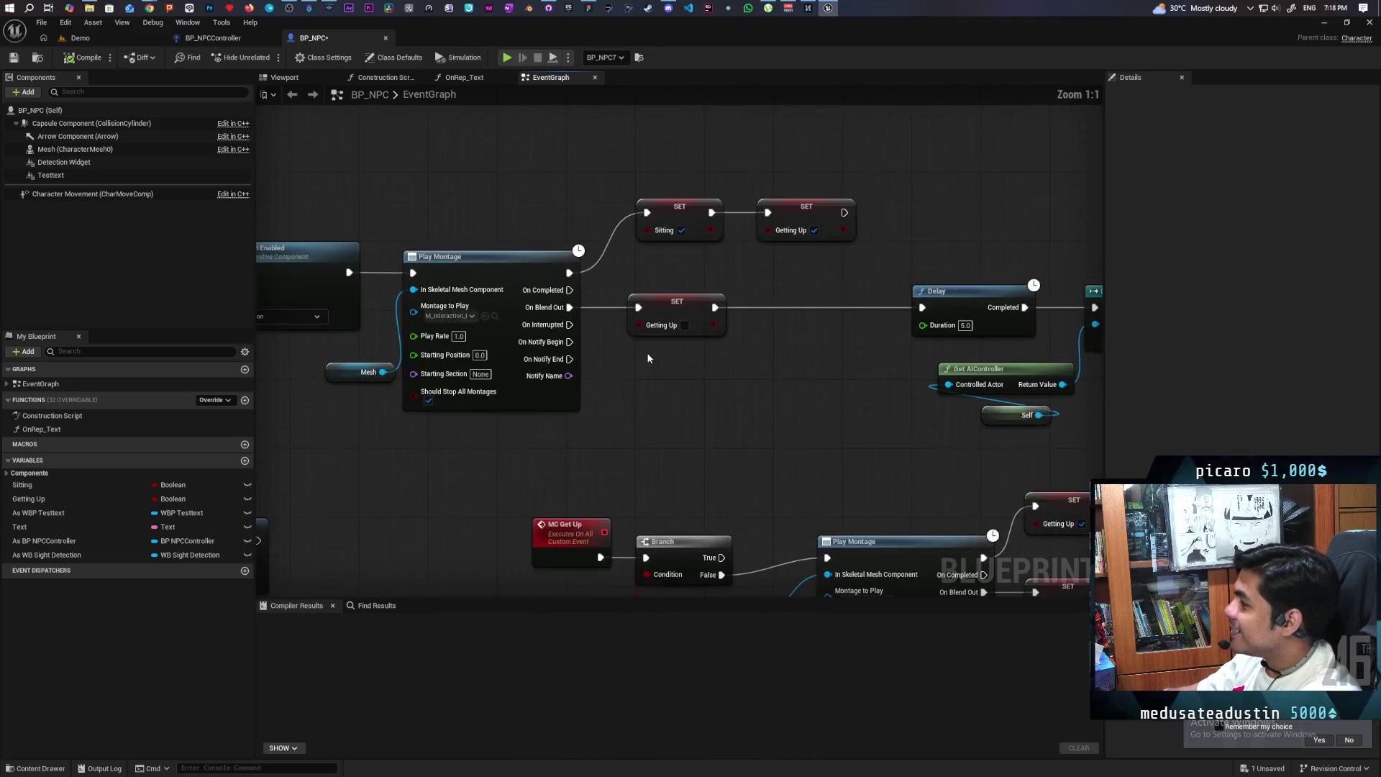
left_click_drag(604, 401, 791, 416)
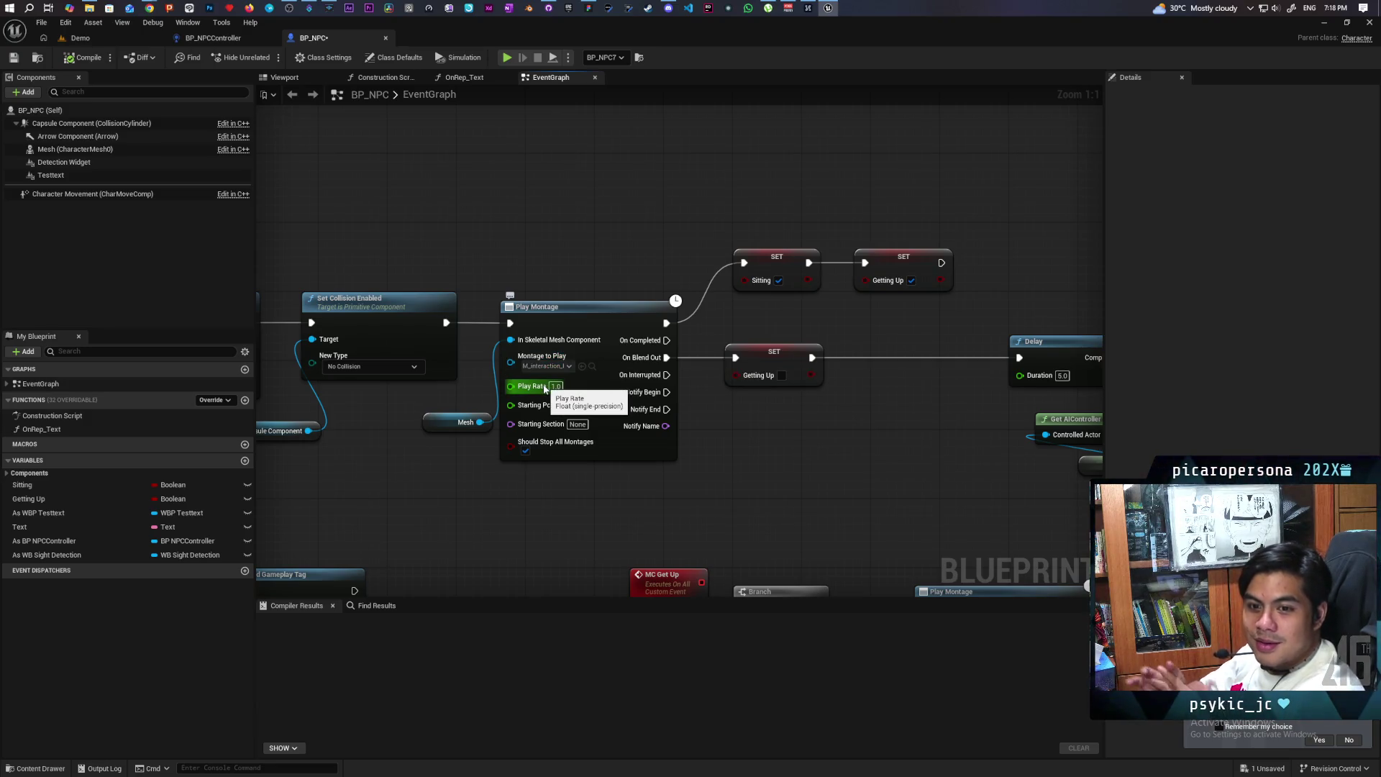
mouse_move(890, 519)
left_mouse_down()
mouse_move(696, 358)
mouse_move(606, 305)
left_mouse_up()
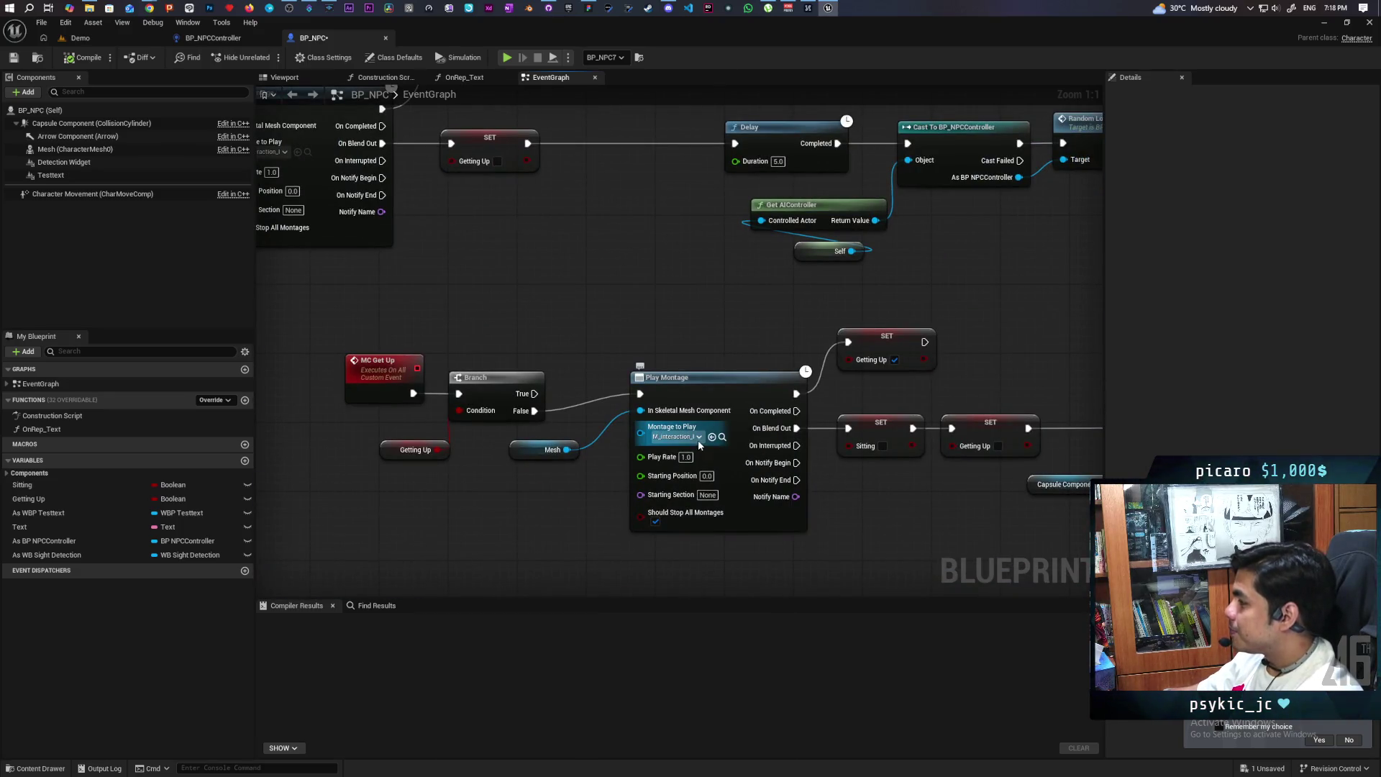
left_click_drag(456, 336, 658, 384)
left_click_drag(556, 410, 685, 528)
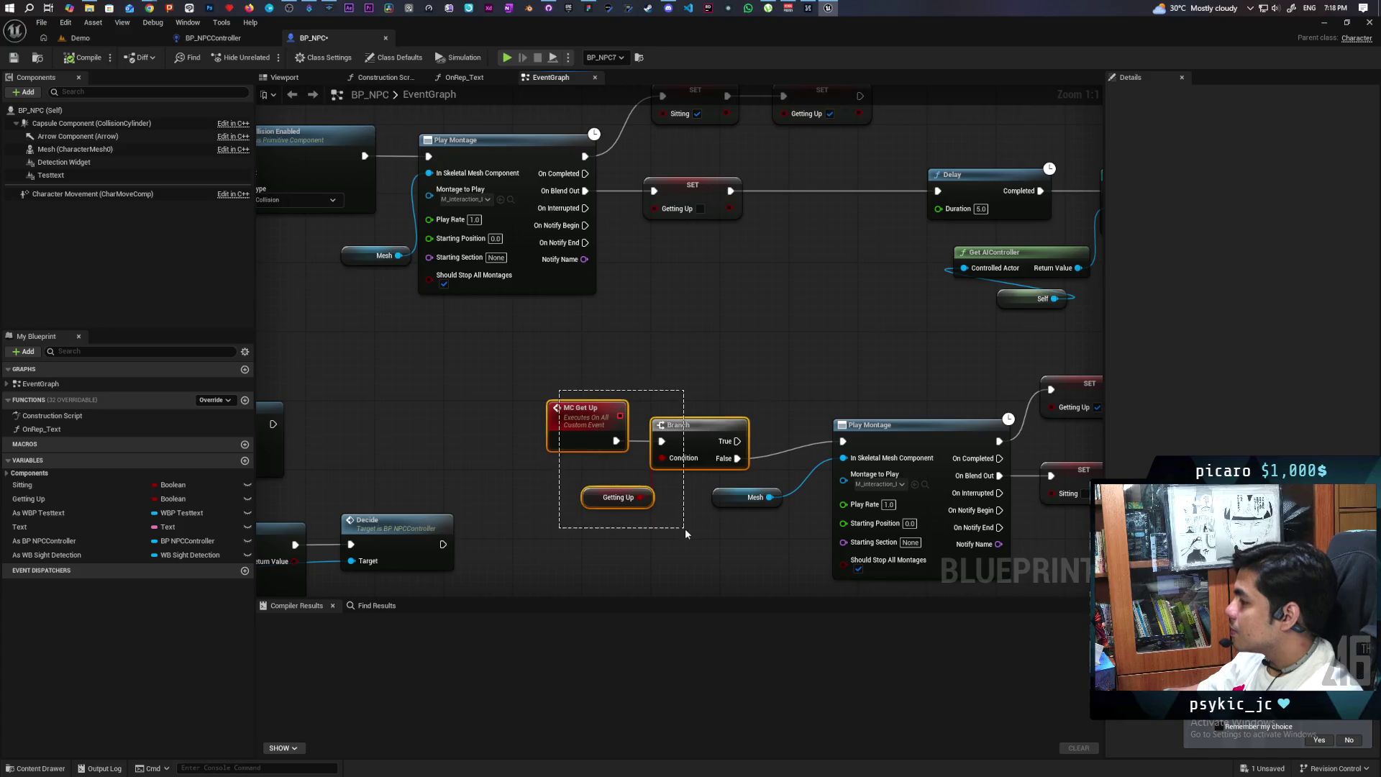
scroll(681, 417, "down", 3)
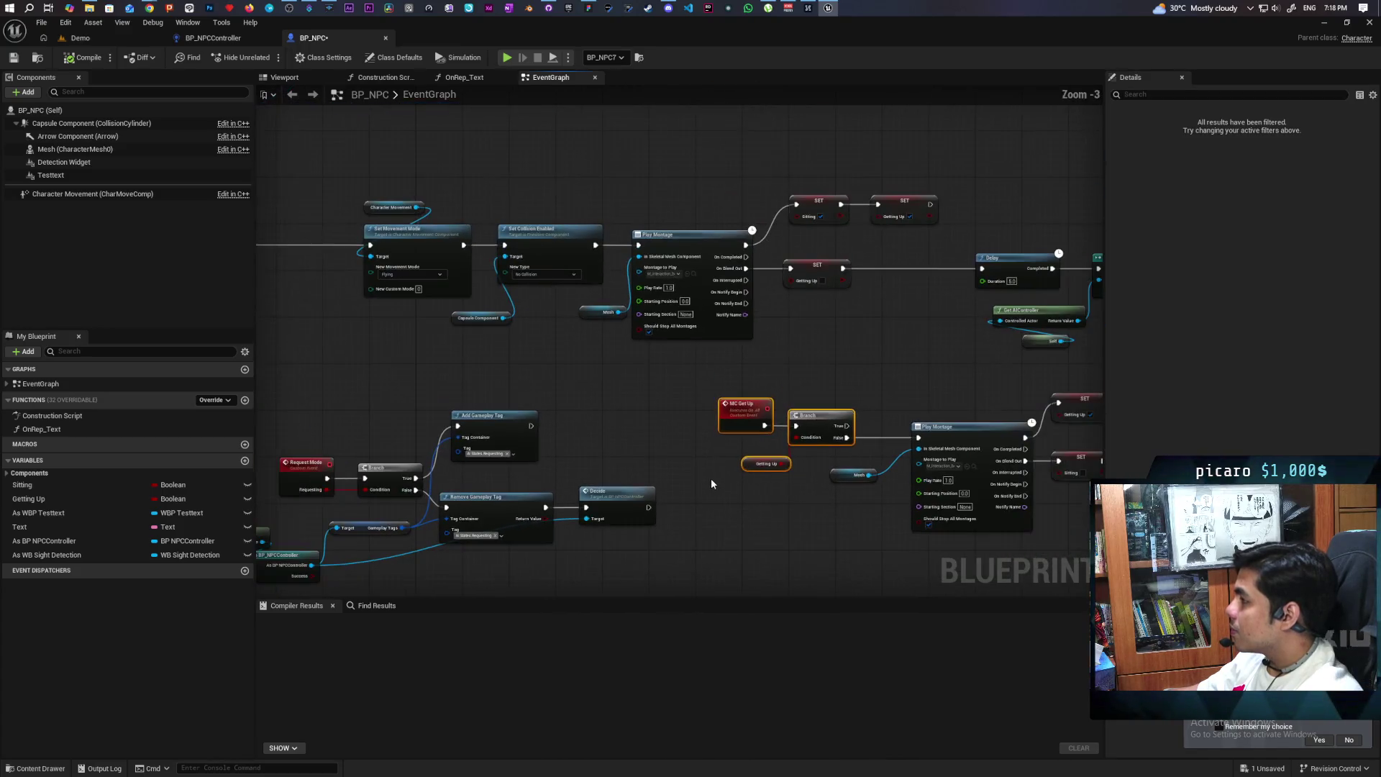
mouse_move(659, 456)
left_mouse_down()
mouse_move(894, 376)
mouse_move(866, 452)
mouse_move(842, 433)
mouse_move(847, 359)
left_mouse_up()
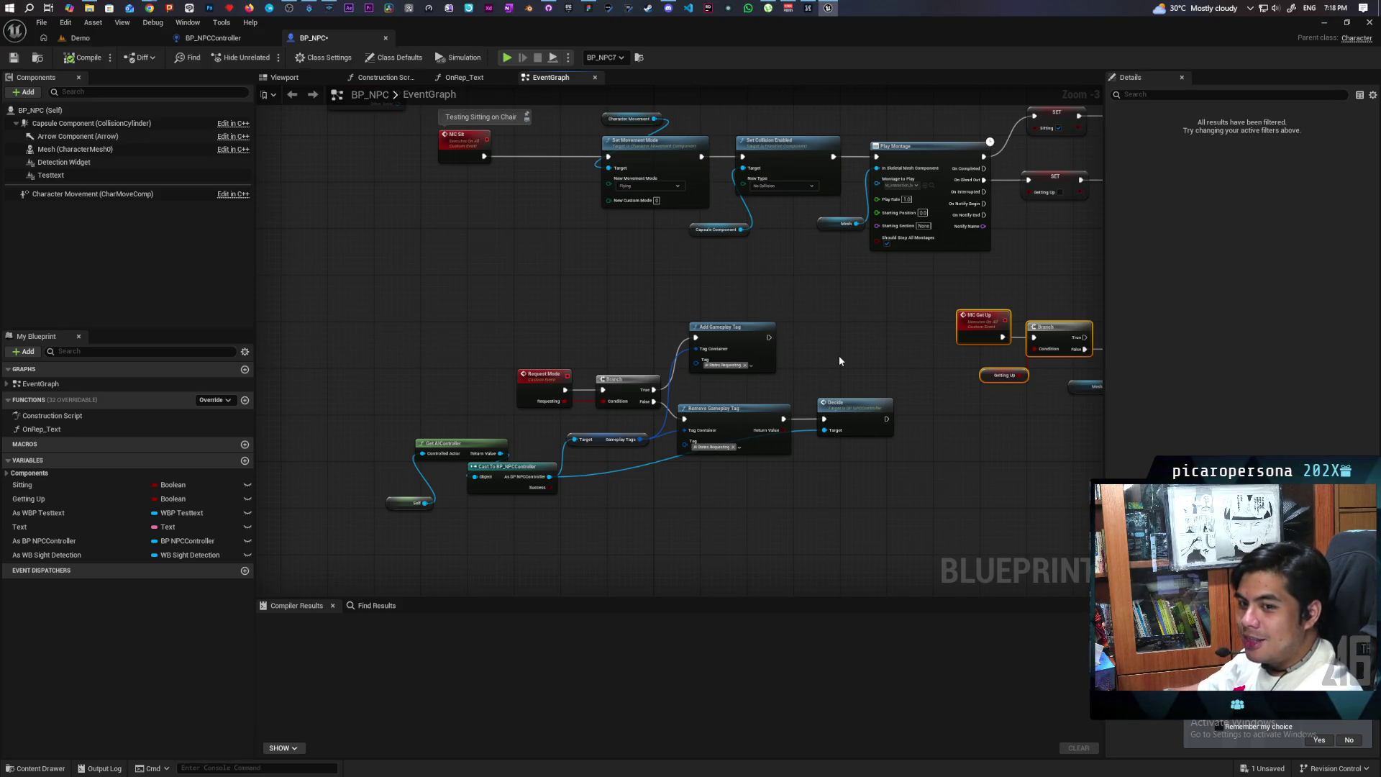
mouse_move(844, 343)
left_mouse_down()
mouse_move(731, 455)
mouse_move(619, 441)
mouse_move(611, 580)
mouse_move(653, 517)
mouse_move(691, 390)
mouse_move(672, 272)
mouse_move(762, 269)
mouse_move(678, 278)
left_mouse_up()
scroll(669, 272, "up", 1)
left_click(74, 149)
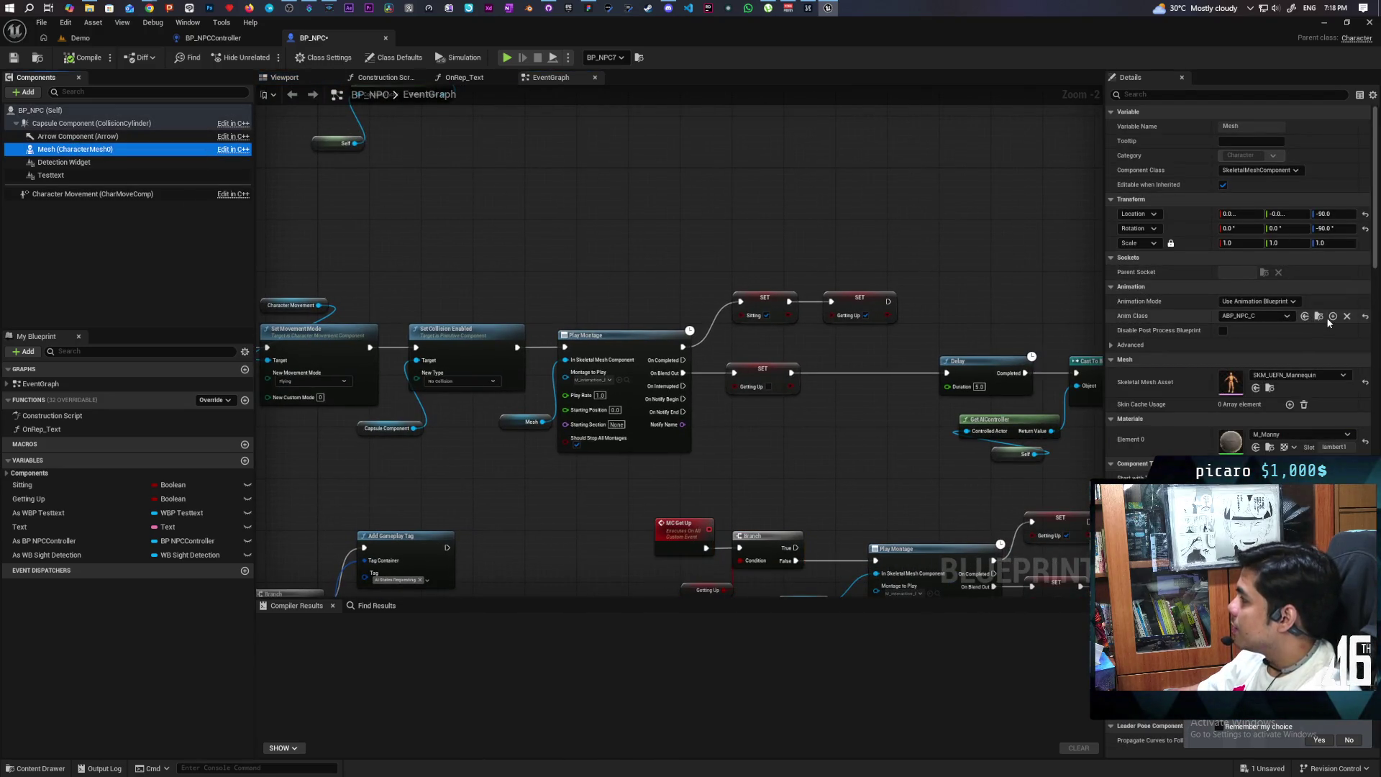
Open ABP_NPC from the Anim Class to check its Idle, Moving and Sitting states, then go back to BP_NPC
left_click(1321, 317)
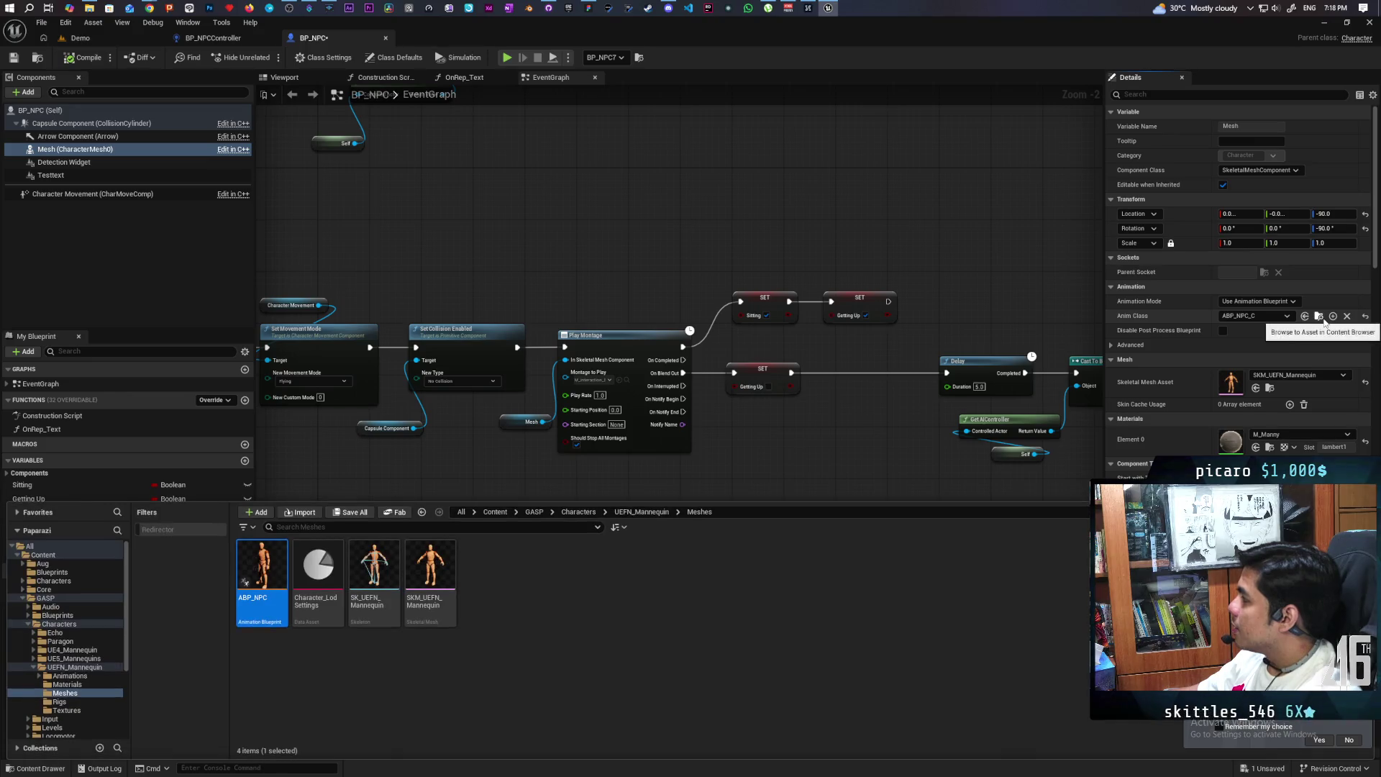
double_click(259, 569)
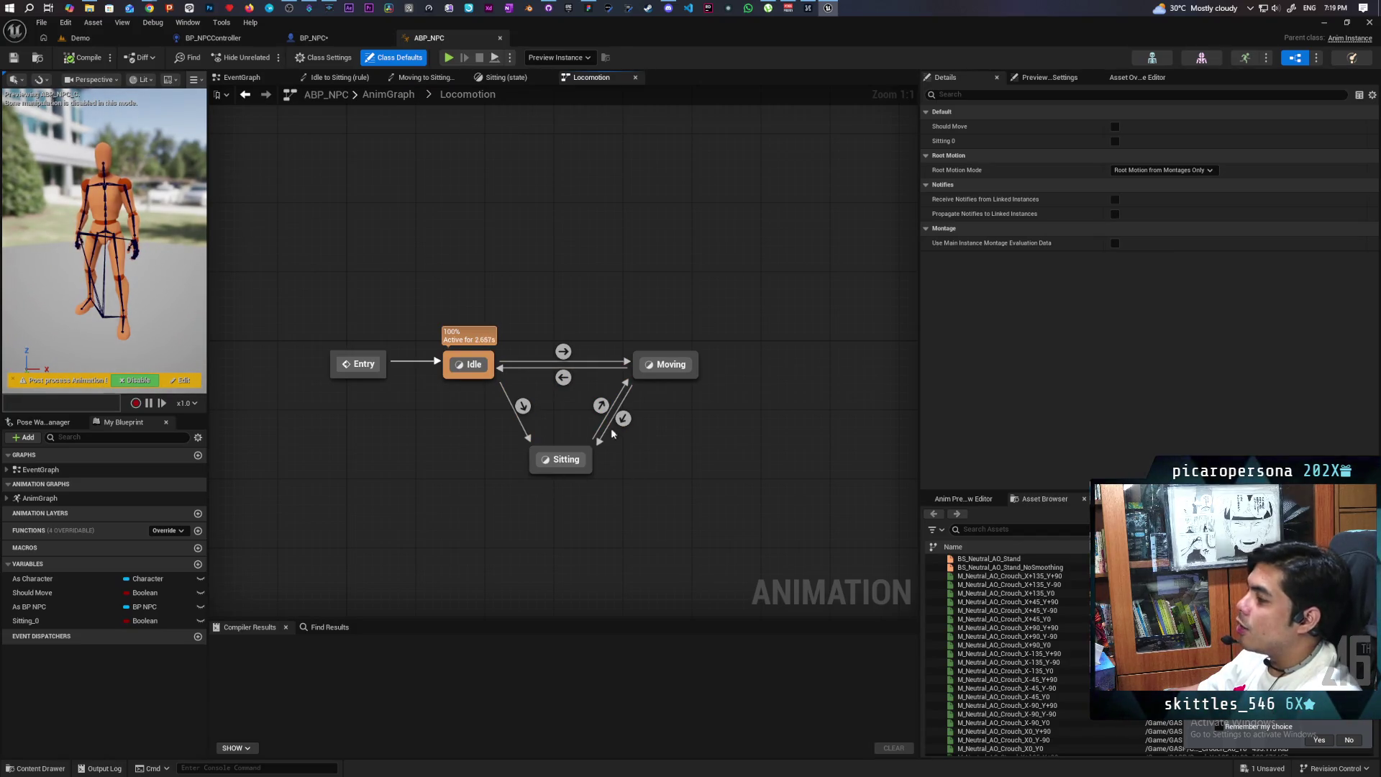
left_click(313, 38)
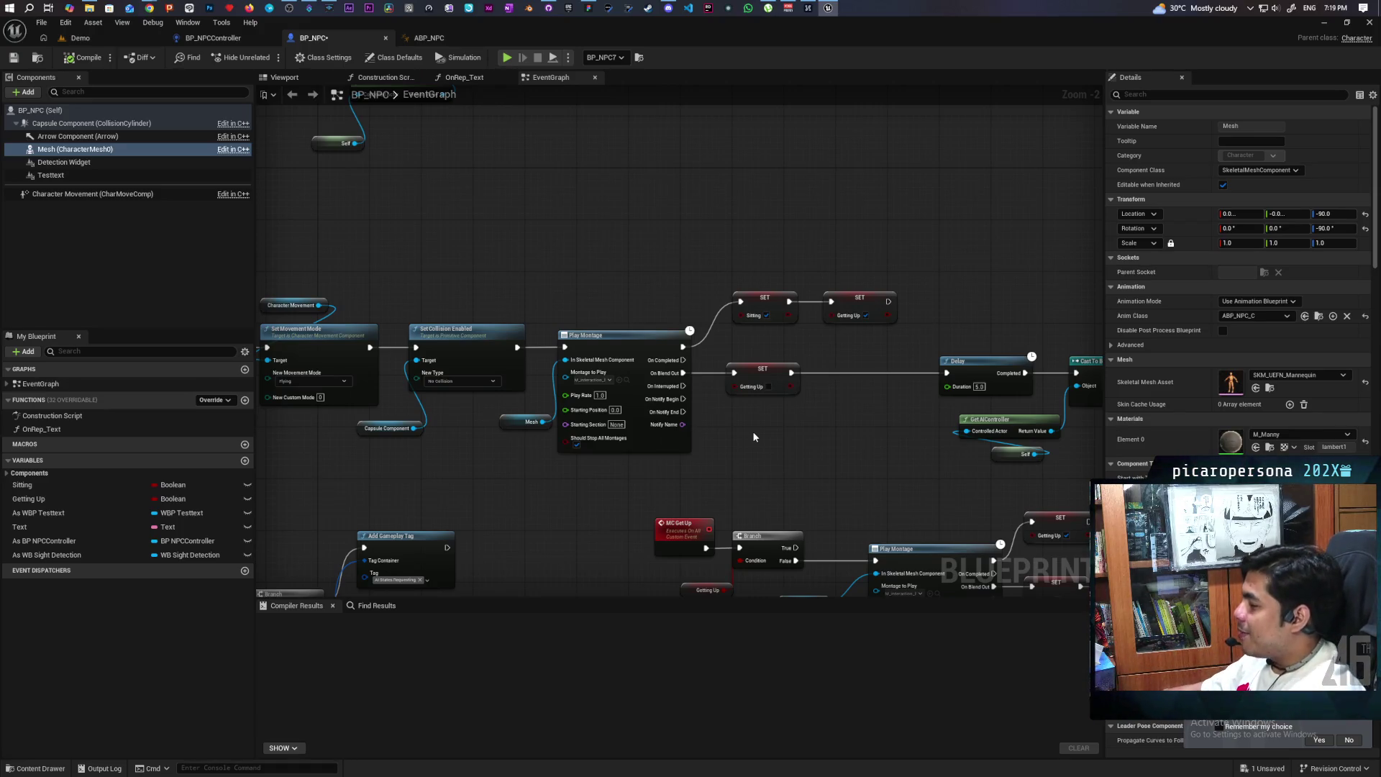
Feed Random Location Target from an As BP NPCController getter and delete the cast/AI controller lookup nodes
mouse_move(771, 430)
left_mouse_down()
mouse_move(718, 423)
mouse_move(683, 383)
mouse_move(649, 374)
left_mouse_up()
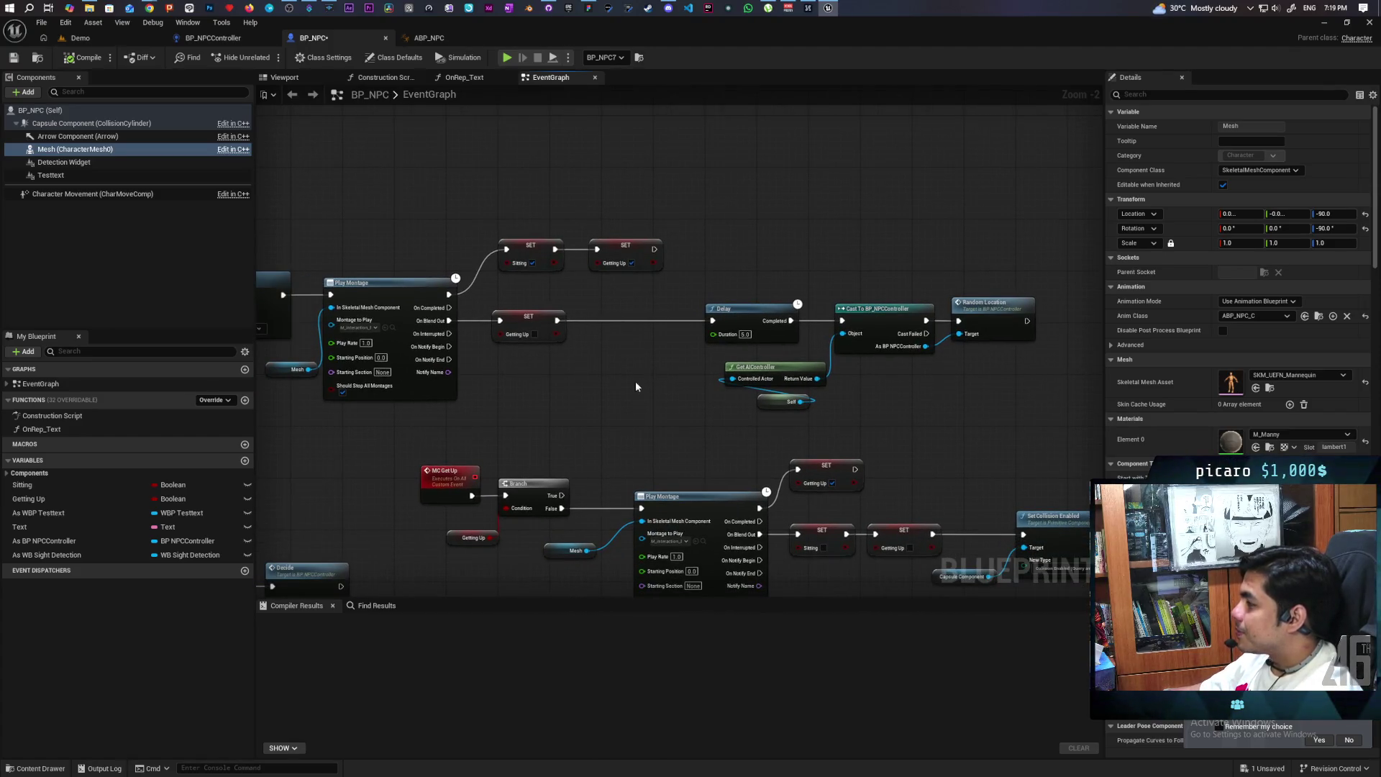
scroll(637, 380, "up", 2)
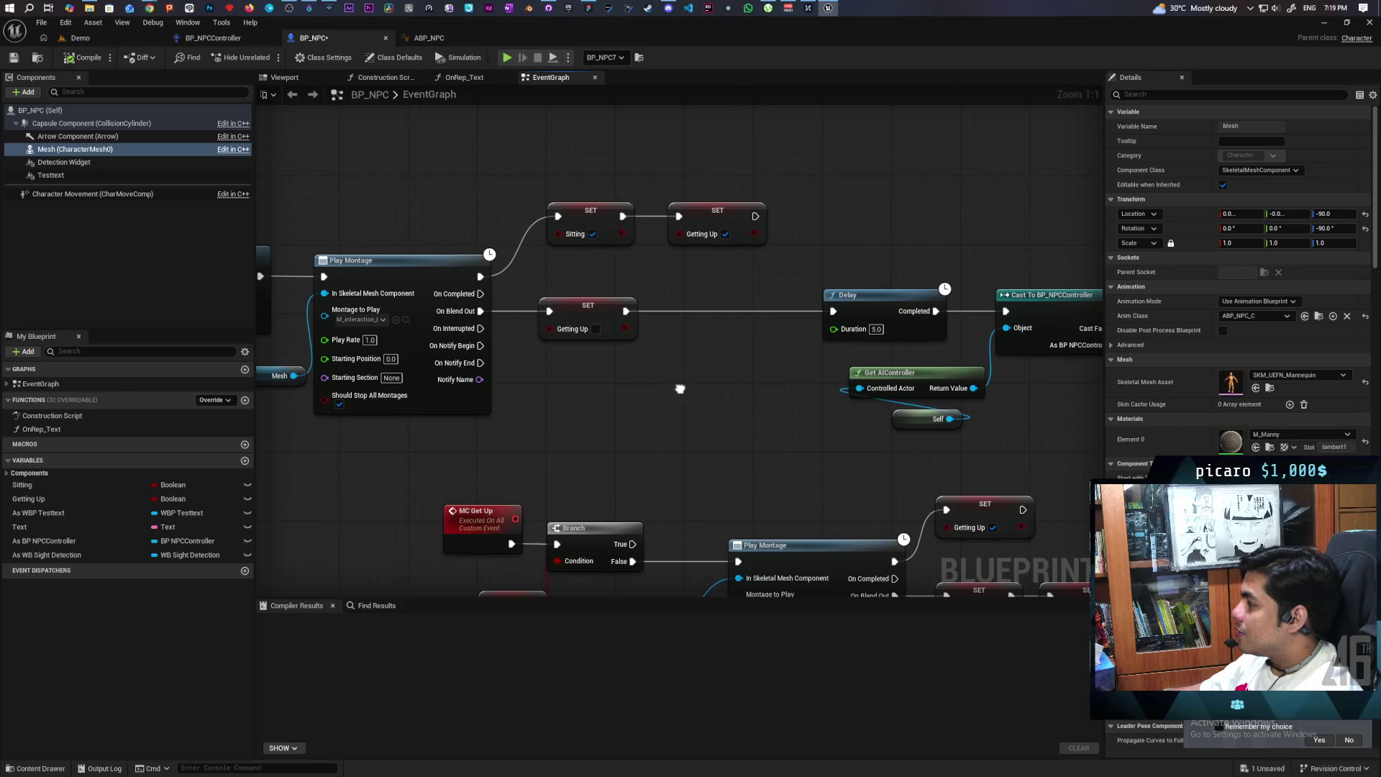
left_click_drag(794, 423, 550, 464)
mouse_move(42, 541)
left_mouse_down()
mouse_move(87, 539)
mouse_move(650, 257)
mouse_move(786, 307)
mouse_move(825, 363)
mouse_move(813, 362)
left_mouse_up()
left_click(685, 281)
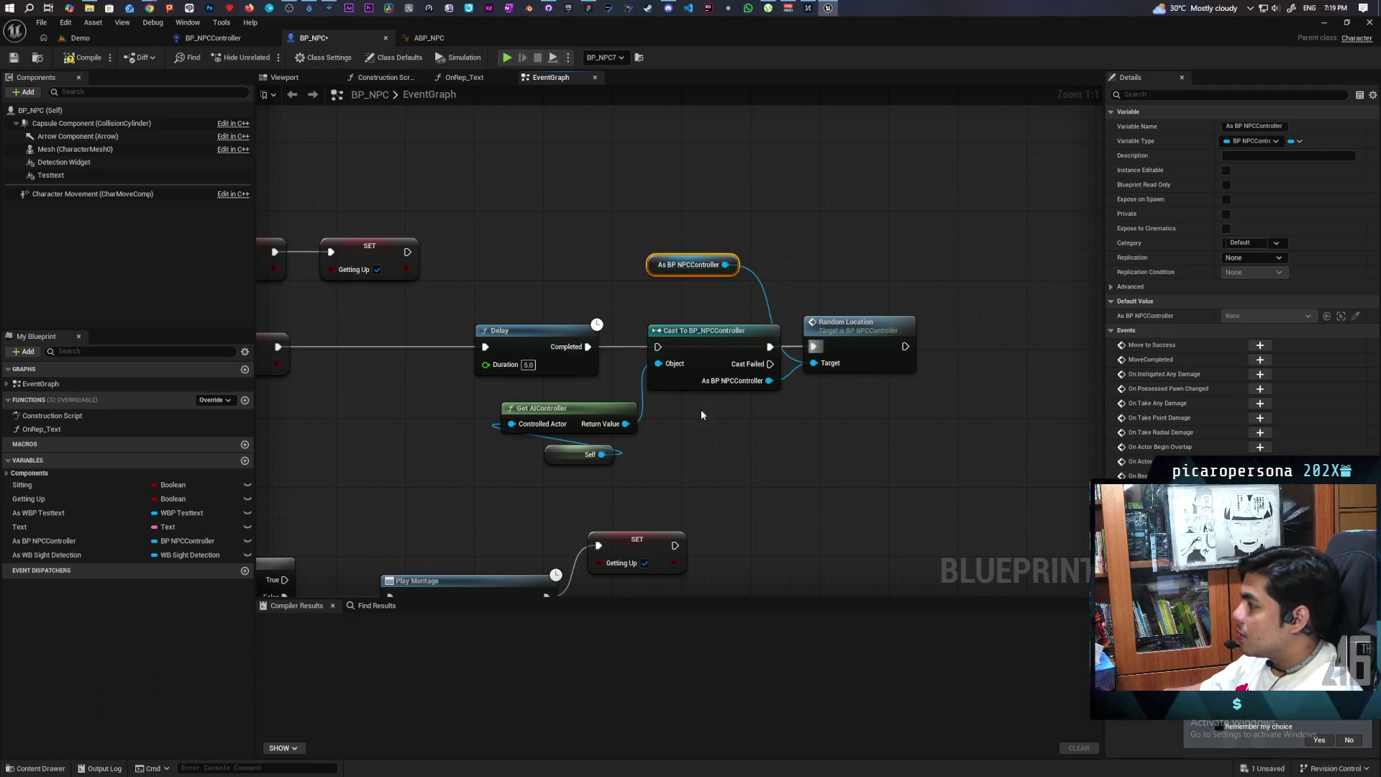
left_click(726, 372)
key("Delete")
left_click_drag(653, 415, 532, 461)
key("Delete")
left_click_drag(816, 379, 686, 379)
left_click_drag(594, 280, 779, 277)
Add the controller's Update Perception call, wired between SET Getting Up and the Delay
mouse_move(863, 265)
left_mouse_down()
mouse_move(722, 268)
mouse_move(810, 246)
left_mouse_up()
type("update")
key("Return")
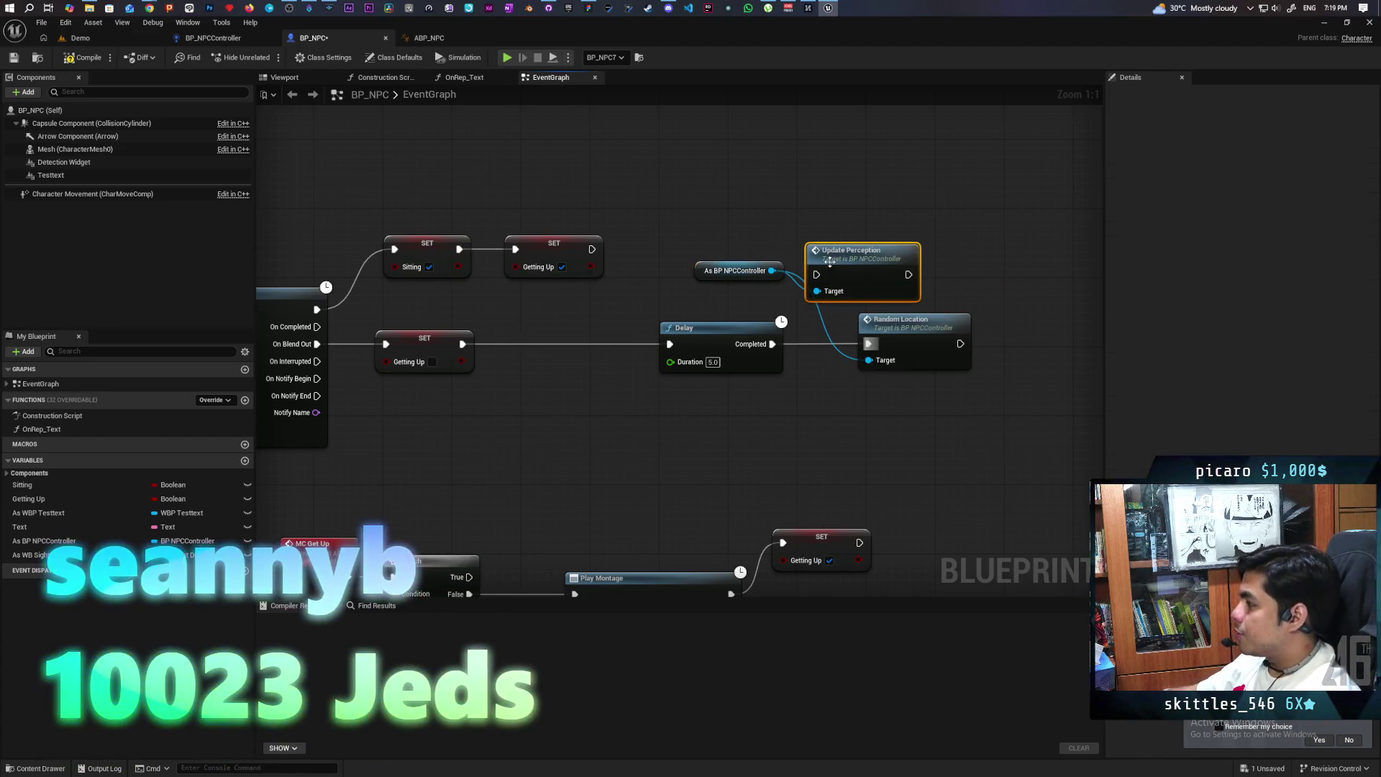
left_click_drag(867, 244, 564, 314)
left_click_drag(461, 344, 514, 344)
left_click_drag(606, 343, 670, 344)
scroll(685, 287, "down", 2)
mouse_move(684, 288)
left_mouse_down()
mouse_move(662, 319)
mouse_move(527, 300)
mouse_move(601, 296)
mouse_move(518, 308)
left_mouse_up()
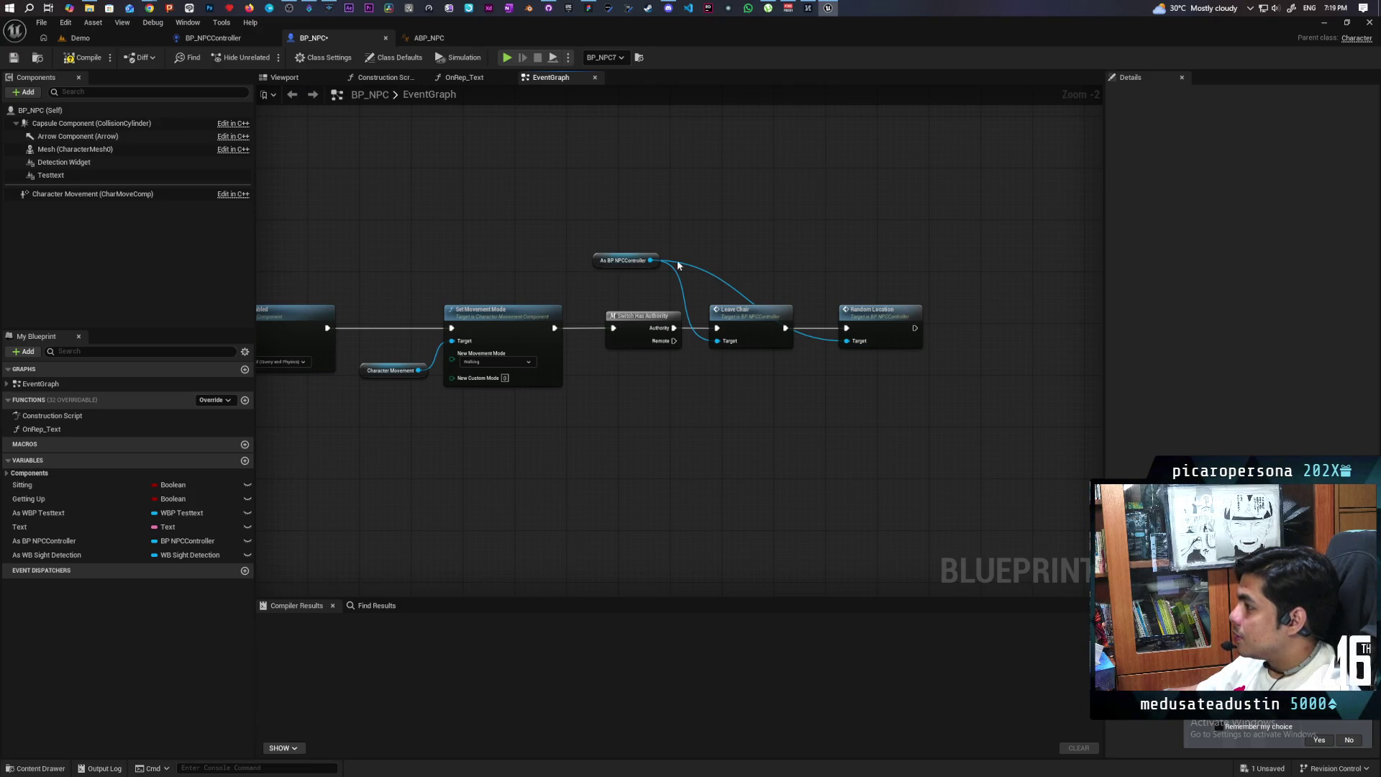
Add an Update Perception call from As BP NPCController, chained after Random Location
left_click_drag(650, 259, 907, 267)
type("up")
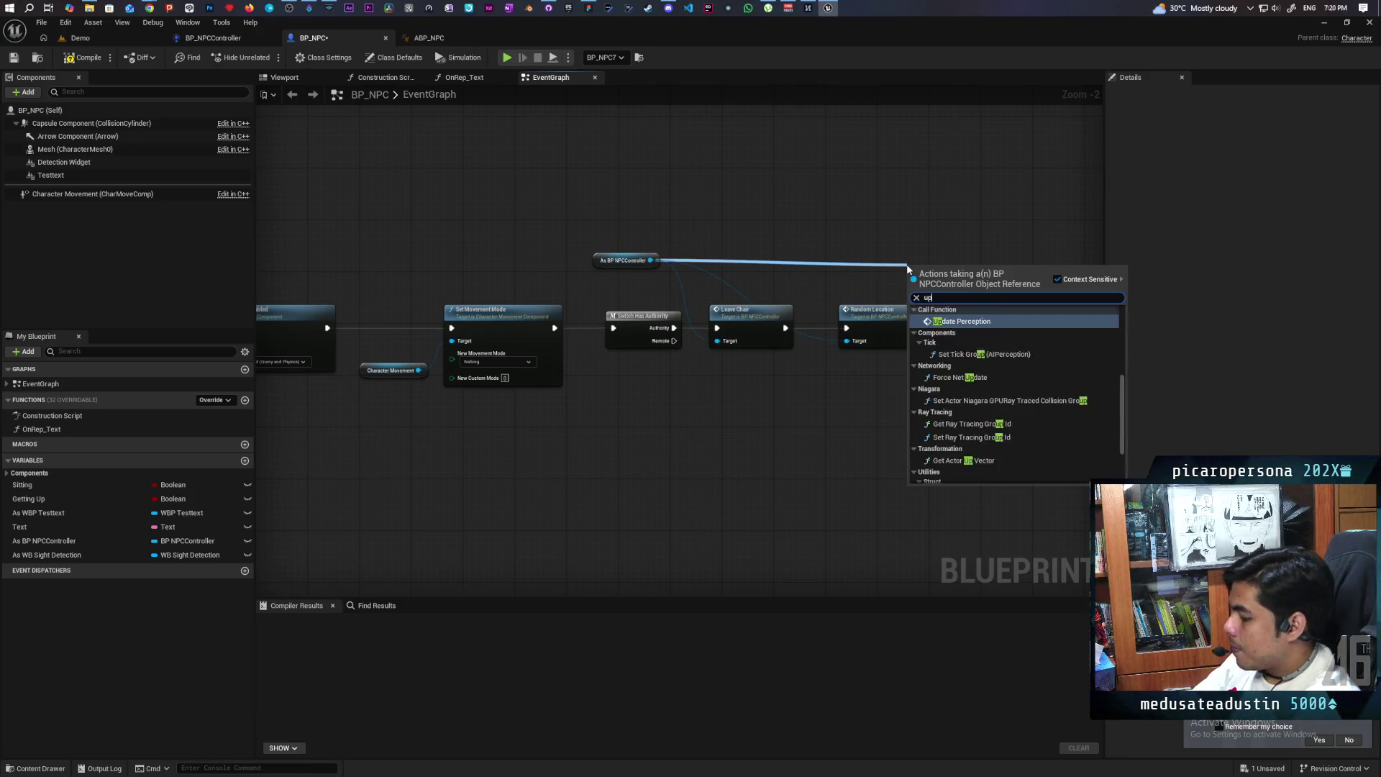
type("date")
key("Return")
left_click_drag(907, 265, 942, 328)
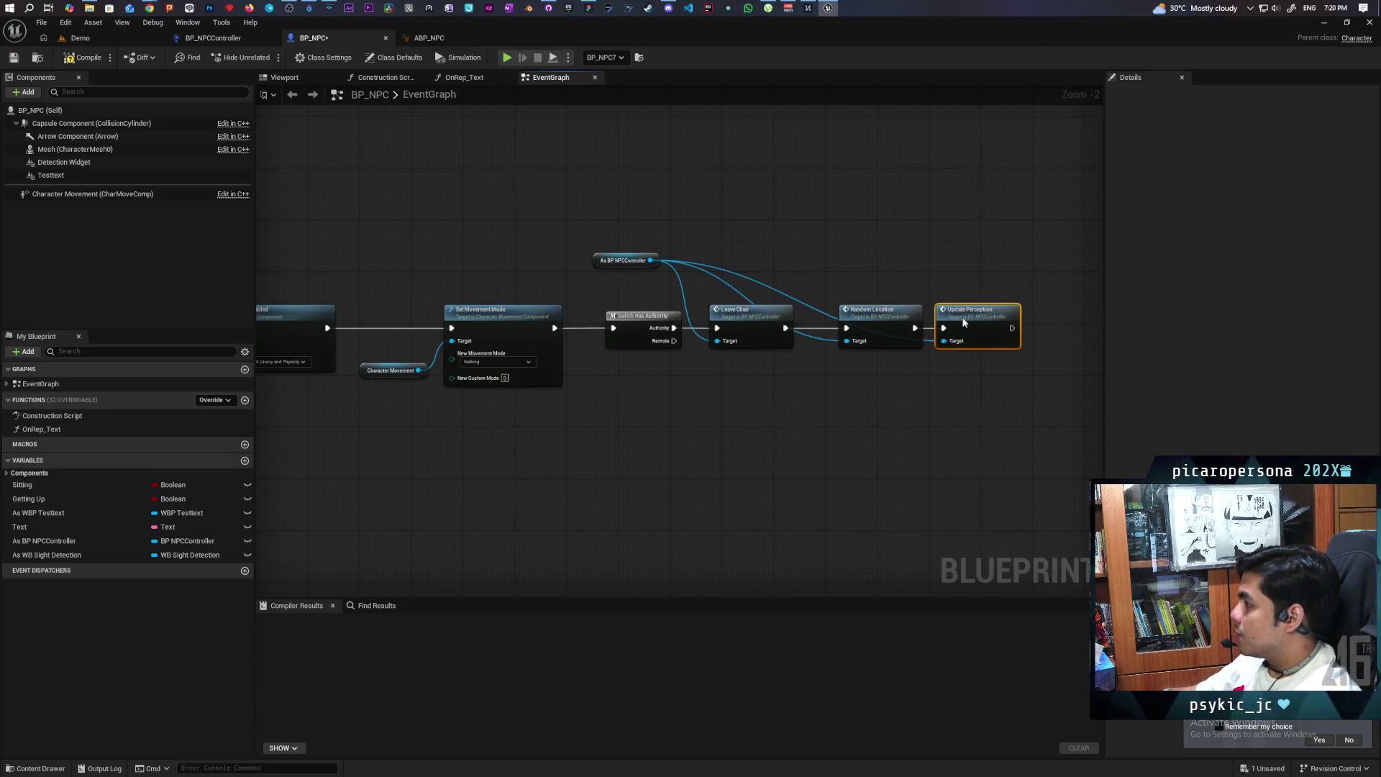
scroll(894, 302, "down", 3)
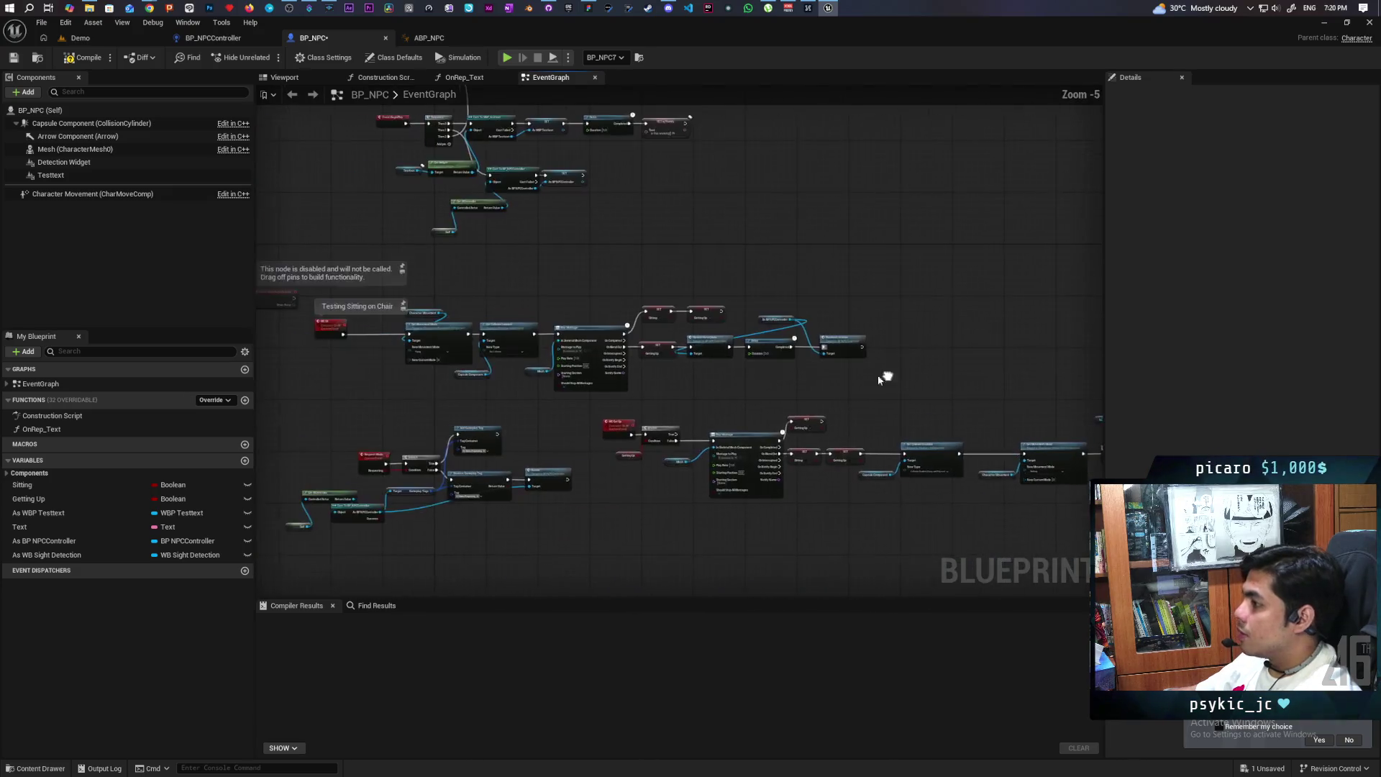
scroll(688, 374, "up", 4)
Paste a copy of the Switch Has Authority node near the Getting Up setter
mouse_move(686, 367)
left_mouse_down()
mouse_move(625, 363)
mouse_move(1043, 347)
mouse_move(723, 344)
mouse_move(680, 381)
mouse_move(381, 329)
mouse_move(849, 475)
mouse_move(653, 438)
left_mouse_up()
scroll(723, 344, "up", 1)
left_click(656, 372)
mouse_move(656, 373)
left_mouse_down()
mouse_move(722, 278)
mouse_move(878, 376)
mouse_move(628, 398)
mouse_move(573, 373)
left_mouse_up()
key("ctrl+v")
left_click_drag(538, 426, 732, 420)
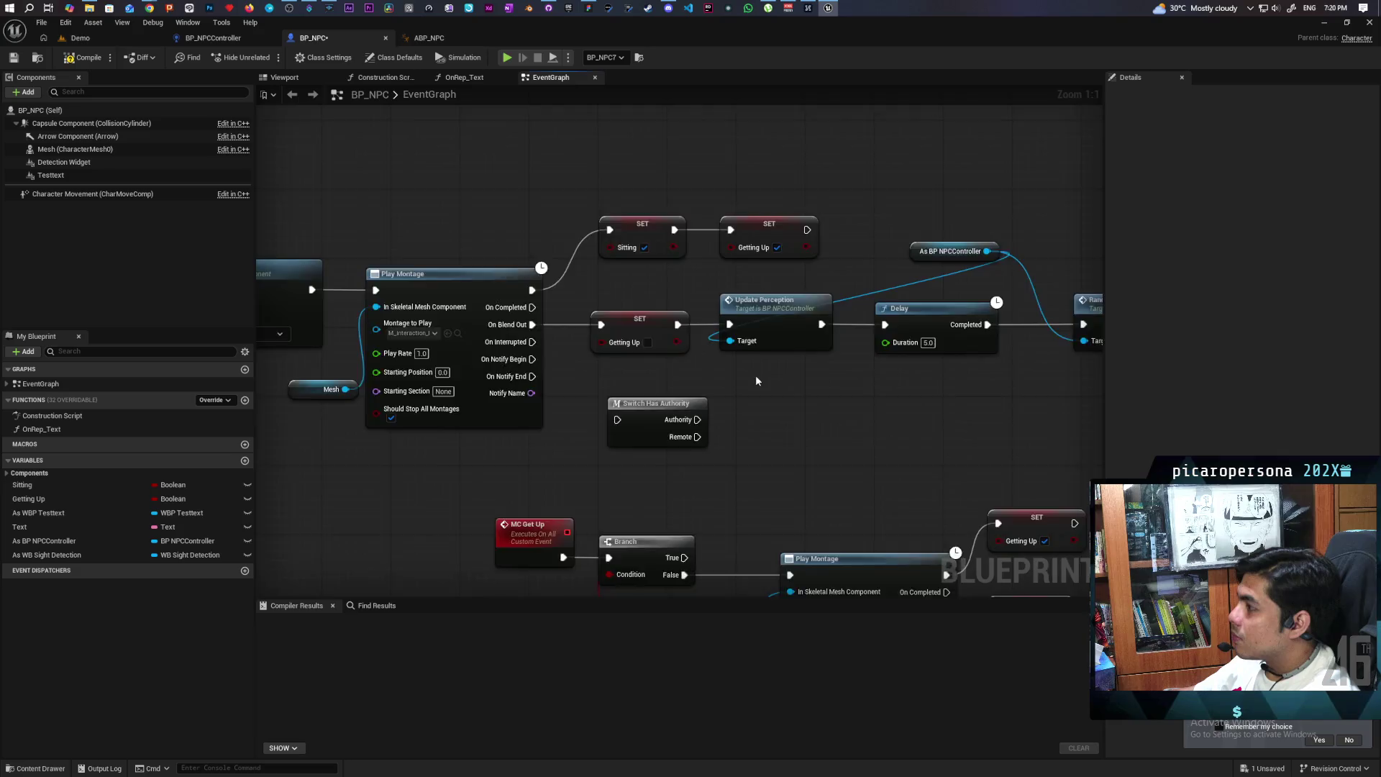
scroll(755, 373, "down", 4)
scroll(647, 316, "up", 4)
scroll(646, 312, "down", 7)
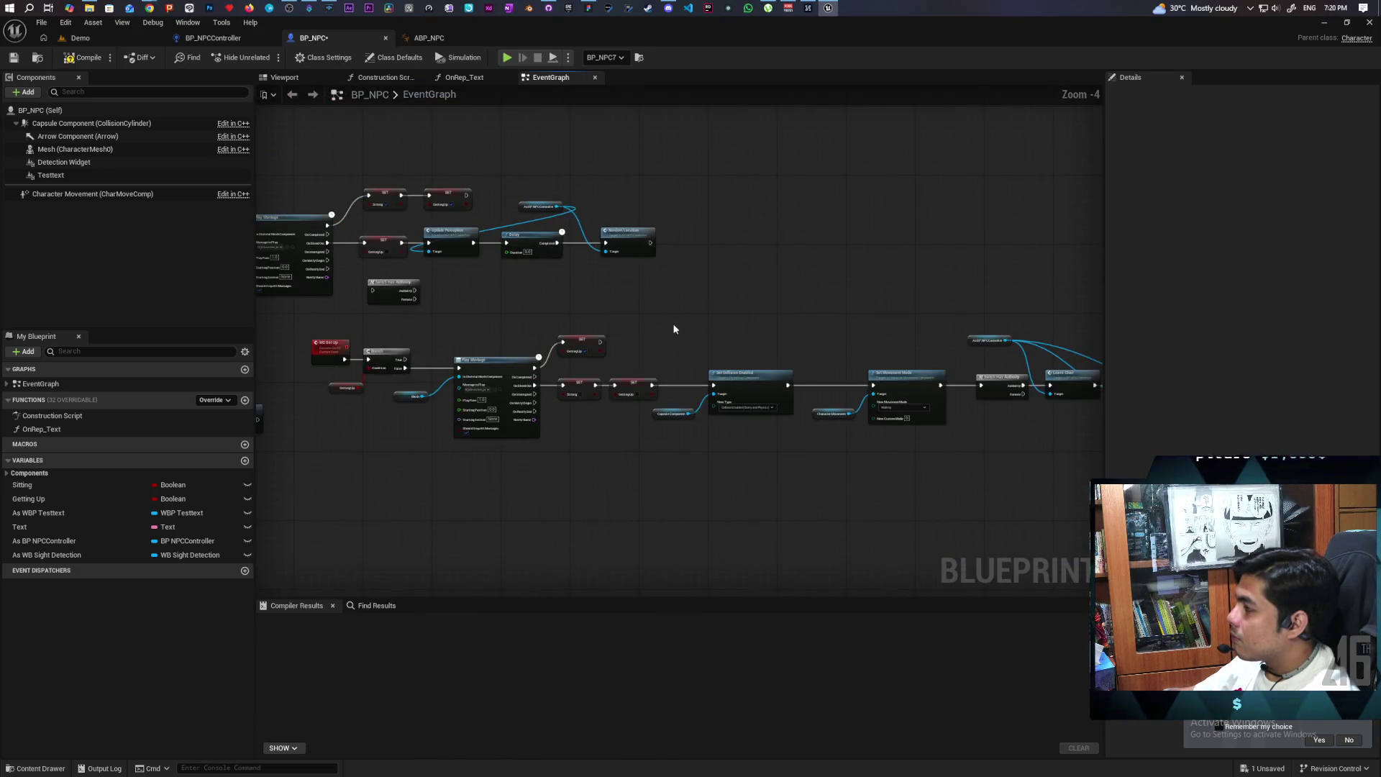
Shift Update Perception, Delay, Random Location and the controller getter right to make room
scroll(670, 322, "up", 3)
scroll(687, 327, "up", 4)
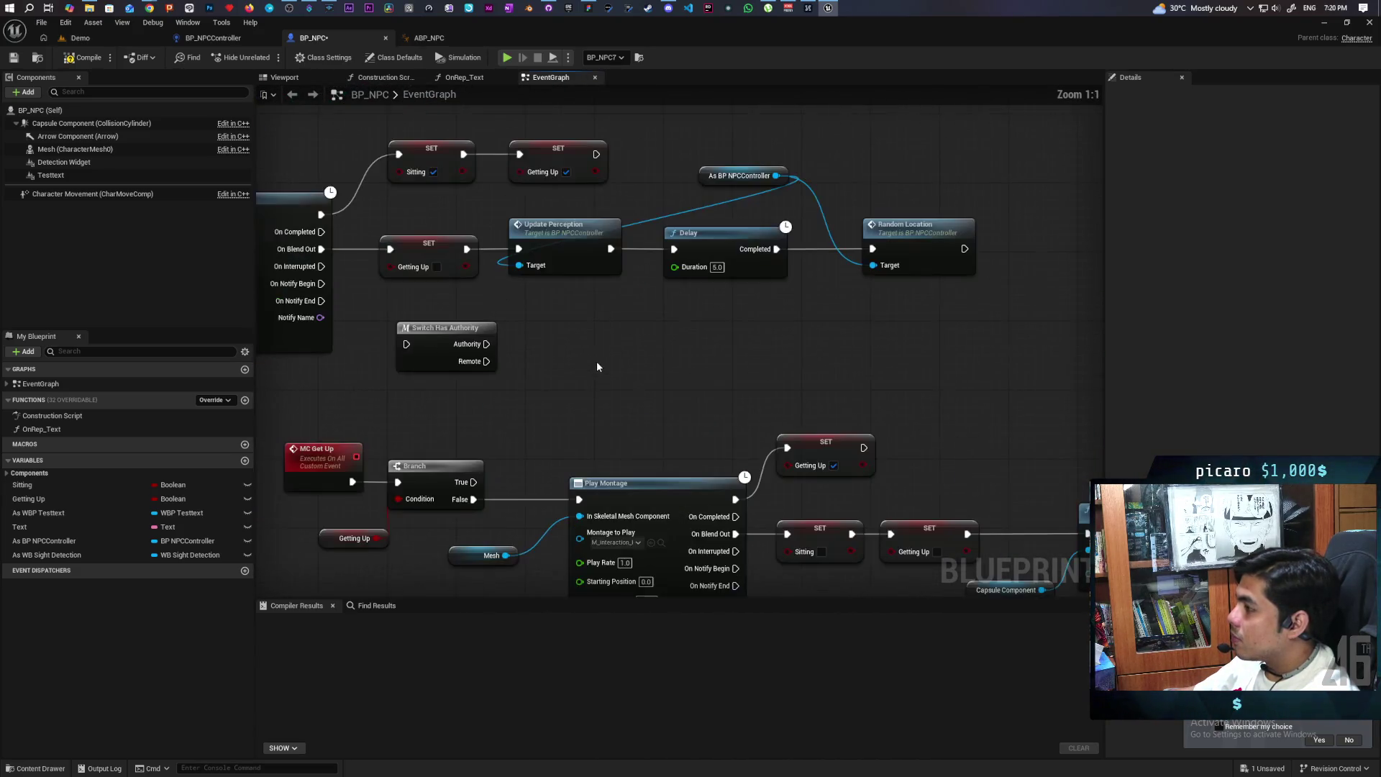
mouse_move(532, 396)
left_mouse_down()
mouse_move(924, 338)
mouse_move(925, 279)
left_mouse_up()
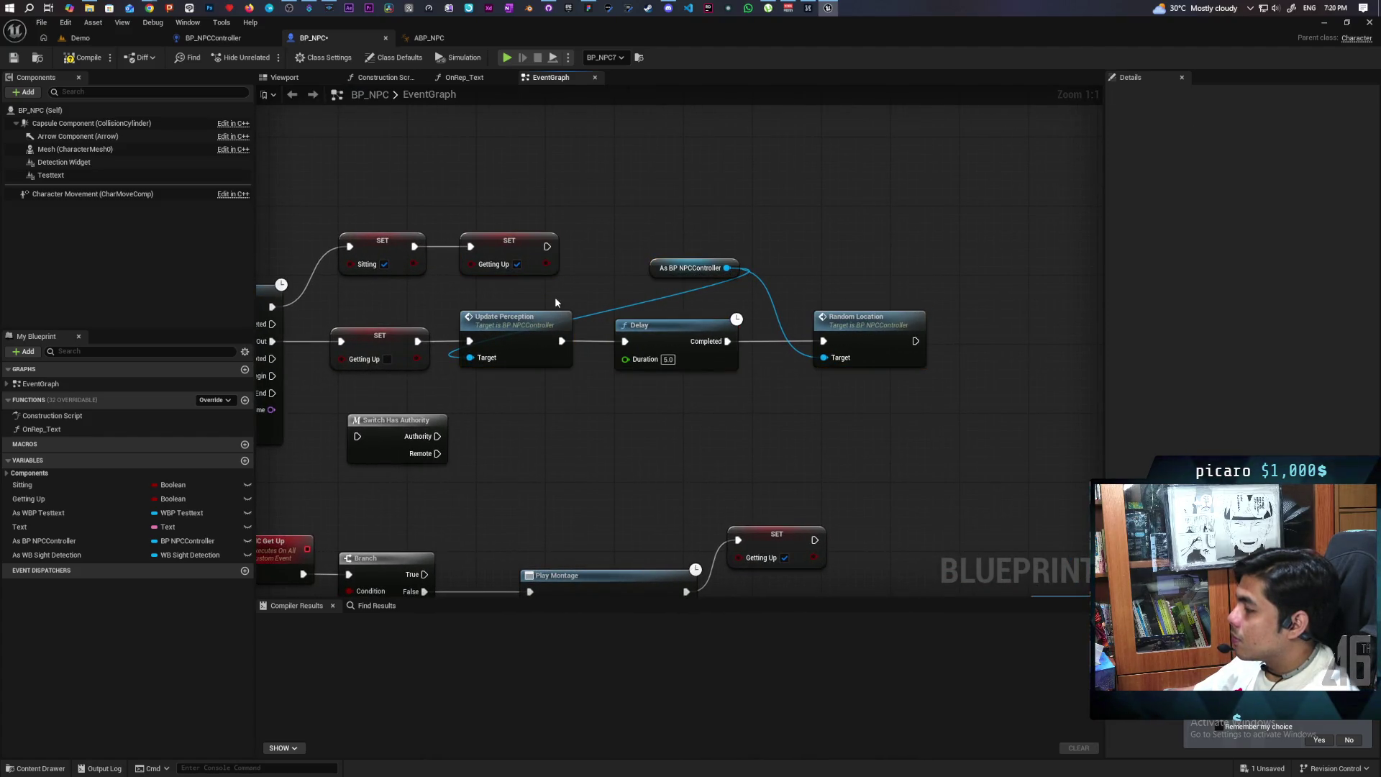
mouse_move(488, 365)
left_mouse_down()
mouse_move(614, 366)
mouse_move(599, 365)
left_mouse_up()
left_click(504, 410)
Insert Switch Has Authority between SET Getting Up and Update Perception, Authority feeding Update Perception
scroll(528, 431, "down", 2)
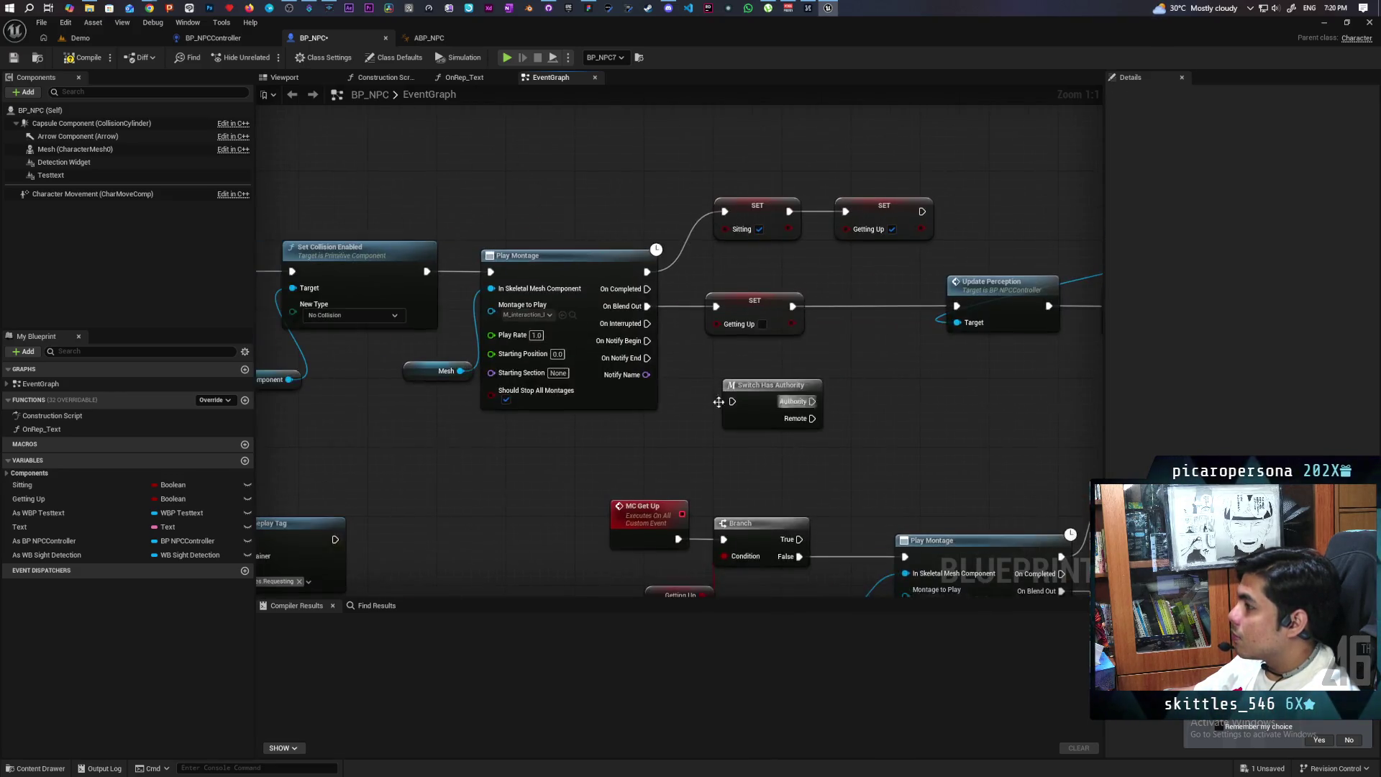
mouse_move(662, 398)
left_mouse_down()
mouse_move(789, 343)
mouse_move(545, 317)
mouse_move(504, 342)
mouse_move(684, 314)
left_mouse_up()
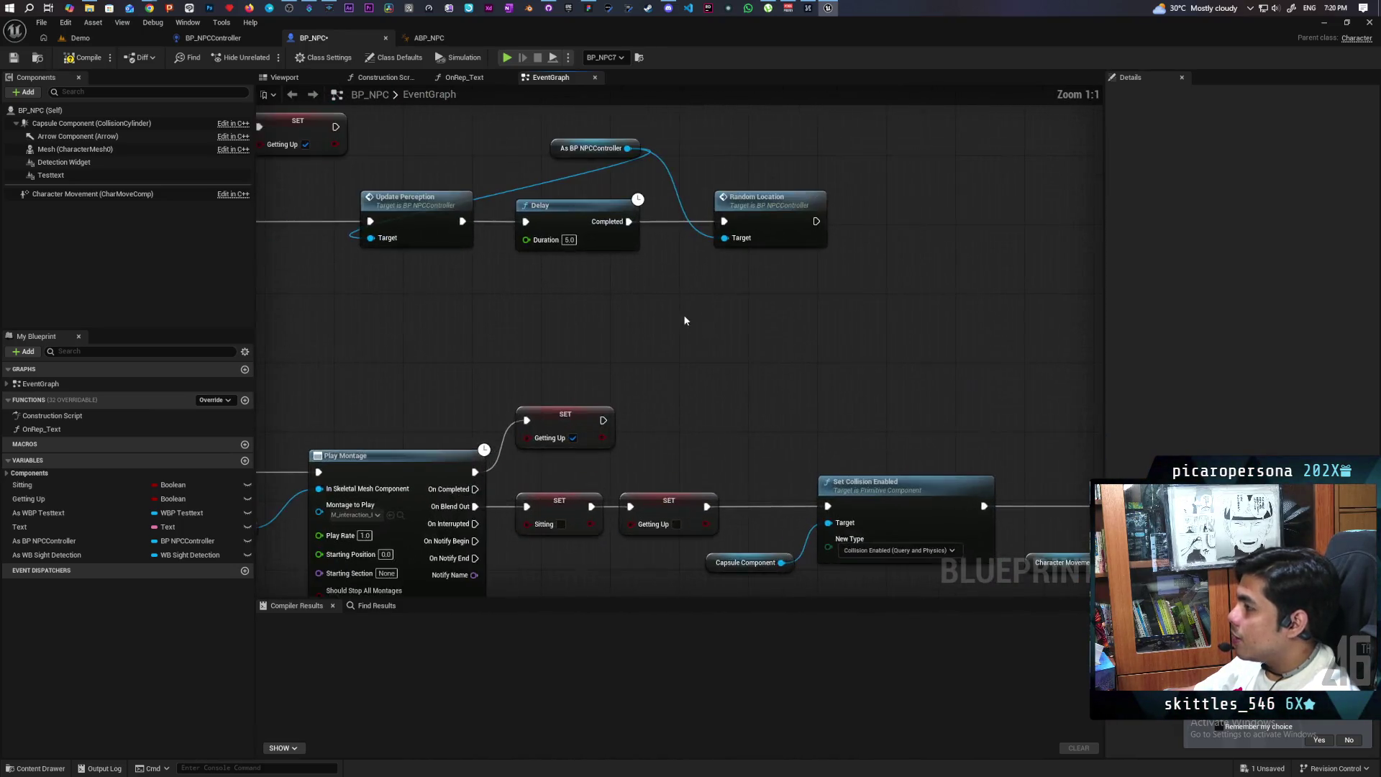
scroll(683, 313, "up", 2)
left_click_drag(547, 363, 830, 423)
left_click_drag(586, 409, 714, 371)
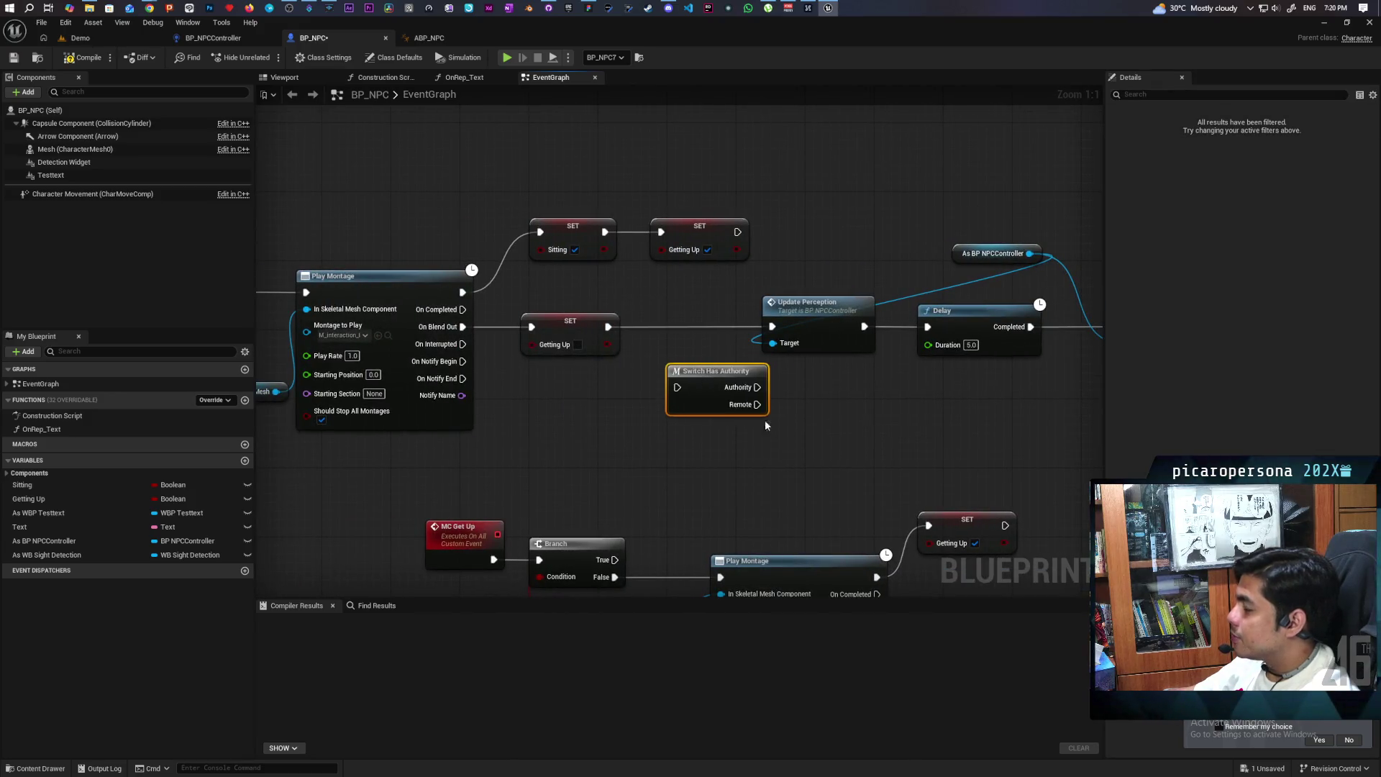
left_click_drag(888, 410, 704, 440)
left_click_drag(490, 416, 611, 428)
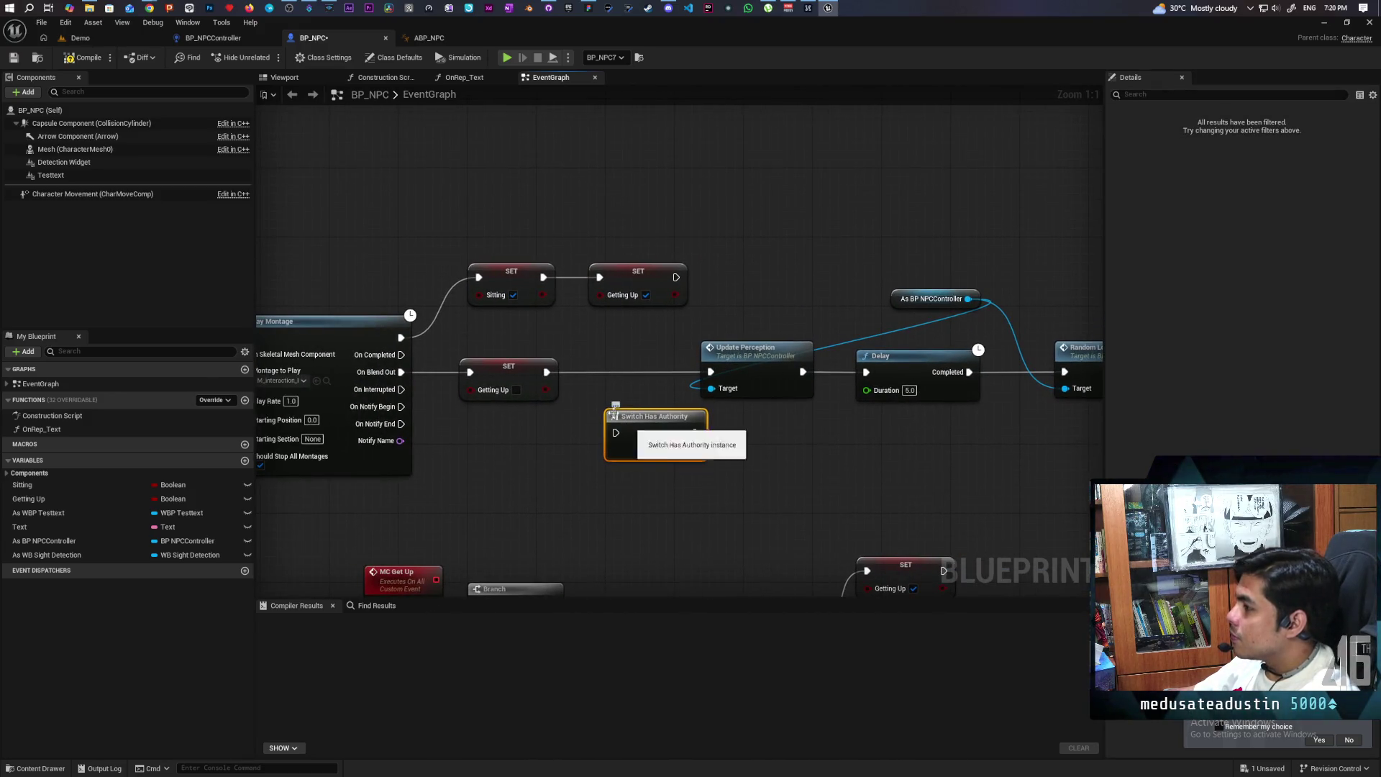
left_click_drag(825, 426, 688, 423)
mouse_move(506, 421)
left_mouse_down()
mouse_move(481, 361)
mouse_move(451, 362)
mouse_move(572, 362)
left_mouse_up()
scroll(568, 429, "down", 3)
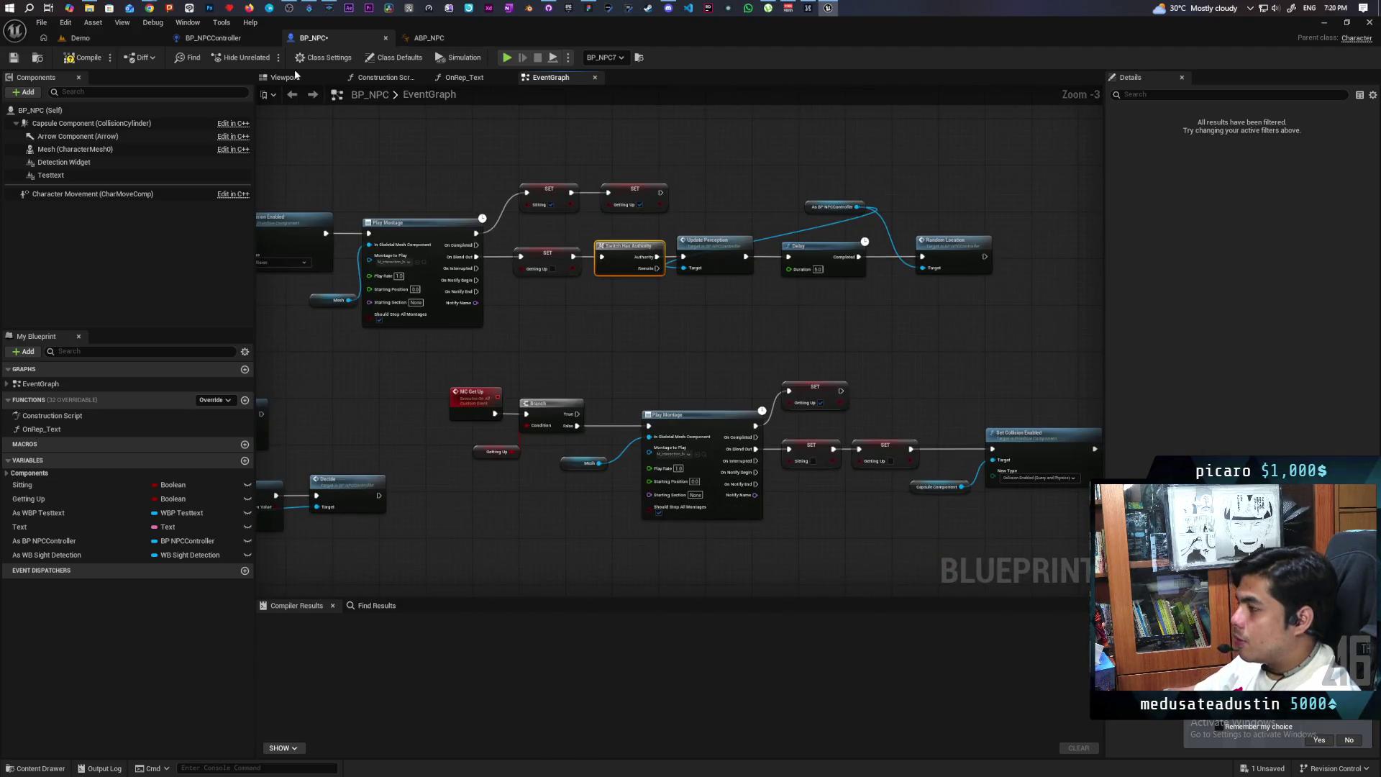
Save all with Ctrl+S, review the Leave Chair and Sitting on Chair graph, and go back to Demo
key("ctrl+s")
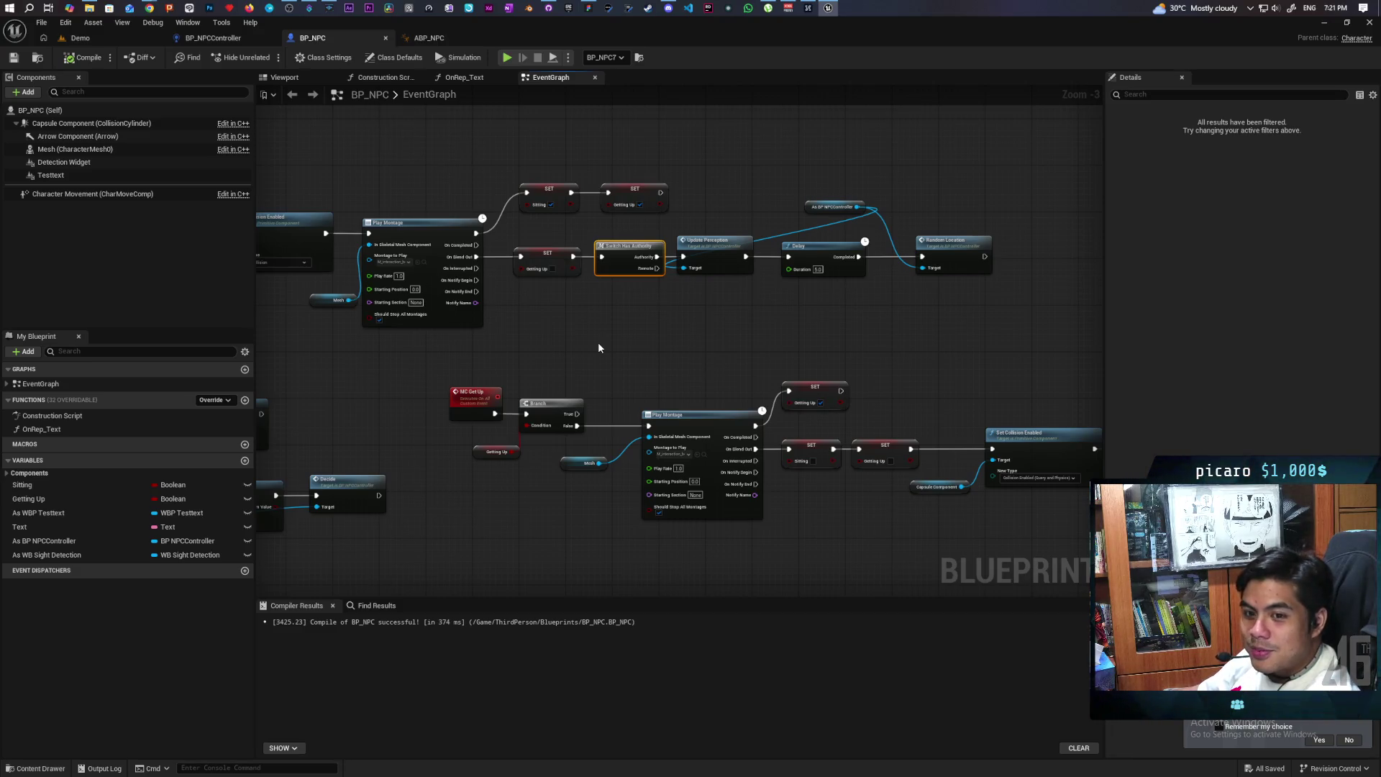
scroll(709, 367, "down", 2)
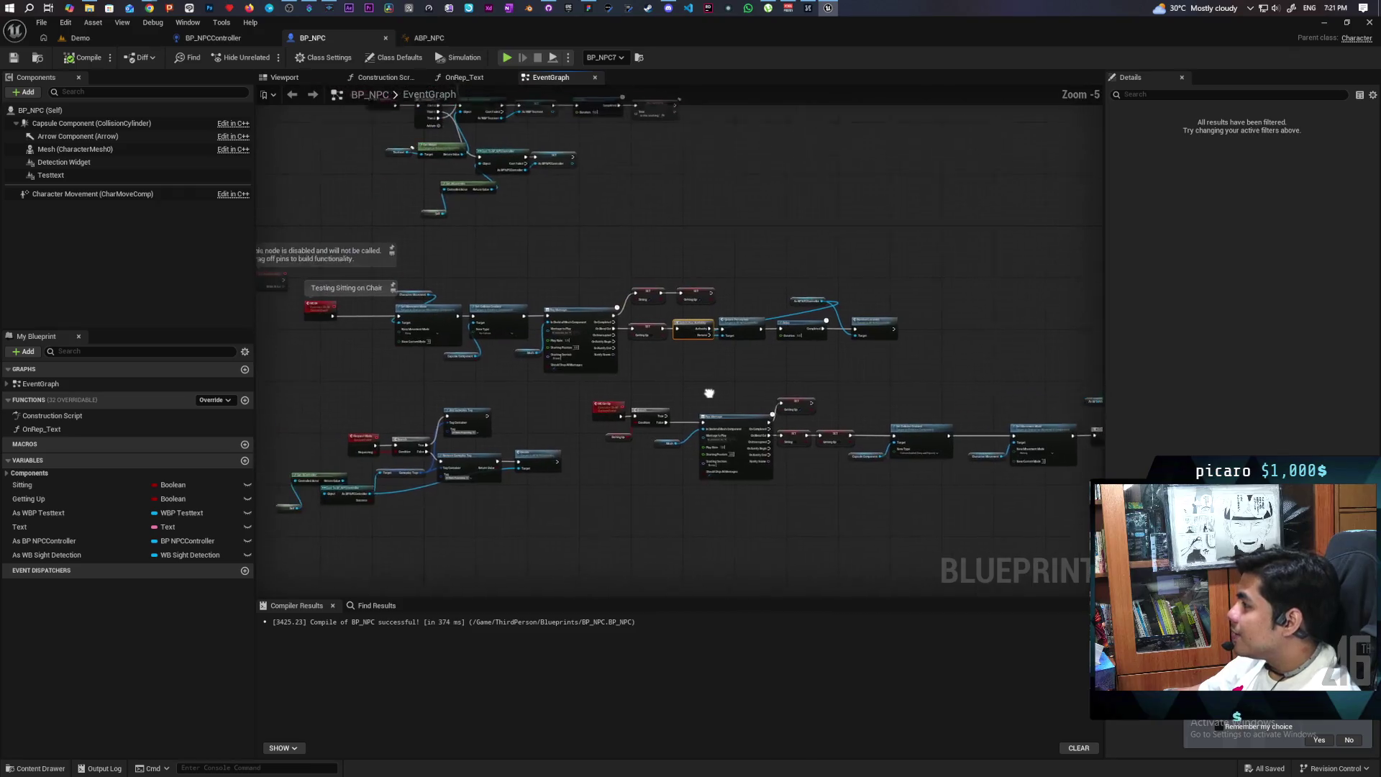
scroll(613, 365, "up", 3)
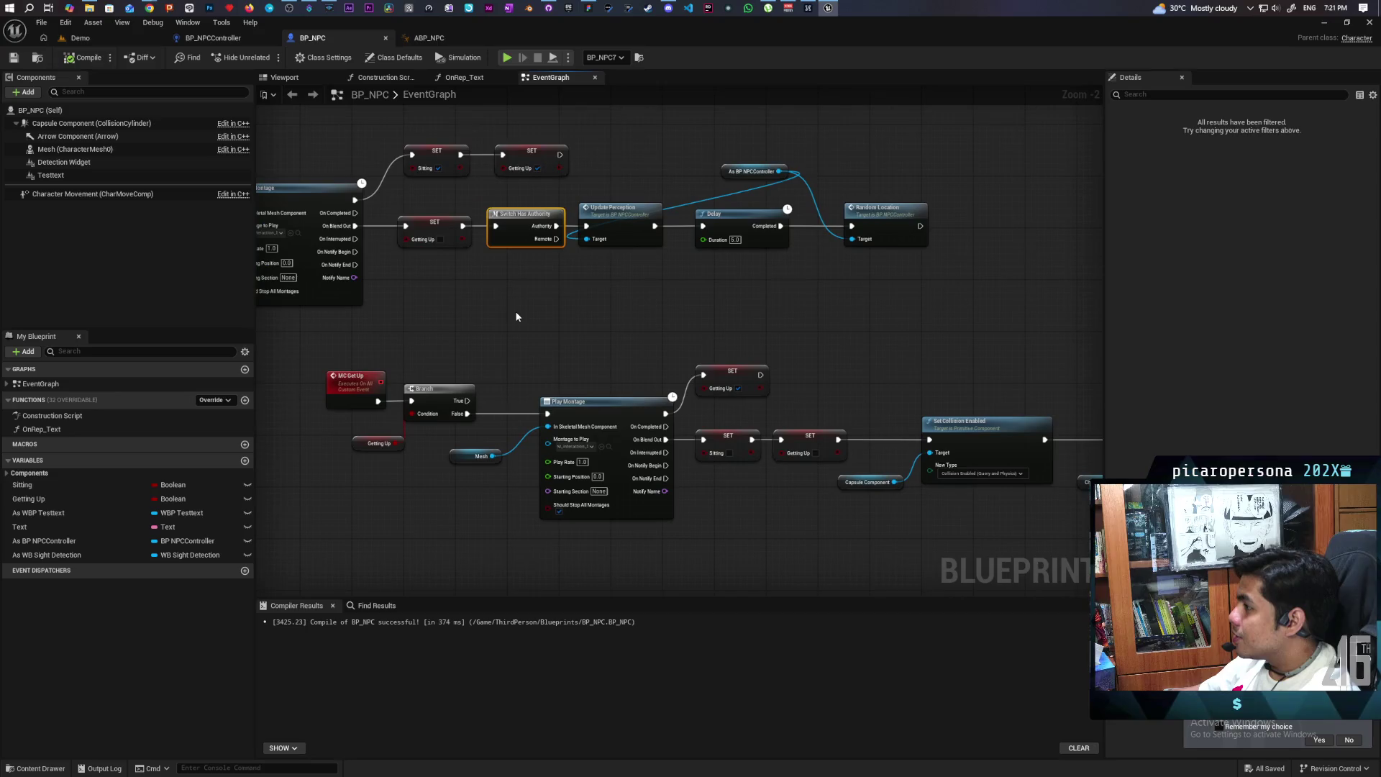
mouse_move(514, 311)
left_mouse_down()
mouse_move(712, 283)
mouse_move(451, 279)
left_mouse_up()
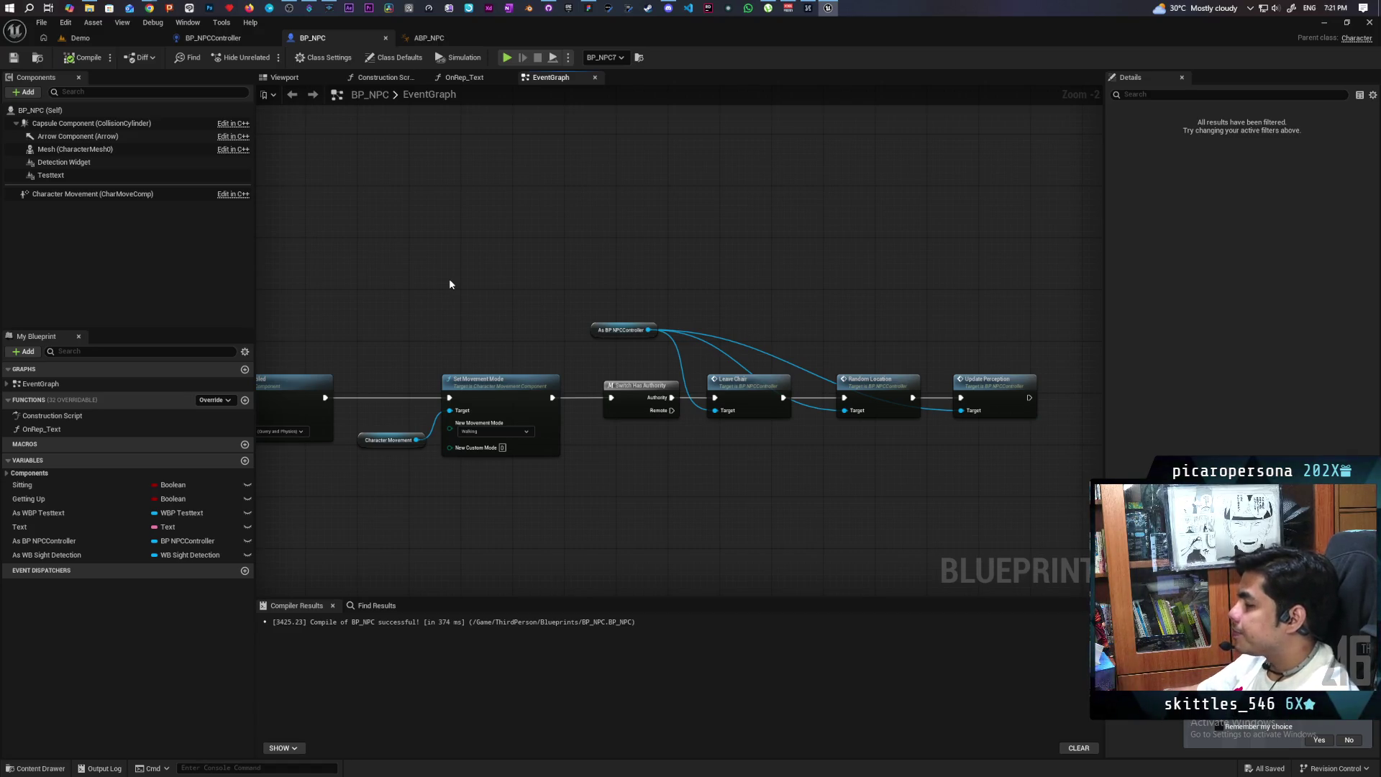
scroll(389, 288, "down", 2)
mouse_move(386, 283)
left_mouse_down()
mouse_move(779, 285)
mouse_move(810, 264)
mouse_move(840, 286)
mouse_move(546, 392)
mouse_move(715, 441)
mouse_move(628, 317)
mouse_move(565, 307)
left_mouse_up()
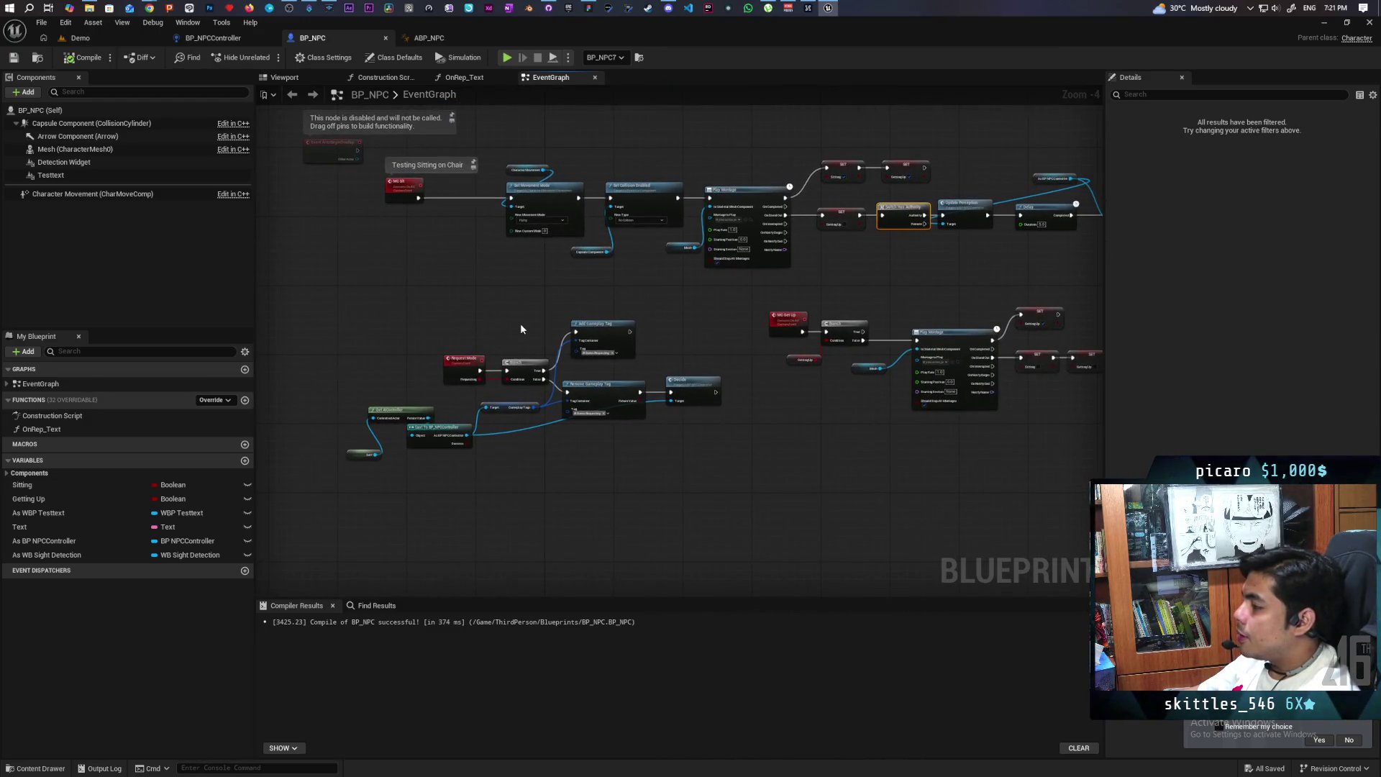
scroll(520, 322, "up", 1)
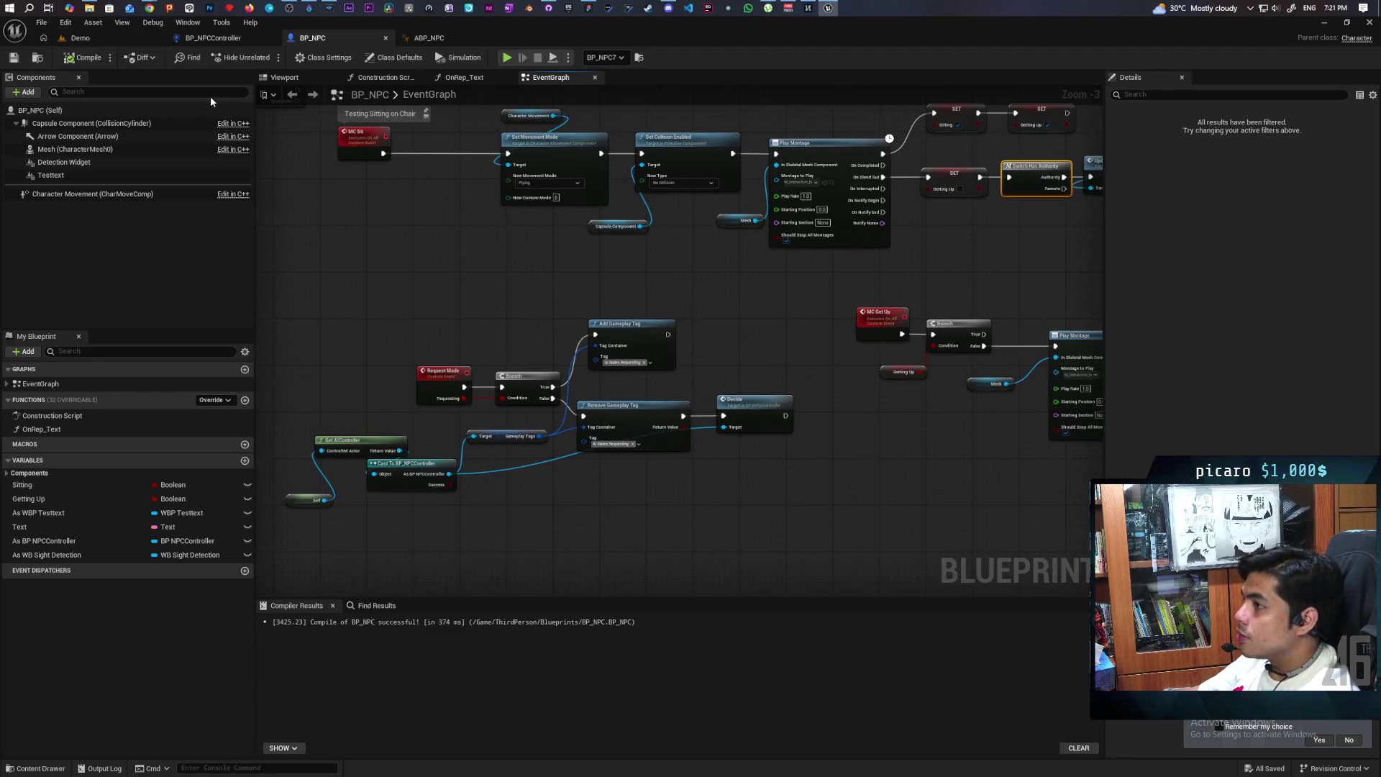
left_click(77, 39)
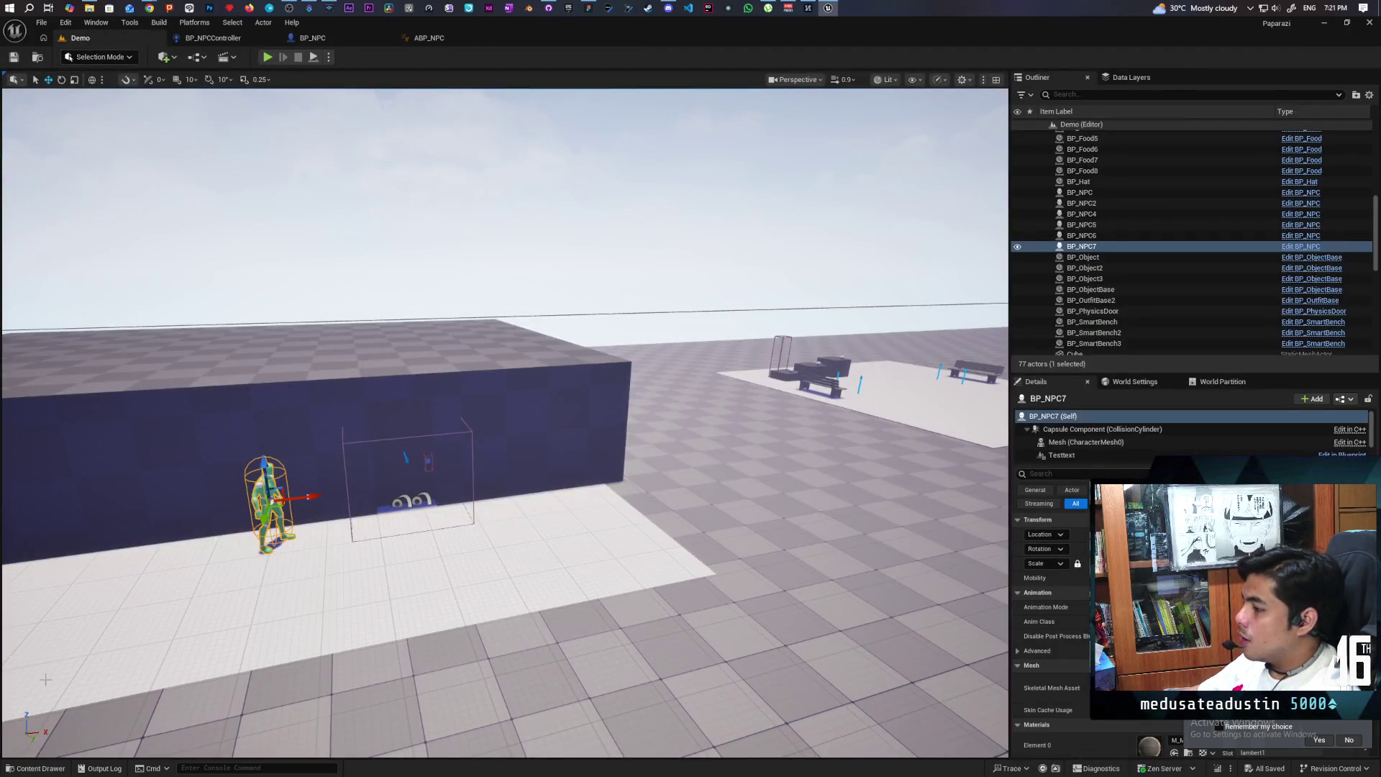
Open BP_ThirdPersonCharacter from the ThirdPerson/Blueprints folder in the Content Drawer
key("ctrl+space")
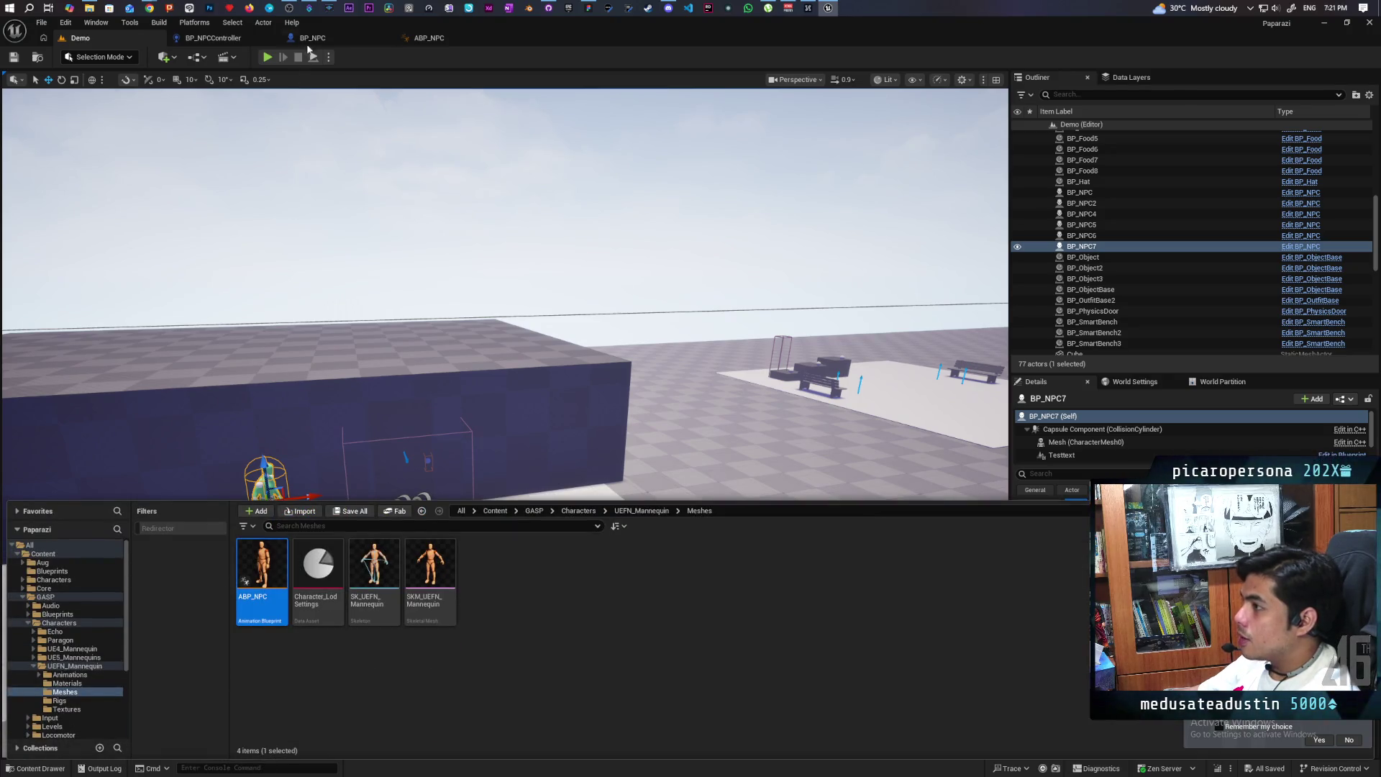
left_click(311, 38)
left_click(38, 58)
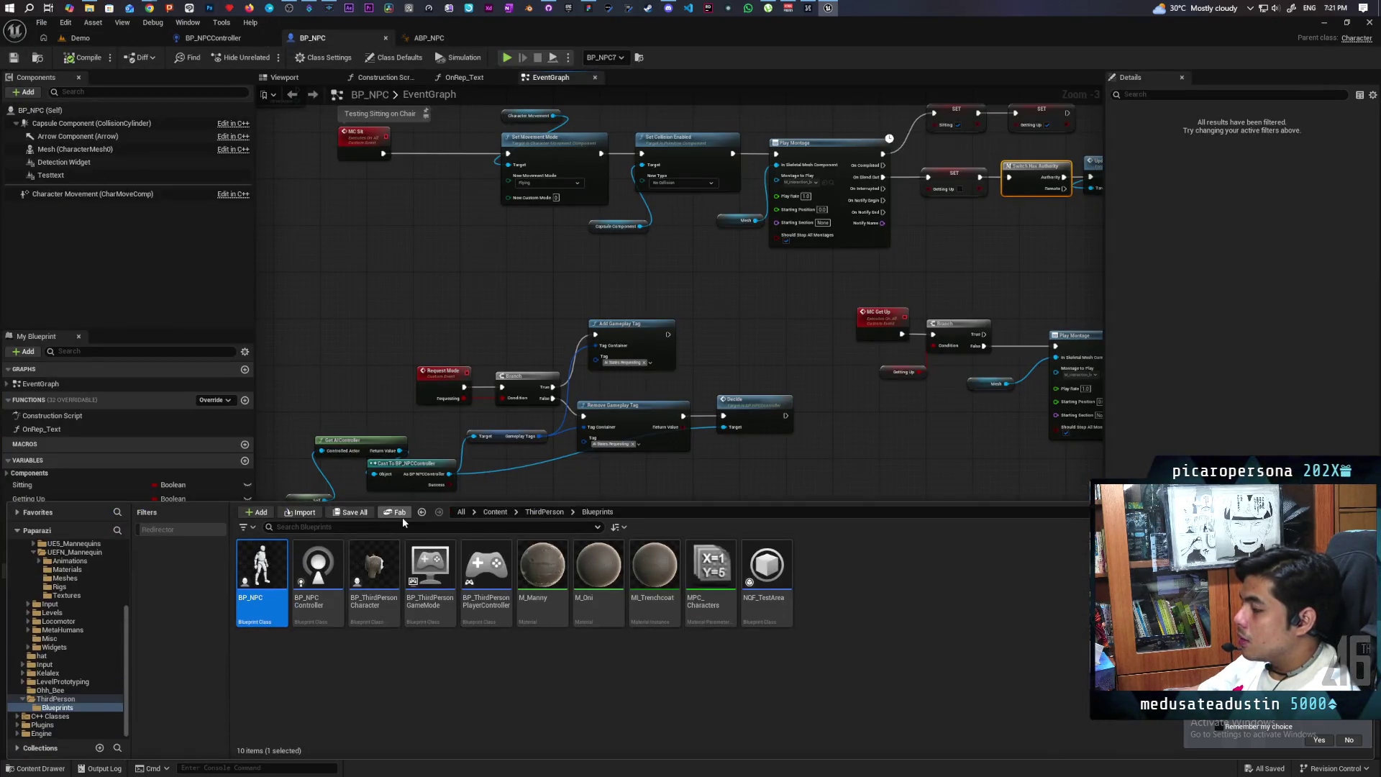
left_click(366, 572)
double_click(384, 607)
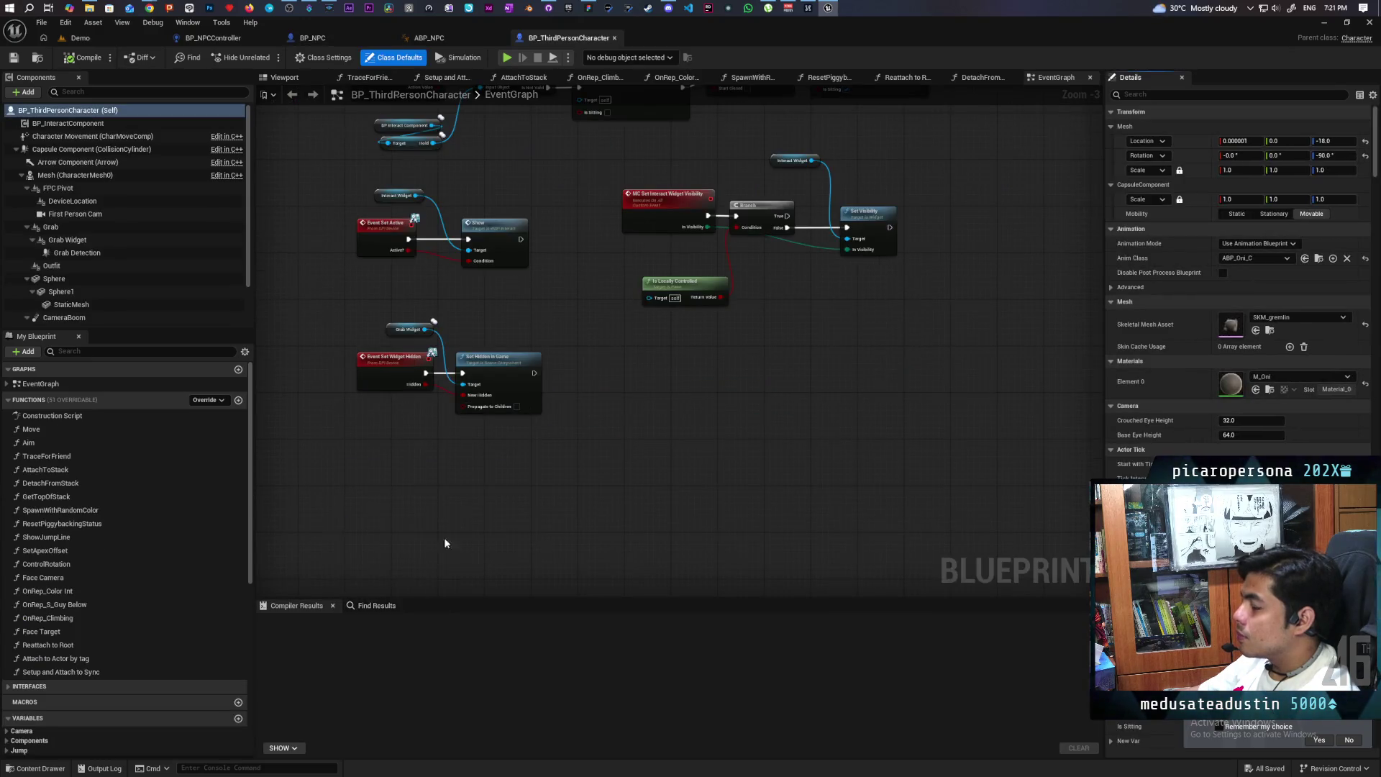
Pan and zoom the character's Event Graph to the interact widget visibility nodes
scroll(604, 394, "down", 4)
scroll(604, 394, "up", 6)
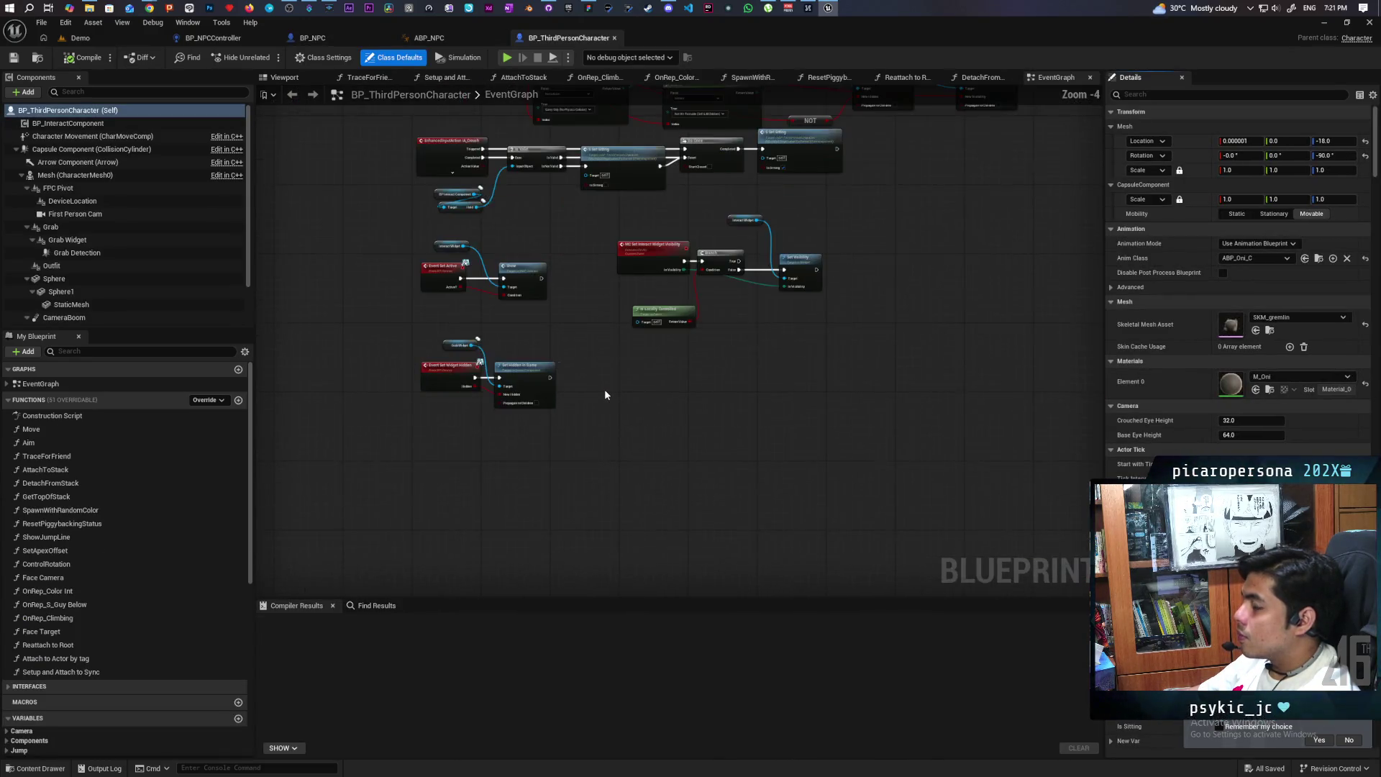
scroll(604, 395, "down", 4)
scroll(604, 394, "up", 3)
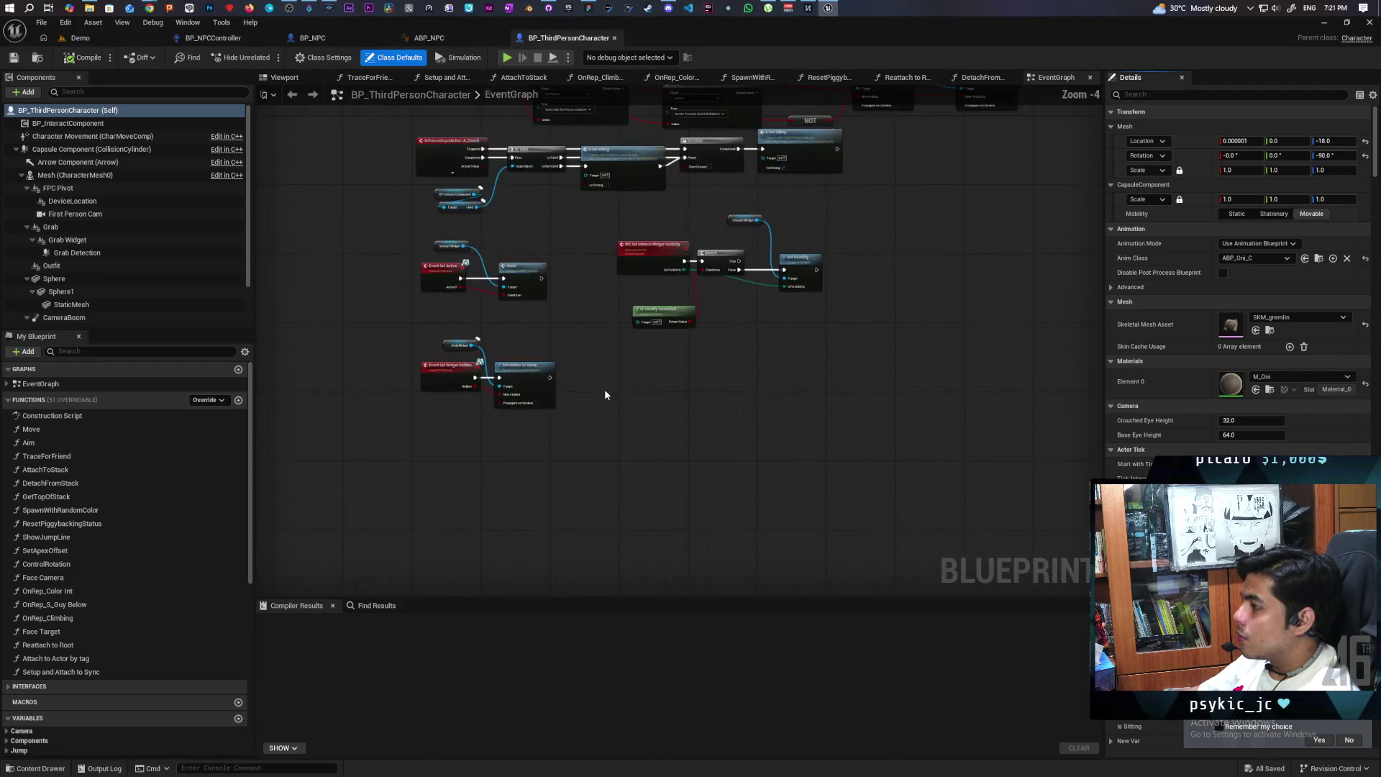
scroll(604, 394, "down", 1)
mouse_move(604, 394)
left_mouse_down()
mouse_move(574, 391)
mouse_move(612, 478)
left_mouse_up()
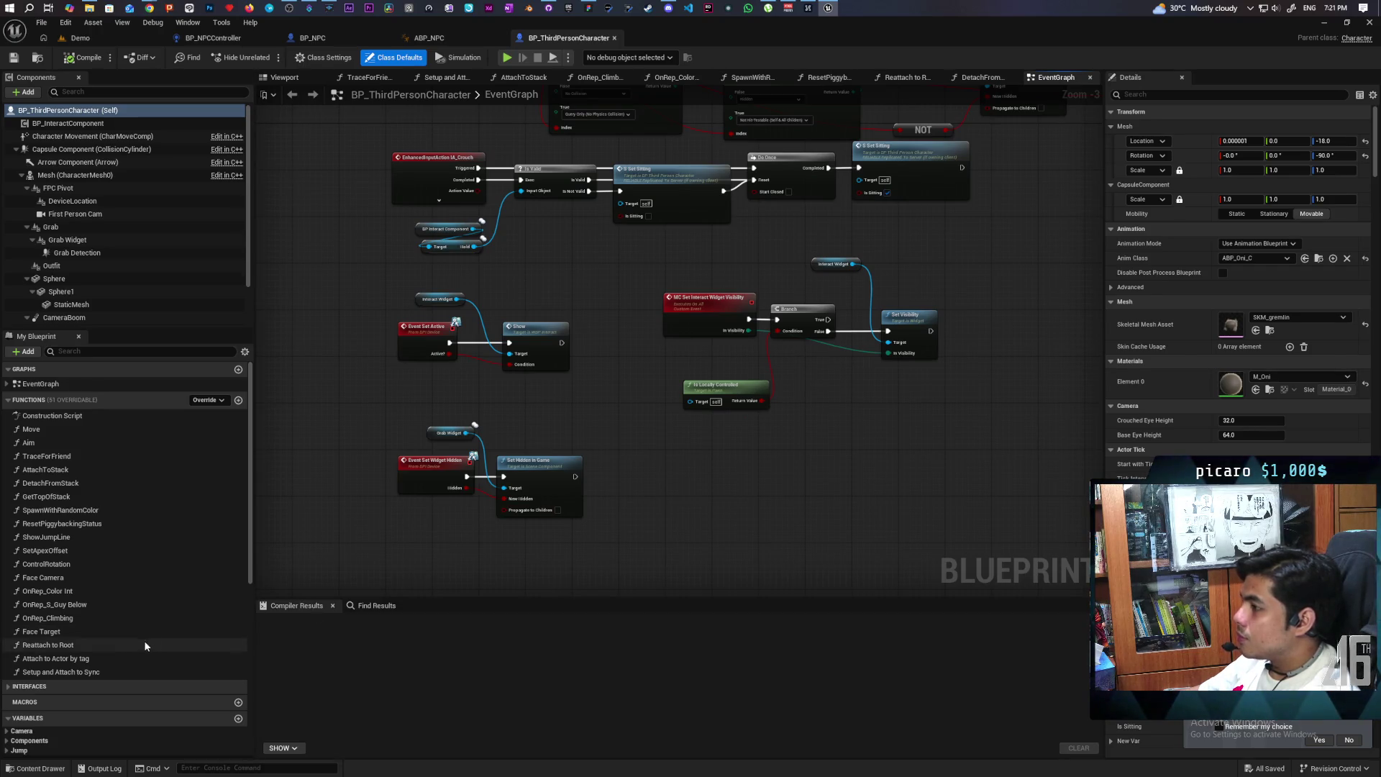
scroll(144, 646, "down", 6)
scroll(123, 683, "down", 2)
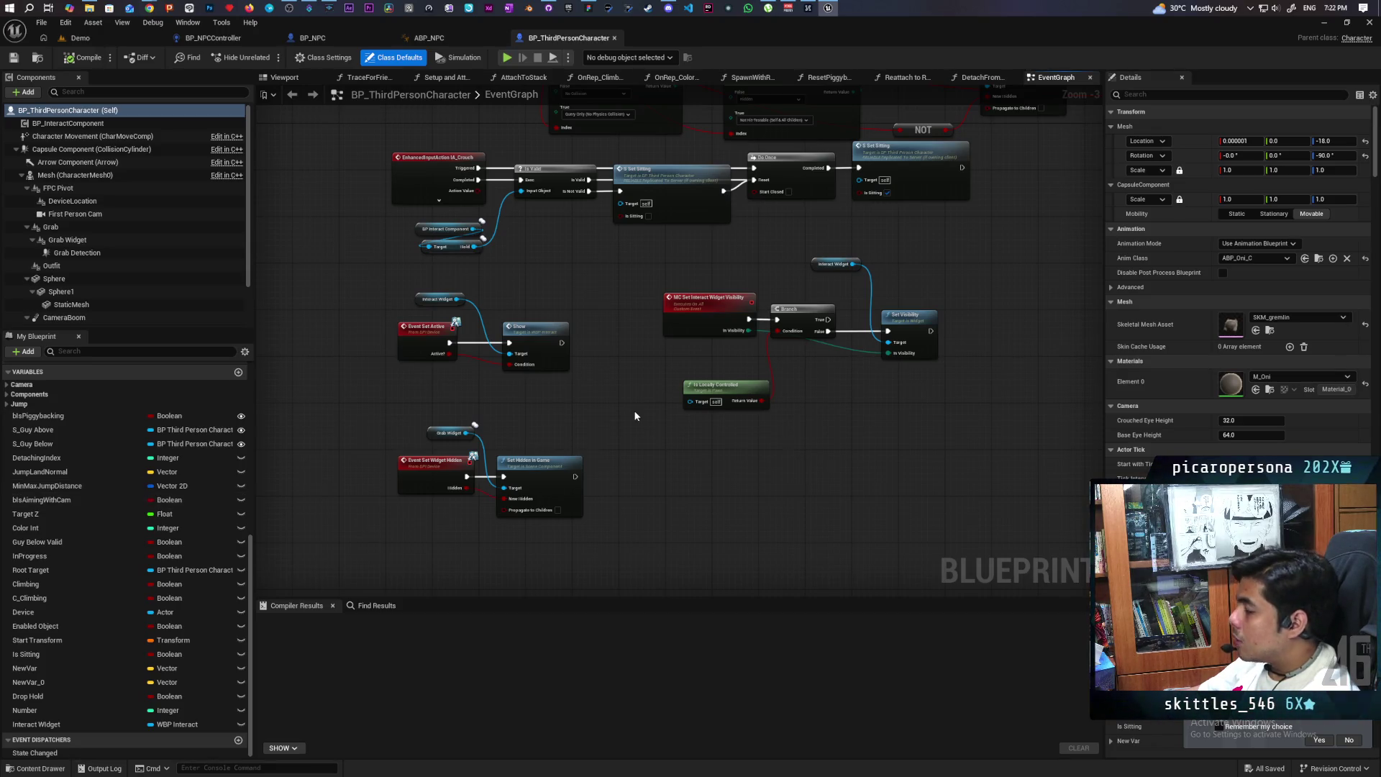
Navigate the Event Graph to the Interact comment group and the S_Interact event chain
scroll(635, 416, "down", 5)
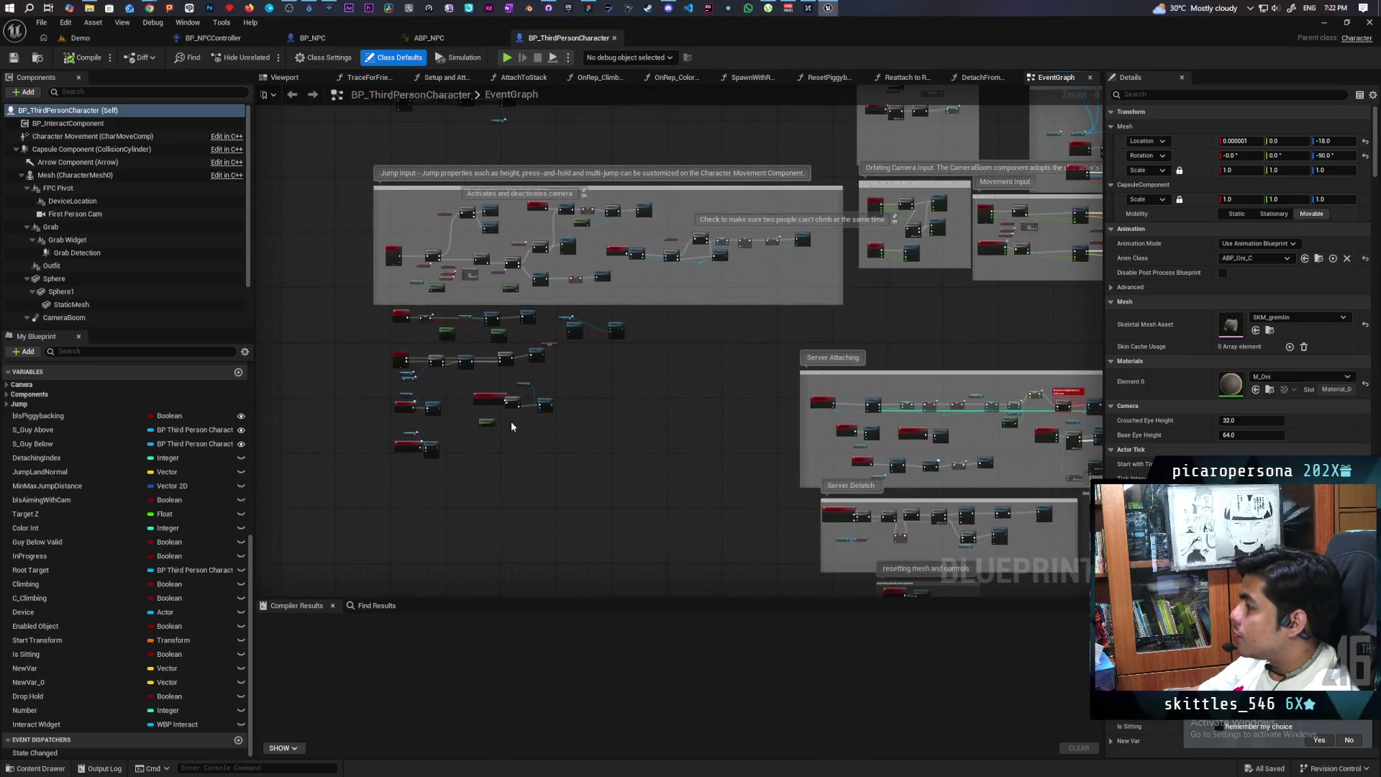
mouse_move(597, 436)
left_mouse_down()
mouse_move(395, 548)
mouse_move(626, 469)
mouse_move(817, 425)
mouse_move(466, 530)
left_mouse_up()
scroll(548, 331, "up", 3)
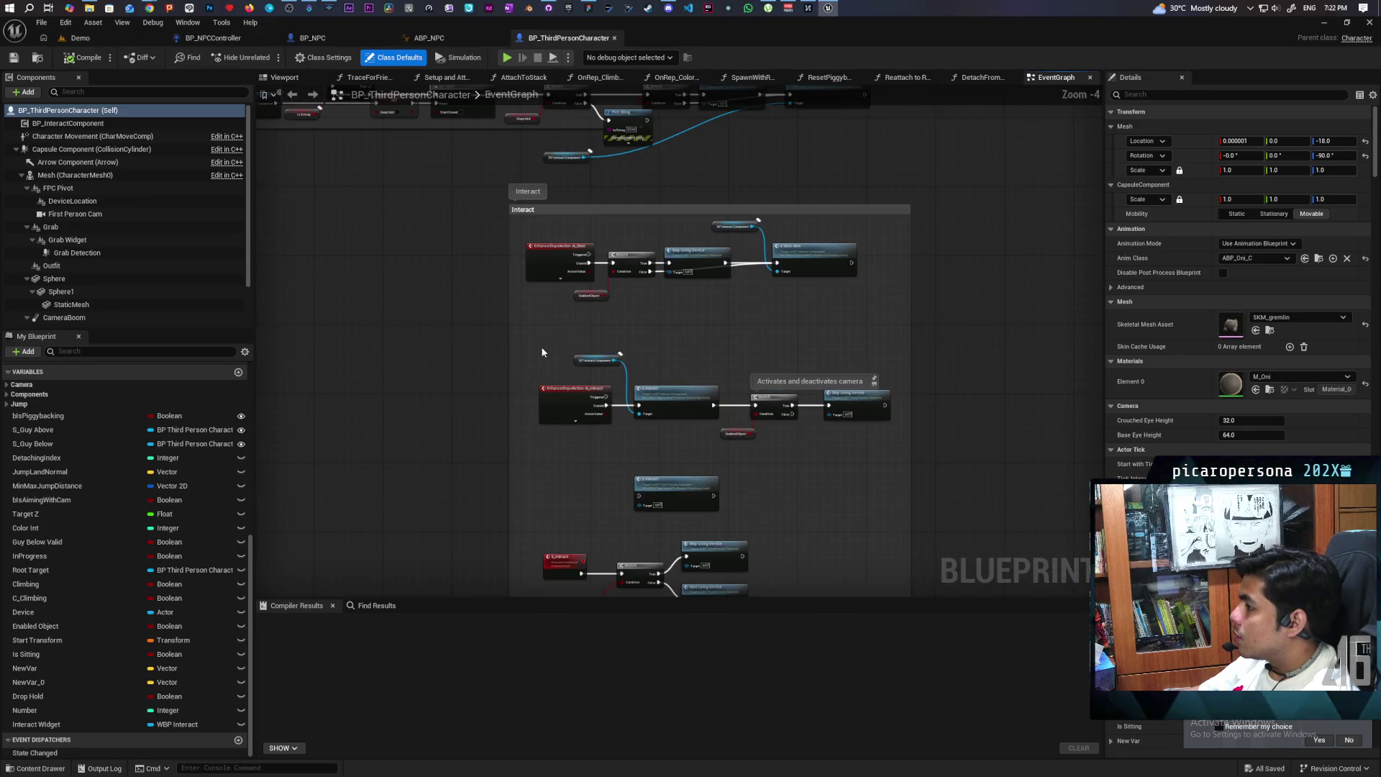
scroll(541, 347, "down", 3)
scroll(614, 351, "up", 5)
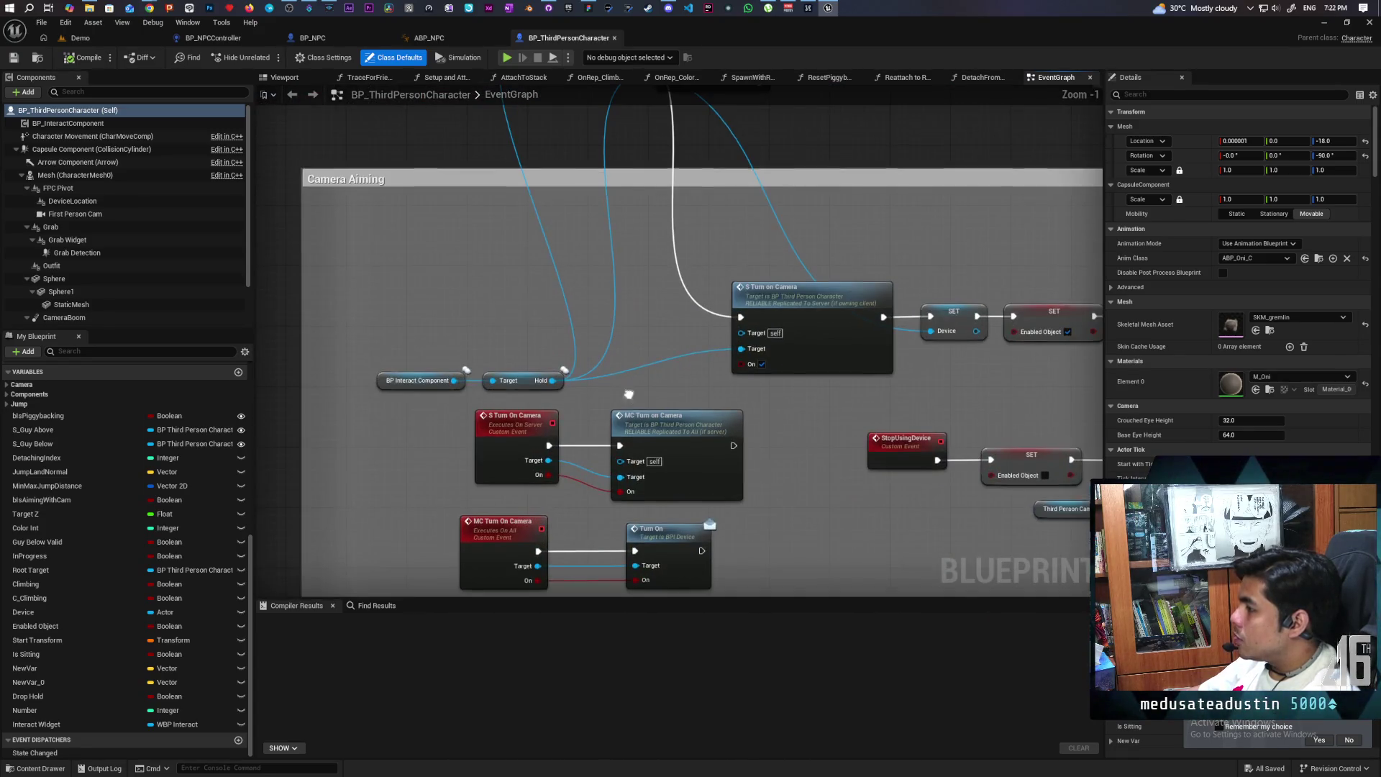
scroll(776, 325, "down", 2)
mouse_move(776, 325)
left_mouse_down()
mouse_move(718, 287)
mouse_move(357, 388)
mouse_move(423, 521)
left_mouse_up()
scroll(486, 322, "up", 4)
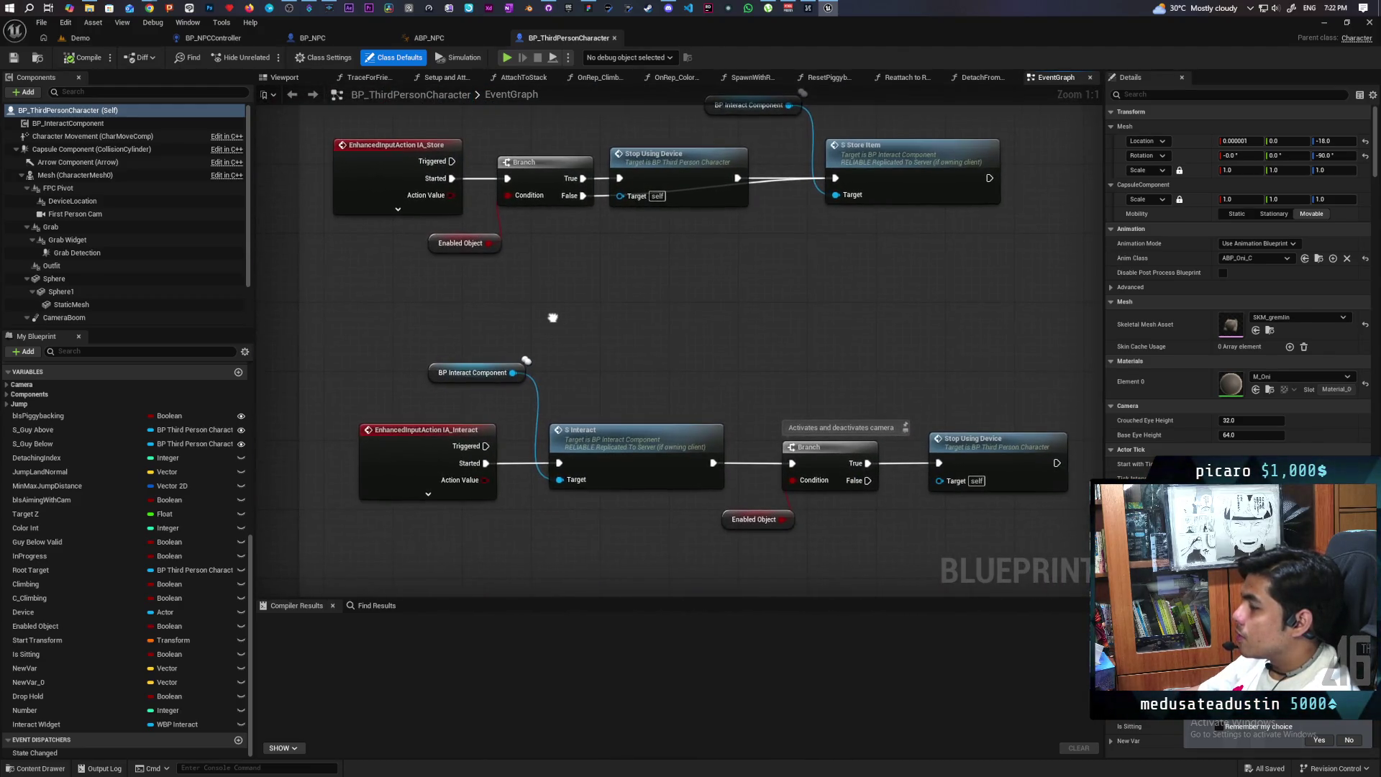
scroll(553, 321, "down", 2)
left_click_drag(552, 322, 467, 208)
scroll(514, 298, "up", 2)
mouse_move(367, 455)
left_mouse_down()
mouse_move(413, 382)
mouse_move(430, 264)
left_mouse_up()
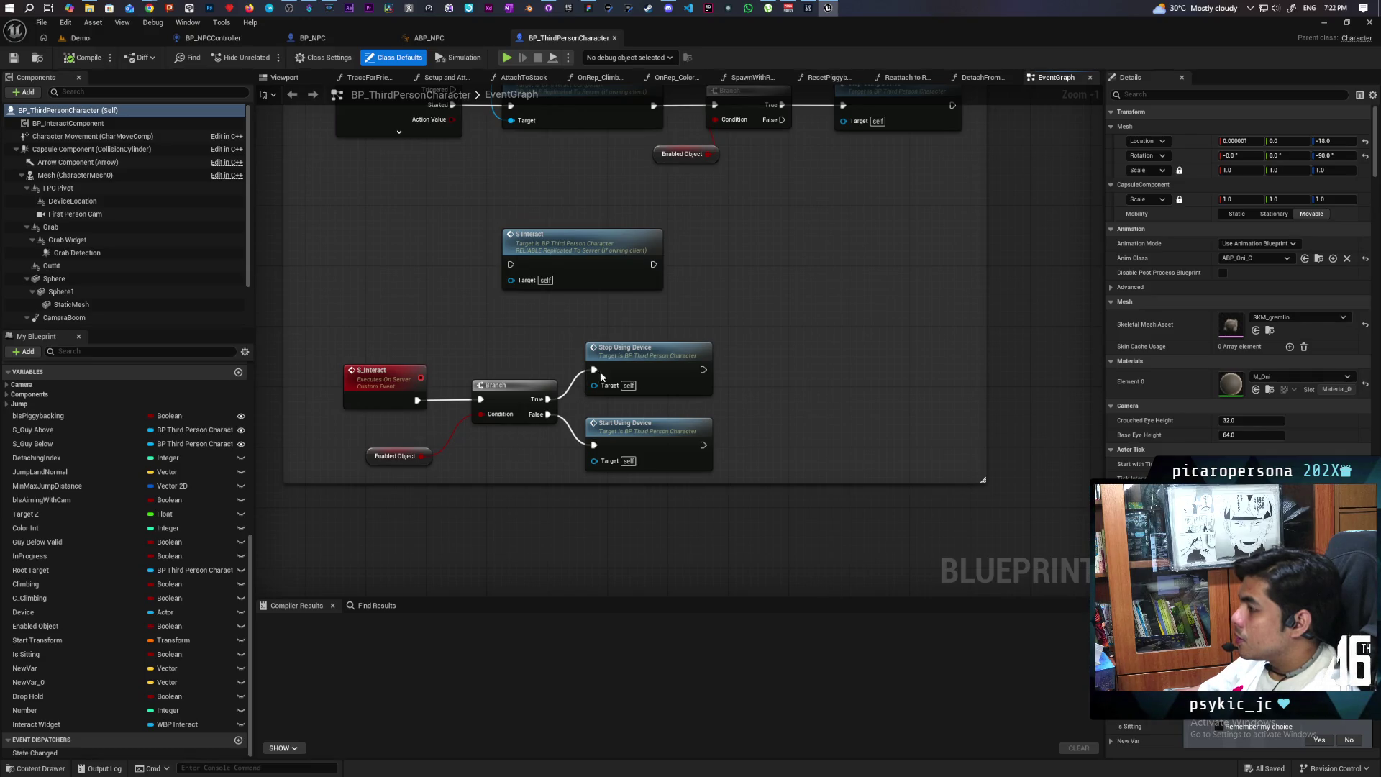
Move the Branch aside and insert a Call State Changed node right after S_Interact
left_click_drag(370, 457, 438, 457)
mouse_move(496, 338)
left_mouse_down()
mouse_move(640, 451)
mouse_move(757, 434)
left_mouse_up()
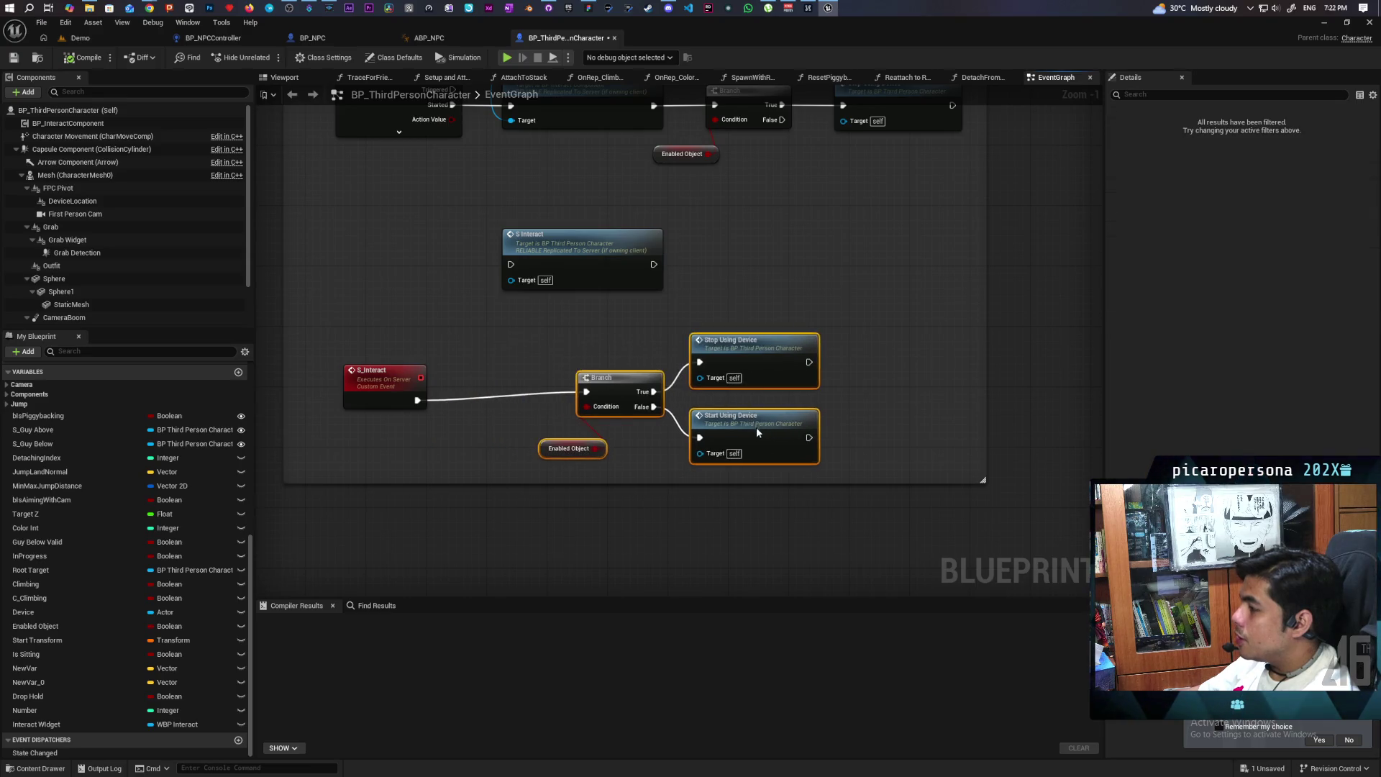
mouse_move(35, 757)
left_mouse_down()
mouse_move(473, 391)
mouse_move(435, 400)
mouse_move(585, 400)
left_mouse_up()
left_click(468, 452)
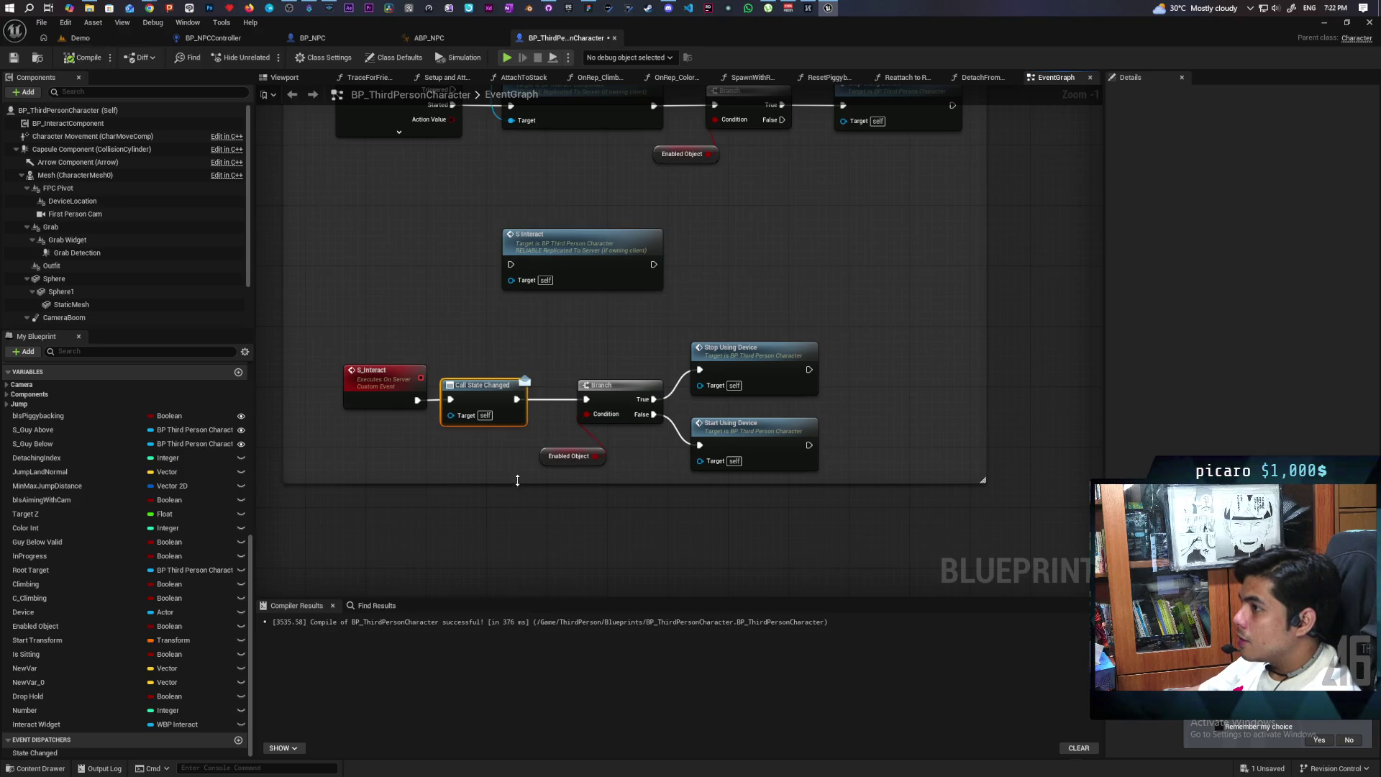
Find every reference to Call State Changed and nudge that node slightly right
right_click(479, 394)
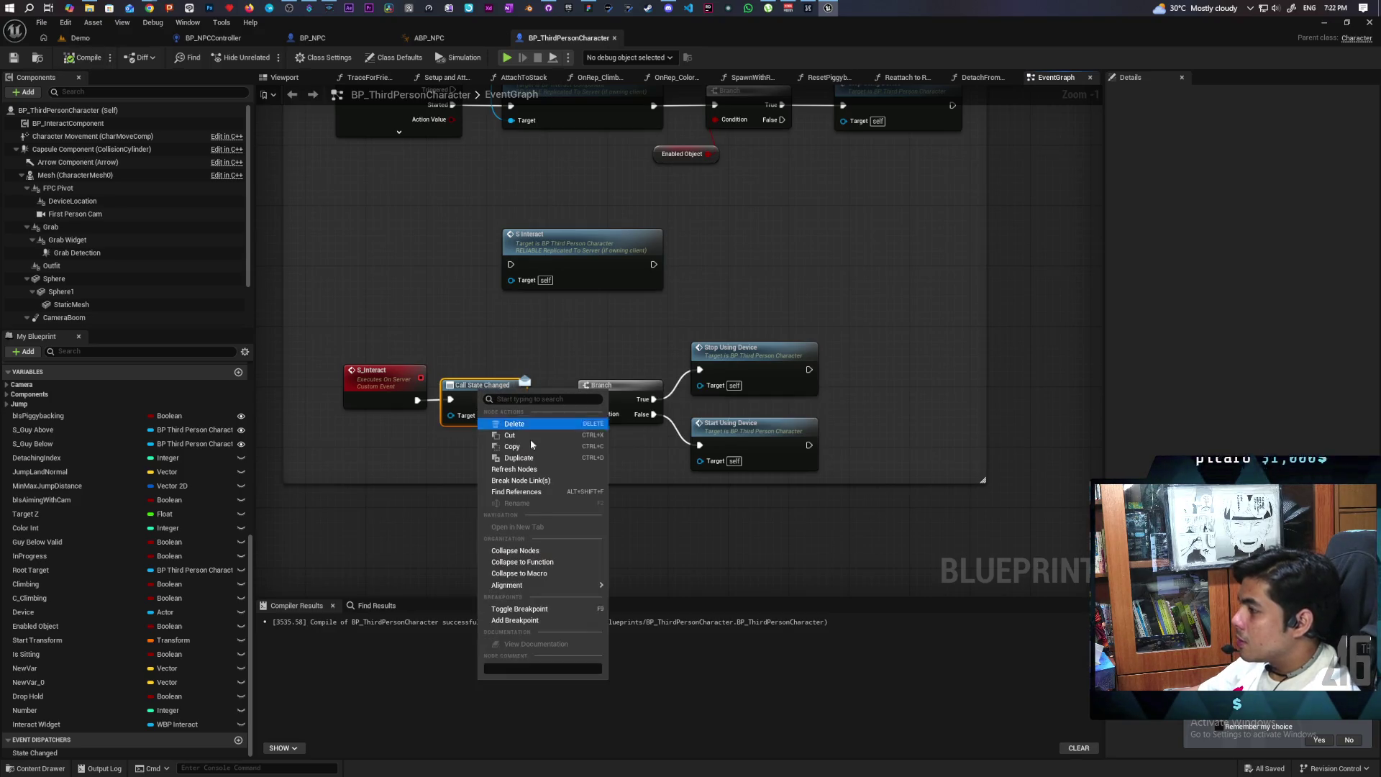
left_click(551, 490)
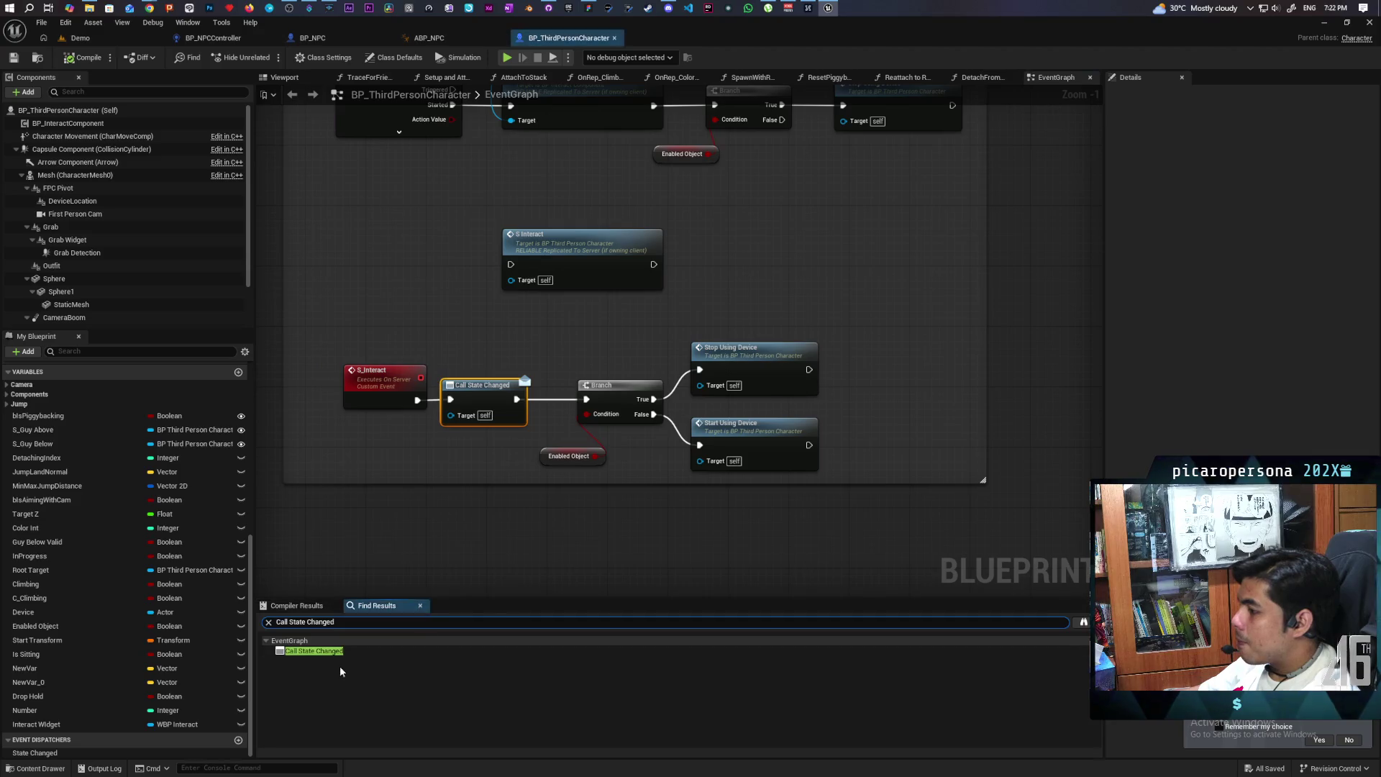
left_click(424, 531)
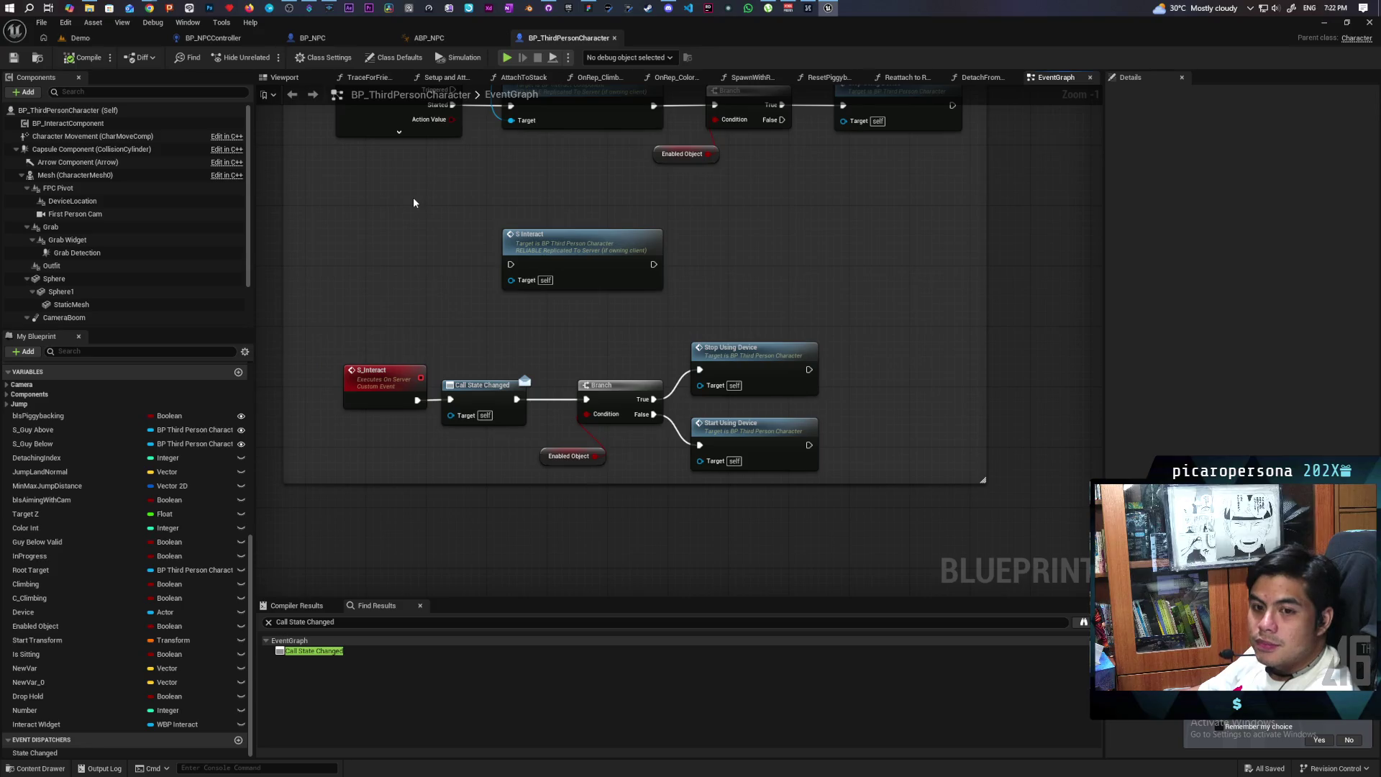
left_click_drag(499, 398, 515, 399)
Jump from the S_Interact call into BP_InteractComponent's S Interact event
scroll(523, 333, "down", 1)
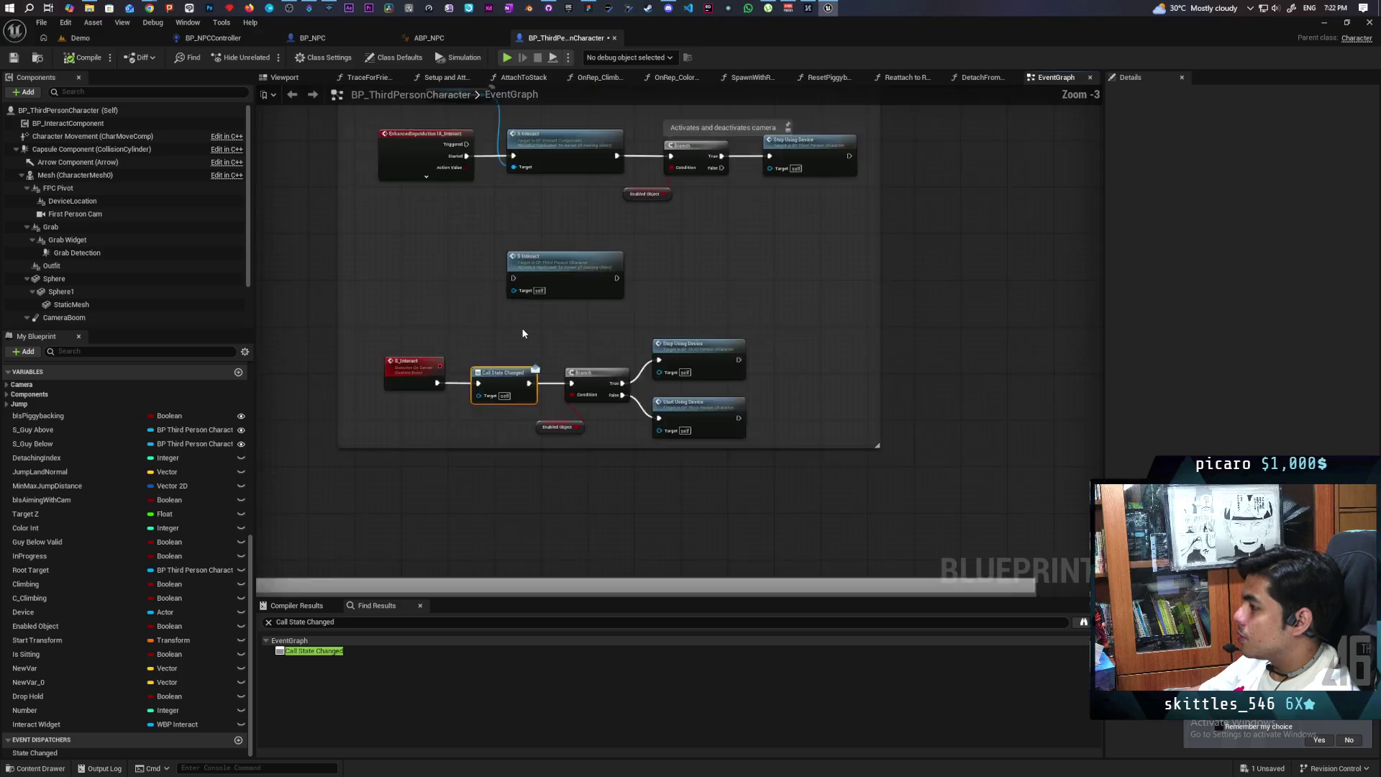
left_click_drag(523, 333, 519, 474)
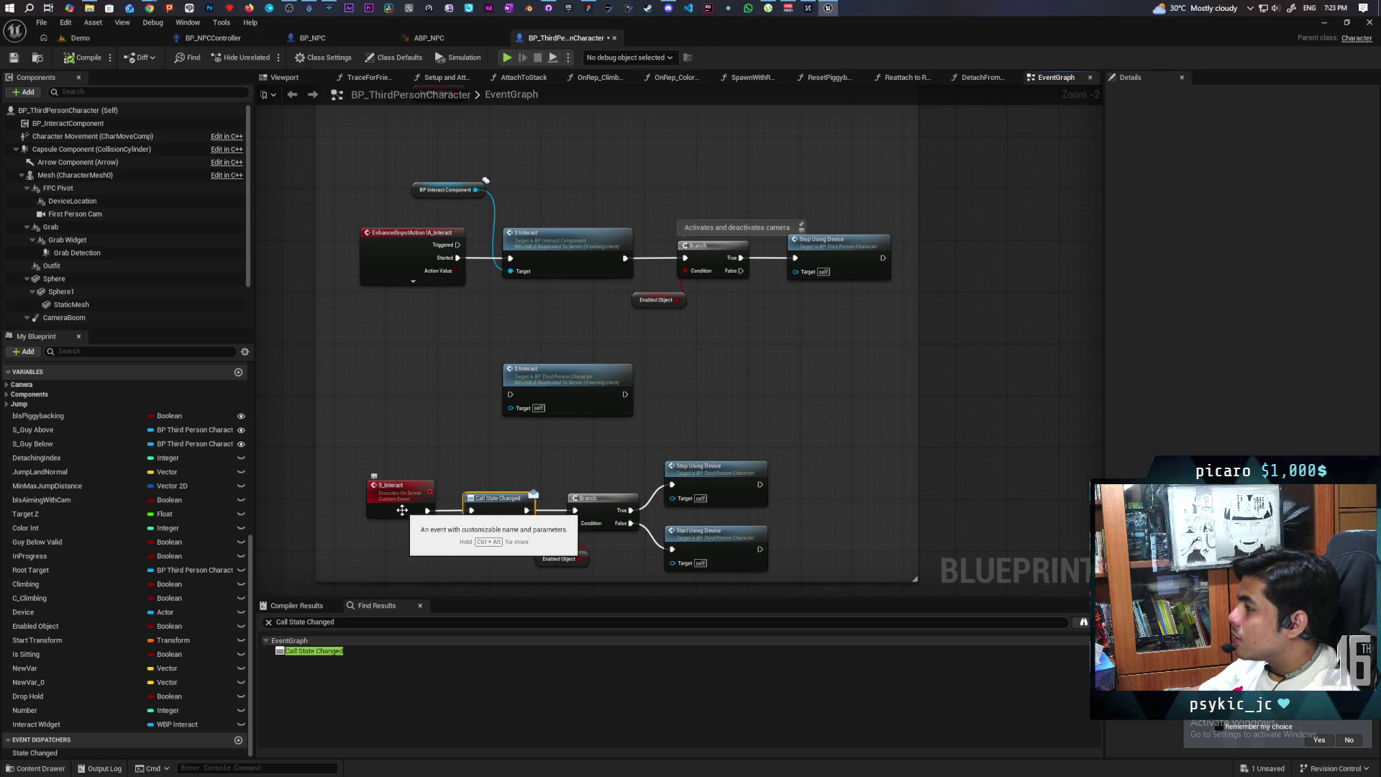
left_click_drag(601, 464, 508, 399)
mouse_move(695, 363)
left_mouse_down()
mouse_move(789, 401)
mouse_move(669, 532)
mouse_move(407, 540)
left_mouse_up()
left_click_drag(633, 406, 601, 486)
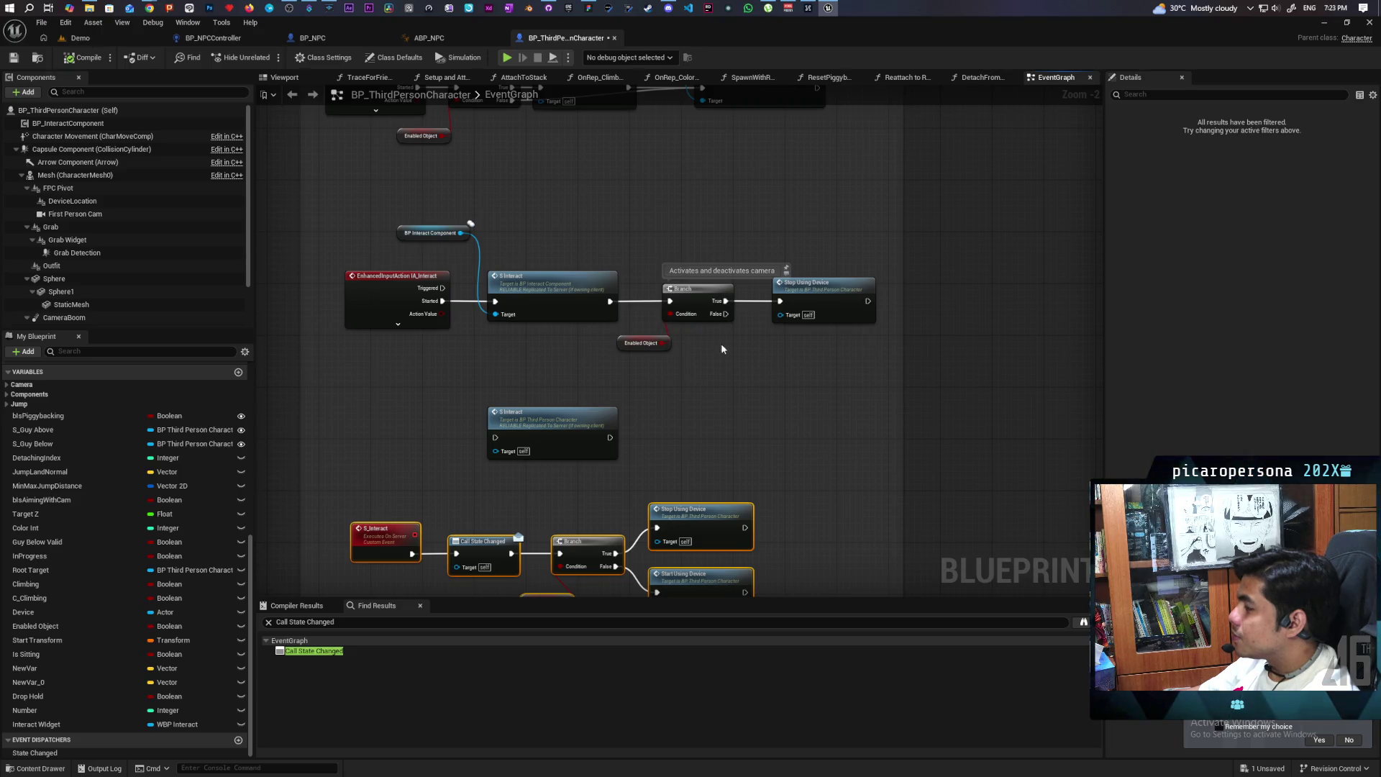
left_click(558, 306)
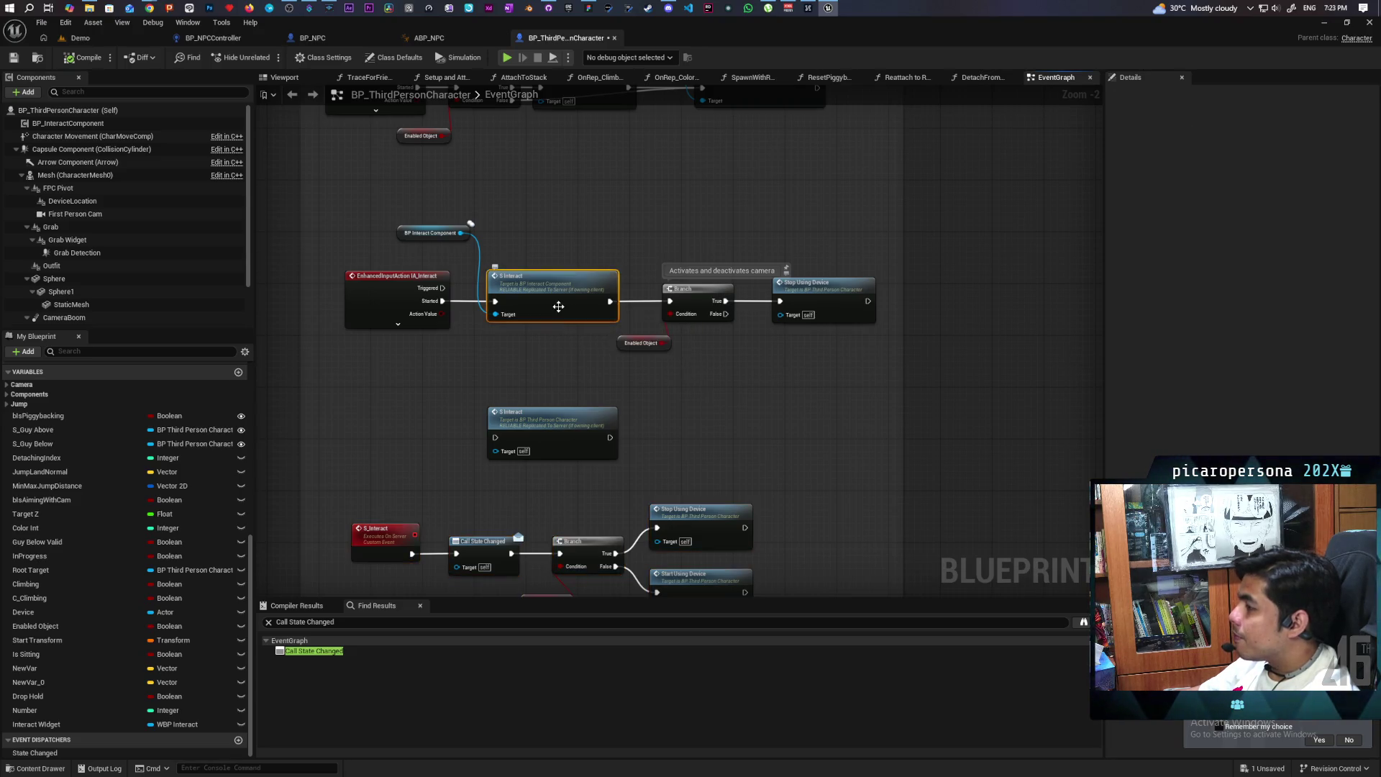
double_click(558, 306)
Widen the Interact comment box leftward and move the S Interact event further left
mouse_move(786, 373)
left_mouse_down()
mouse_move(610, 370)
mouse_move(860, 347)
mouse_move(660, 330)
mouse_move(918, 351)
left_mouse_up()
left_click_drag(486, 342, 393, 352)
left_click_drag(591, 338, 461, 335)
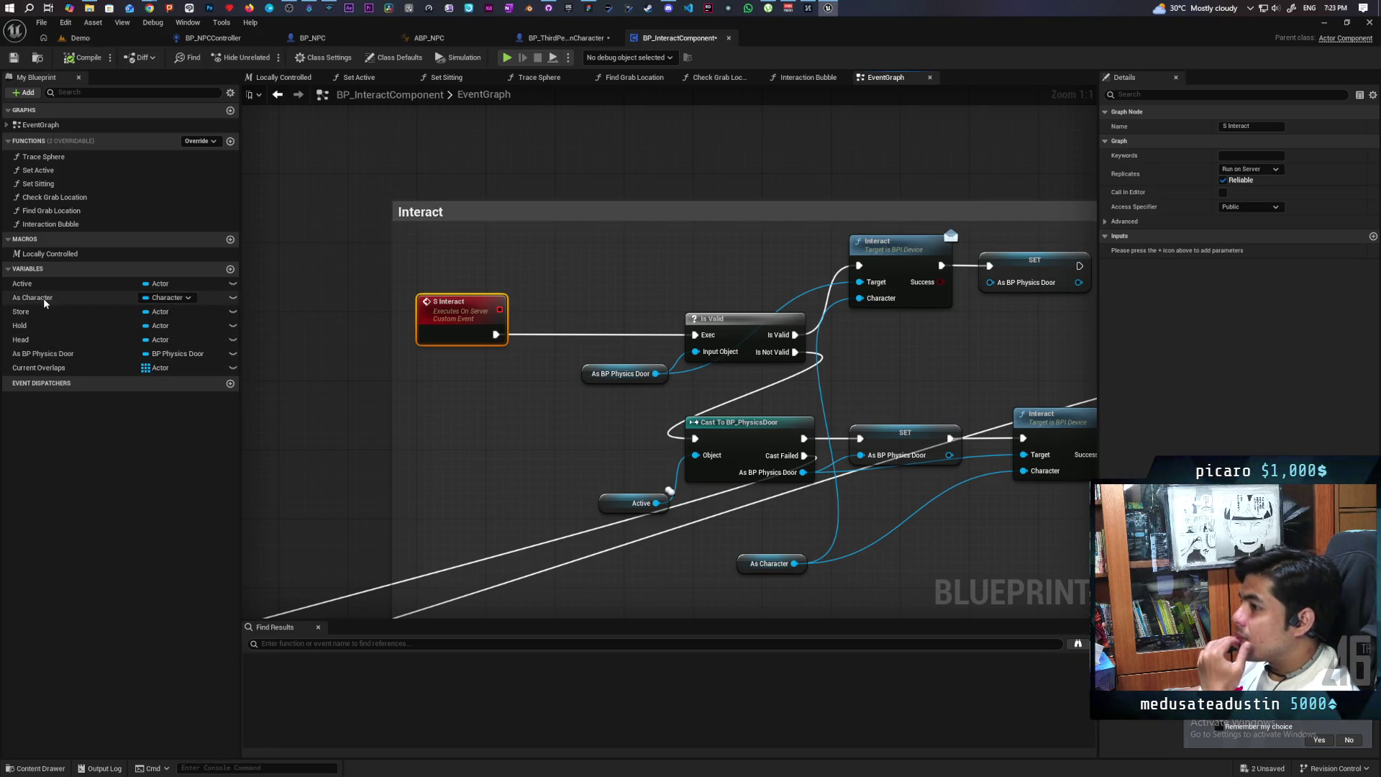
Add an As Character getter with a pure Cast To BP_ThirdPersonCharacter
mouse_move(36, 297)
left_mouse_down()
mouse_move(445, 405)
mouse_move(449, 342)
left_mouse_up()
left_click_drag(436, 389, 467, 451)
left_click(467, 407)
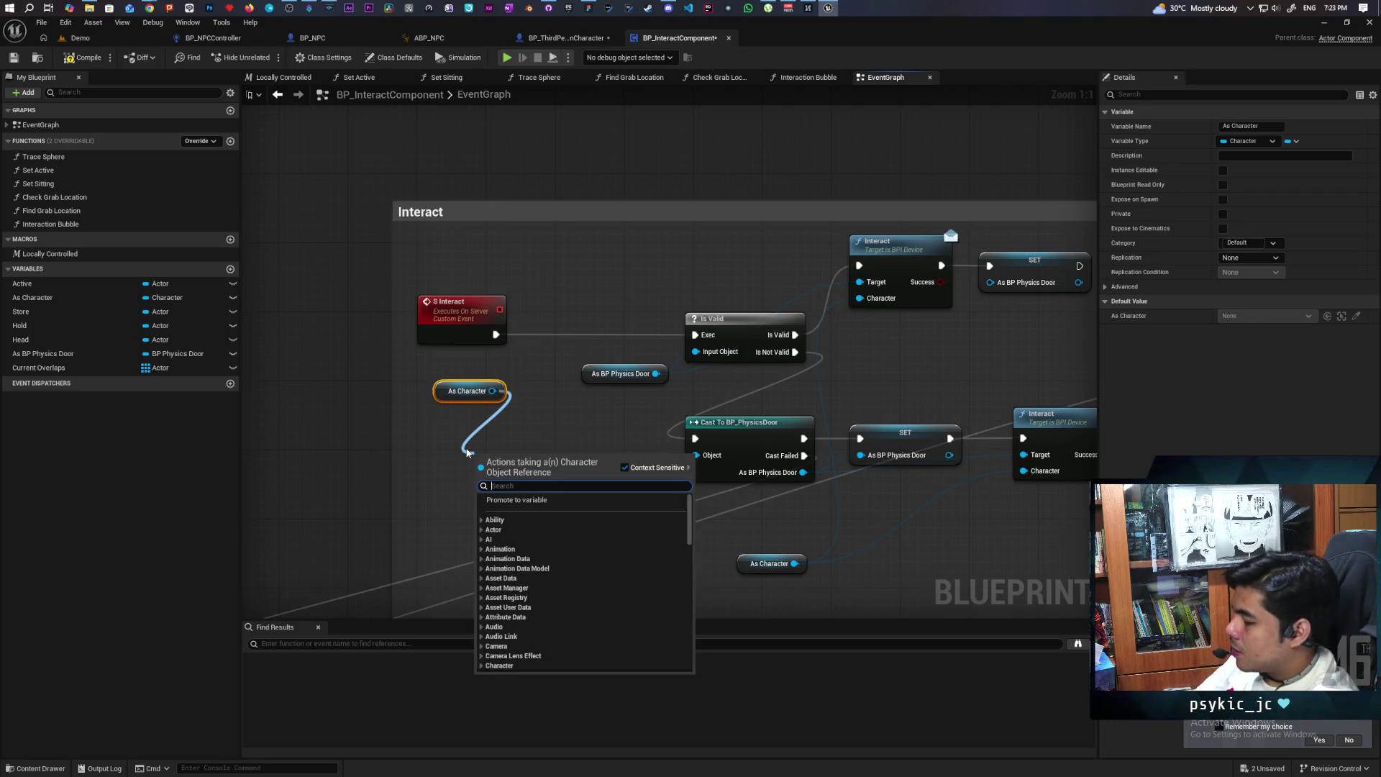
type("cast to")
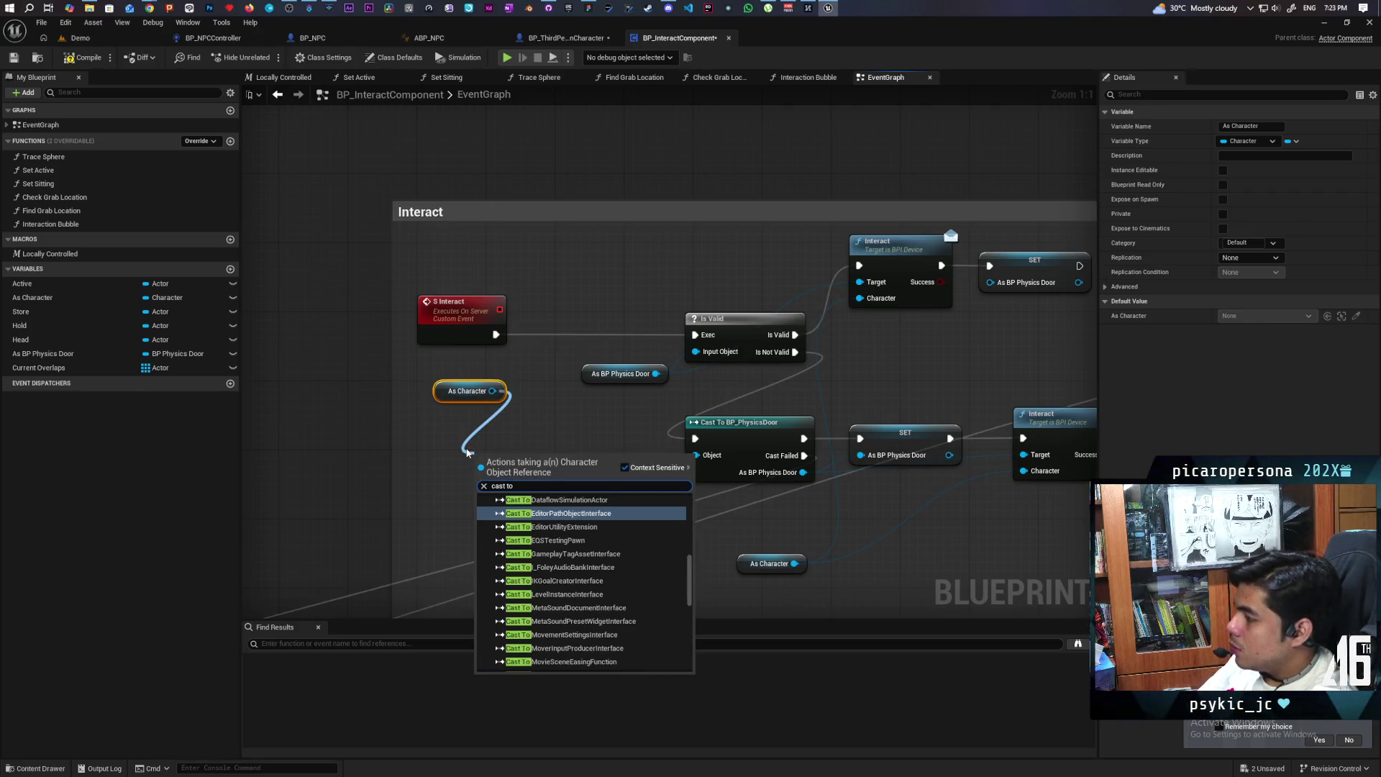
type("third")
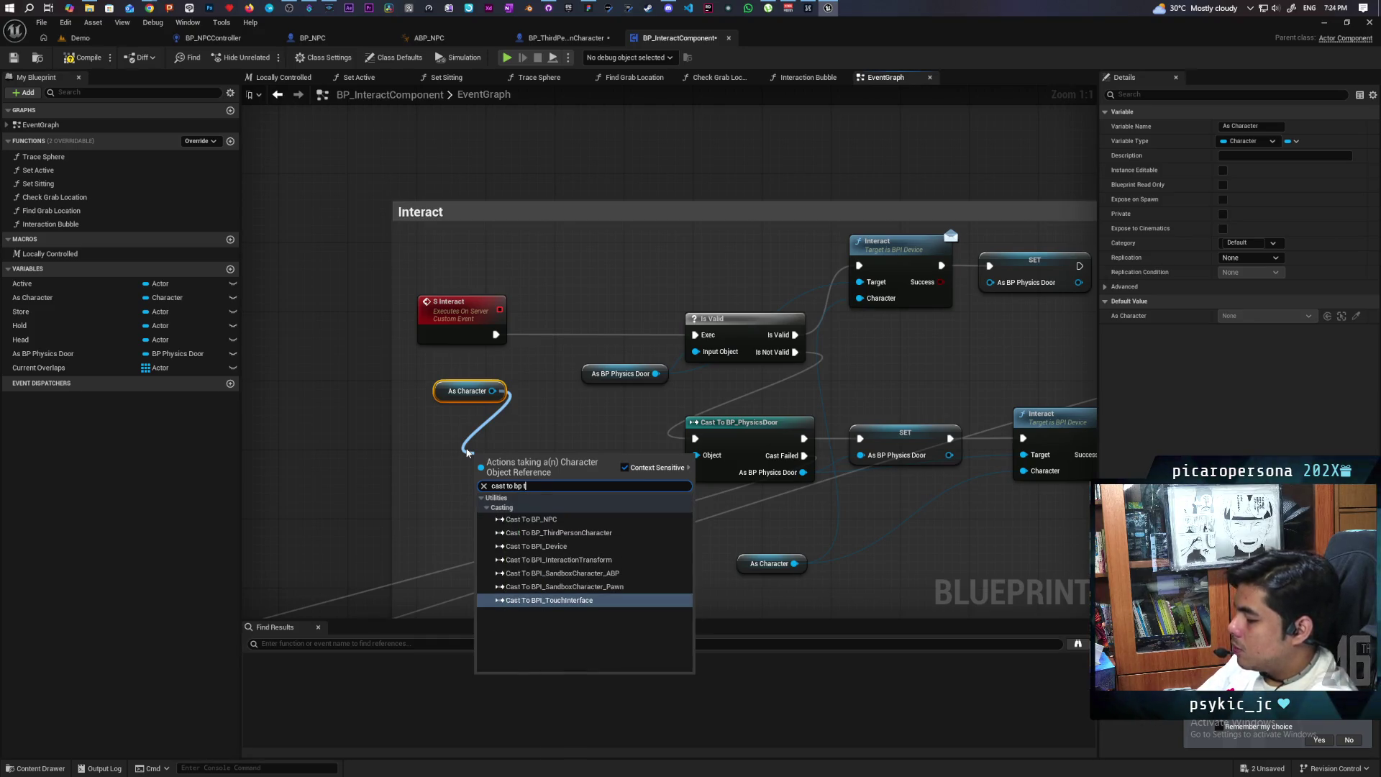
key("Return")
right_click(514, 478)
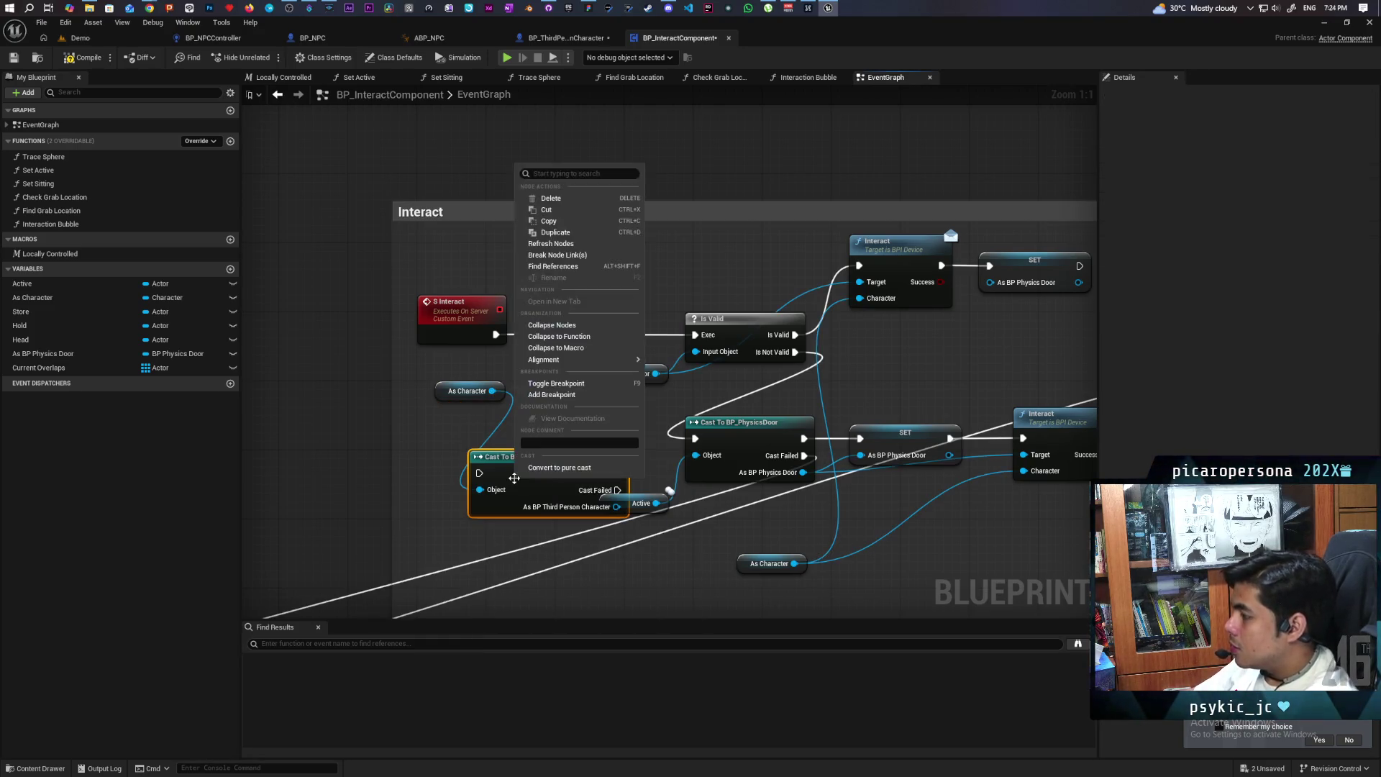
left_click(561, 473)
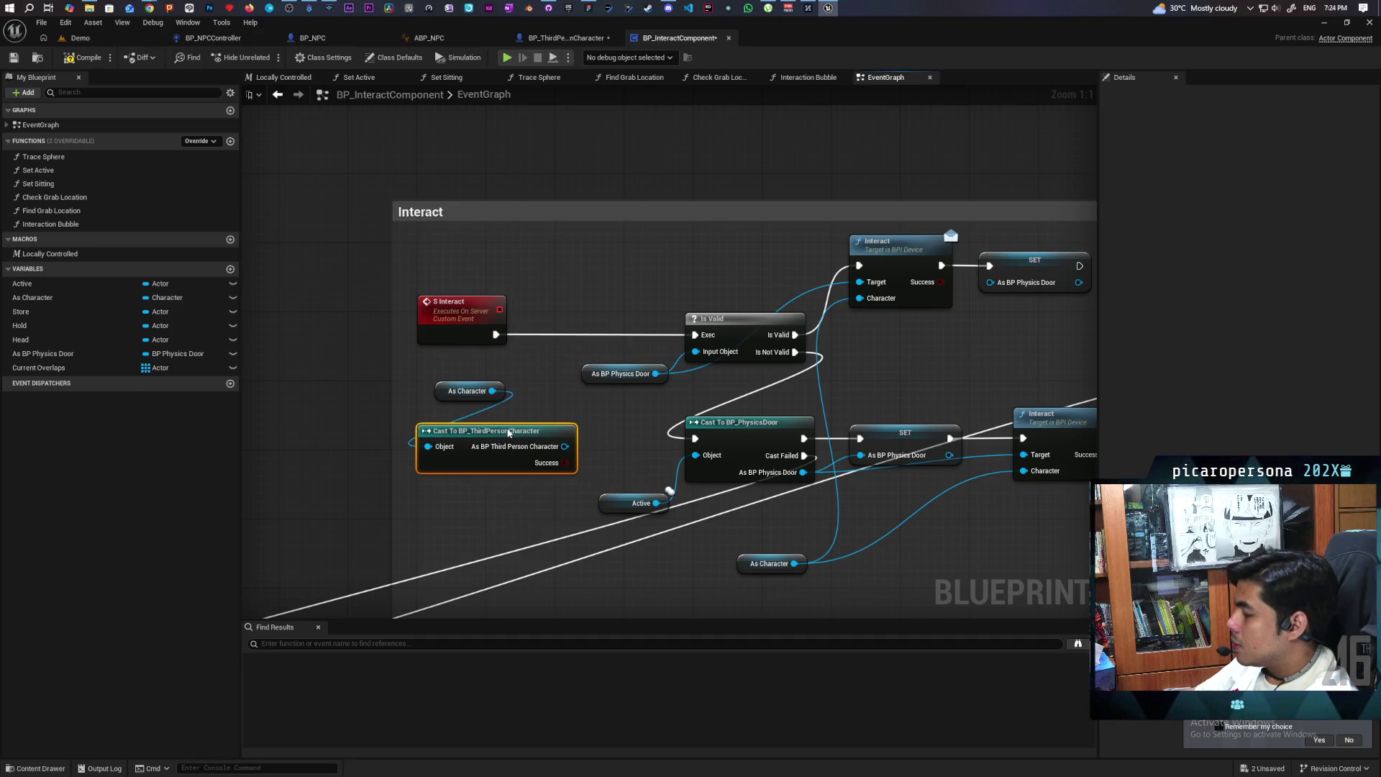
Call State Changed on the cast character after S Interact, then go back to BP_ThirdPersonCharacter
left_click_drag(566, 446, 551, 290)
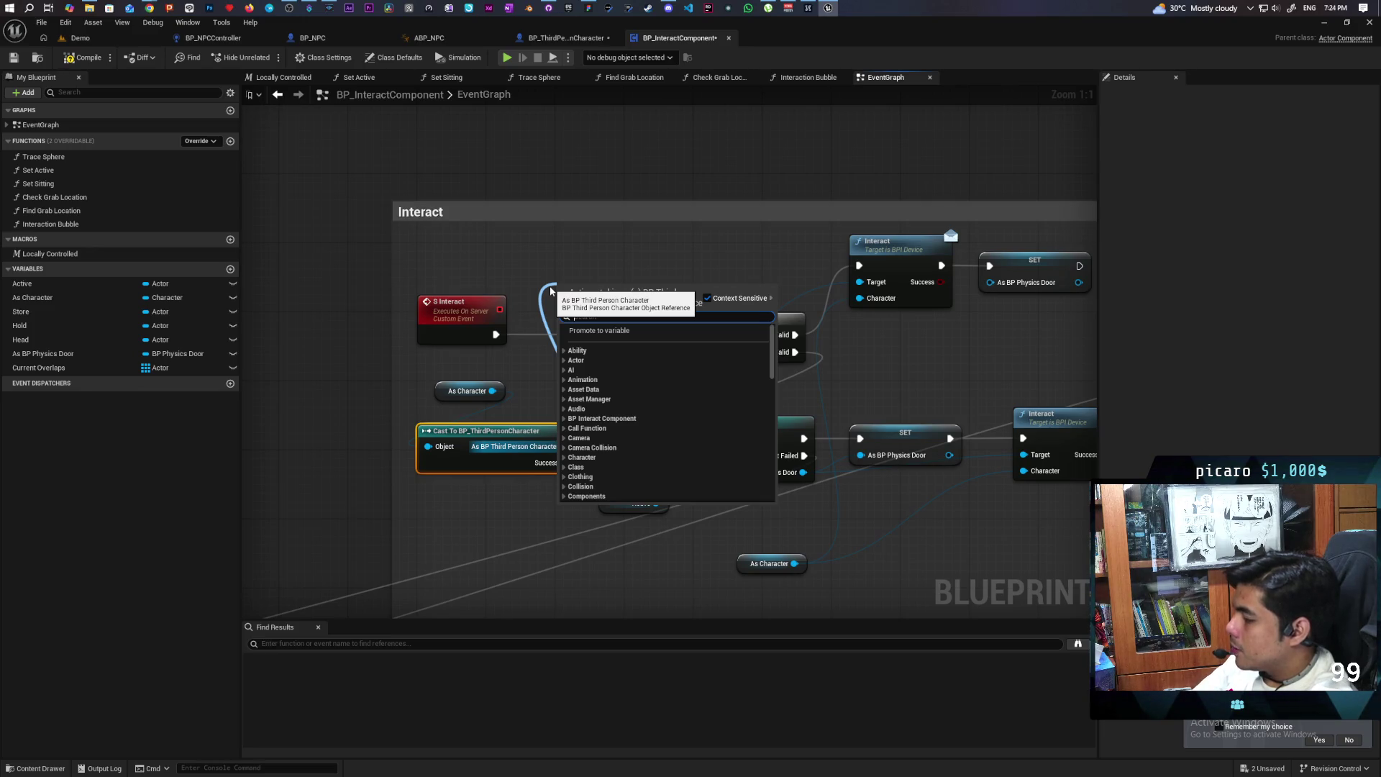
type("state")
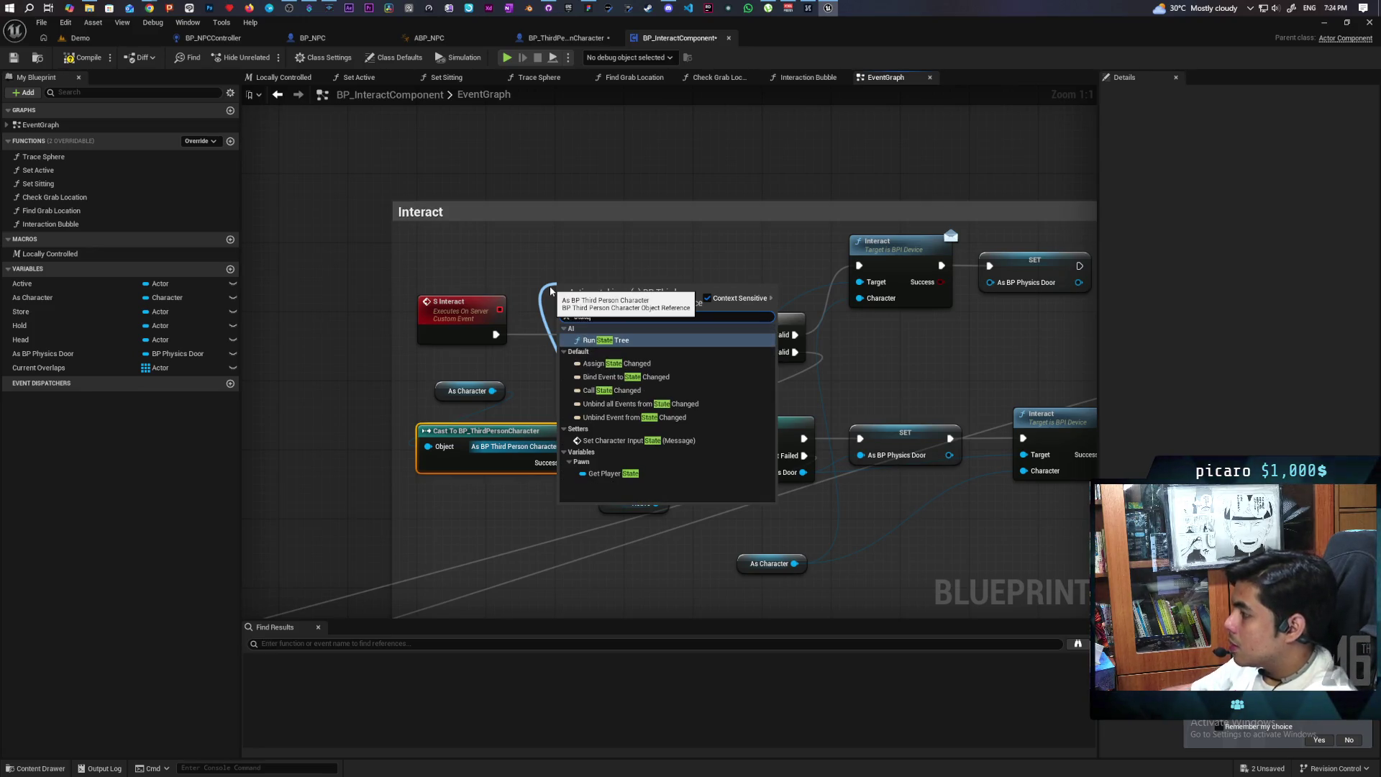
left_click(611, 390)
left_click_drag(590, 294, 573, 333)
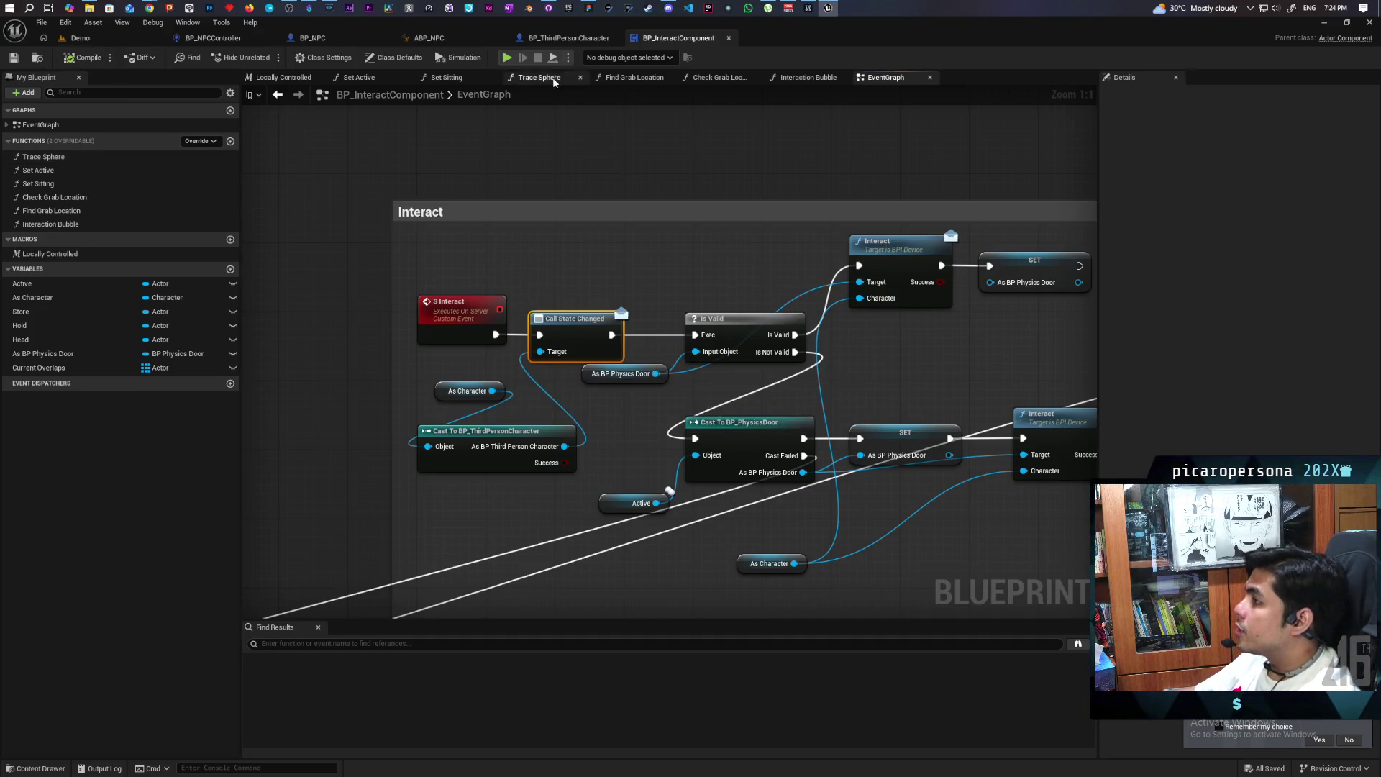
left_click(568, 39)
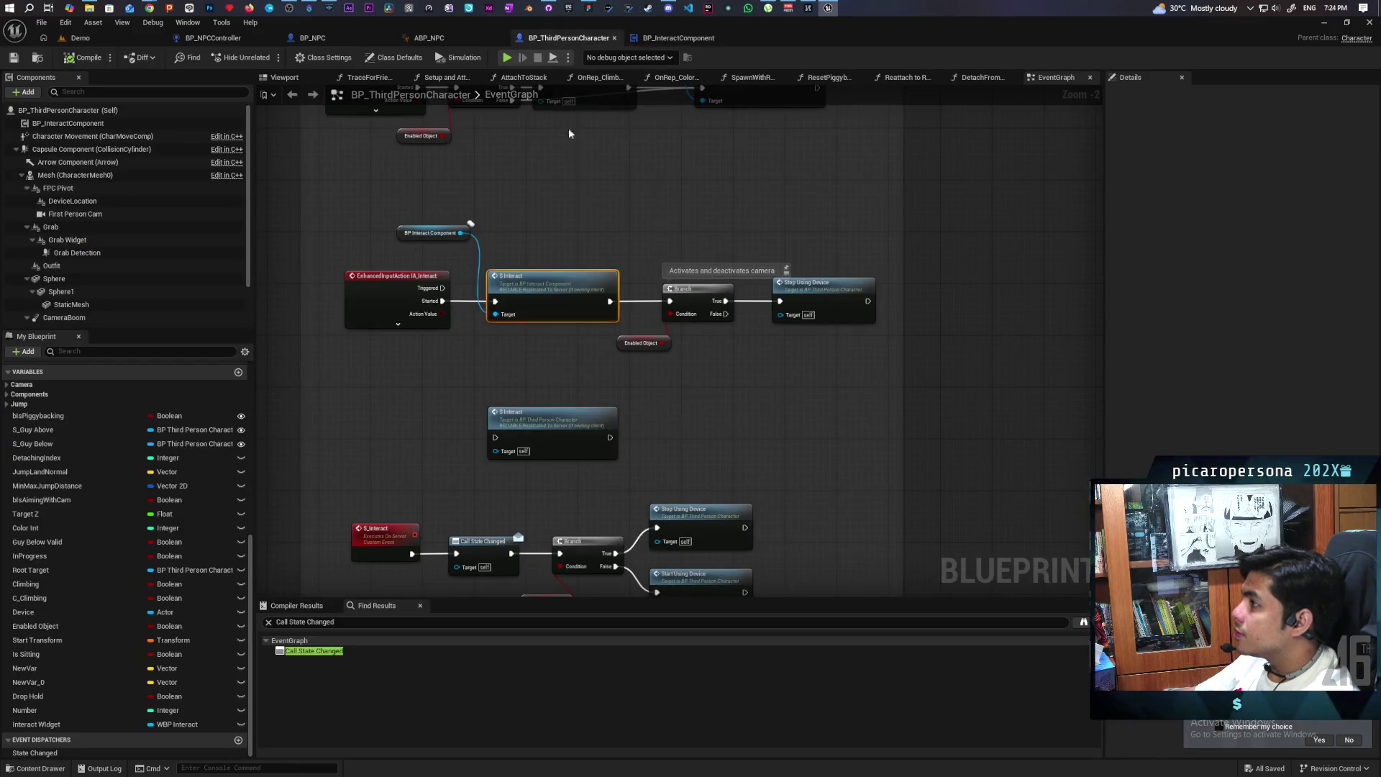
scroll(496, 369, "down", 5)
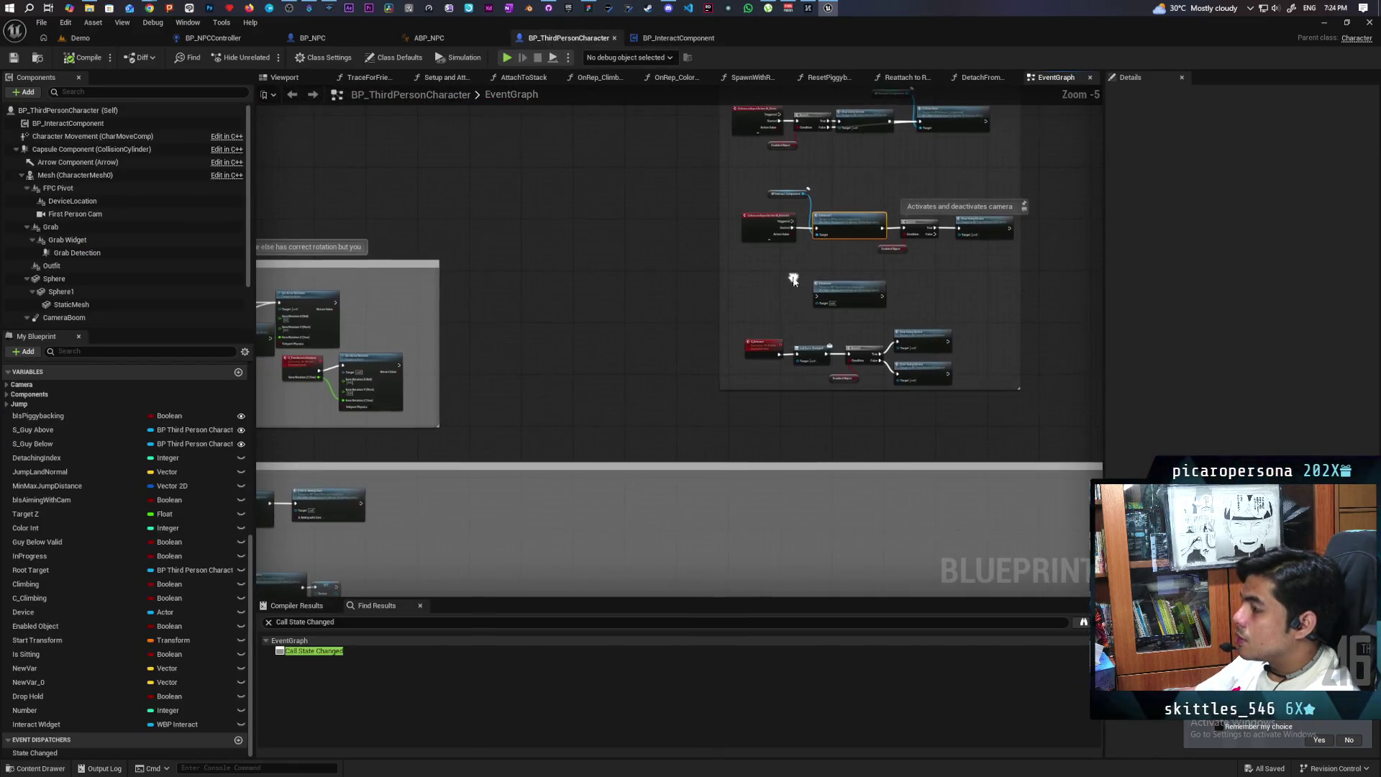
scroll(717, 317, "up", 4)
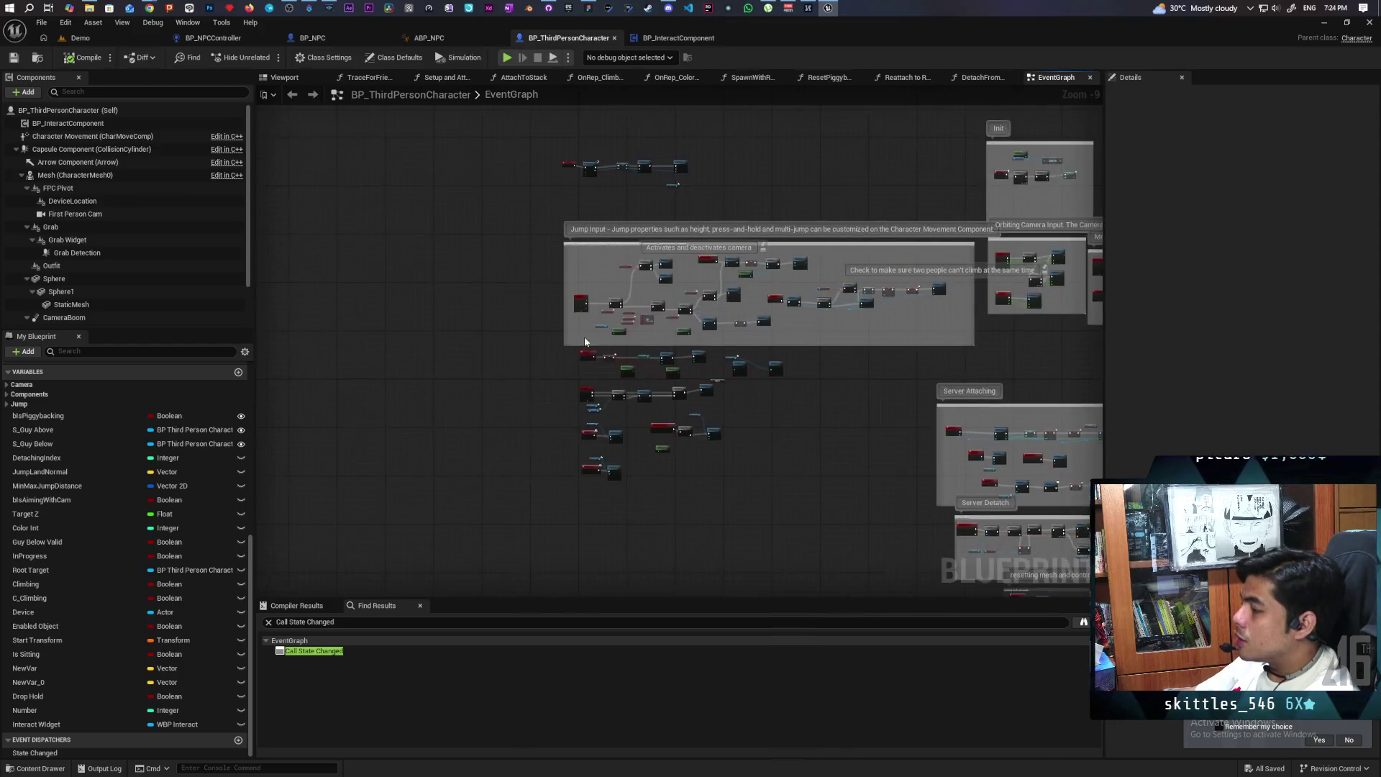
scroll(581, 381, "up", 2)
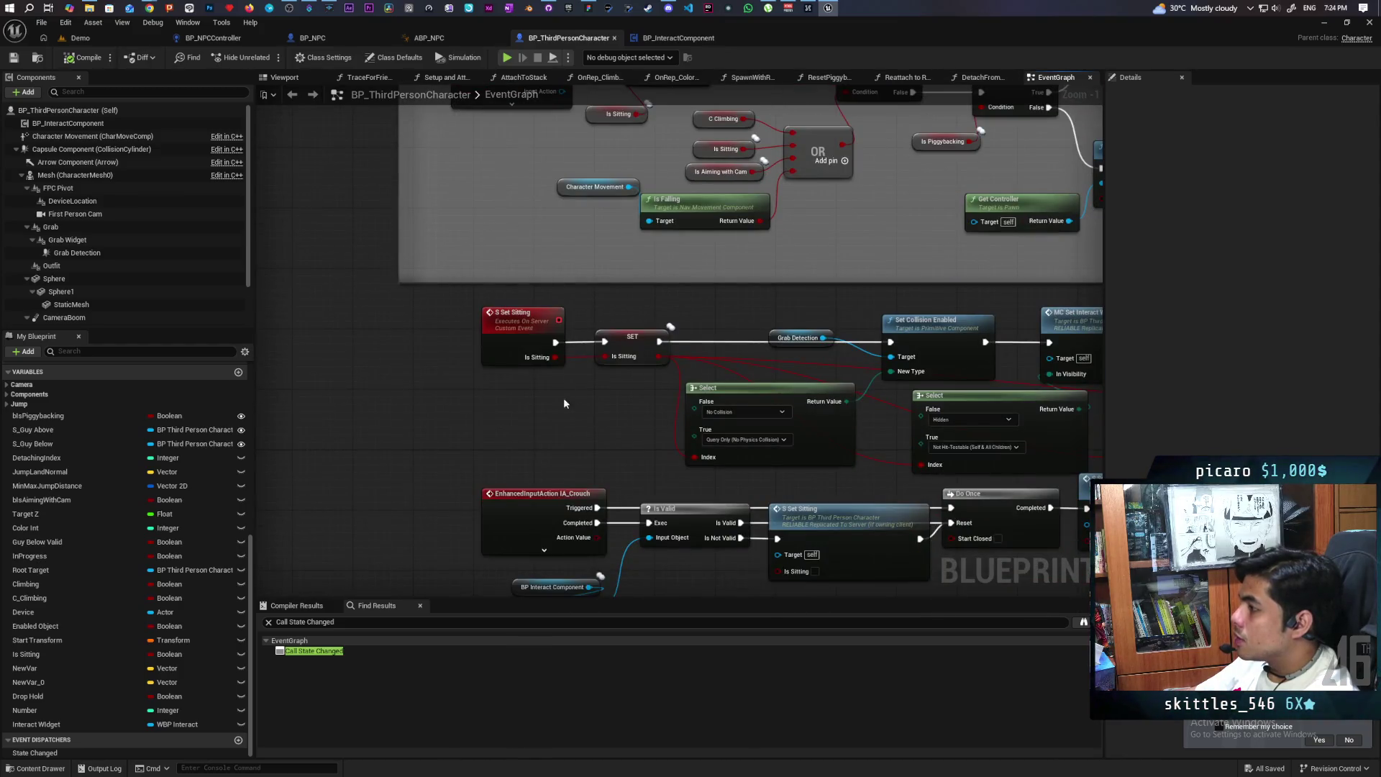
scroll(563, 394, "down", 2)
mouse_move(566, 426)
left_mouse_down()
mouse_move(549, 138)
mouse_move(545, 157)
left_mouse_up()
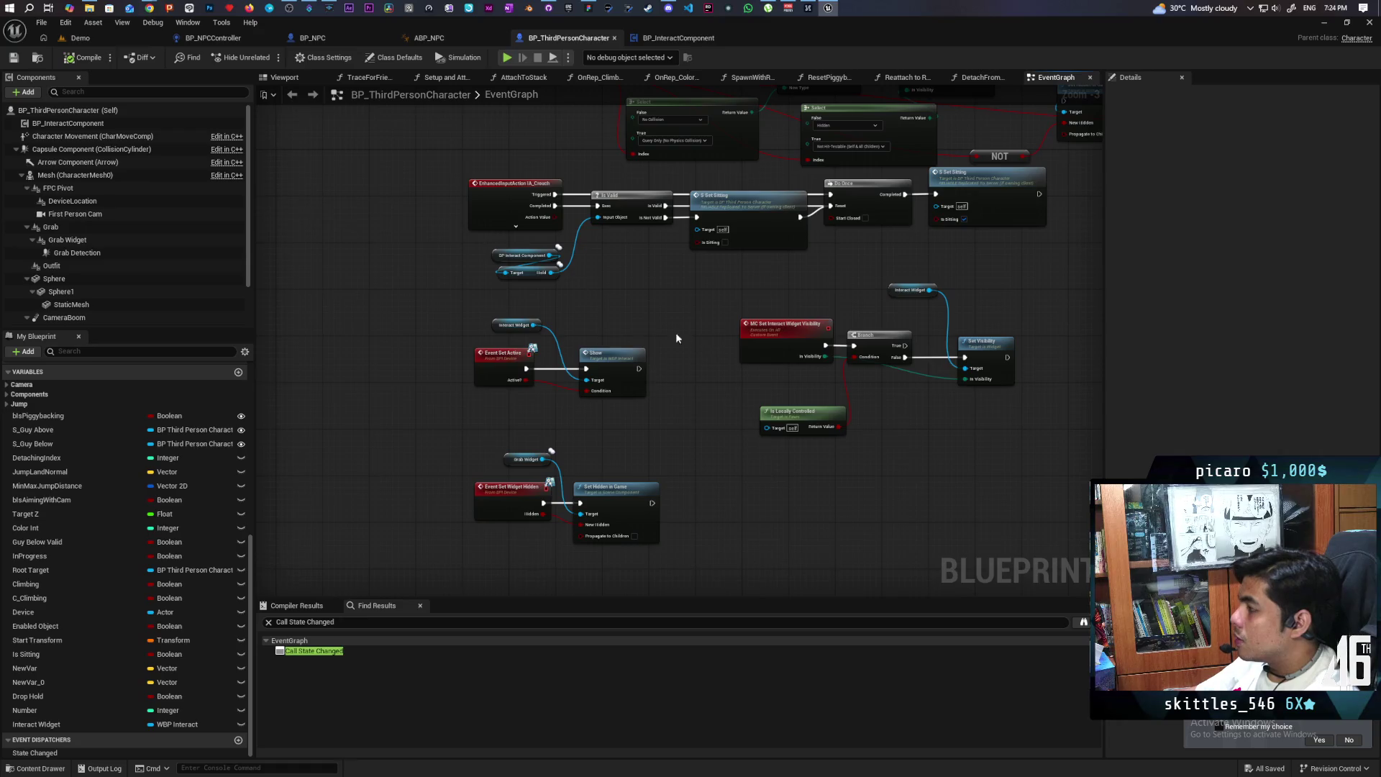
left_click_drag(666, 334, 575, 331)
scroll(564, 325, "down", 3)
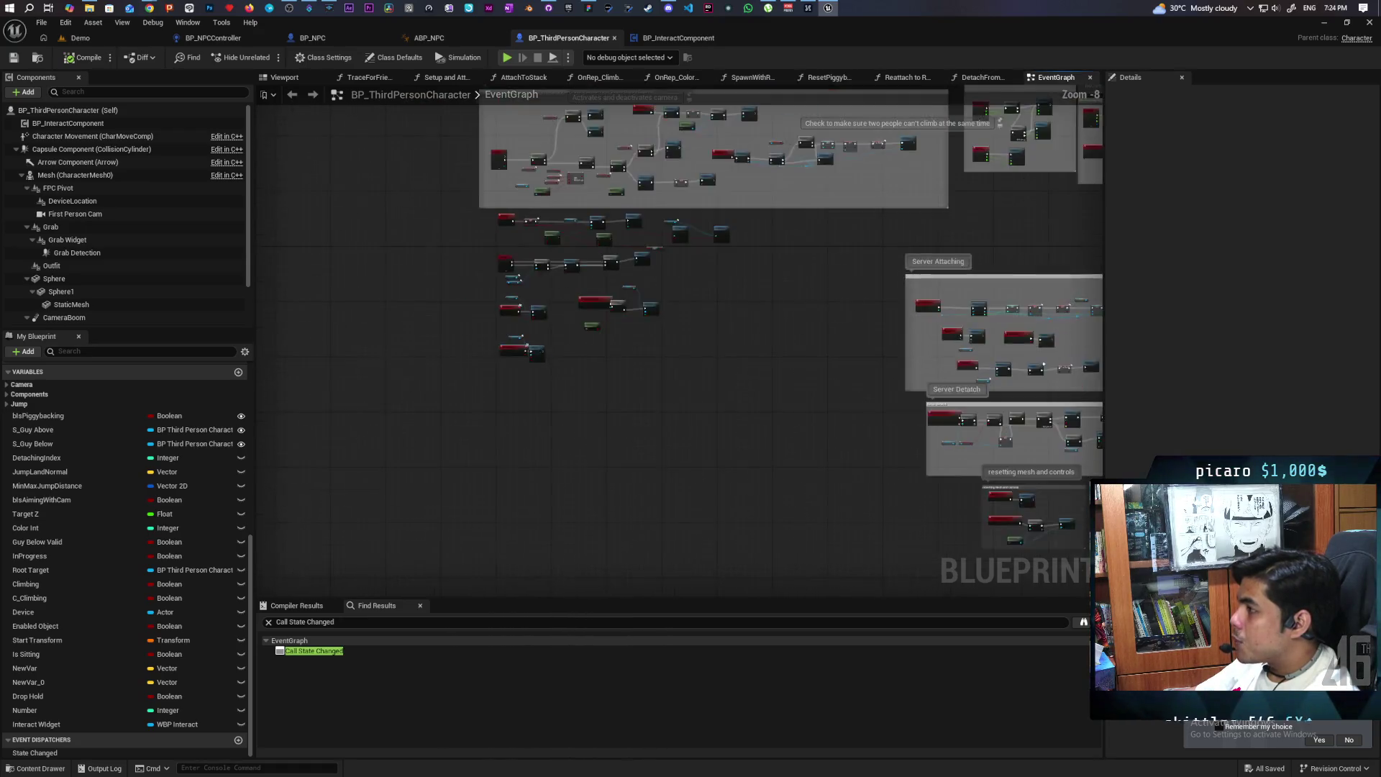
left_click_drag(561, 187, 508, 360)
scroll(507, 379, "up", 2)
scroll(508, 379, "up", 5)
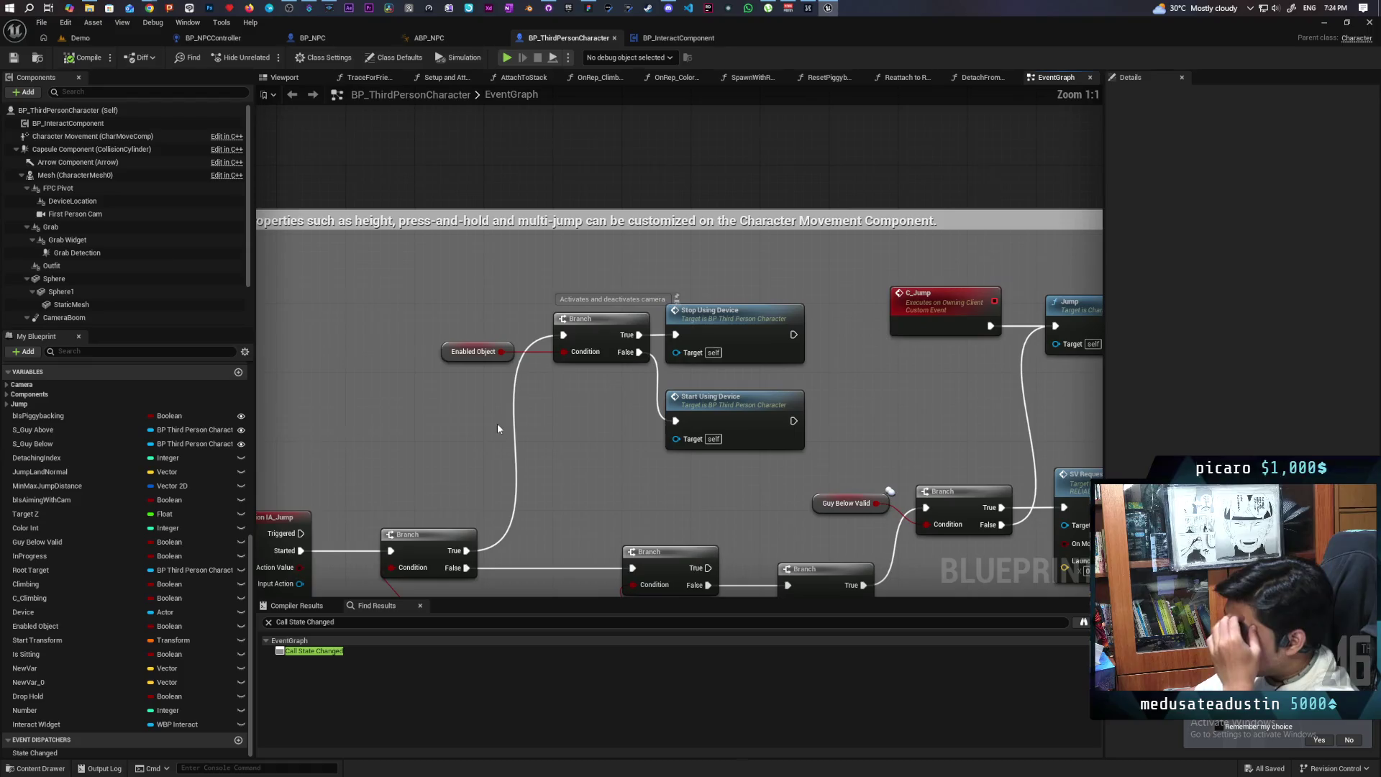
left_click_drag(498, 422, 565, 441)
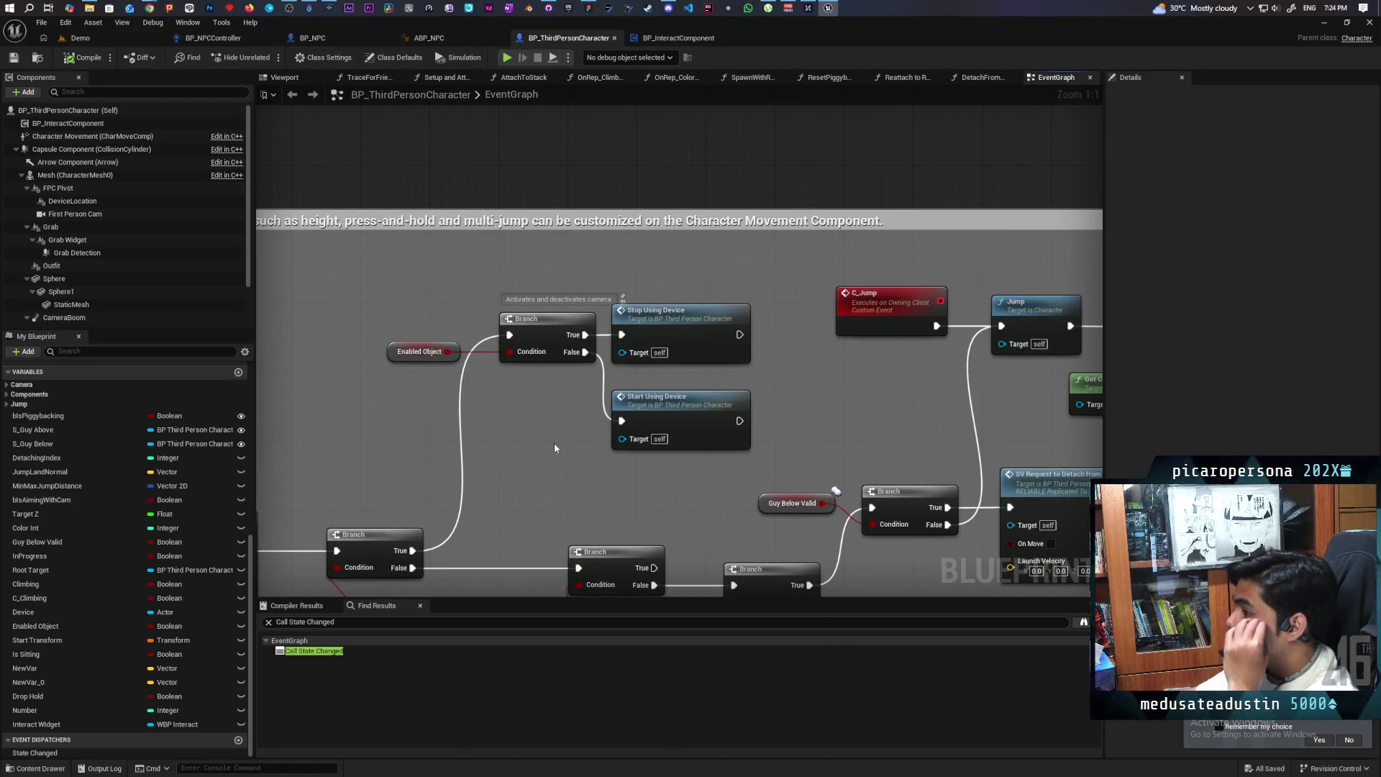
mouse_move(519, 447)
left_mouse_down()
mouse_move(756, 333)
mouse_move(776, 346)
mouse_move(657, 356)
left_mouse_up()
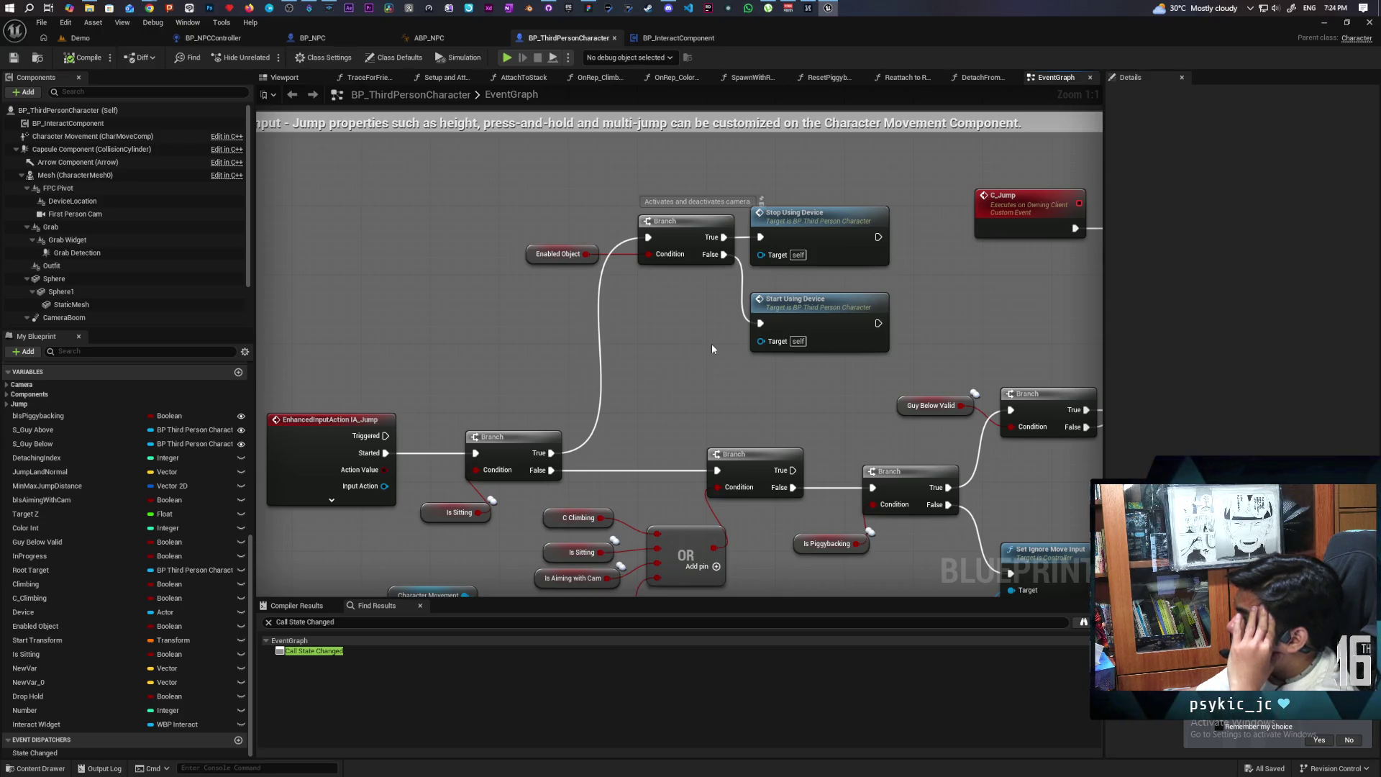
key("alt+g")
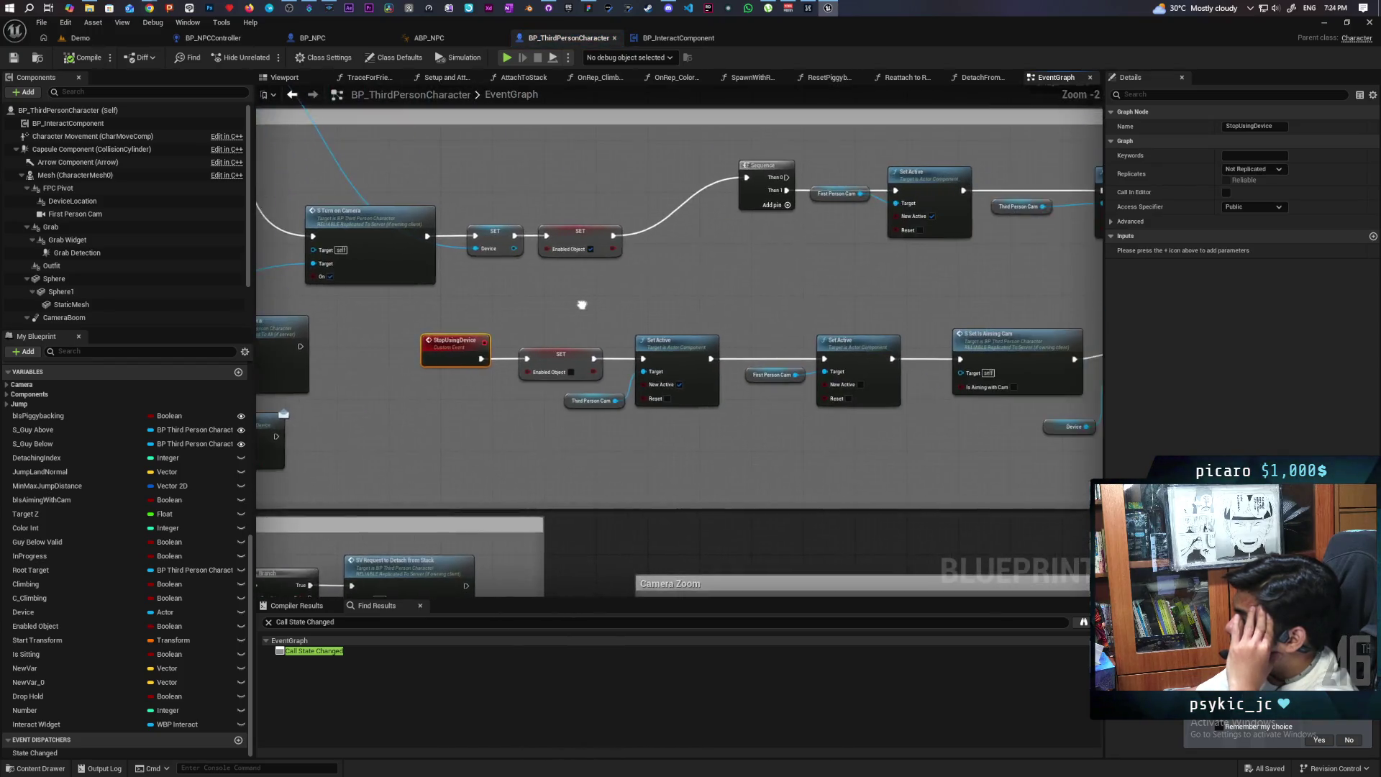
left_click_drag(742, 325, 507, 317)
scroll(507, 317, "down", 4)
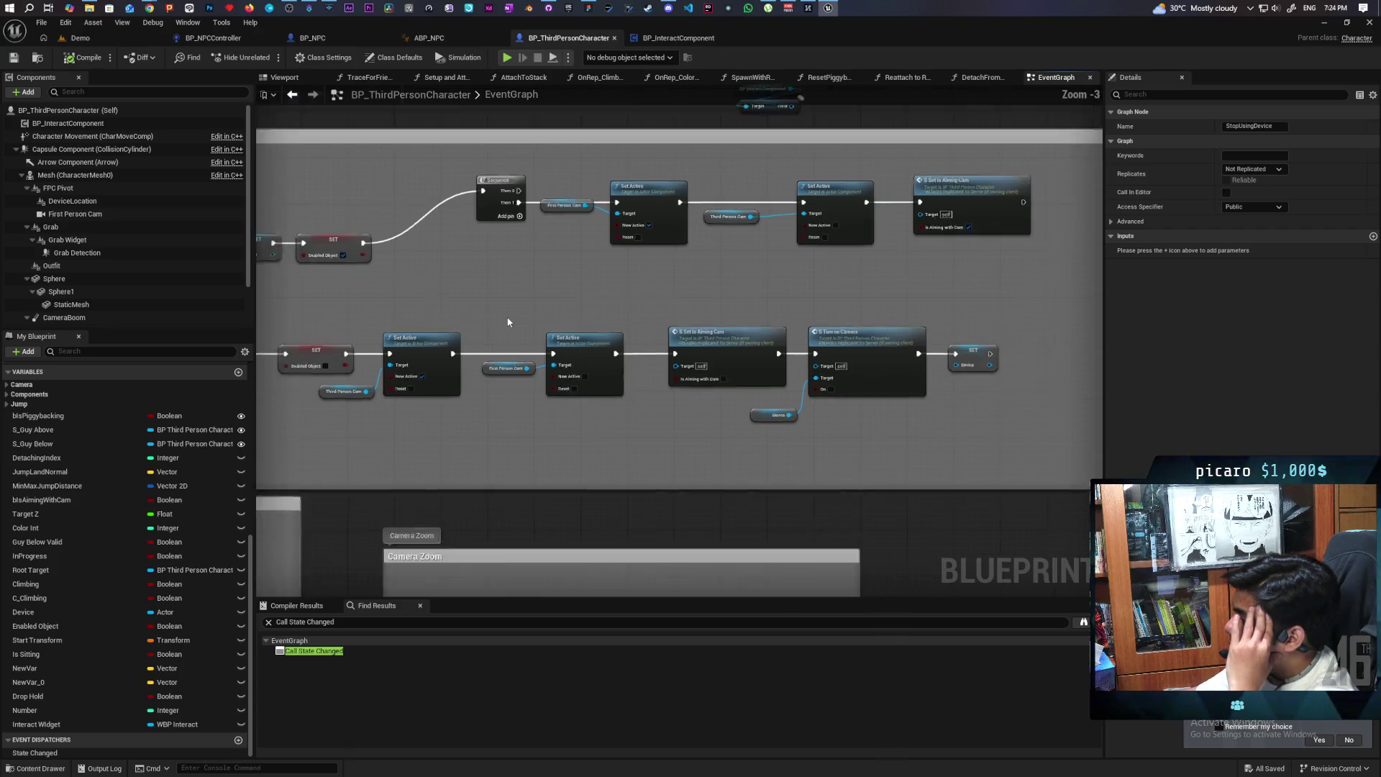
mouse_move(677, 315)
left_mouse_down()
mouse_move(755, 391)
mouse_move(746, 323)
mouse_move(765, 253)
mouse_move(850, 202)
left_mouse_up()
scroll(503, 316, "up", 4)
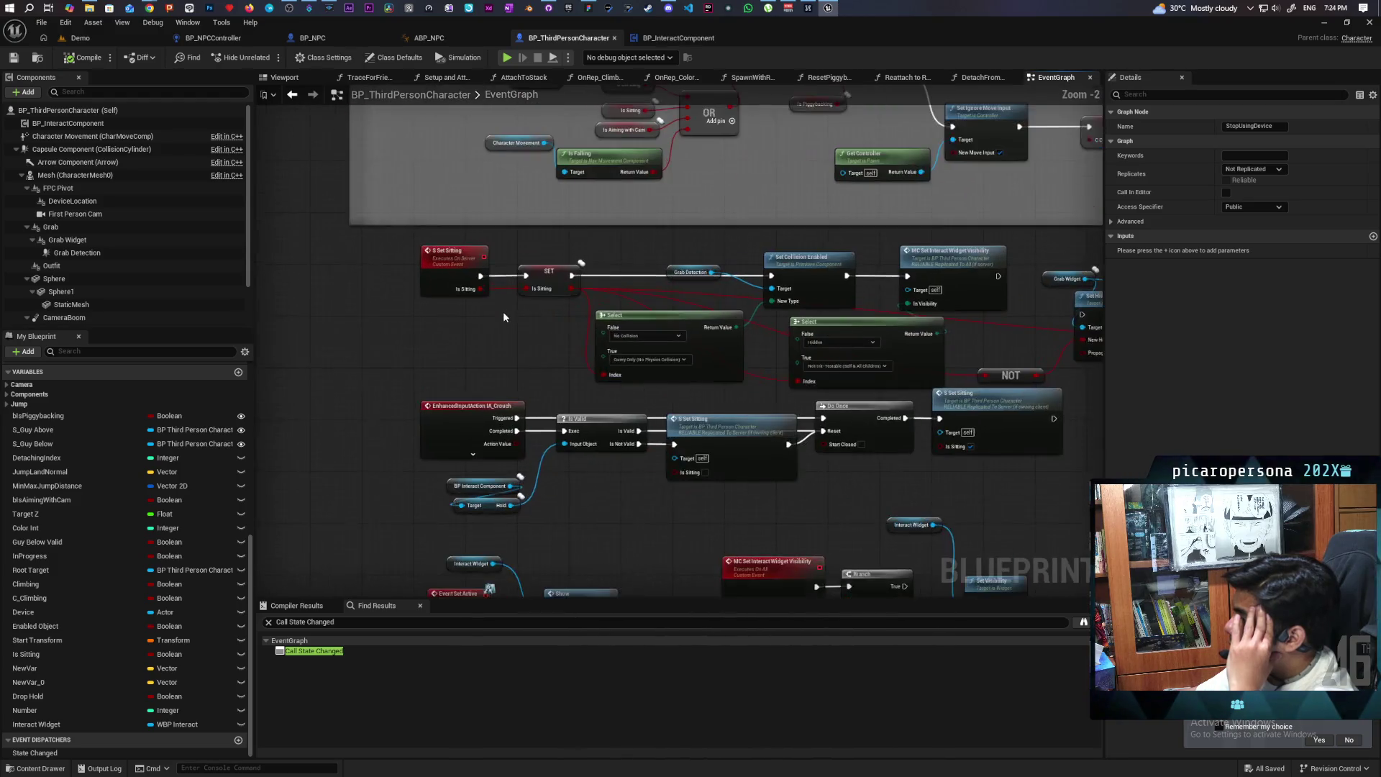
scroll(503, 316, "down", 2)
left_click_drag(504, 317, 492, 415)
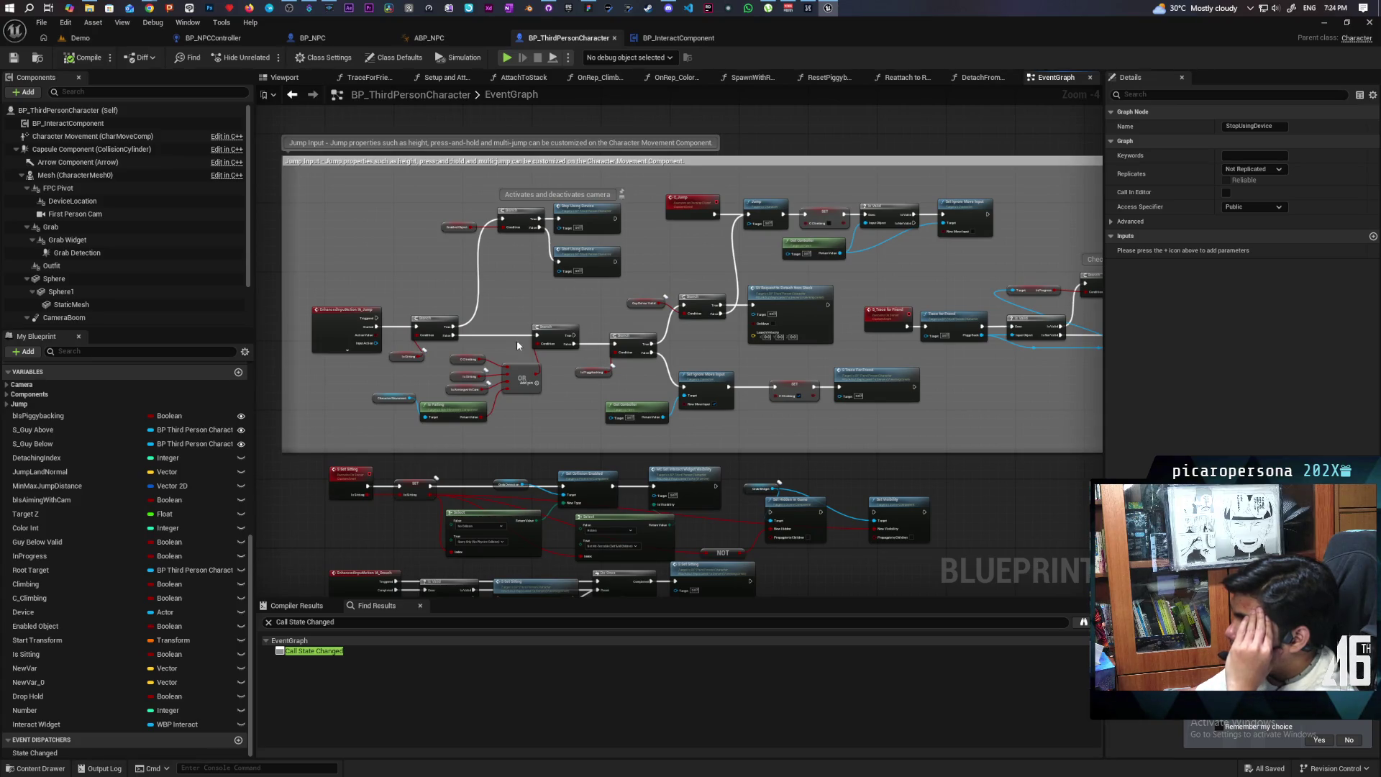
scroll(516, 341, "up", 2)
left_click_drag(517, 339, 342, 301)
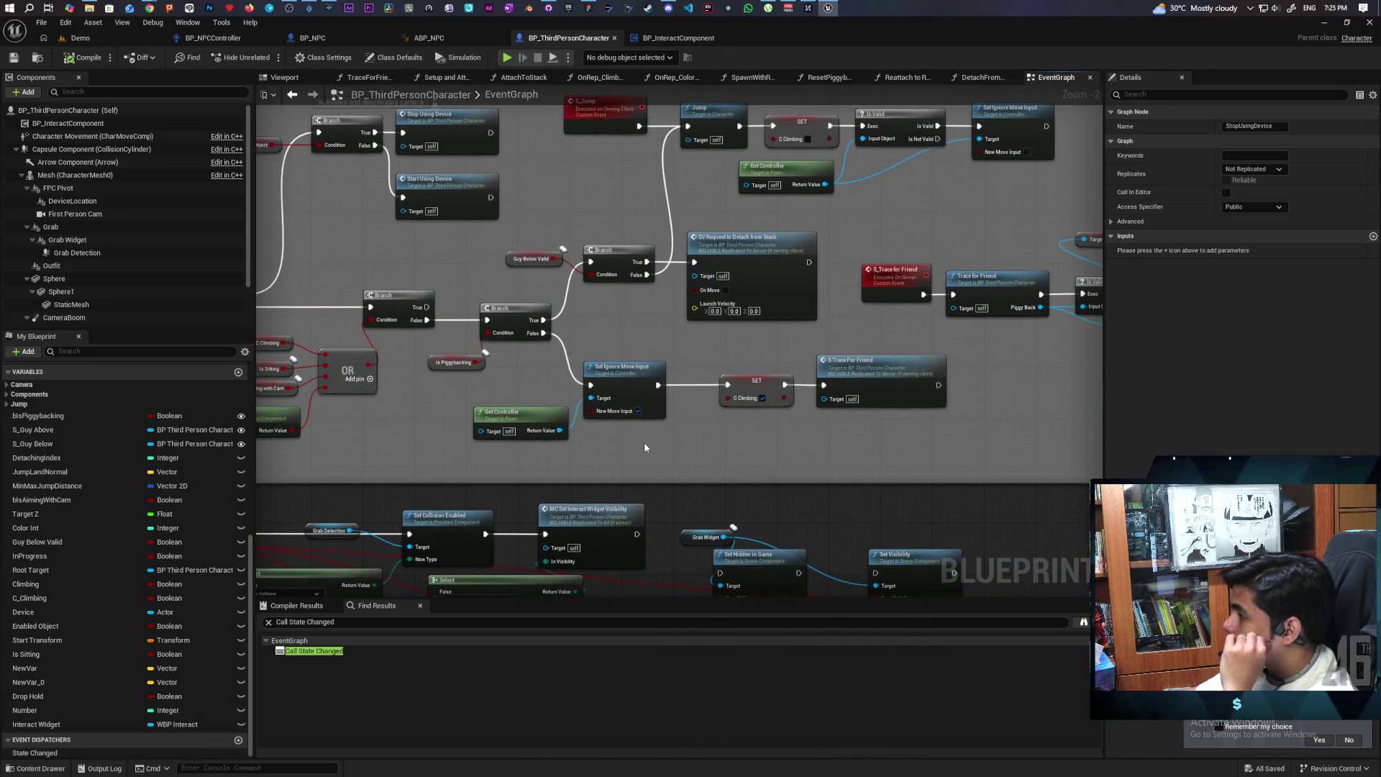
mouse_move(644, 442)
left_mouse_down()
mouse_move(789, 439)
mouse_move(611, 466)
mouse_move(675, 478)
mouse_move(625, 524)
left_mouse_up()
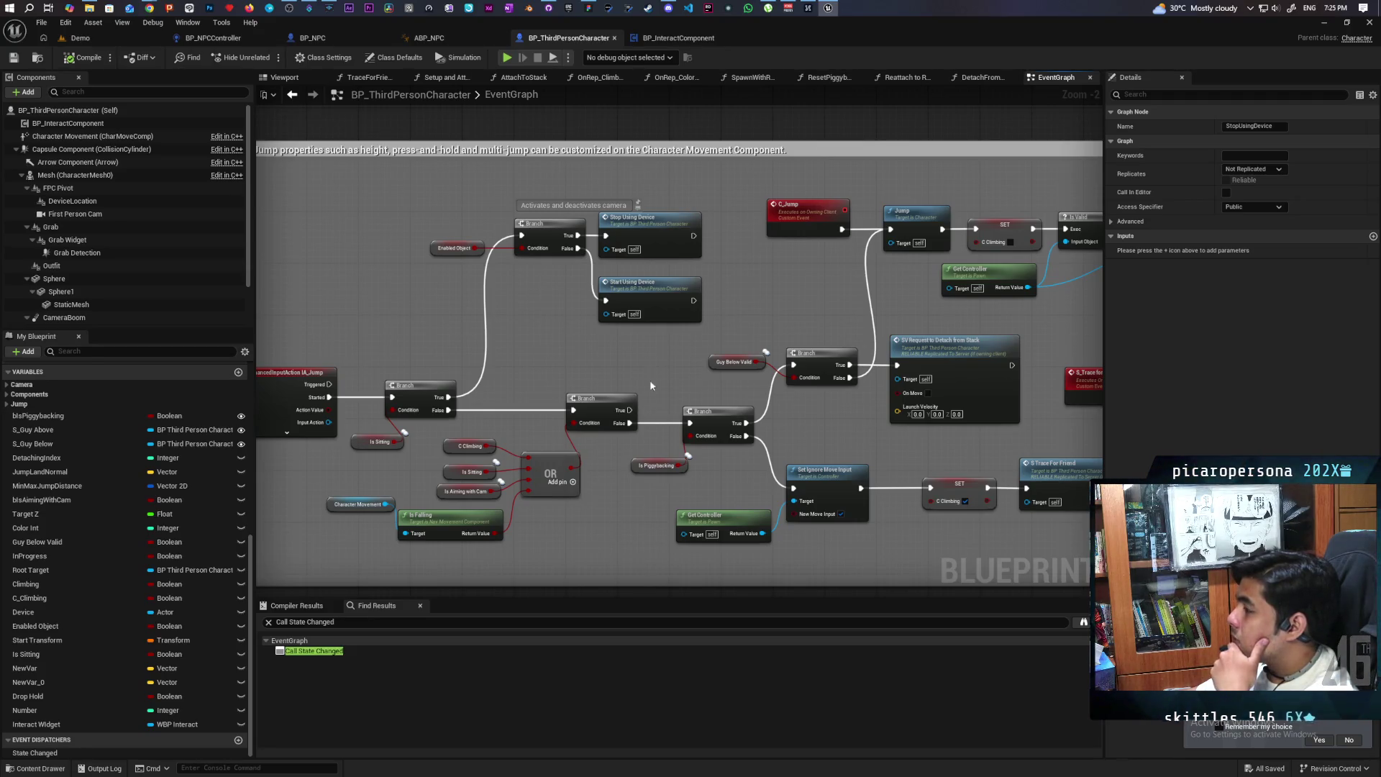
Jump to the StartUsingDevice event and look over its chain
double_click(646, 293)
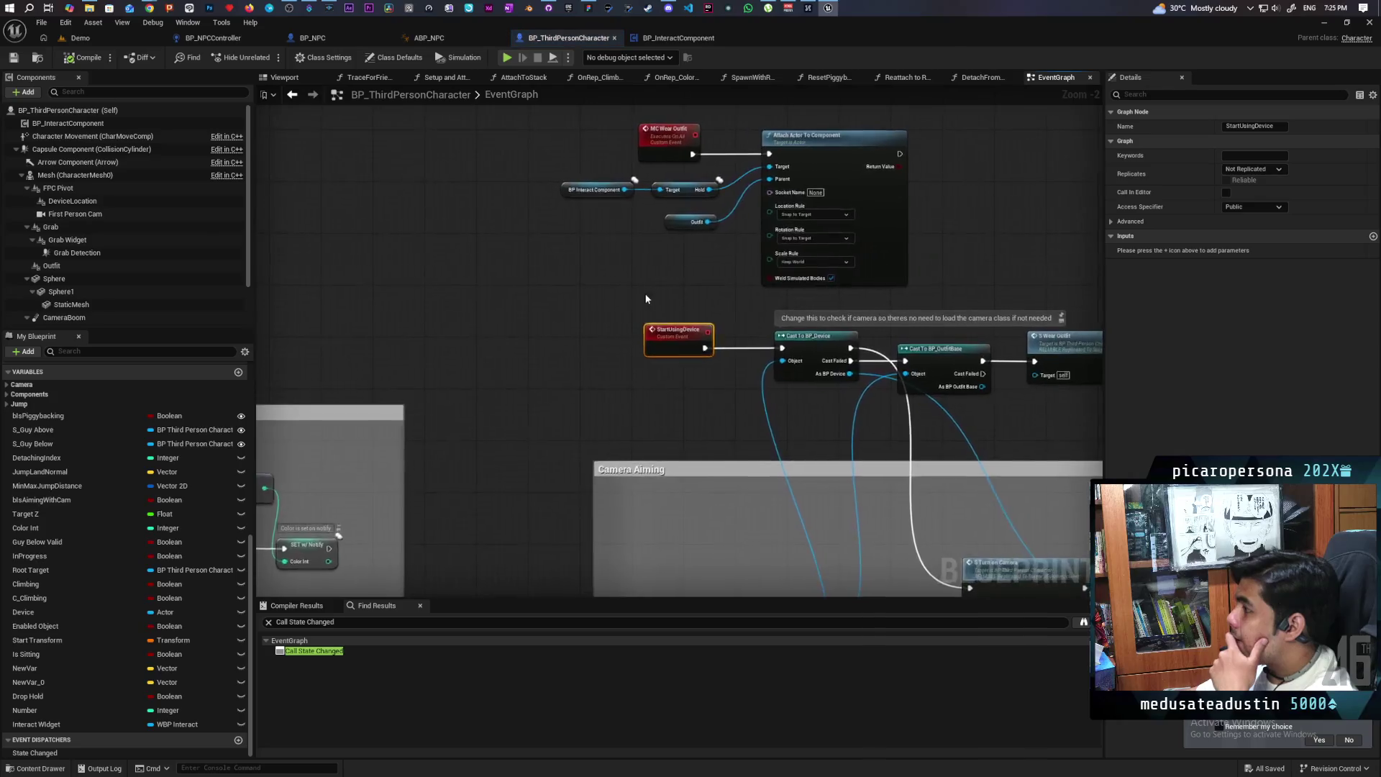
scroll(421, 305, "down", 5)
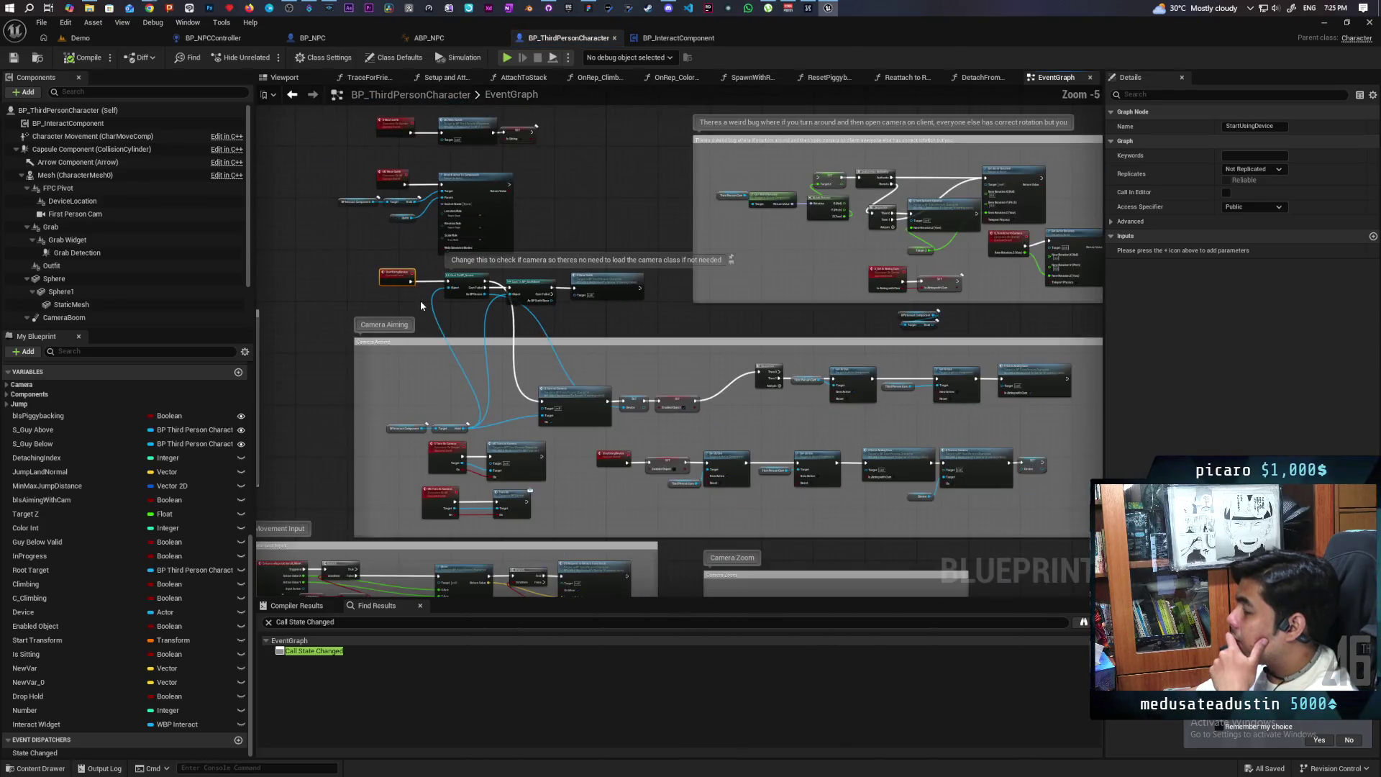
scroll(420, 306, "up", 4)
scroll(420, 306, "down", 2)
scroll(421, 306, "up", 3)
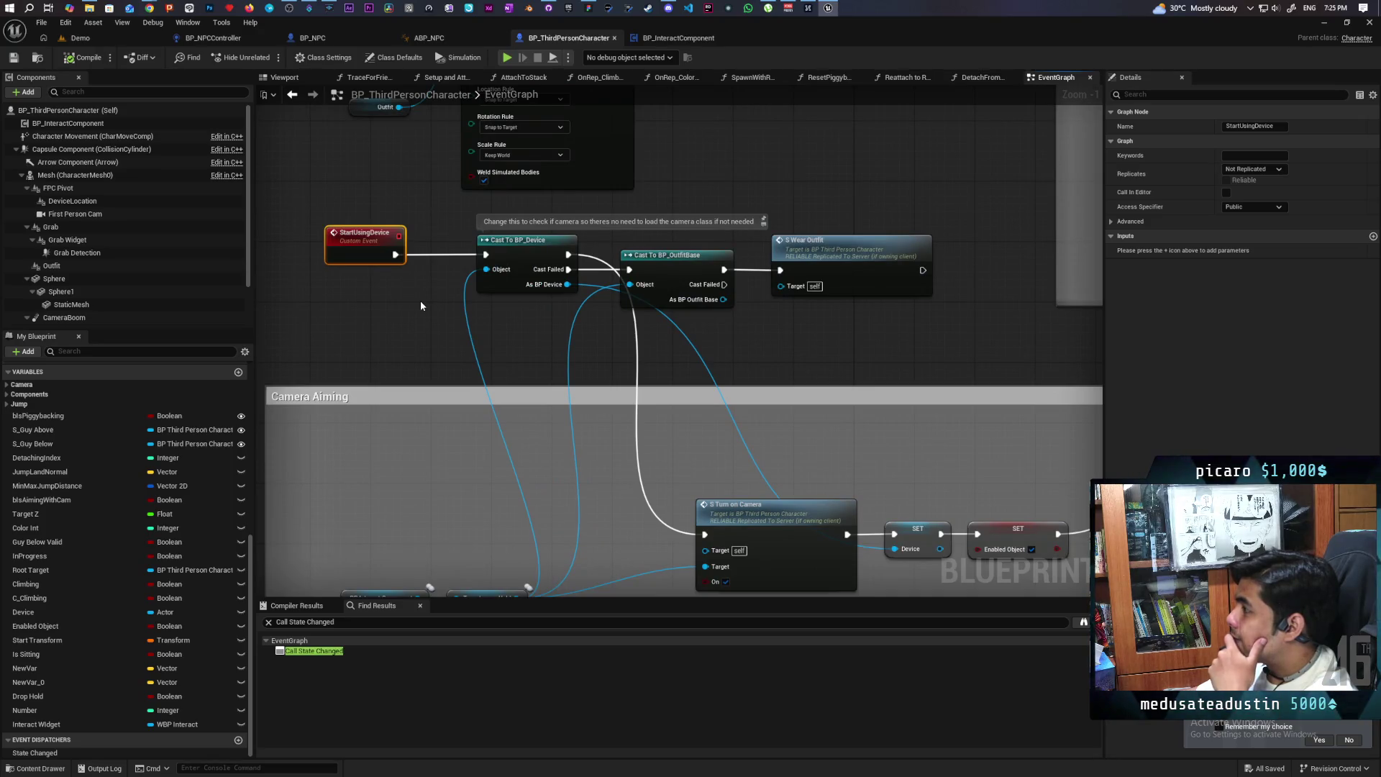
scroll(420, 299, "down", 2)
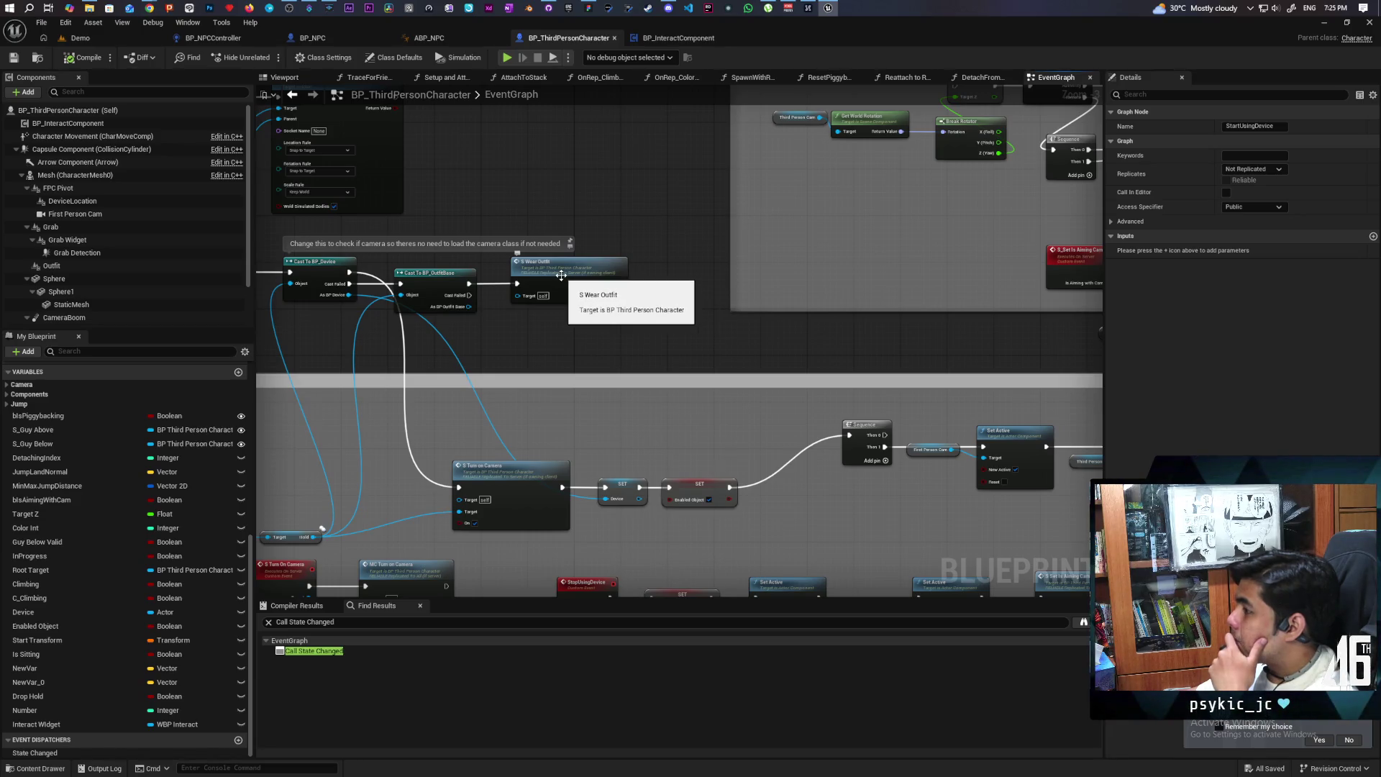
mouse_move(561, 275)
left_mouse_down()
mouse_move(561, 302)
mouse_move(629, 307)
left_mouse_up()
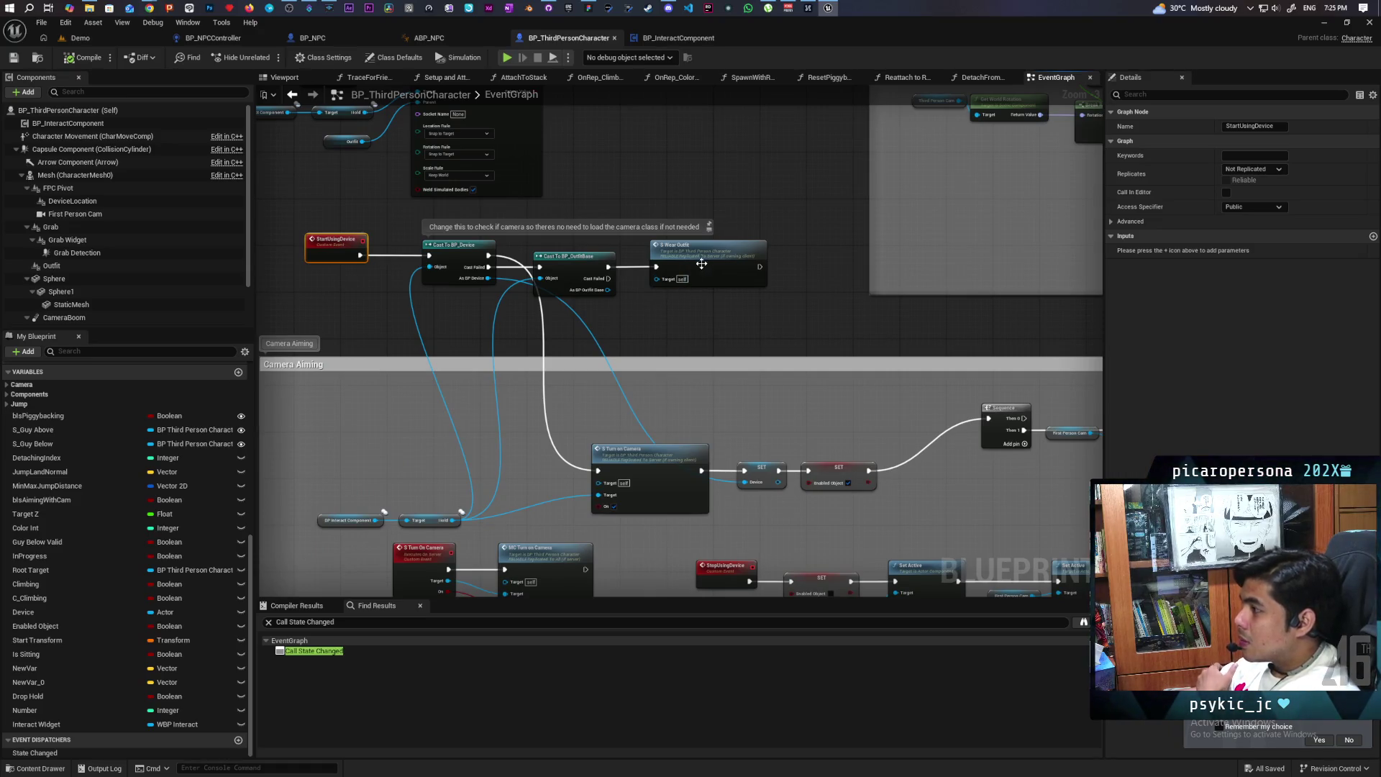
Jump to the S Wear outfit event definition to inspect its MC Wear Outfit and SET nodes
double_click(697, 264)
scroll(669, 280, "up", 3)
mouse_move(561, 327)
left_mouse_down()
mouse_move(519, 307)
mouse_move(418, 311)
left_mouse_up()
mouse_move(593, 173)
left_mouse_down()
mouse_move(633, 266)
mouse_move(765, 282)
left_mouse_up()
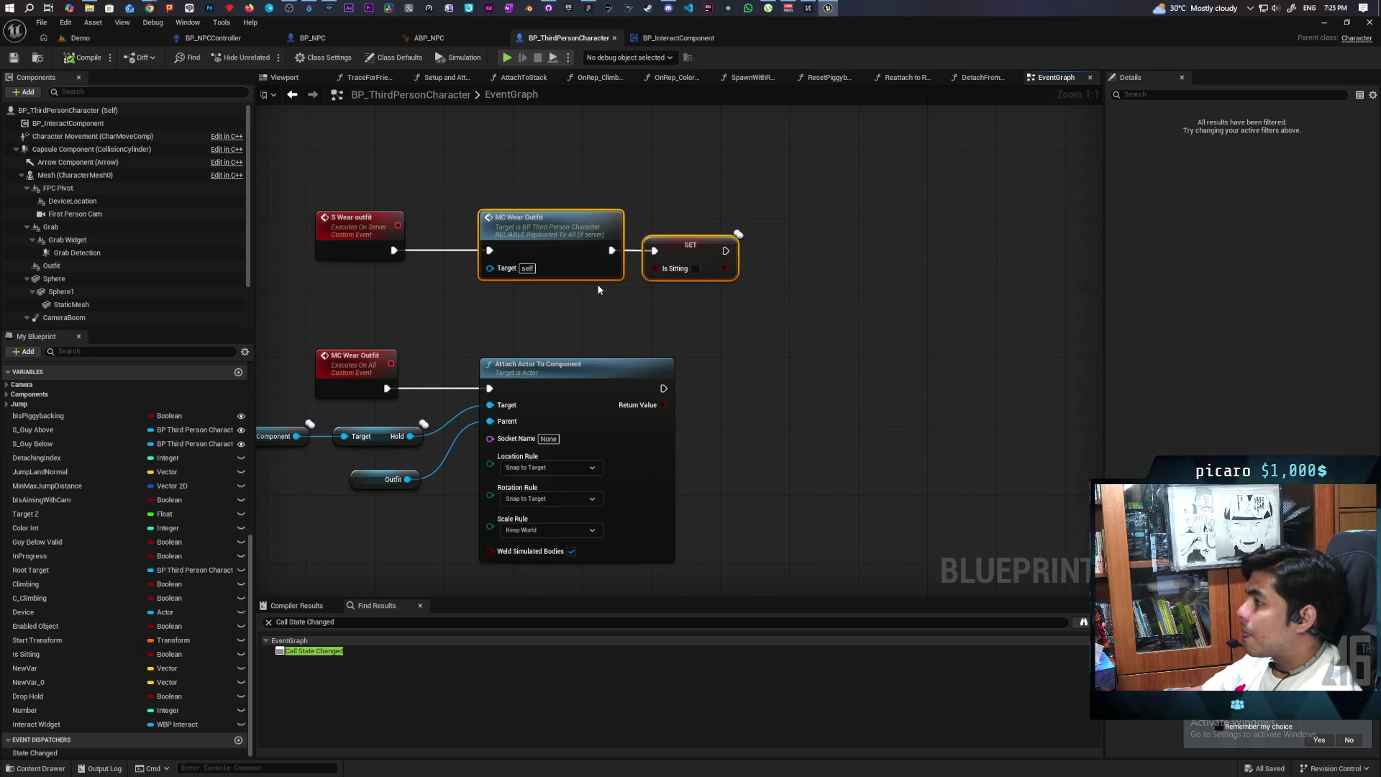
left_click(684, 301)
Add a Call State Changed node wired right after SET Is Sitting in S Wear Outfit
mouse_move(22, 753)
left_mouse_down()
mouse_move(584, 514)
mouse_move(720, 265)
mouse_move(783, 270)
mouse_move(808, 240)
left_mouse_up()
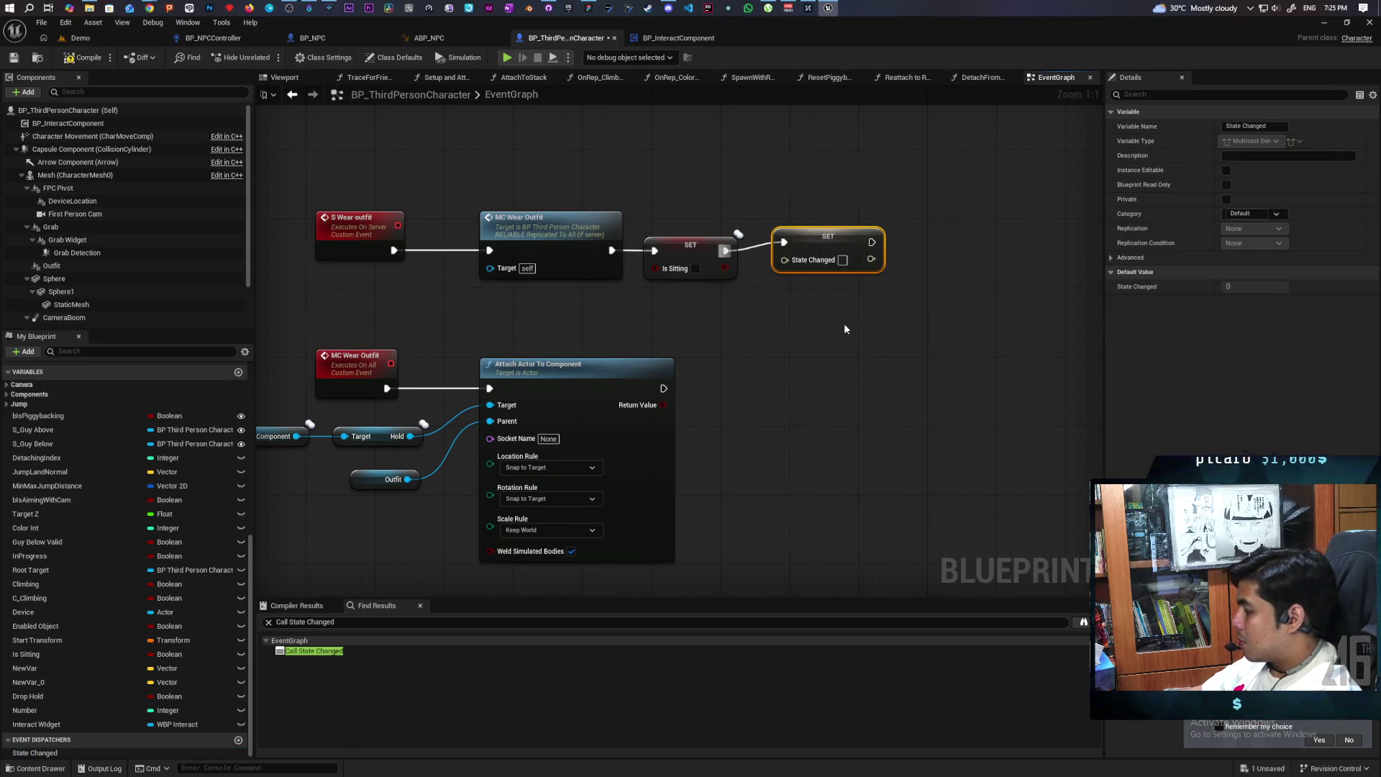
key("Delete")
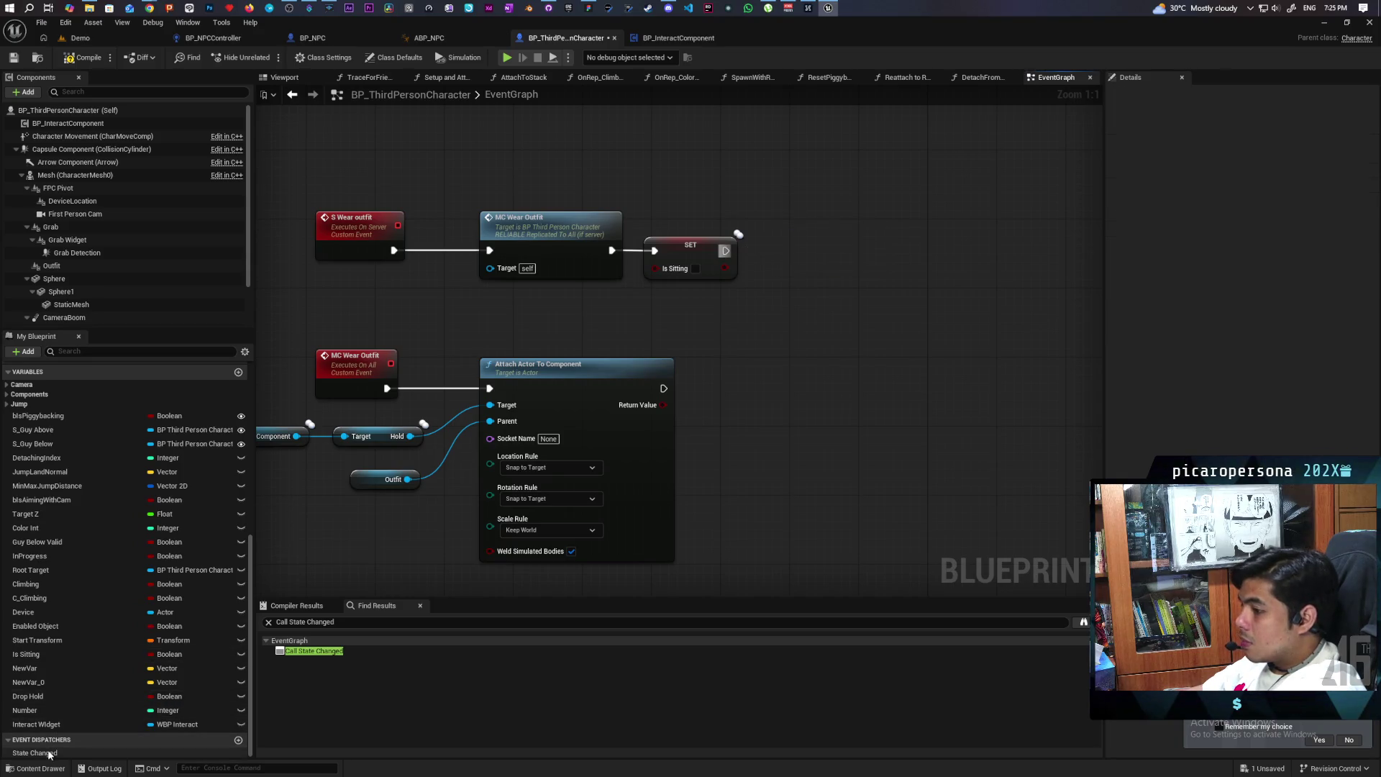
left_click(69, 748)
left_click_drag(70, 745, 654, 415)
mouse_move(779, 253)
left_mouse_down()
mouse_move(783, 271)
mouse_move(807, 249)
left_mouse_up()
left_click(784, 269)
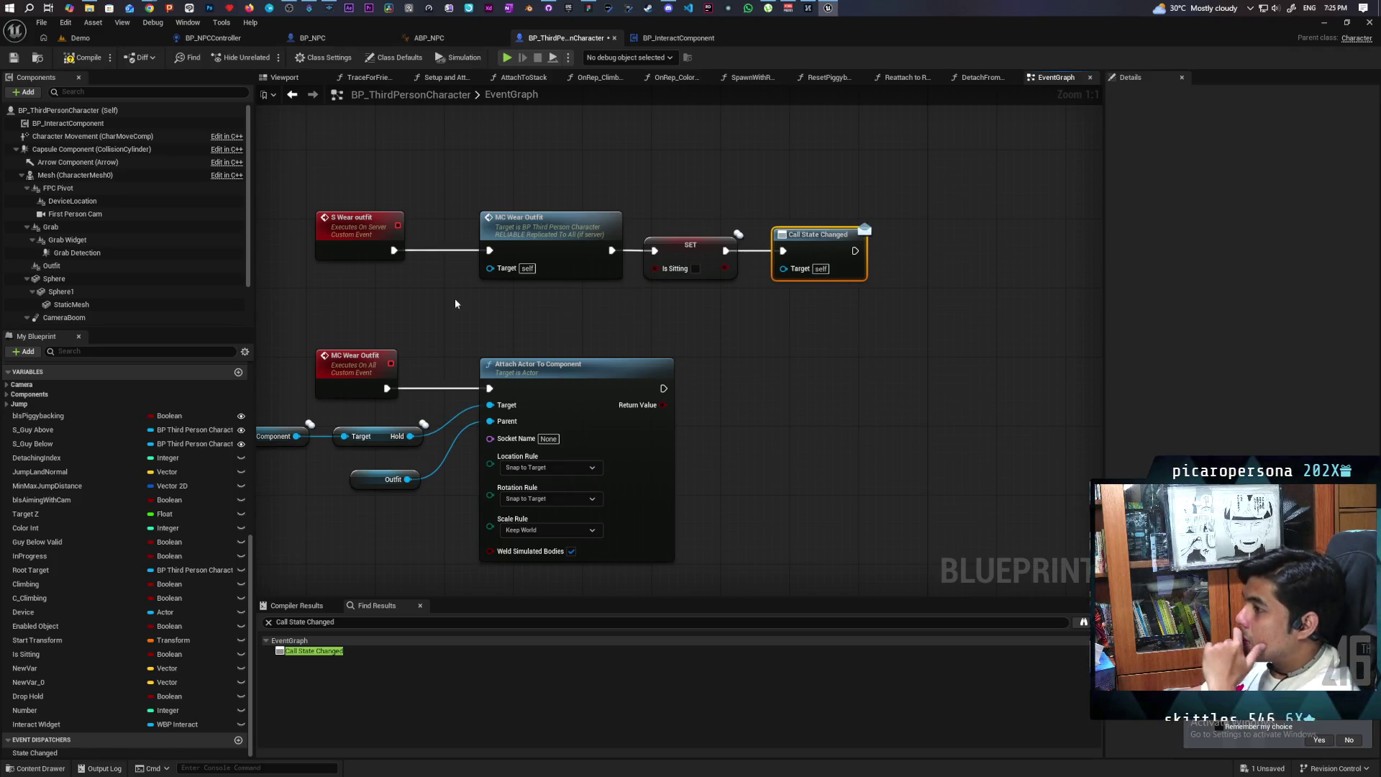
Look over the camera, StartUsingDevice and Interact graph sections, then return to the Demo level
scroll(426, 307, "down", 3)
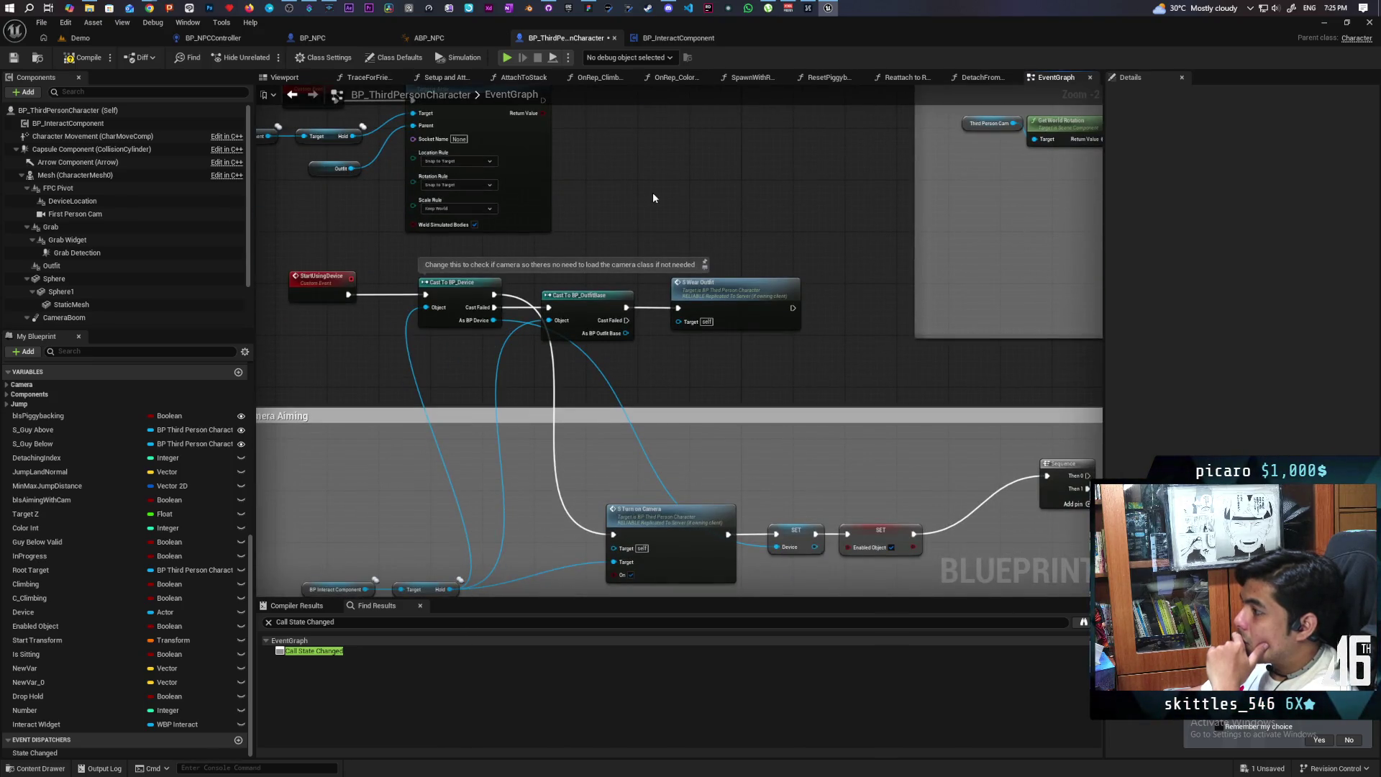
scroll(653, 198, "down", 1)
mouse_move(662, 216)
left_mouse_down()
mouse_move(555, 395)
mouse_move(519, 215)
mouse_move(740, 91)
left_mouse_up()
left_click_drag(573, 311, 581, 400)
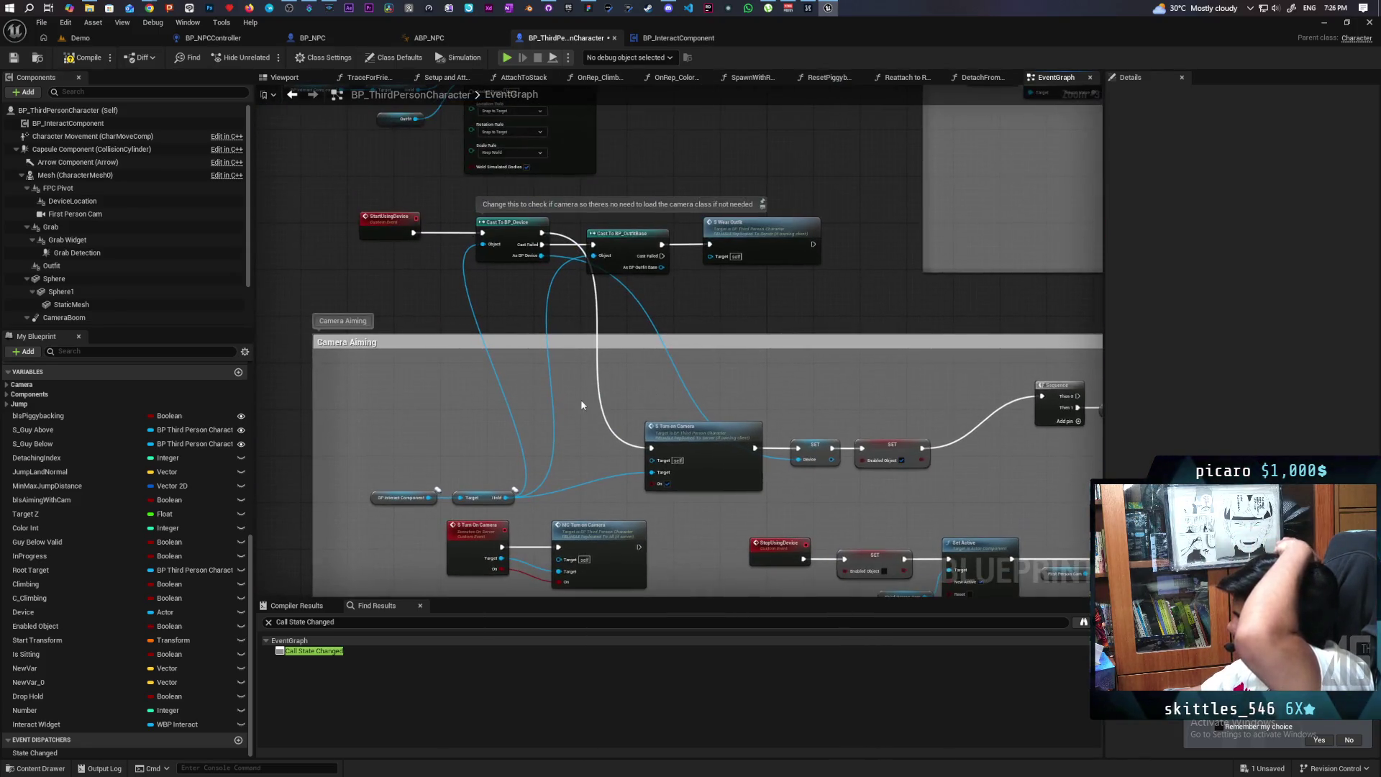
scroll(476, 286, "down", 2)
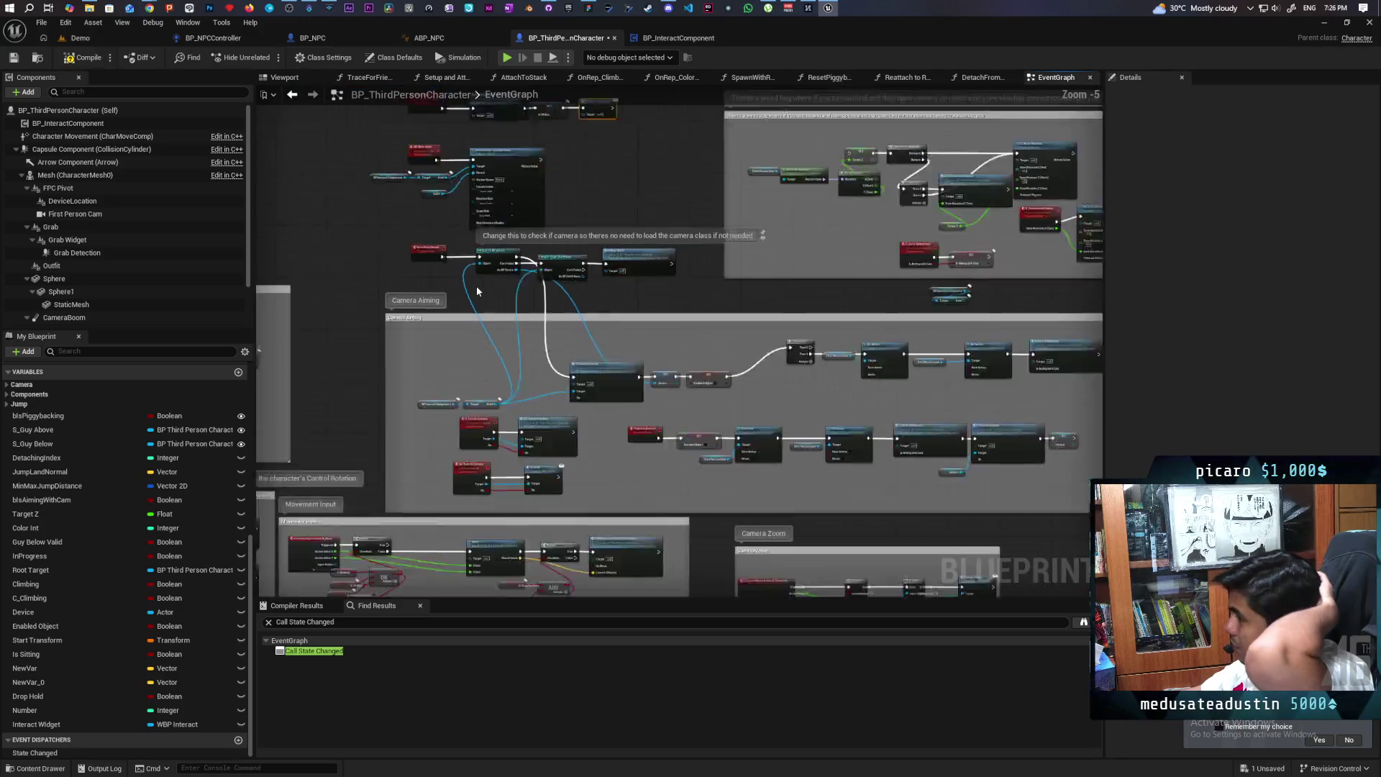
scroll(476, 286, "up", 3)
left_click_drag(450, 259, 442, 243)
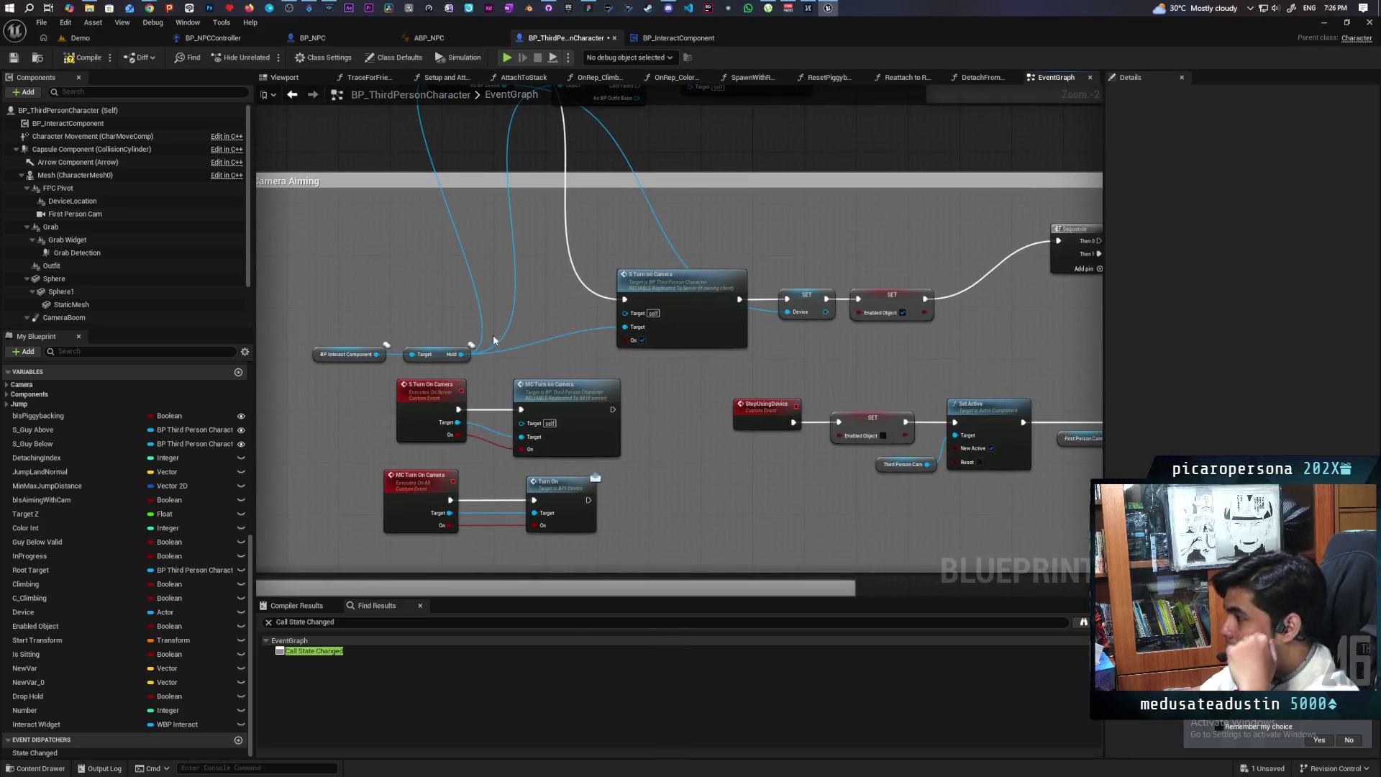
mouse_move(645, 425)
left_mouse_down()
mouse_move(574, 455)
mouse_move(502, 533)
mouse_move(580, 553)
mouse_move(681, 548)
mouse_move(580, 503)
mouse_move(583, 558)
mouse_move(677, 558)
mouse_move(540, 555)
left_mouse_up()
scroll(764, 488, "down", 4)
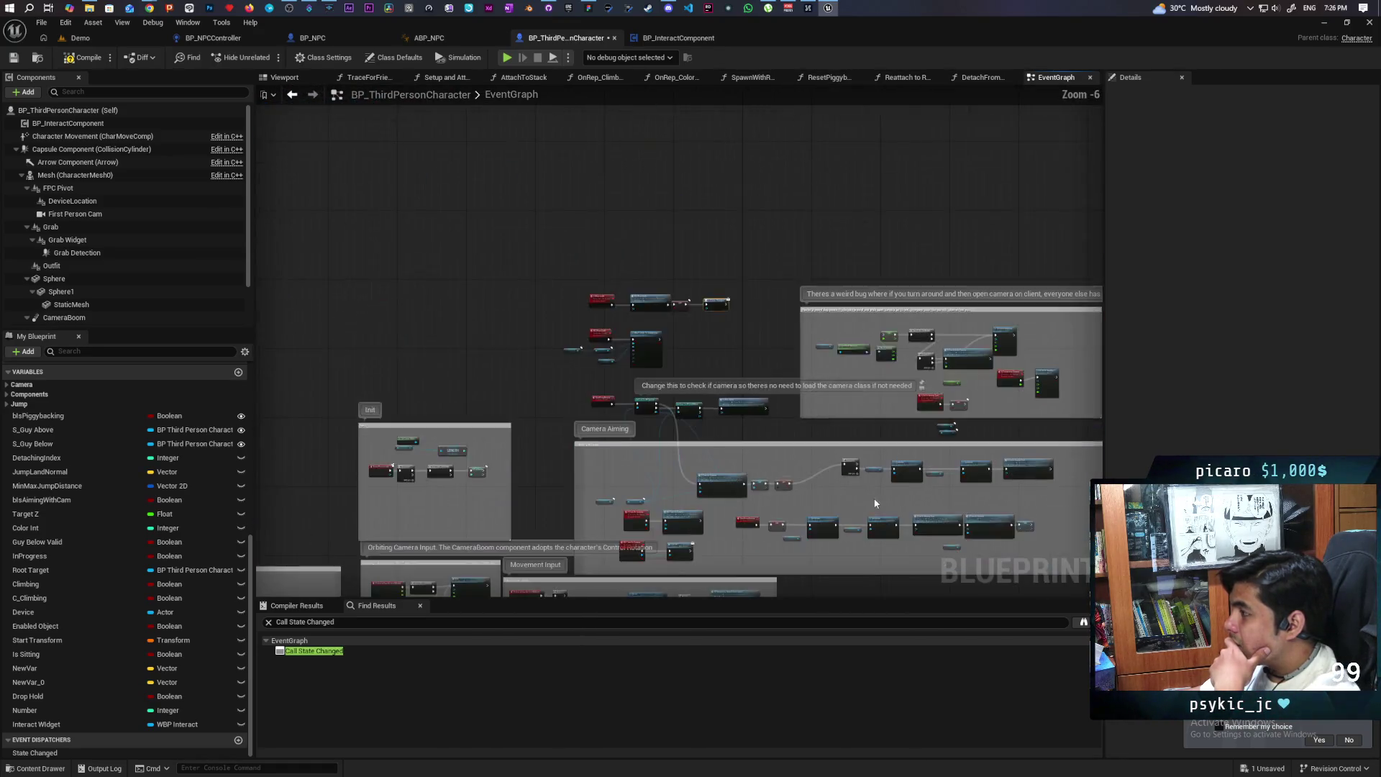
scroll(618, 399, "up", 3)
mouse_move(763, 488)
left_mouse_down()
mouse_move(619, 398)
mouse_move(644, 379)
mouse_move(479, 578)
mouse_move(478, 565)
left_mouse_up()
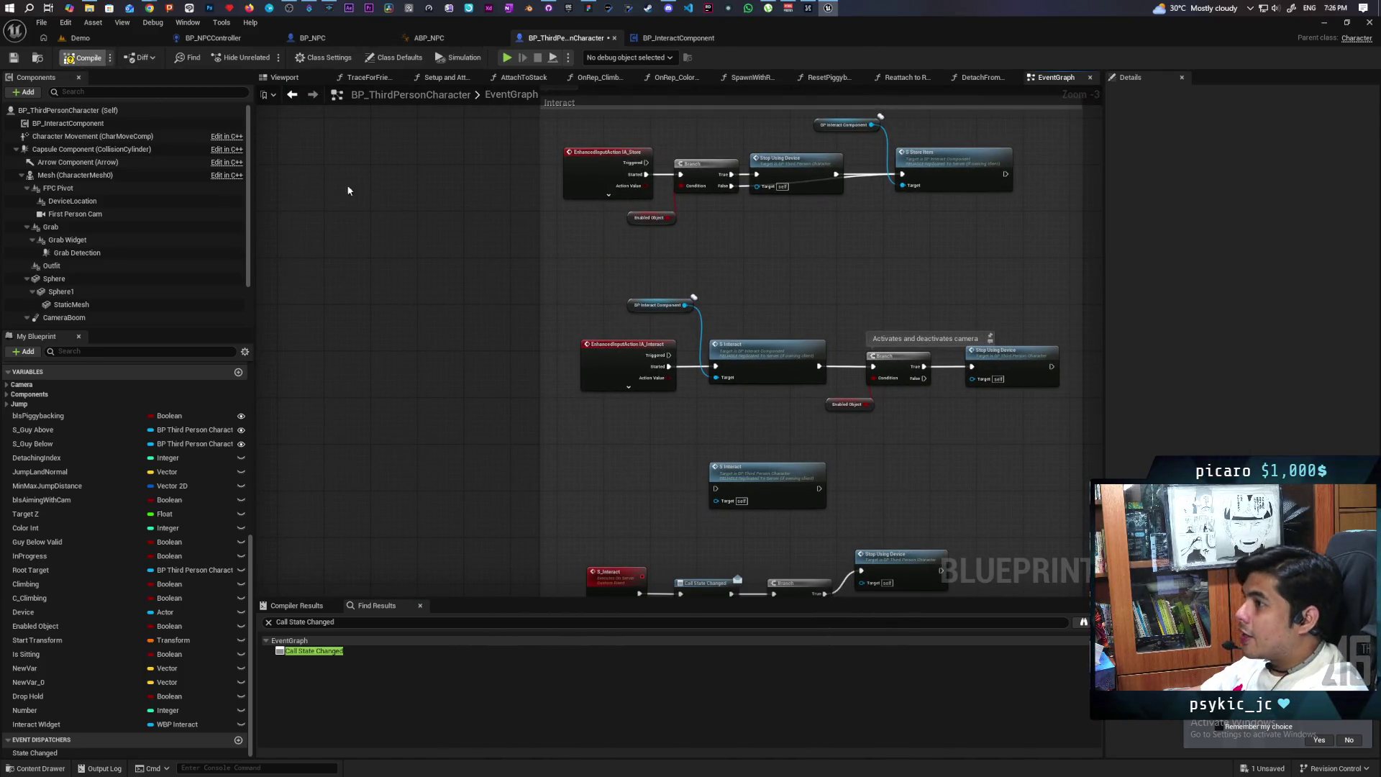
left_click(101, 39)
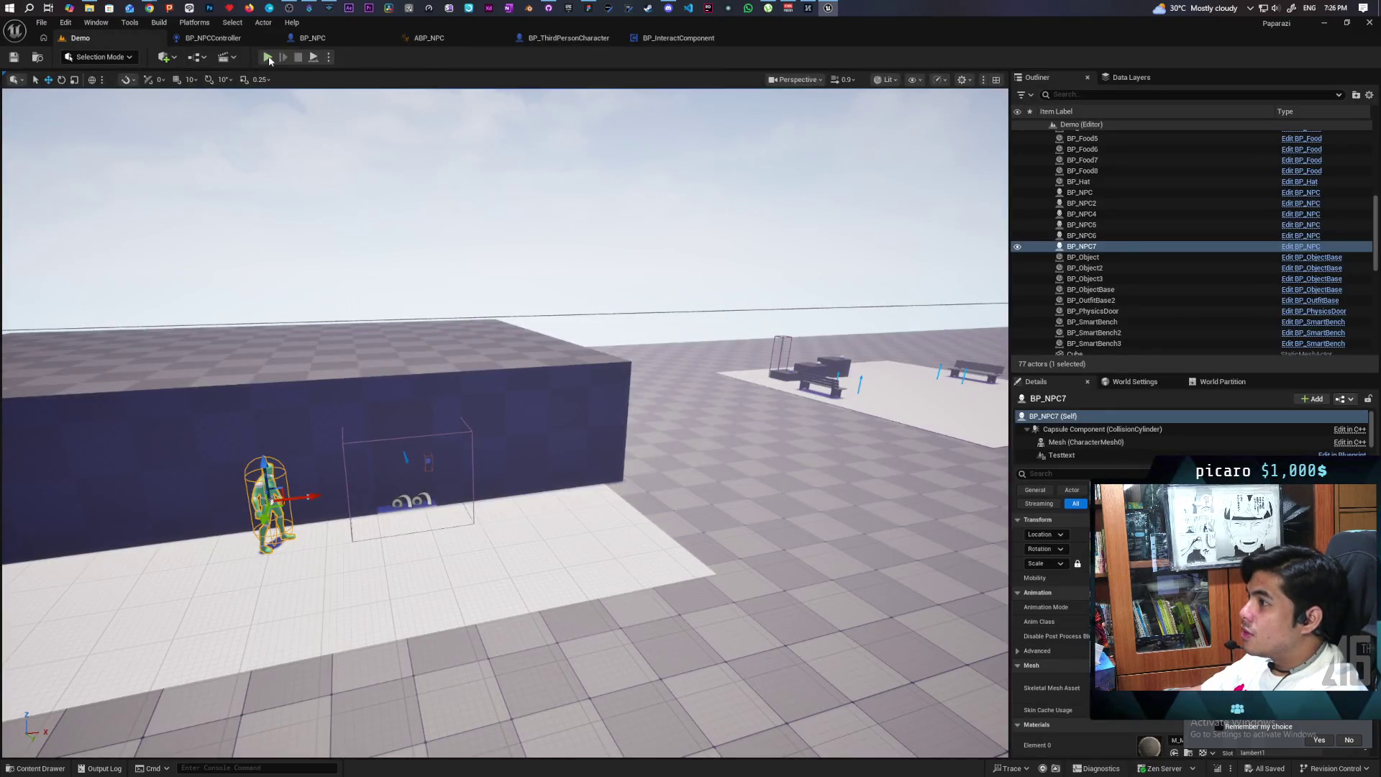
Launch a Play-in-Editor session of Demo and restore the editor to reveal the three client windows
key("alt+p")
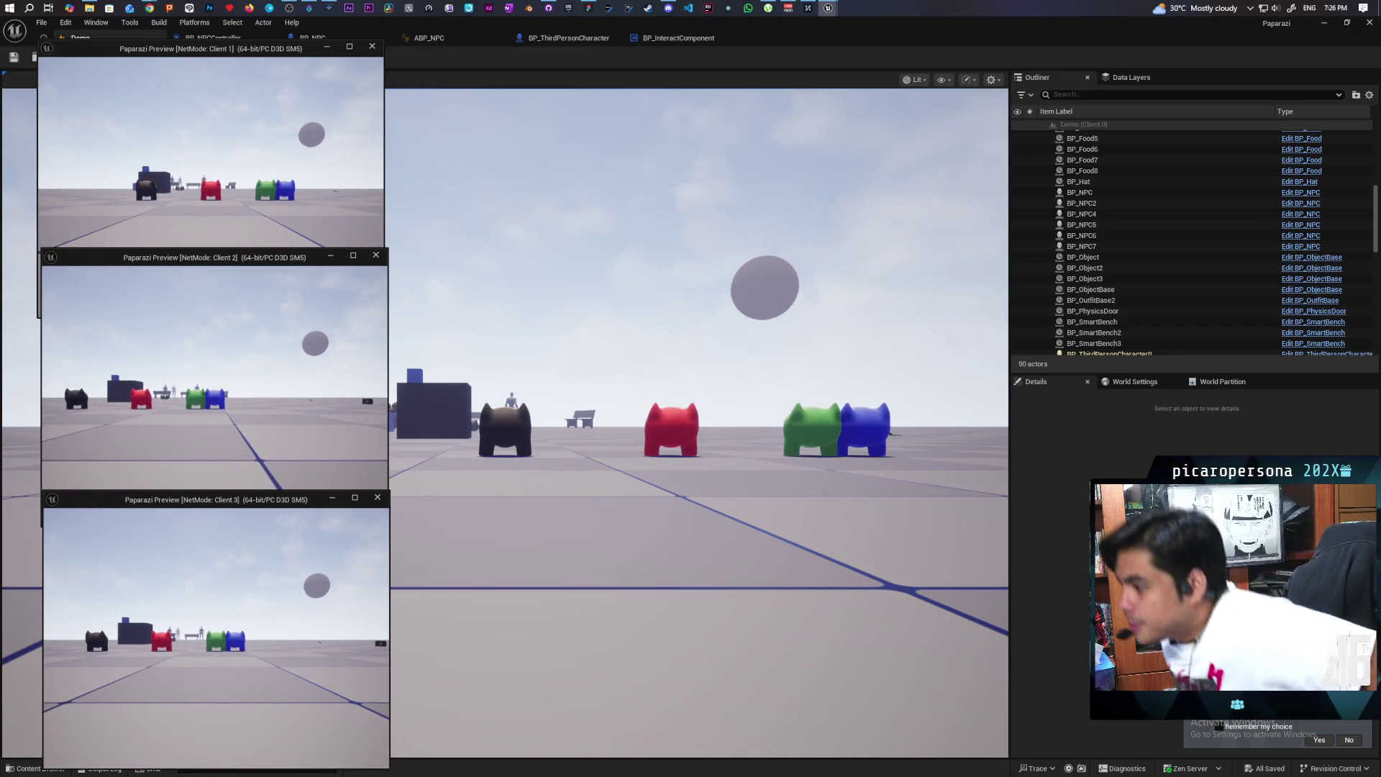
left_click(851, 44)
double_click(866, 50)
Walk the player toward the NPC's platform, back to the bench, then past it so the NPC reacts
left_click(763, 403)
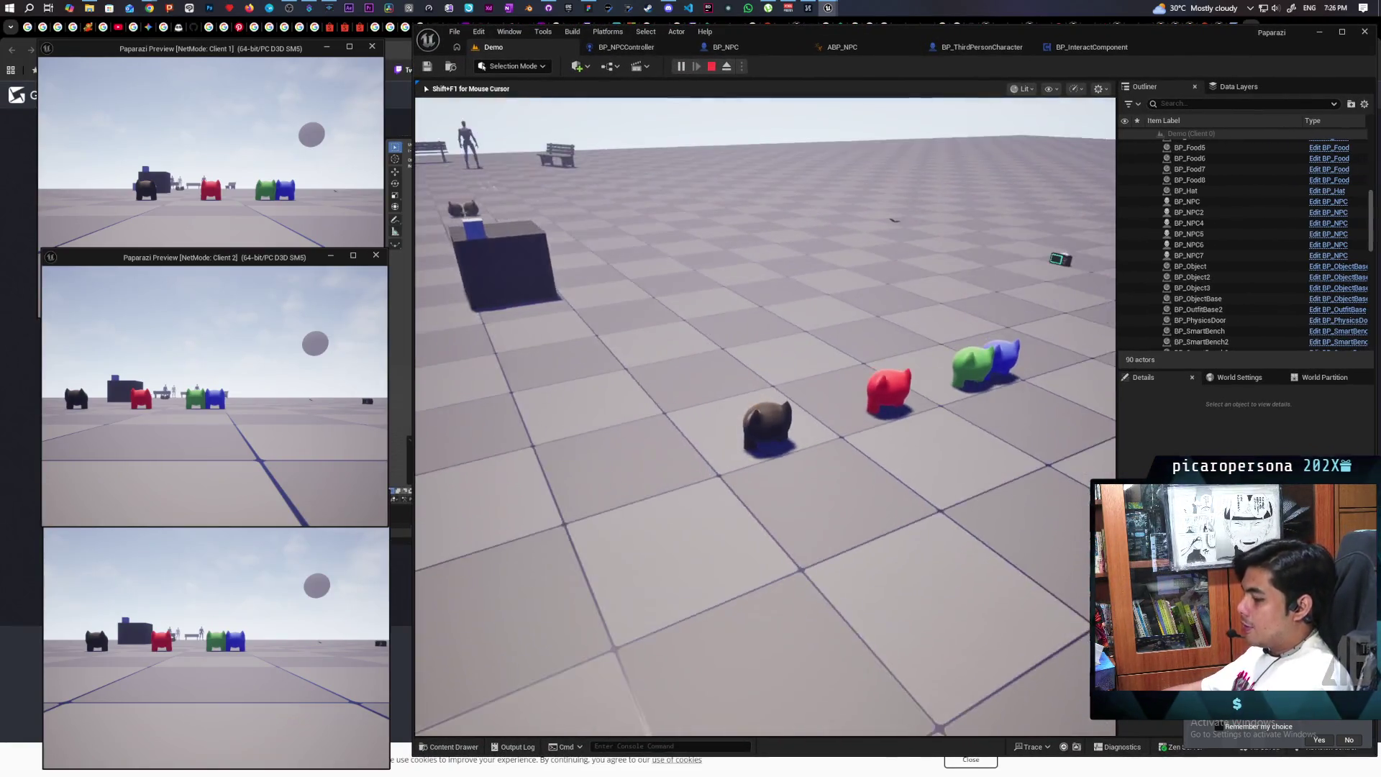
key("e")
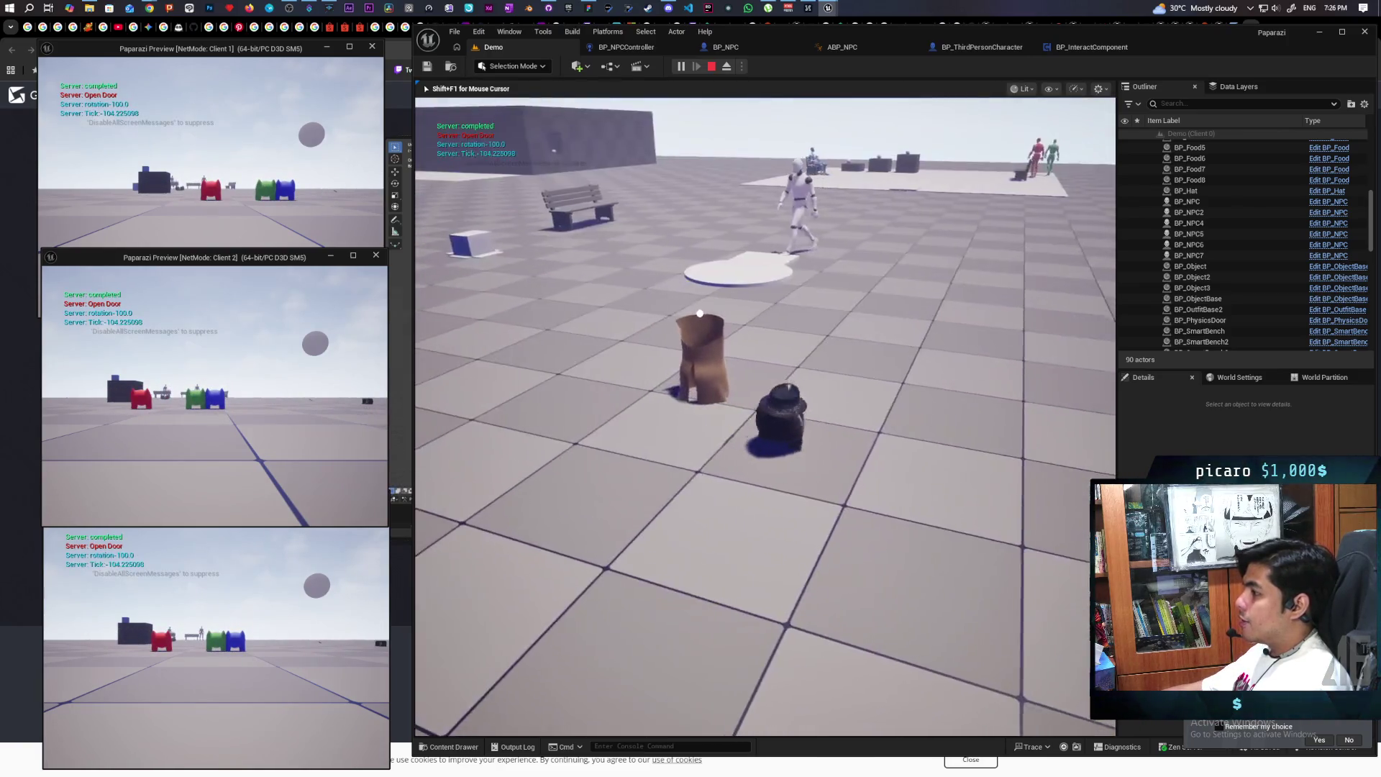
key("e")
key("w")
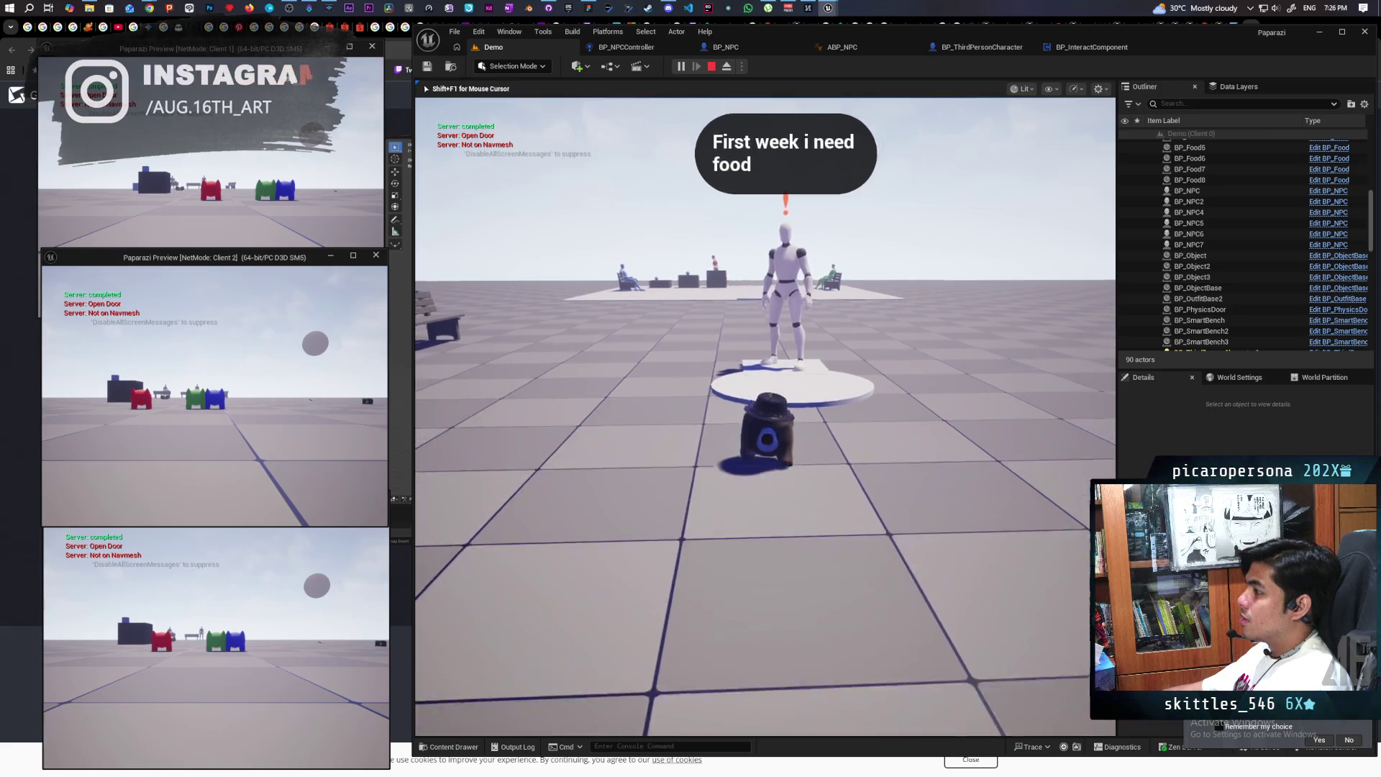
key("s")
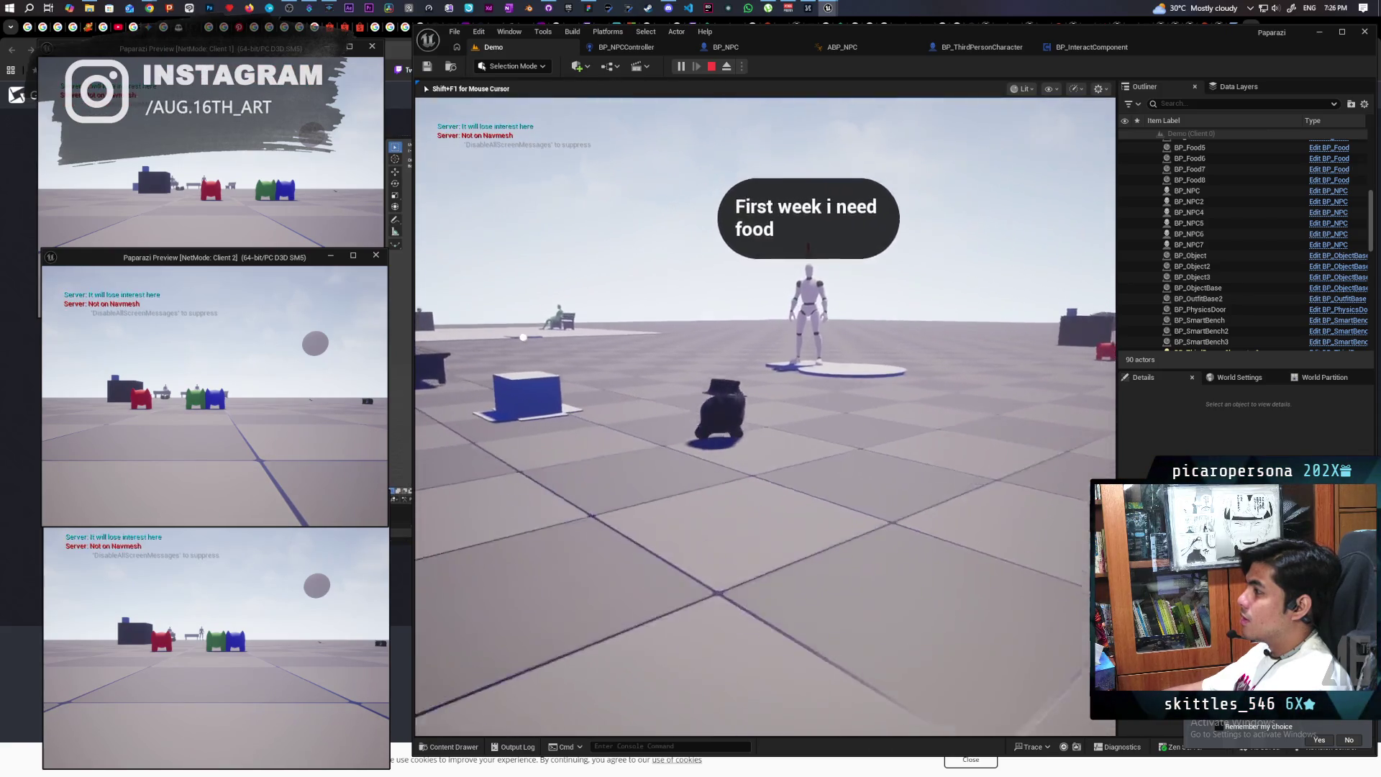
key("s")
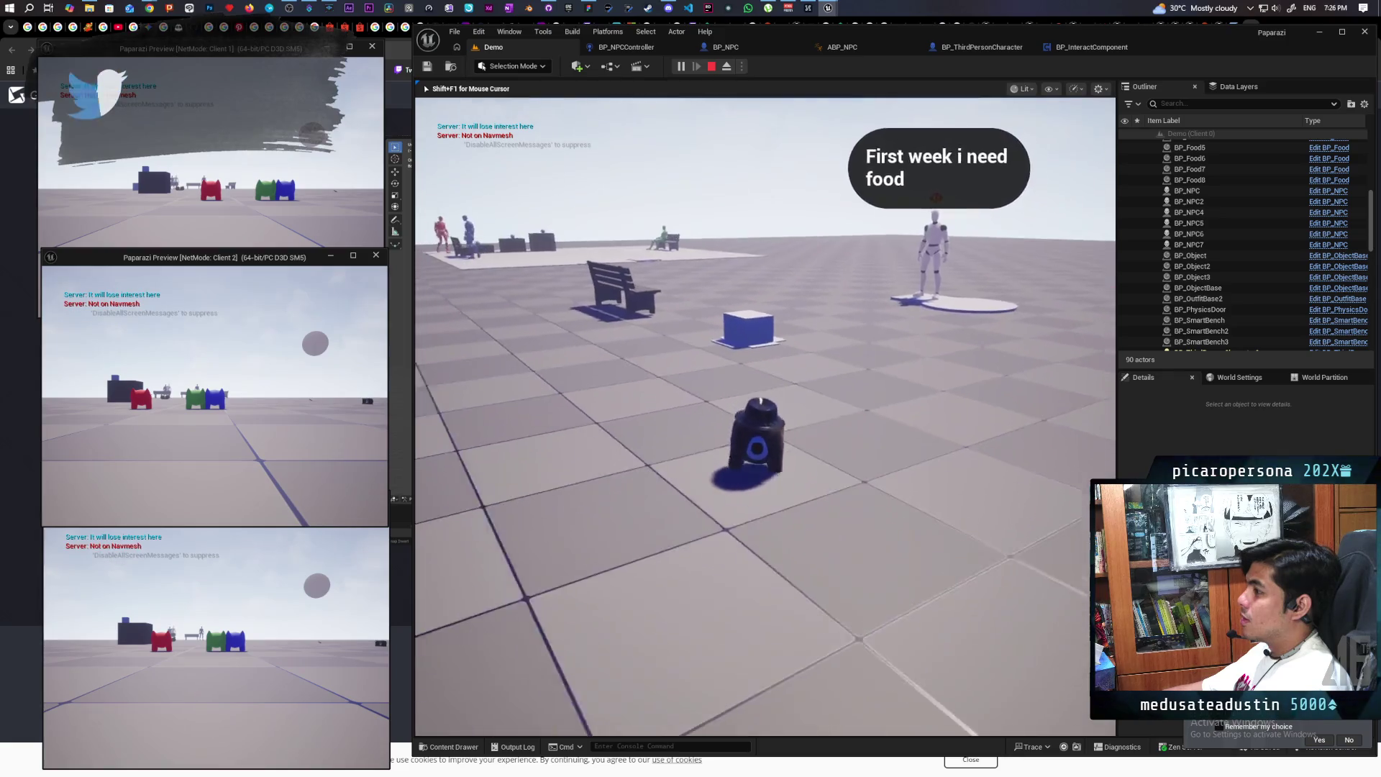
key("w")
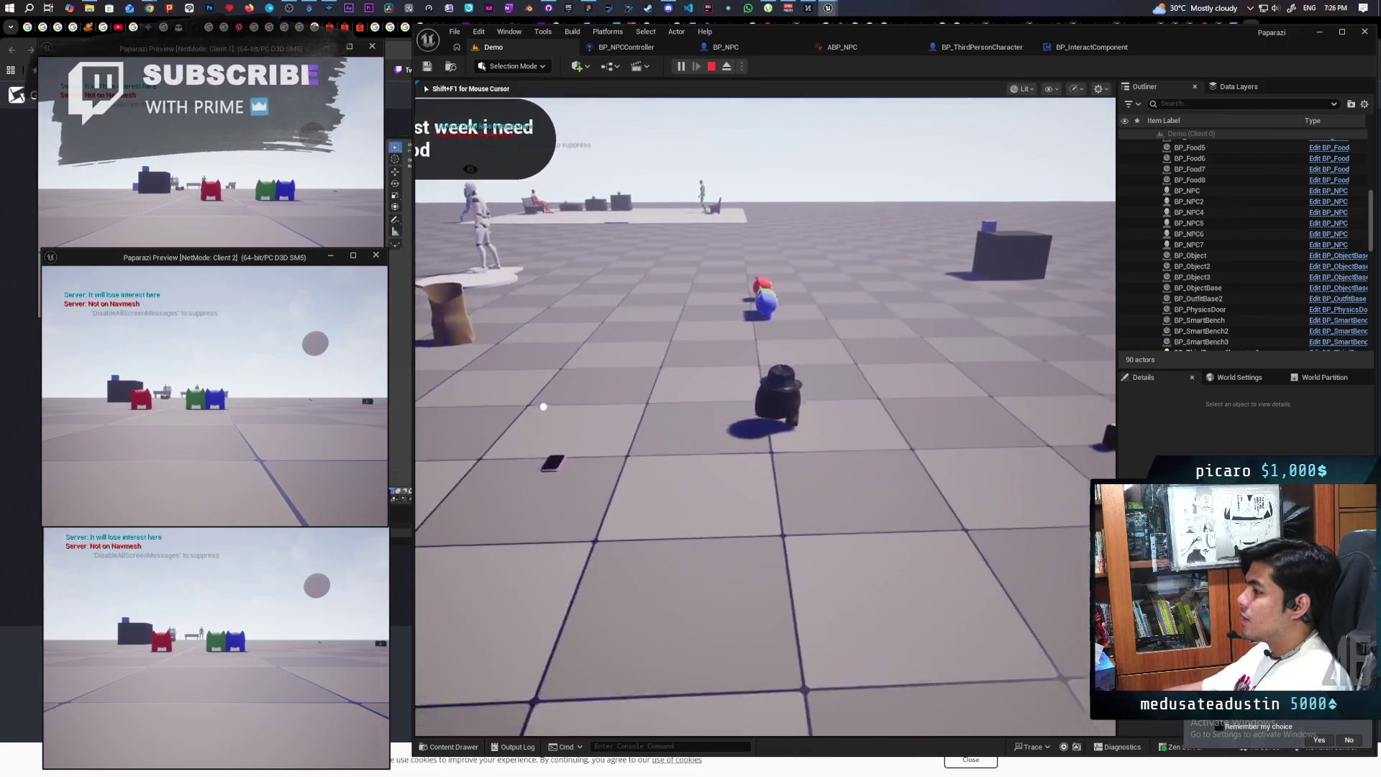
key("w")
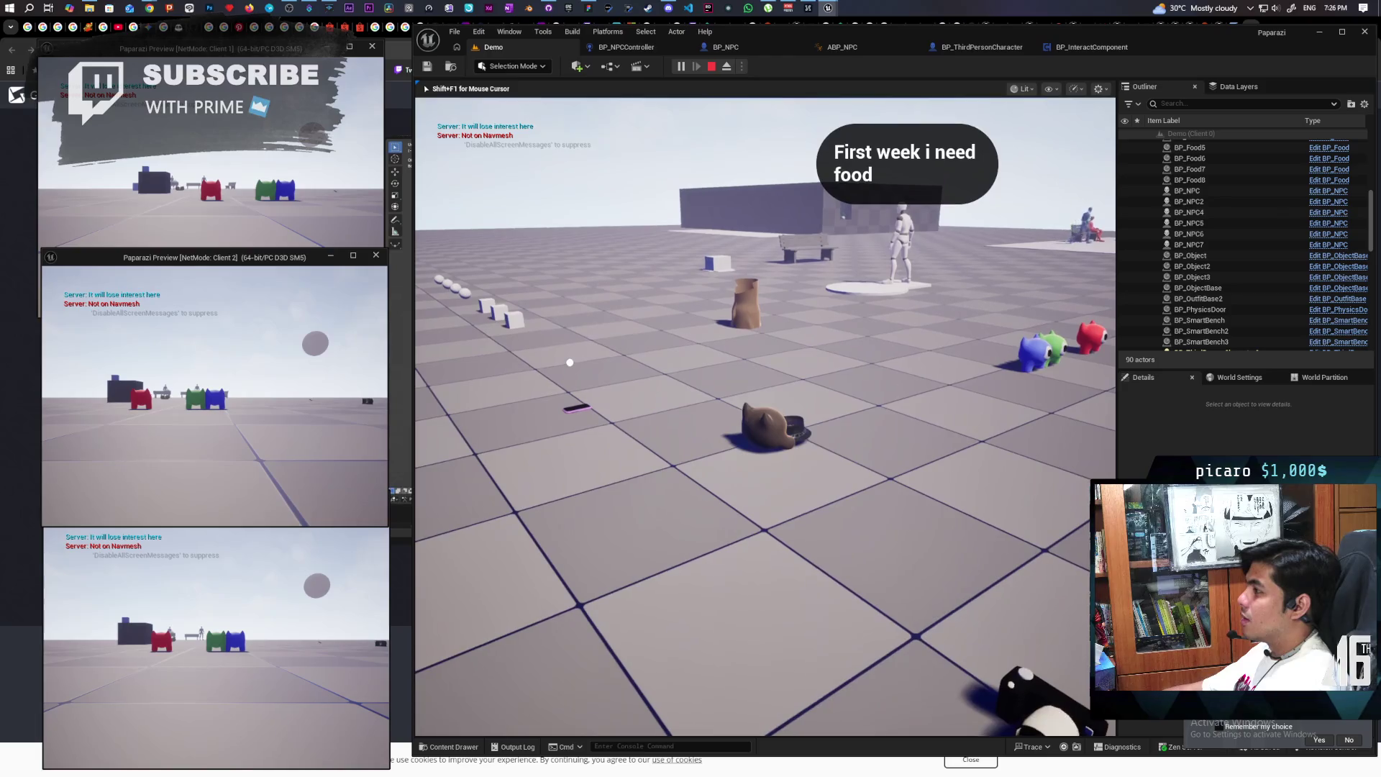
key("w")
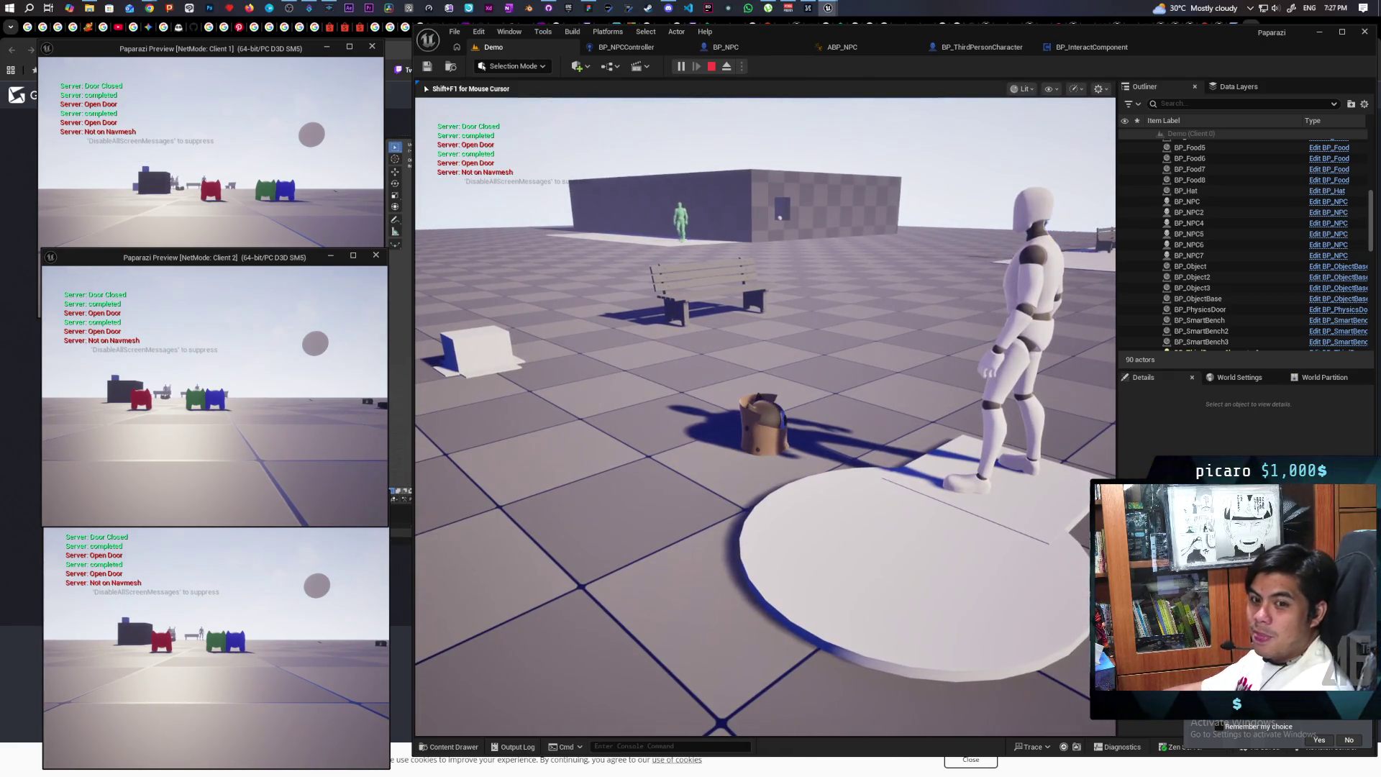
key("w")
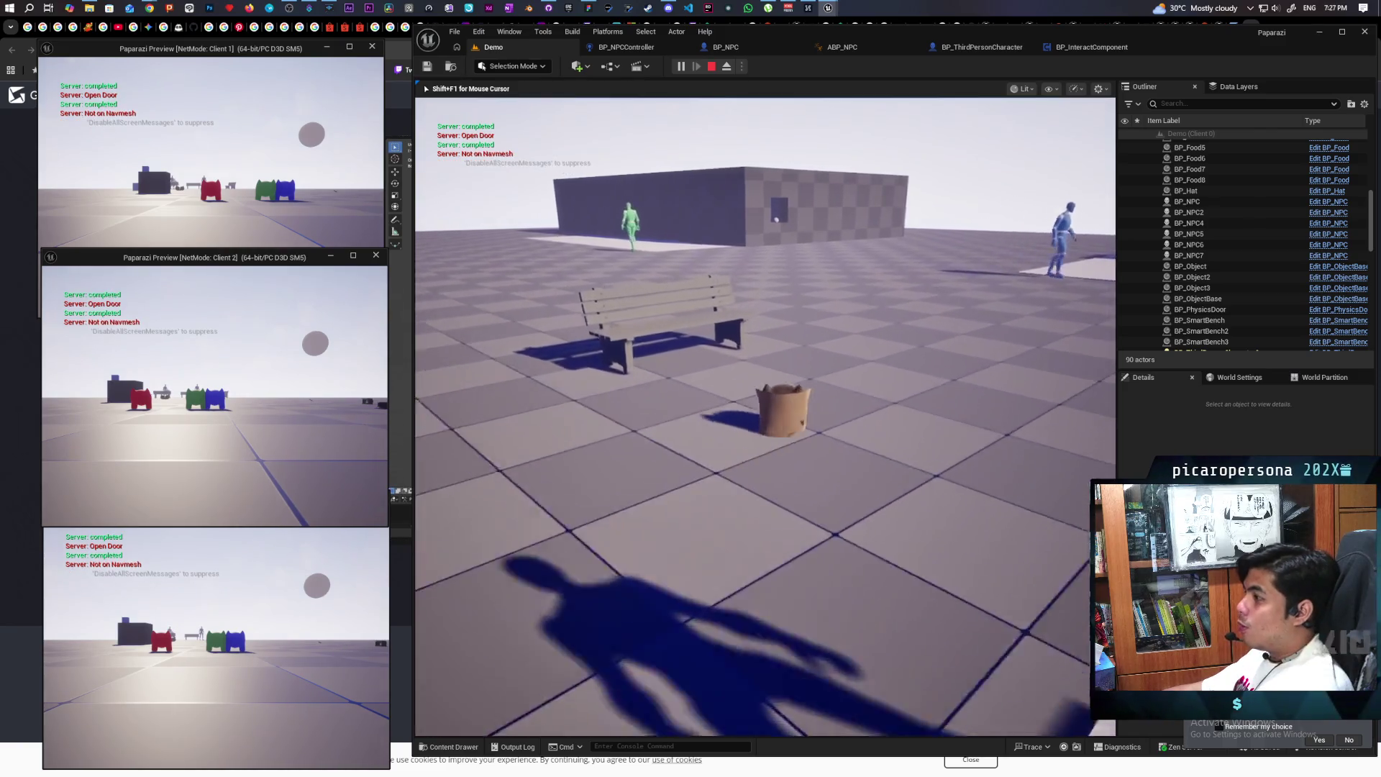
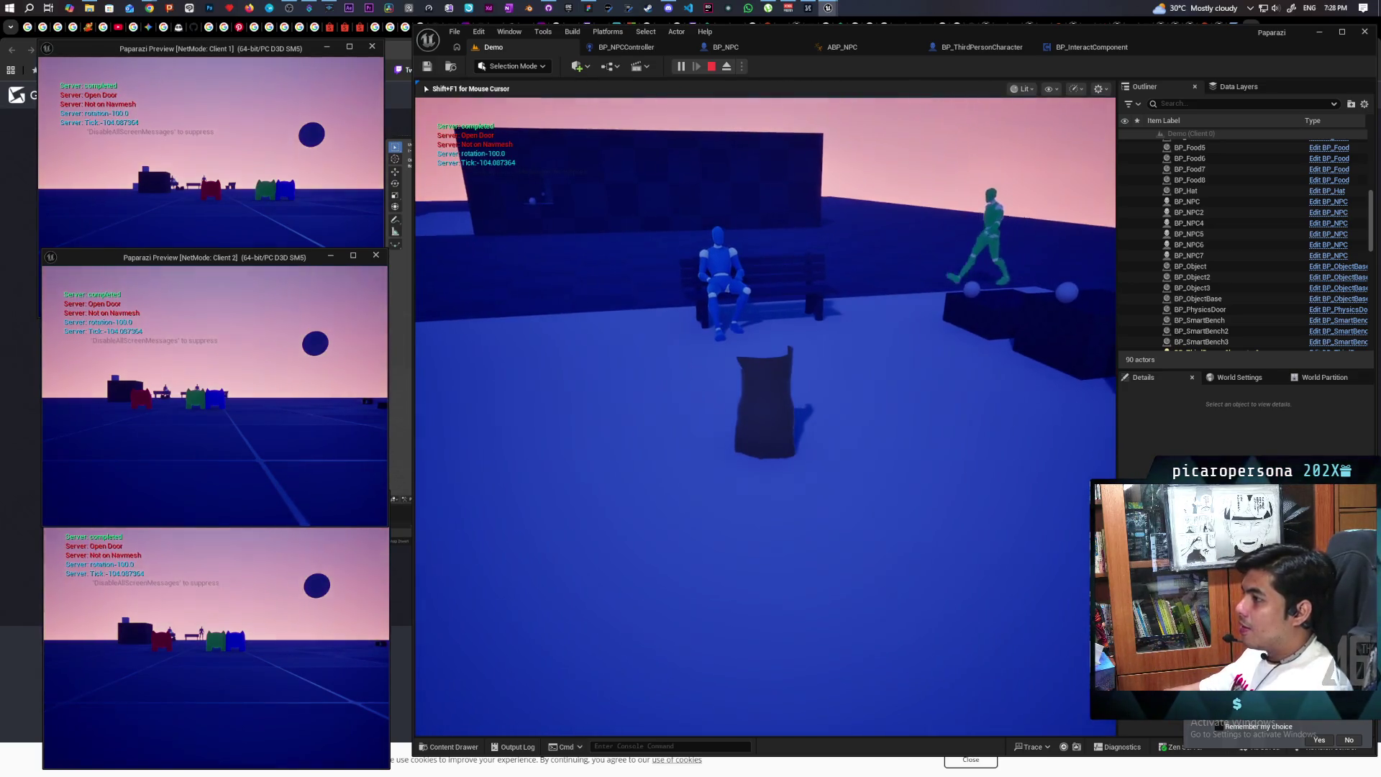
Stop the playtest and jump to the error node in BP_NPCController's graph
key("shift+F1")
key("Escape")
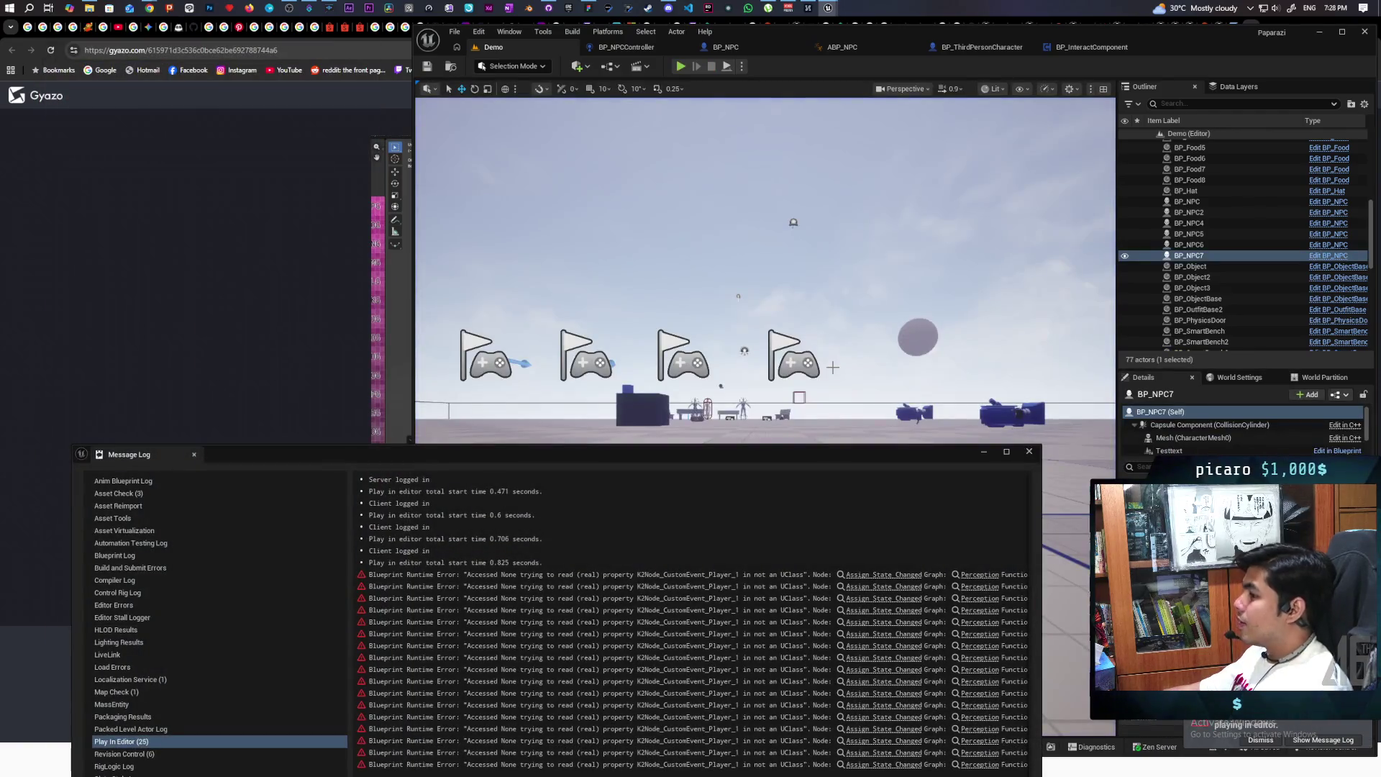
left_click(868, 574)
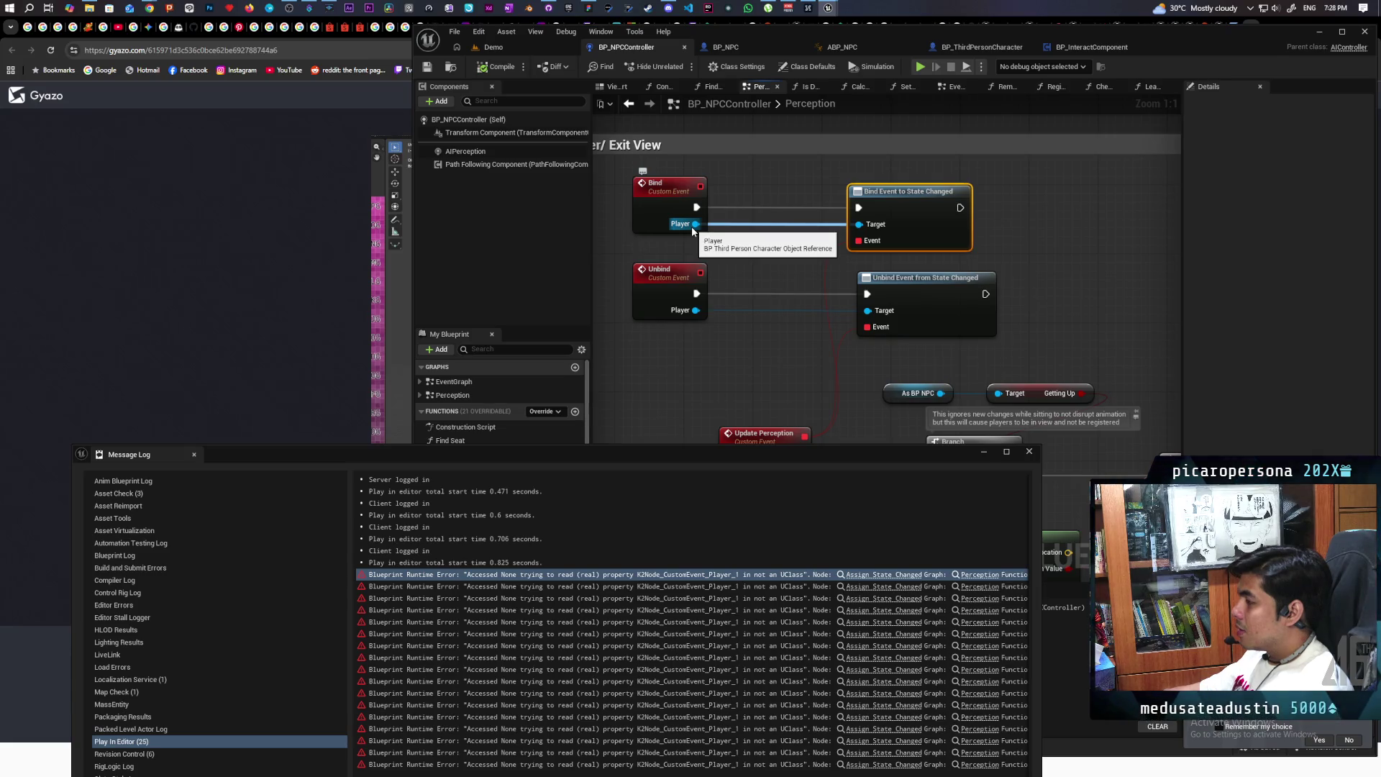
scroll(752, 374, "down", 4)
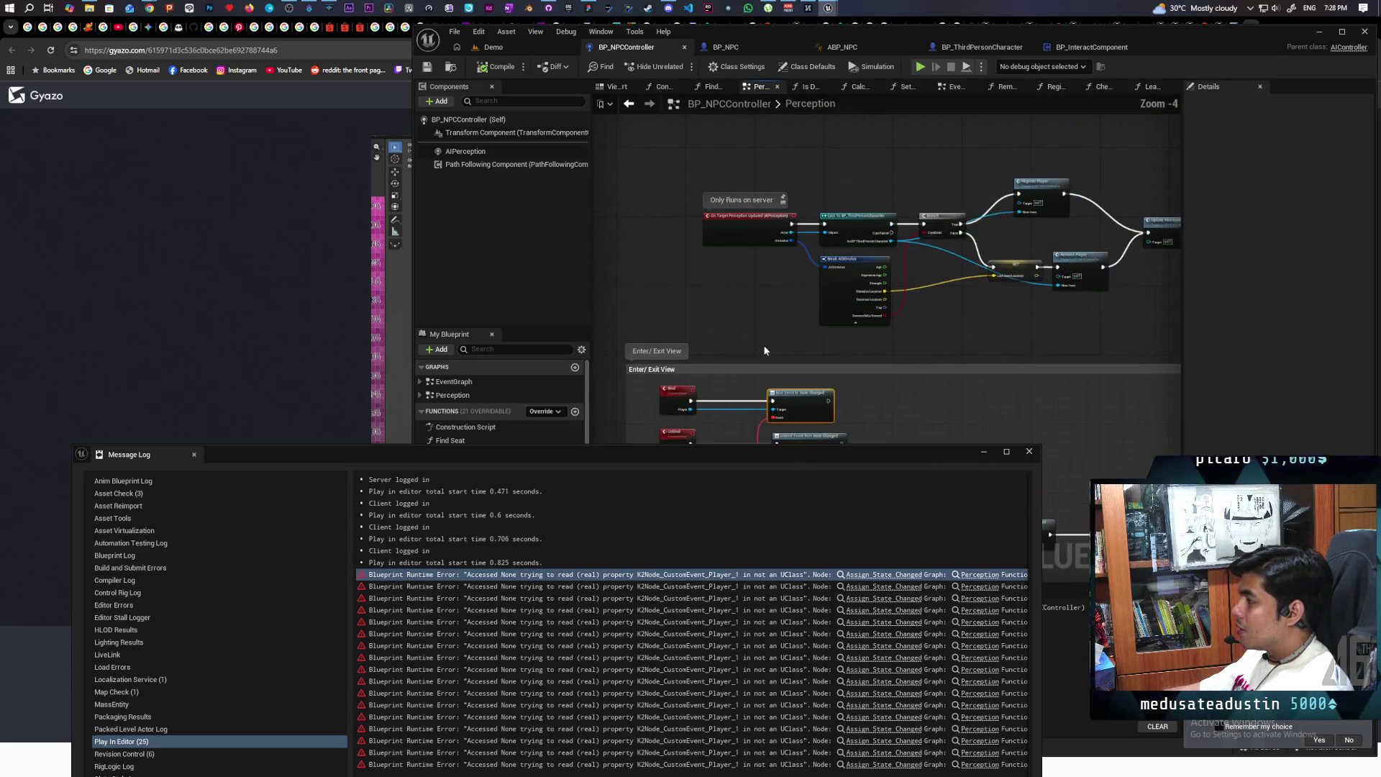
mouse_move(649, 400)
left_mouse_down()
mouse_move(670, 332)
mouse_move(779, 293)
left_mouse_up()
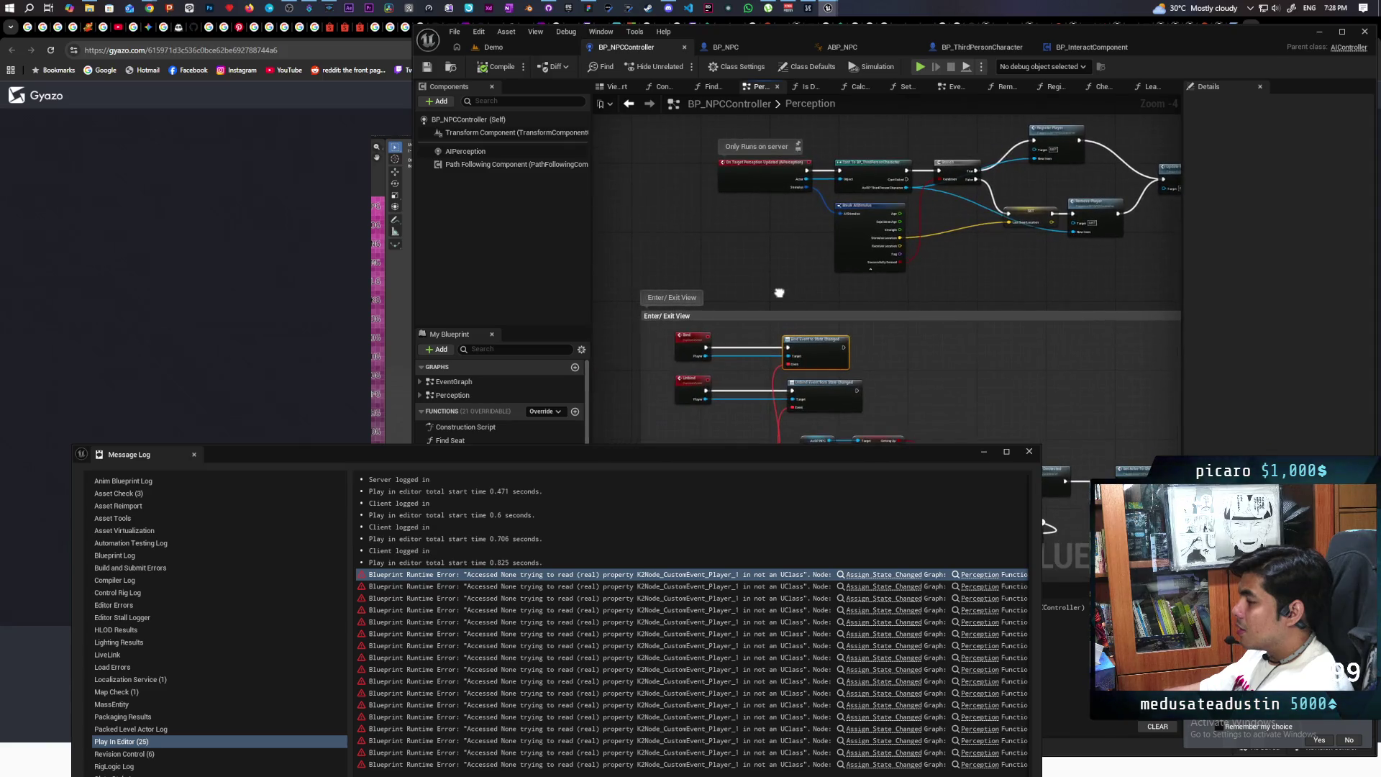
scroll(707, 373, "up", 4)
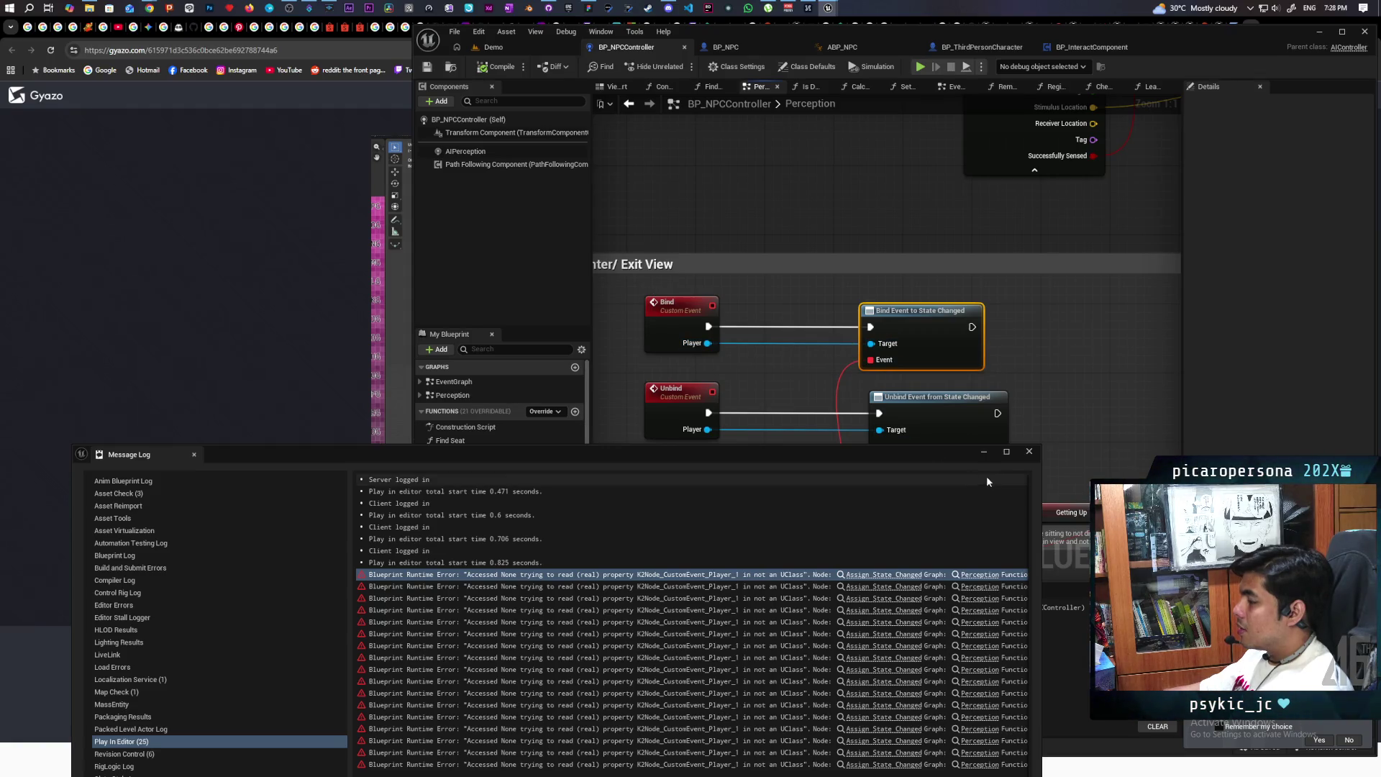
Close the Message Log and pan the Perception graph to the Branch and cast nodes
left_click(1029, 452)
scroll(1088, 395, "down", 3)
mouse_move(845, 457)
left_mouse_down()
mouse_move(965, 397)
mouse_move(1091, 299)
mouse_move(875, 343)
mouse_move(866, 363)
left_mouse_up()
mouse_move(805, 317)
left_mouse_down()
mouse_move(985, 342)
mouse_move(922, 343)
left_mouse_up()
Inspect the Register Player and Remove Player functions, then return to the Demo level
double_click(876, 236)
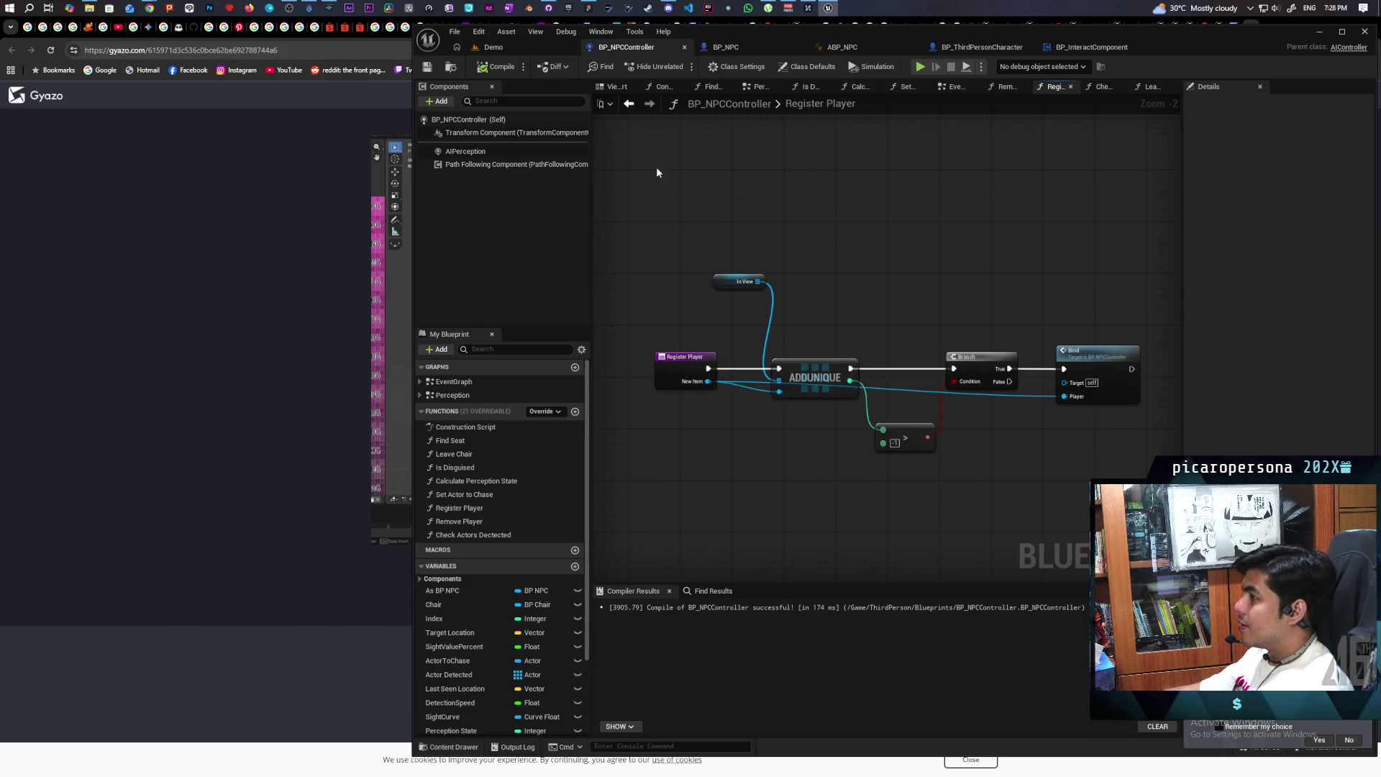
left_click(630, 105)
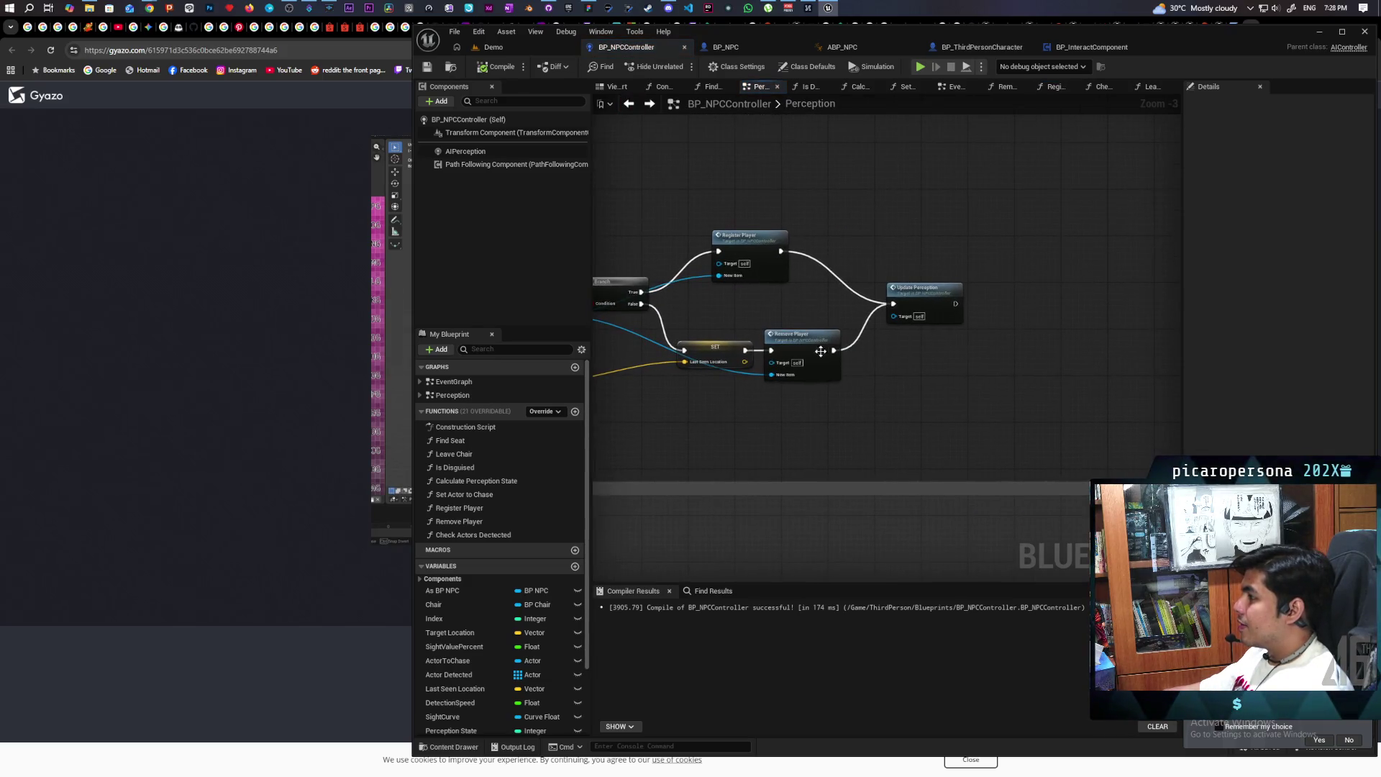
double_click(811, 343)
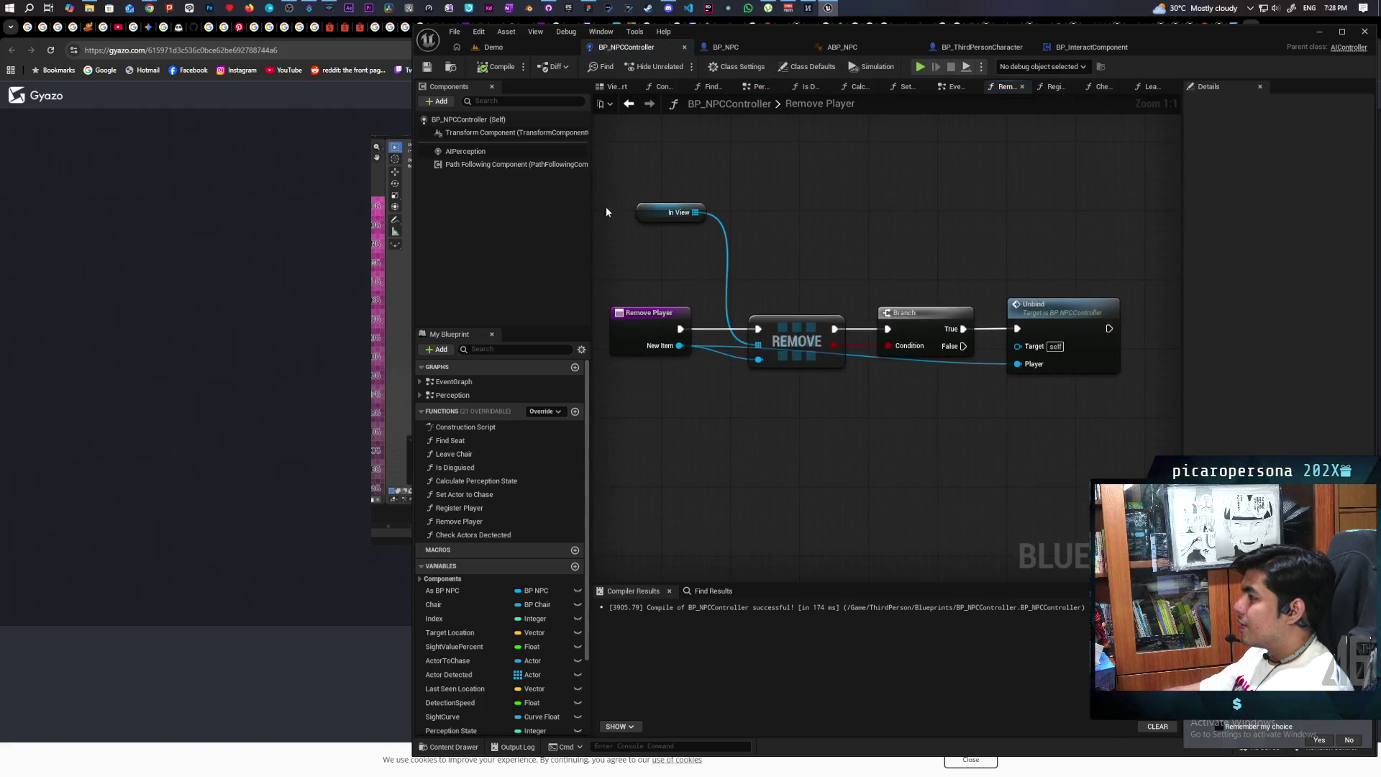
left_click(494, 46)
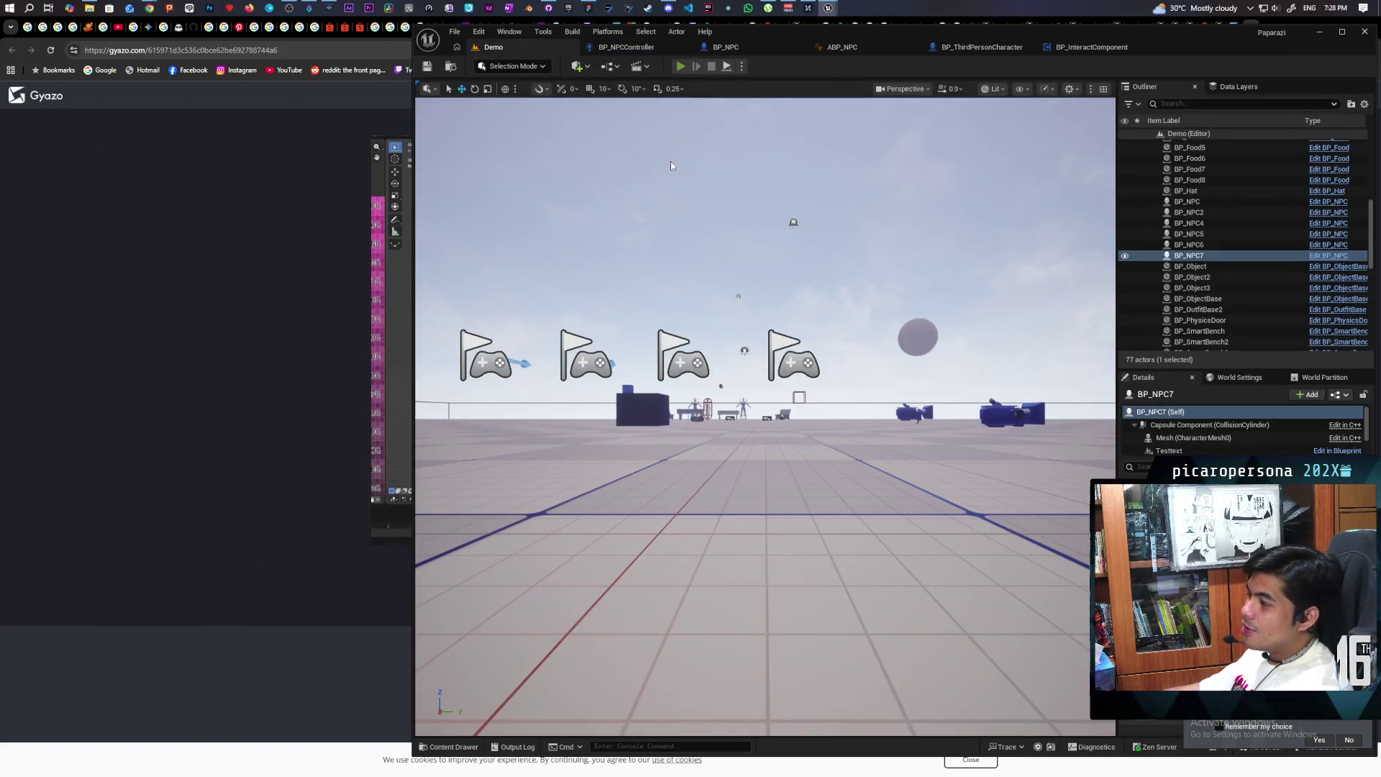
key("alt+p")
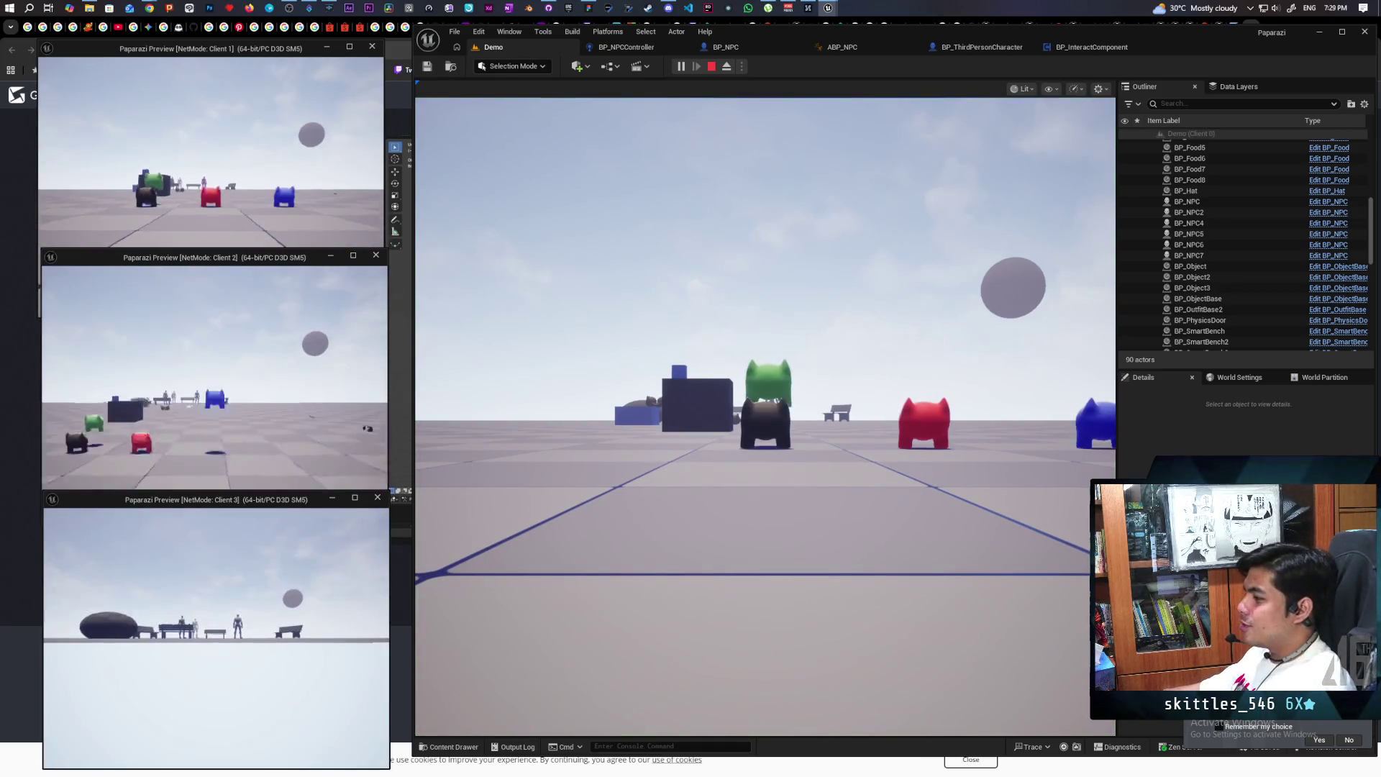
left_click(789, 554)
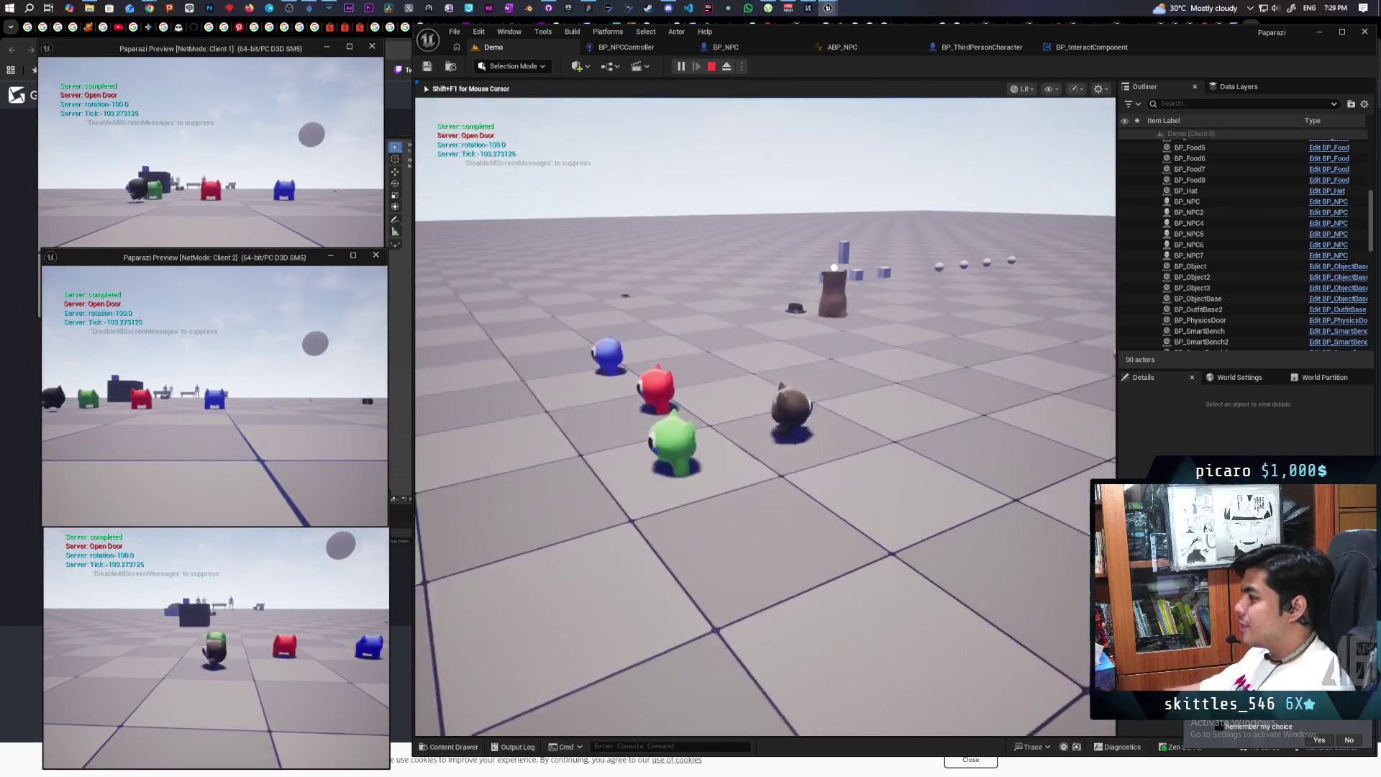
key("w")
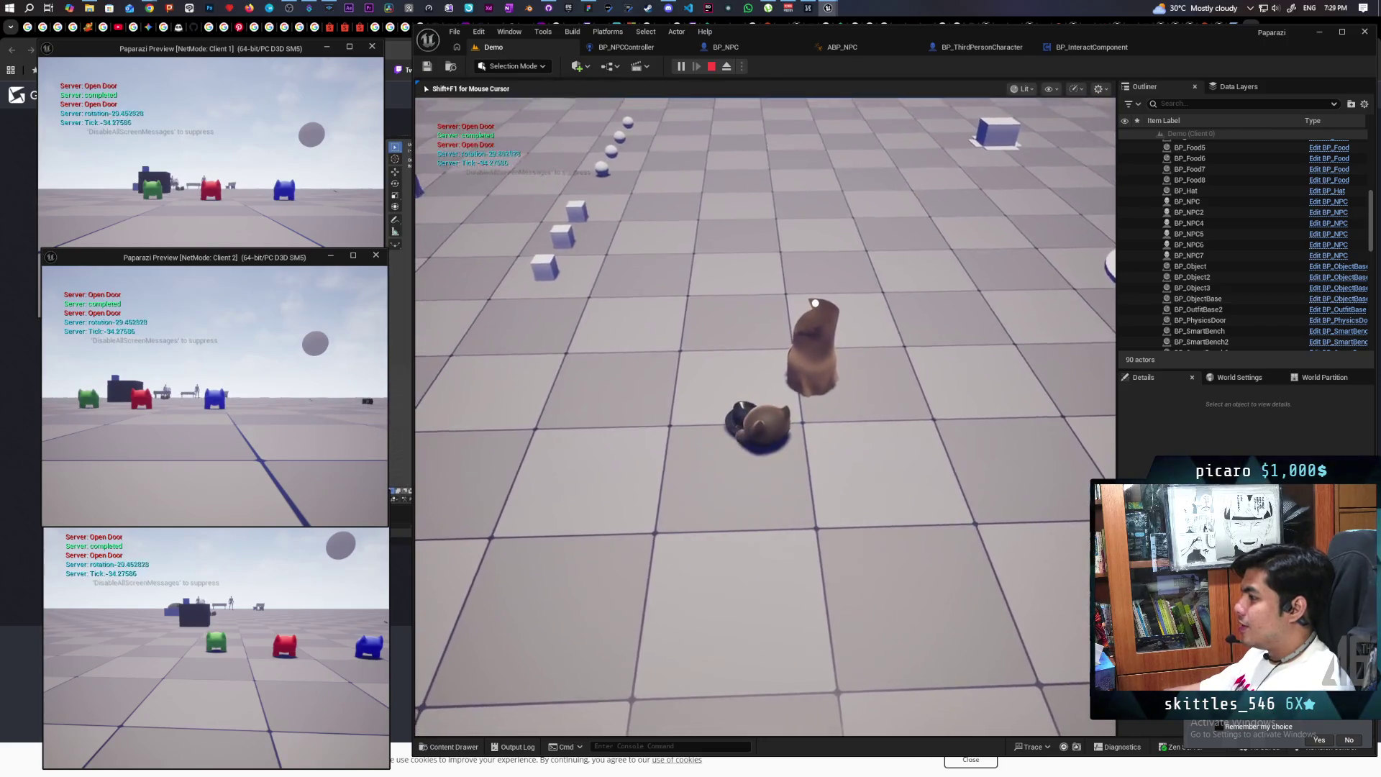
key("e")
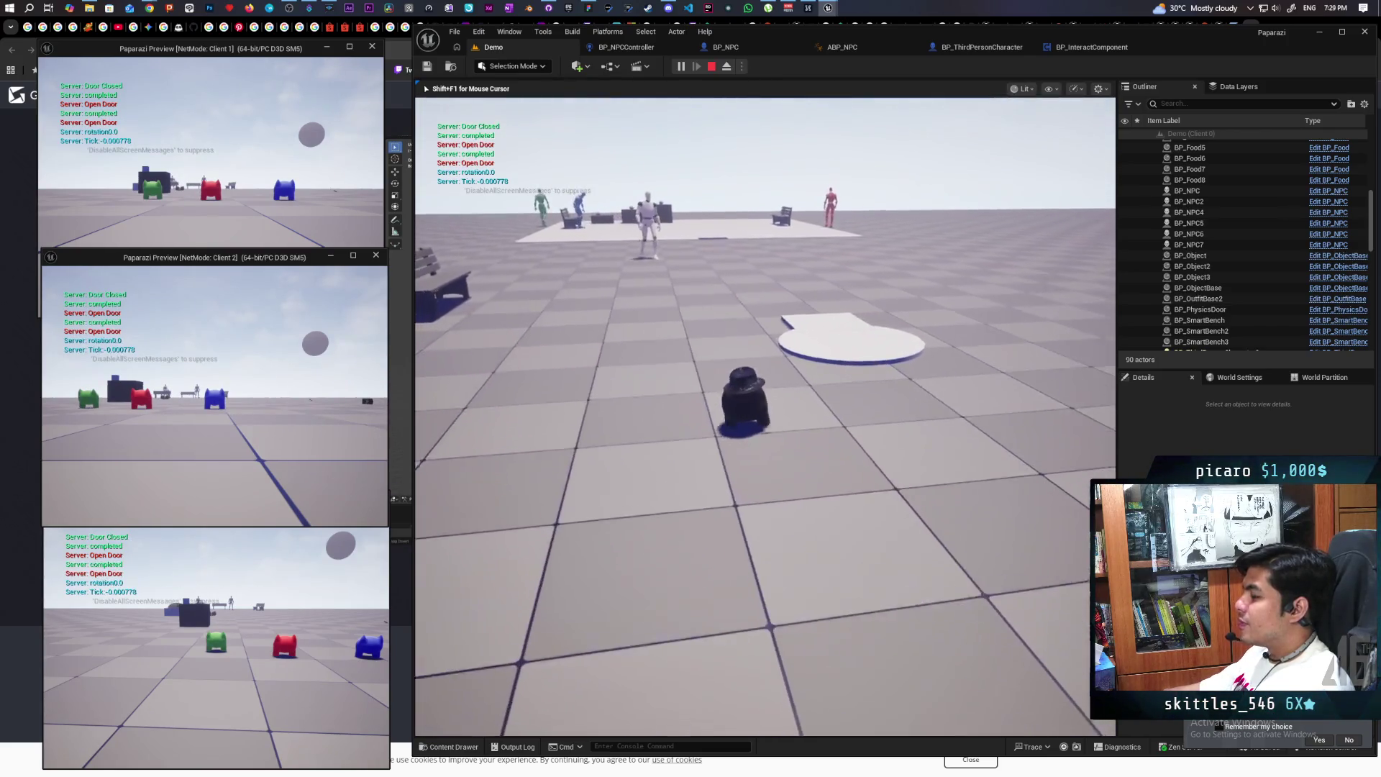
key("w")
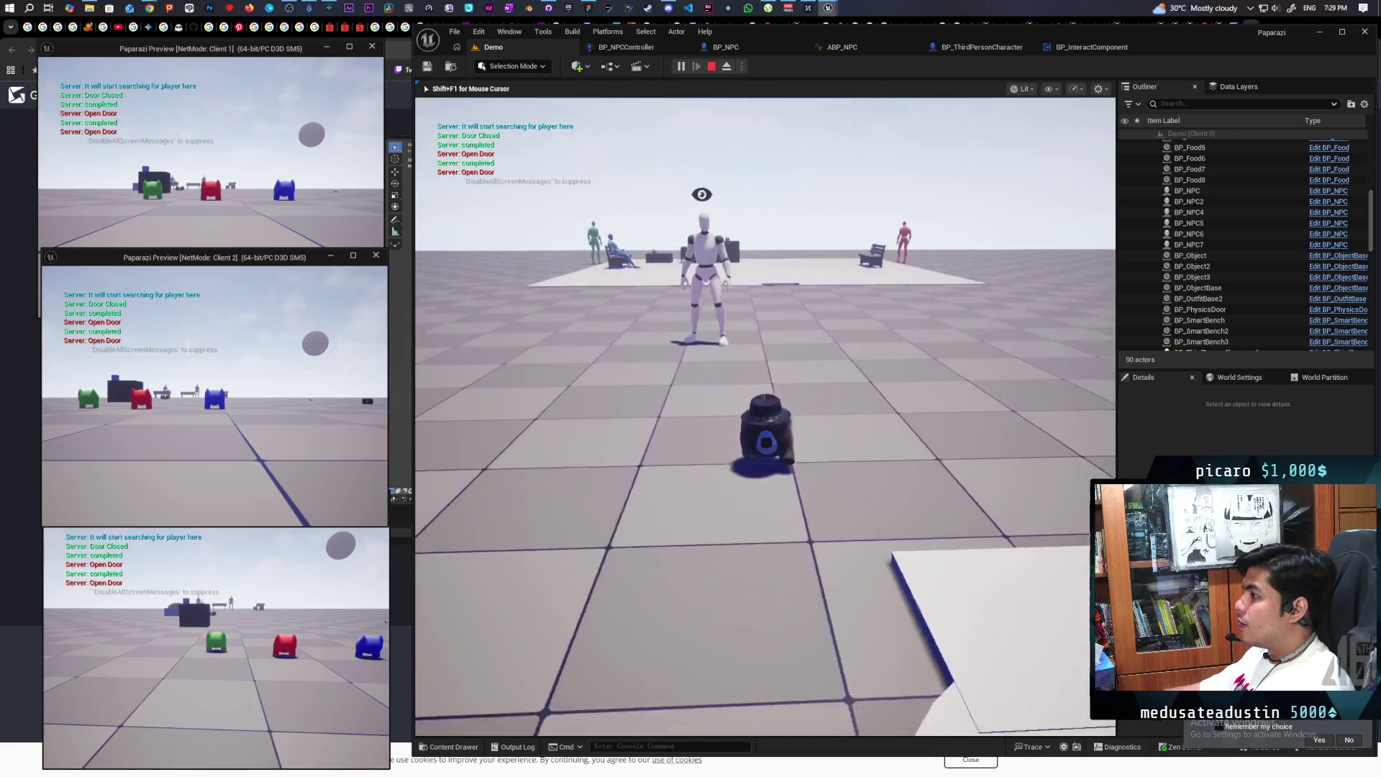
key("d")
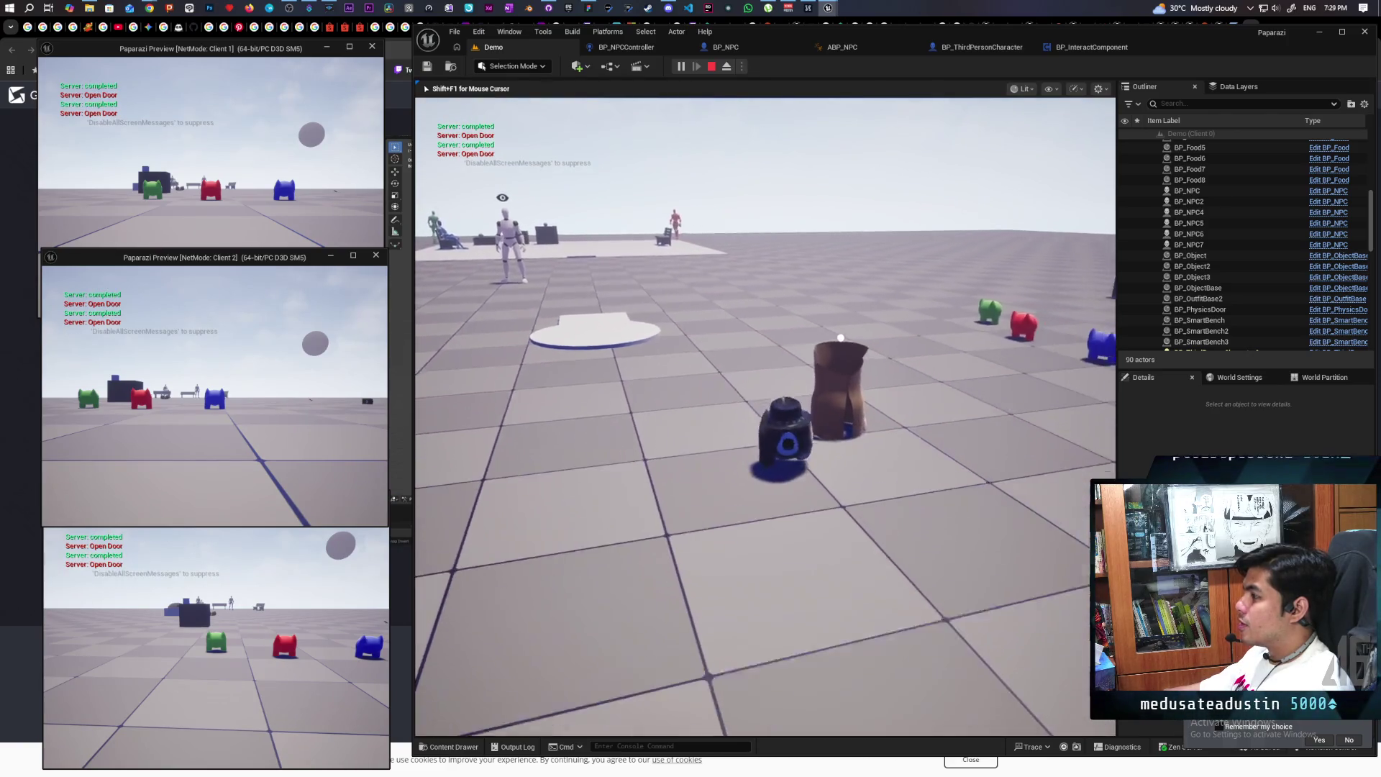
key("f")
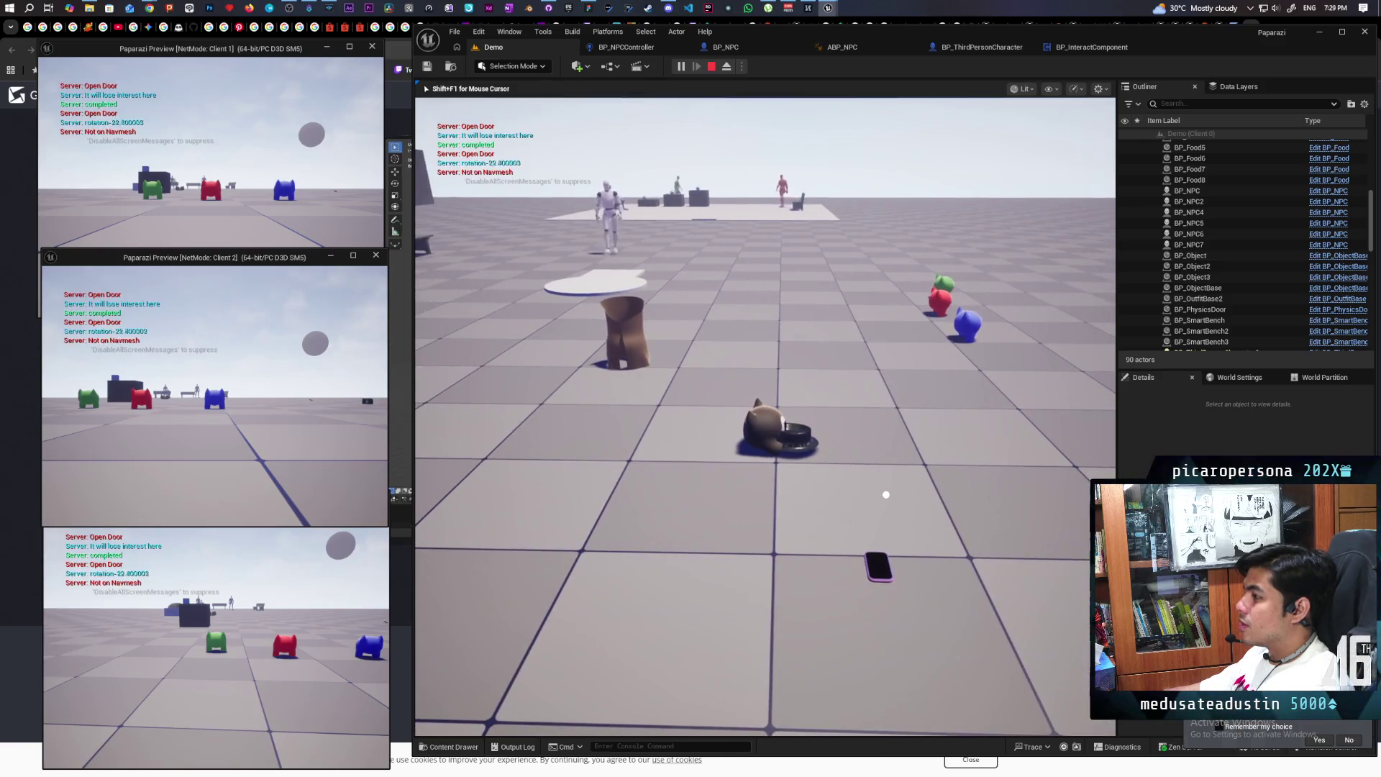
key("w")
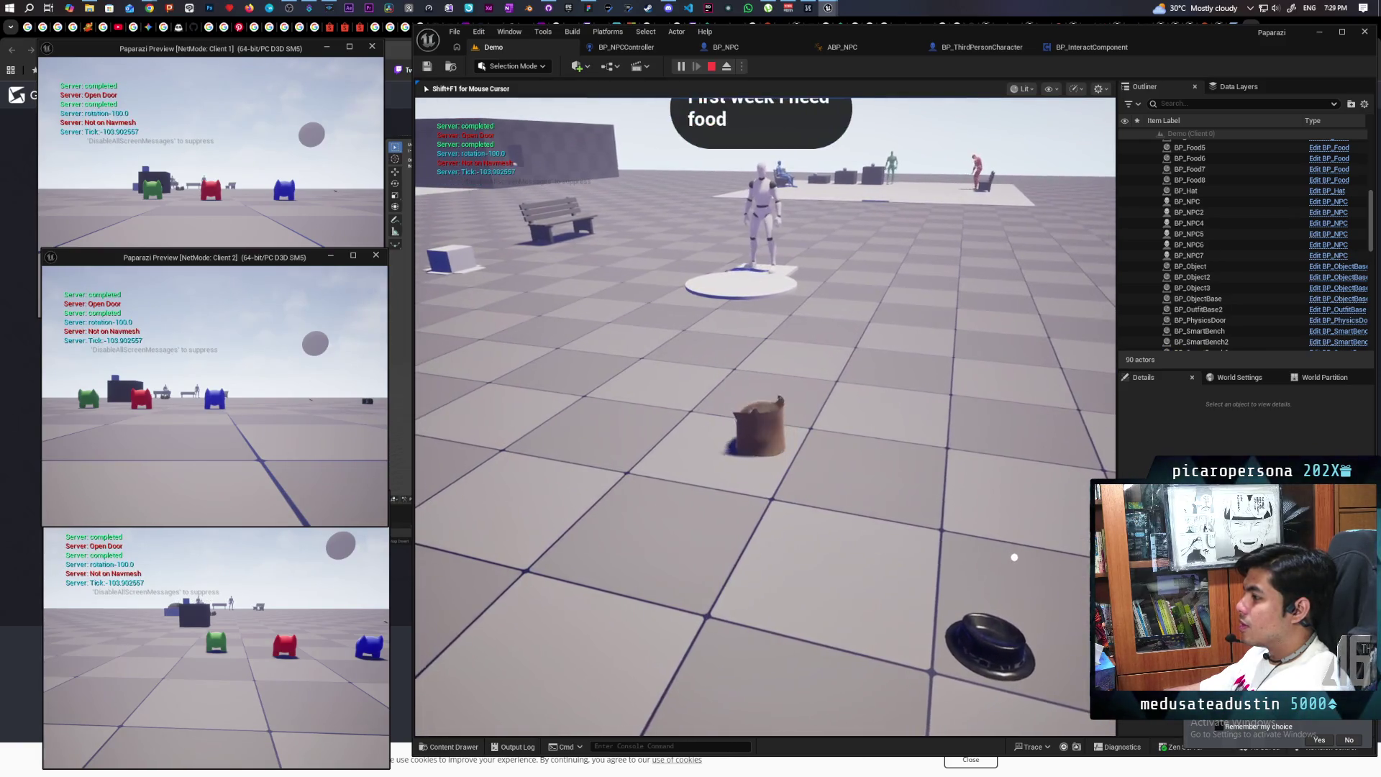
key("w")
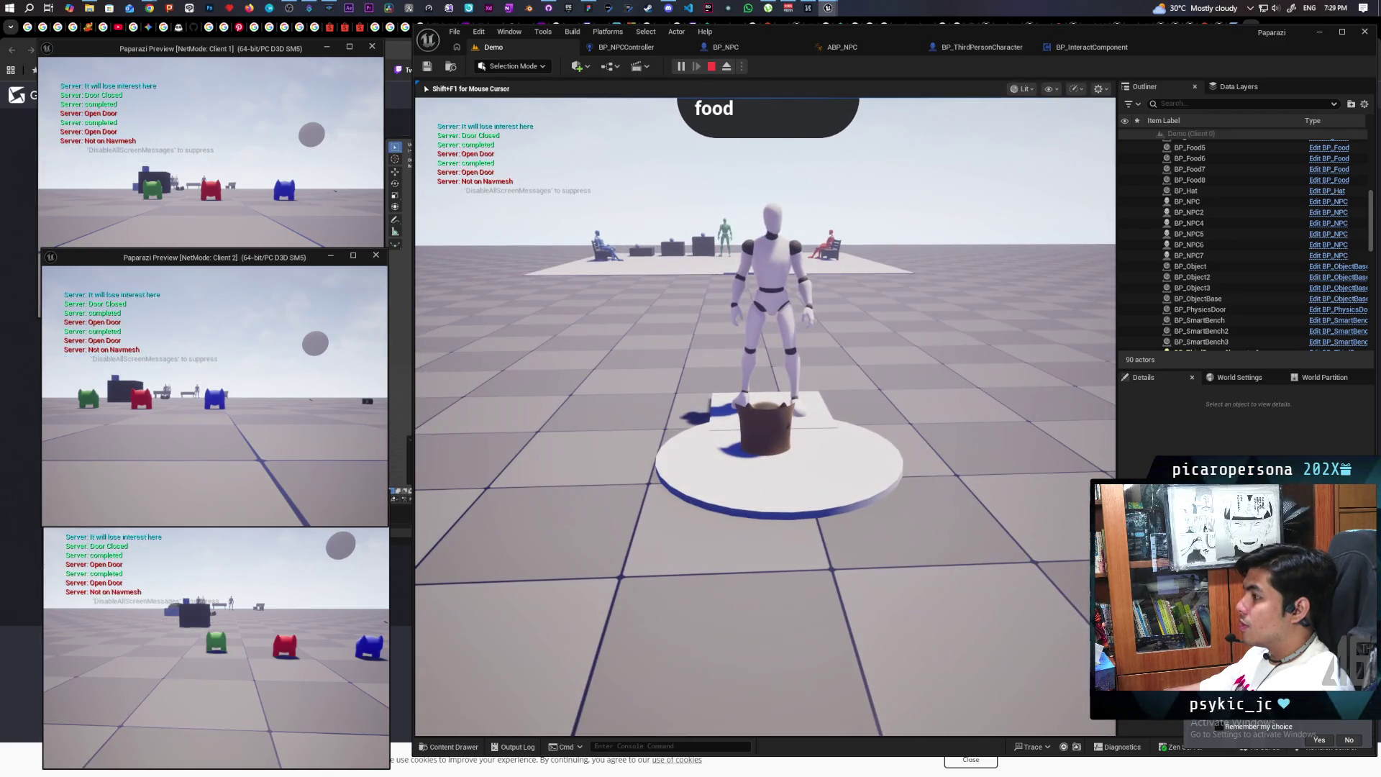
key("s")
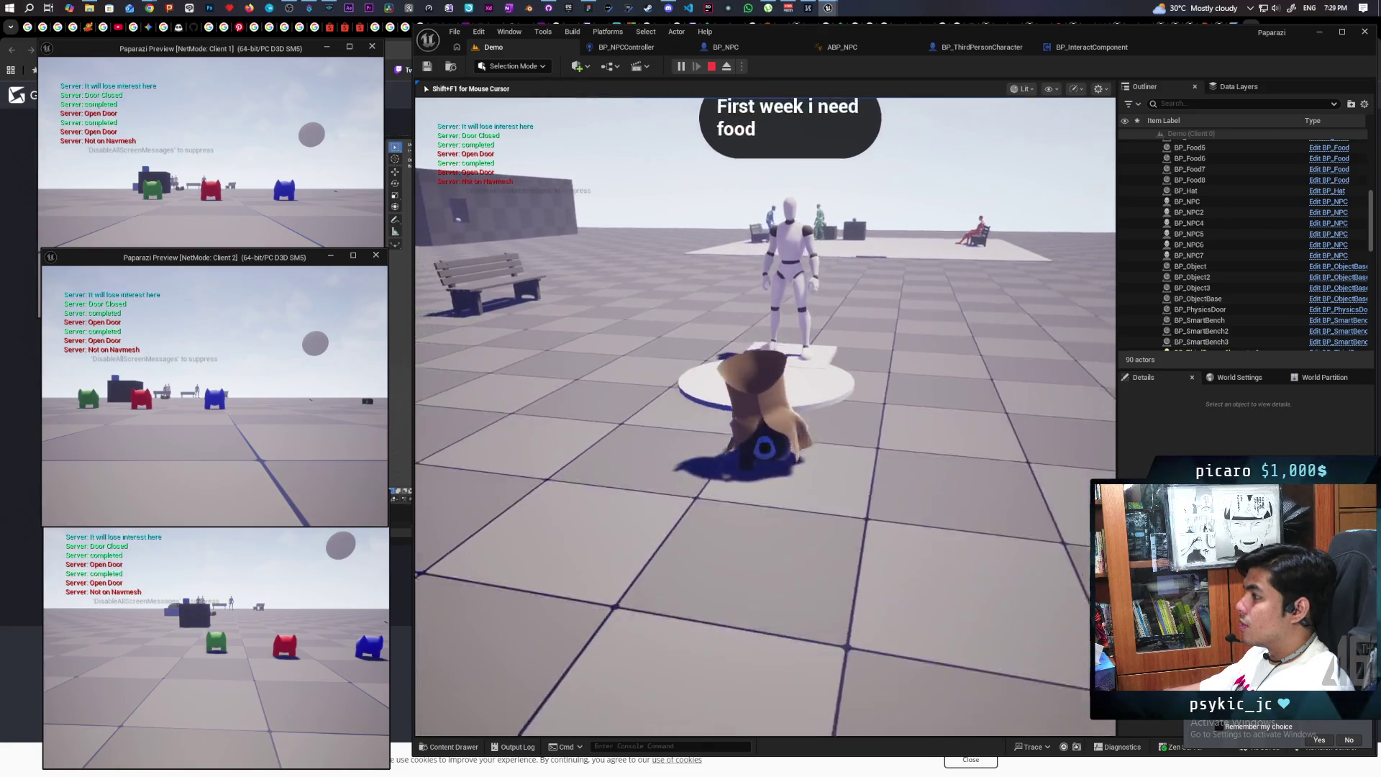
key("w")
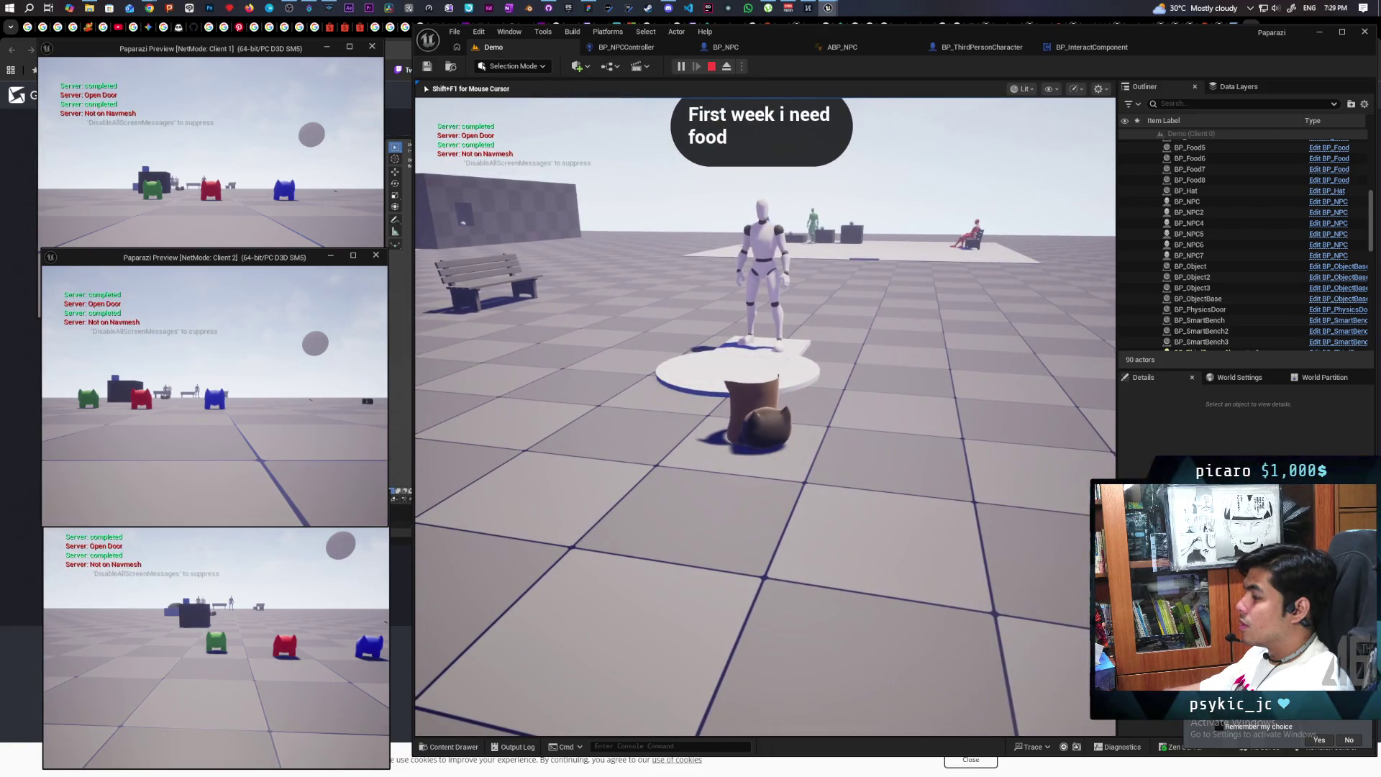
key("Escape")
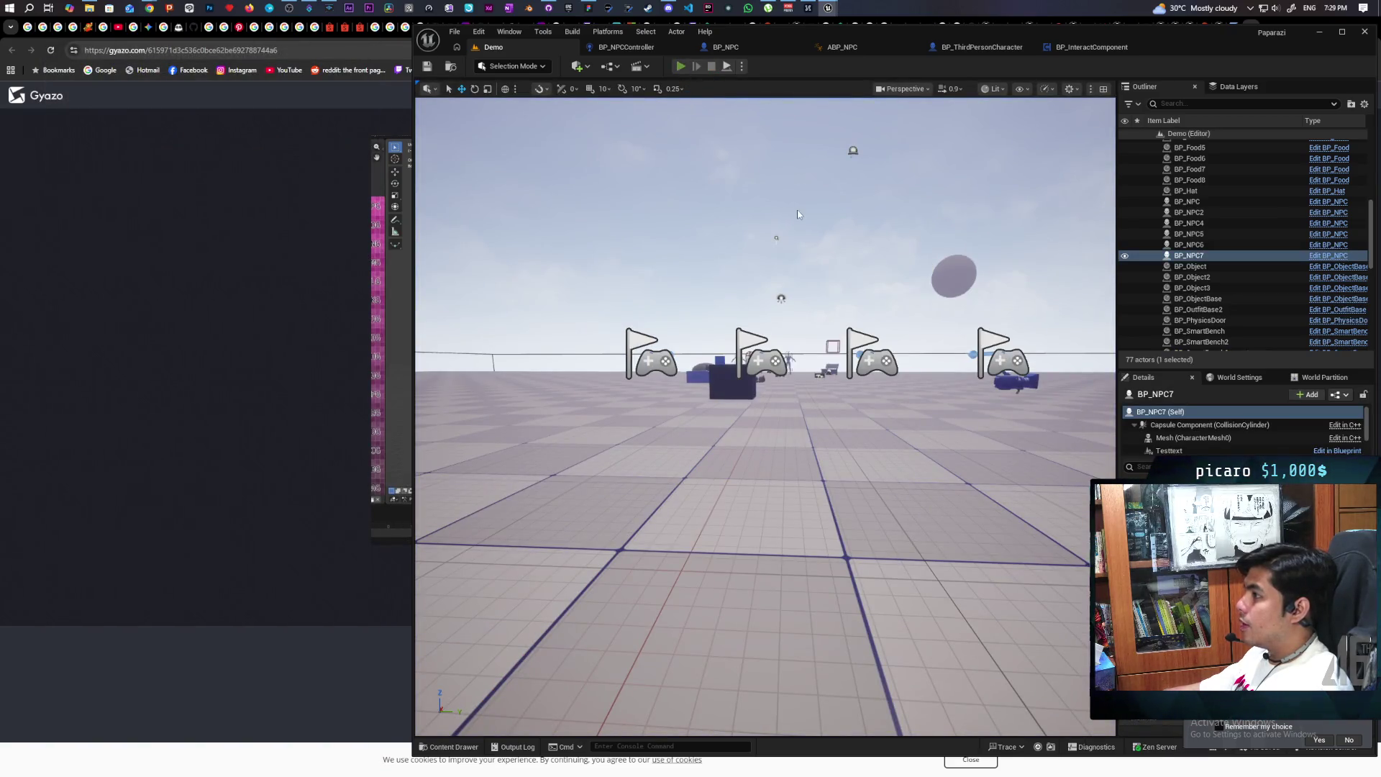
Start a test session and walk the sack character onto the platform, interacting near the bench
key("alt+p")
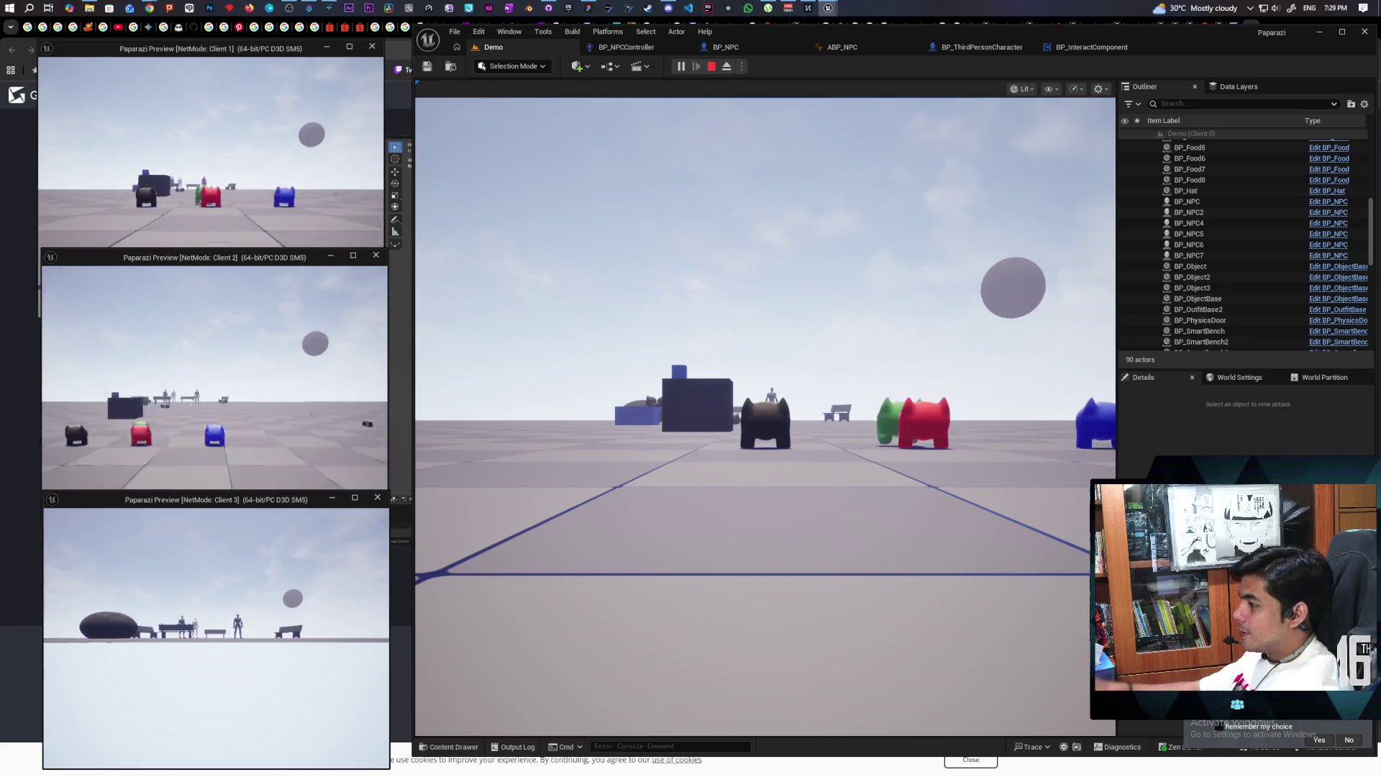
left_click(610, 552)
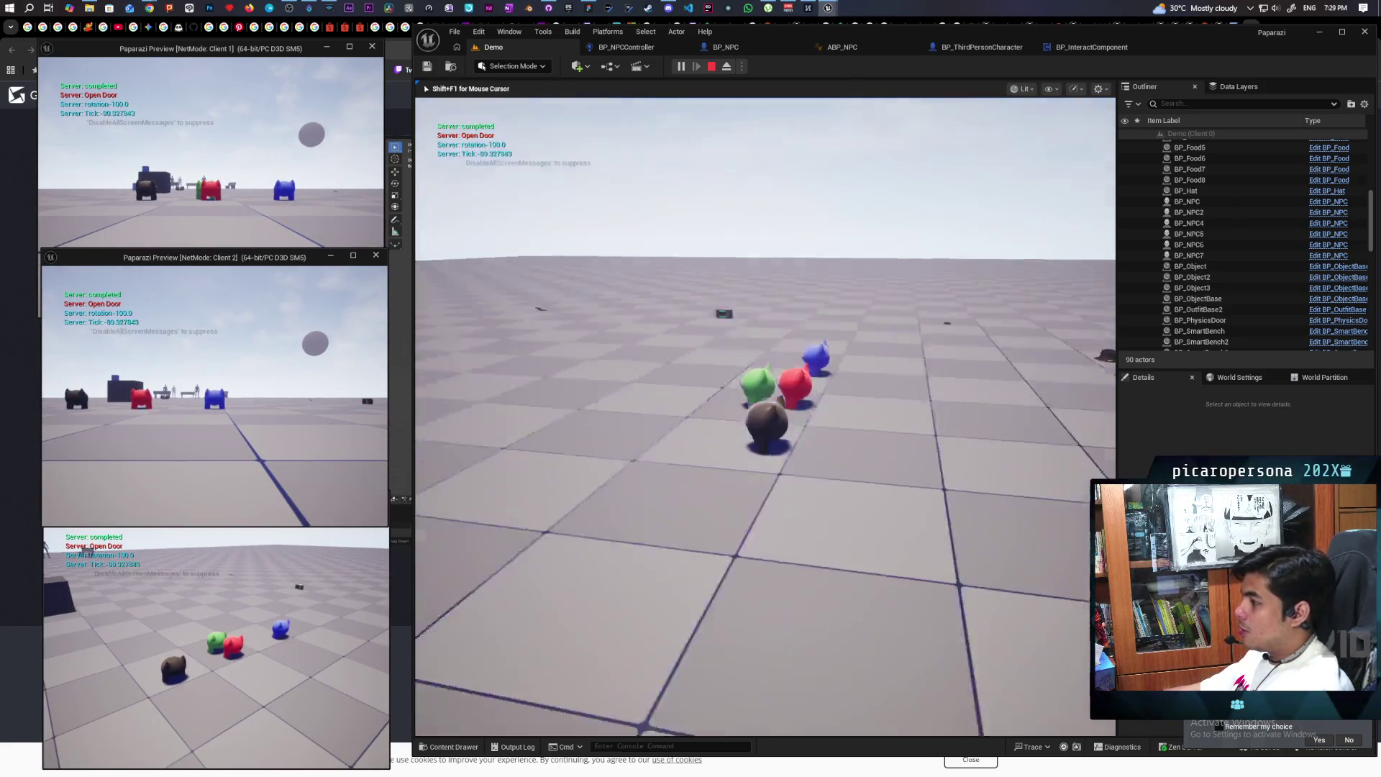
key("w")
key("w")
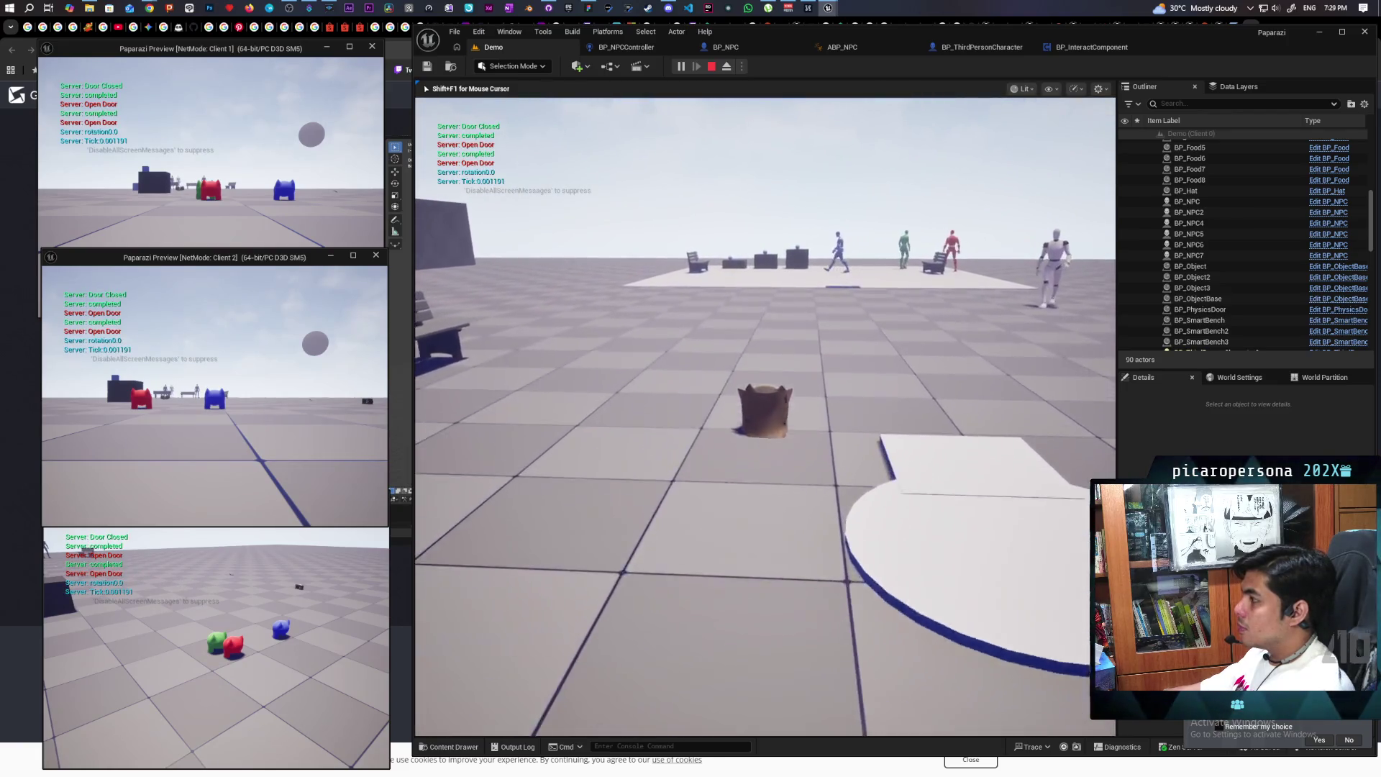
key("w")
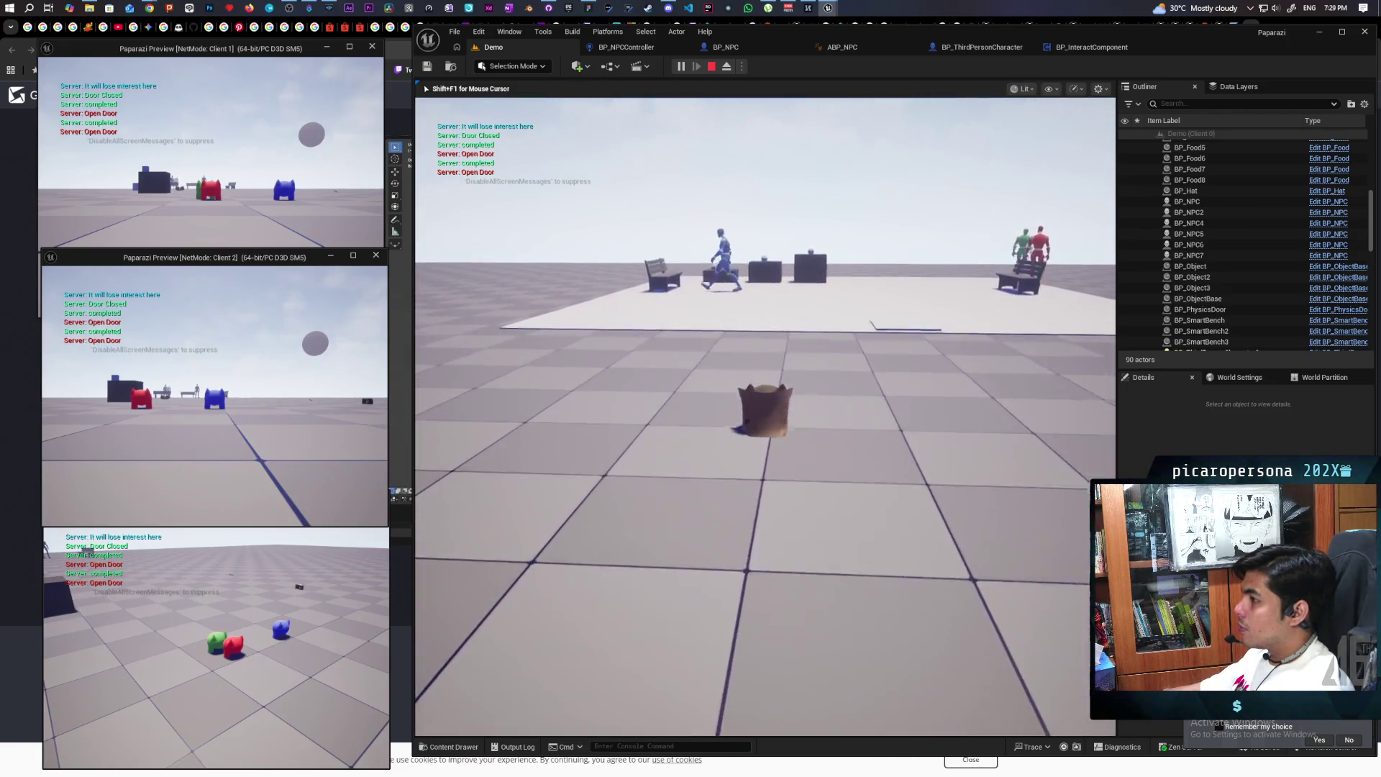
key("w")
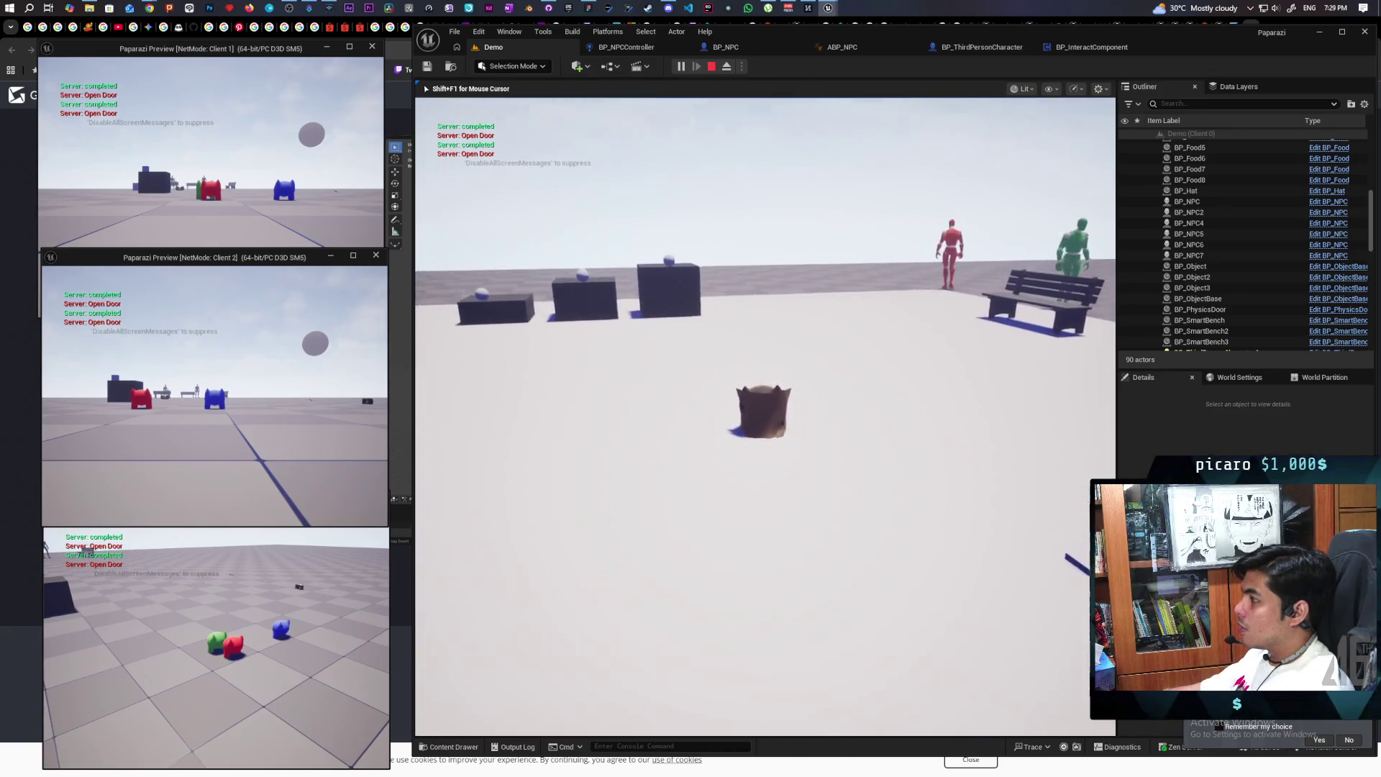
key("w")
key("w")
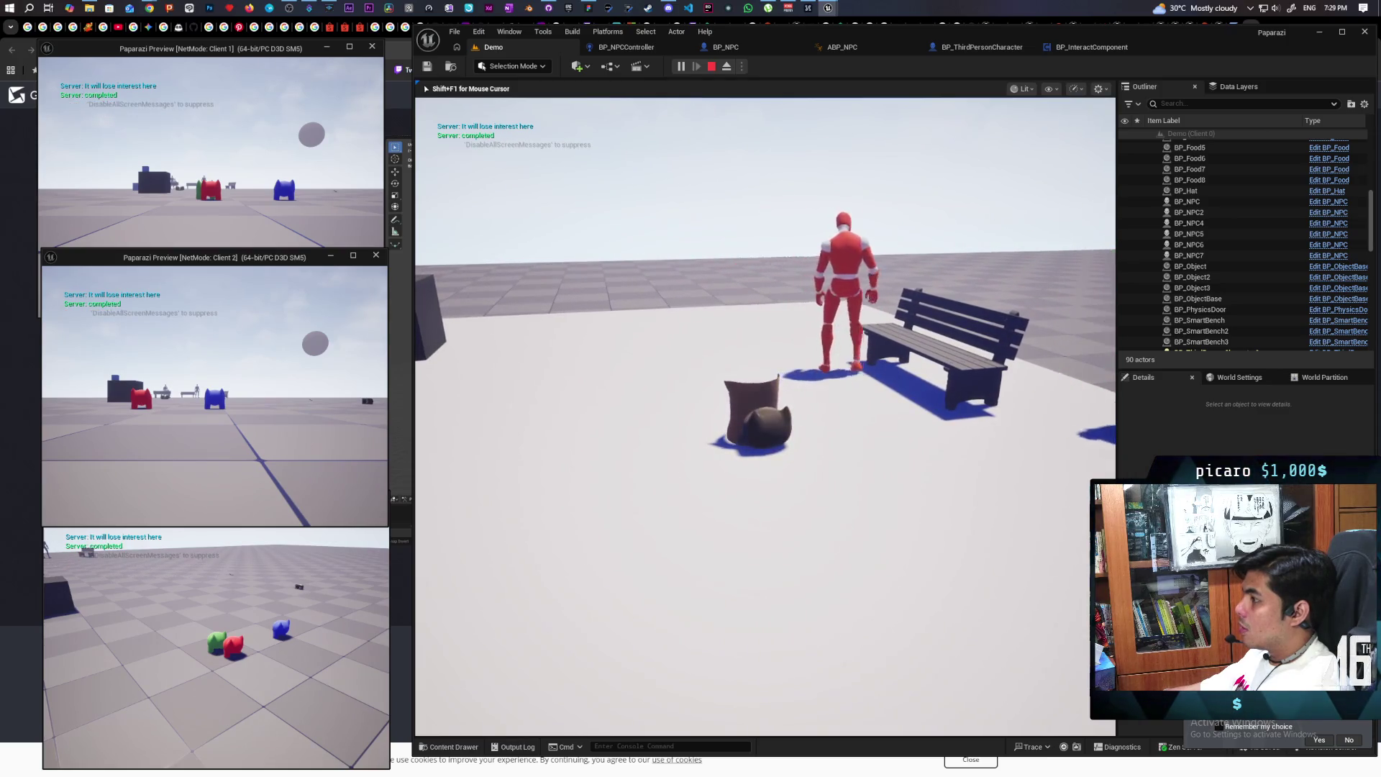
key("e")
key("w")
key("e")
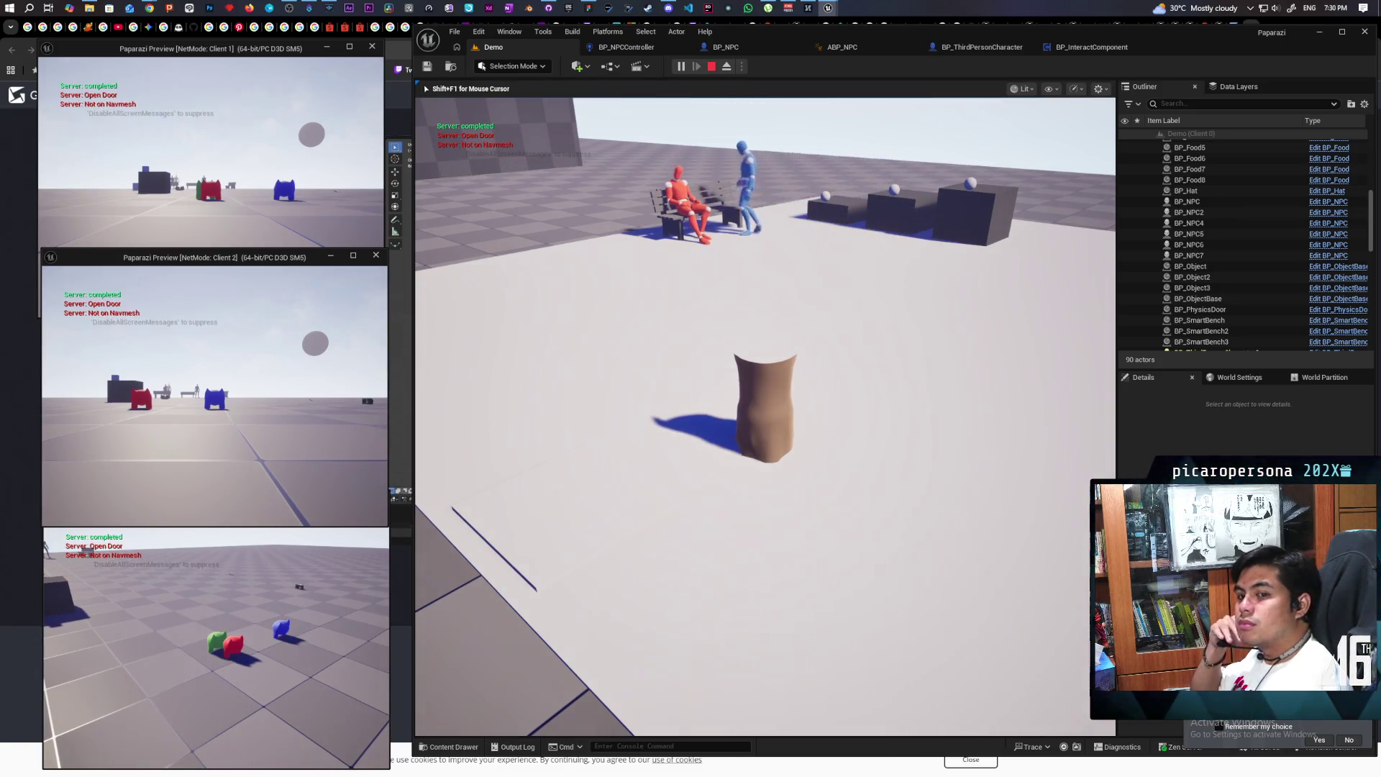
Approach the seated NPCs, close the sack disguise, stop the test and open BP_NPC's Event Graph
key("w")
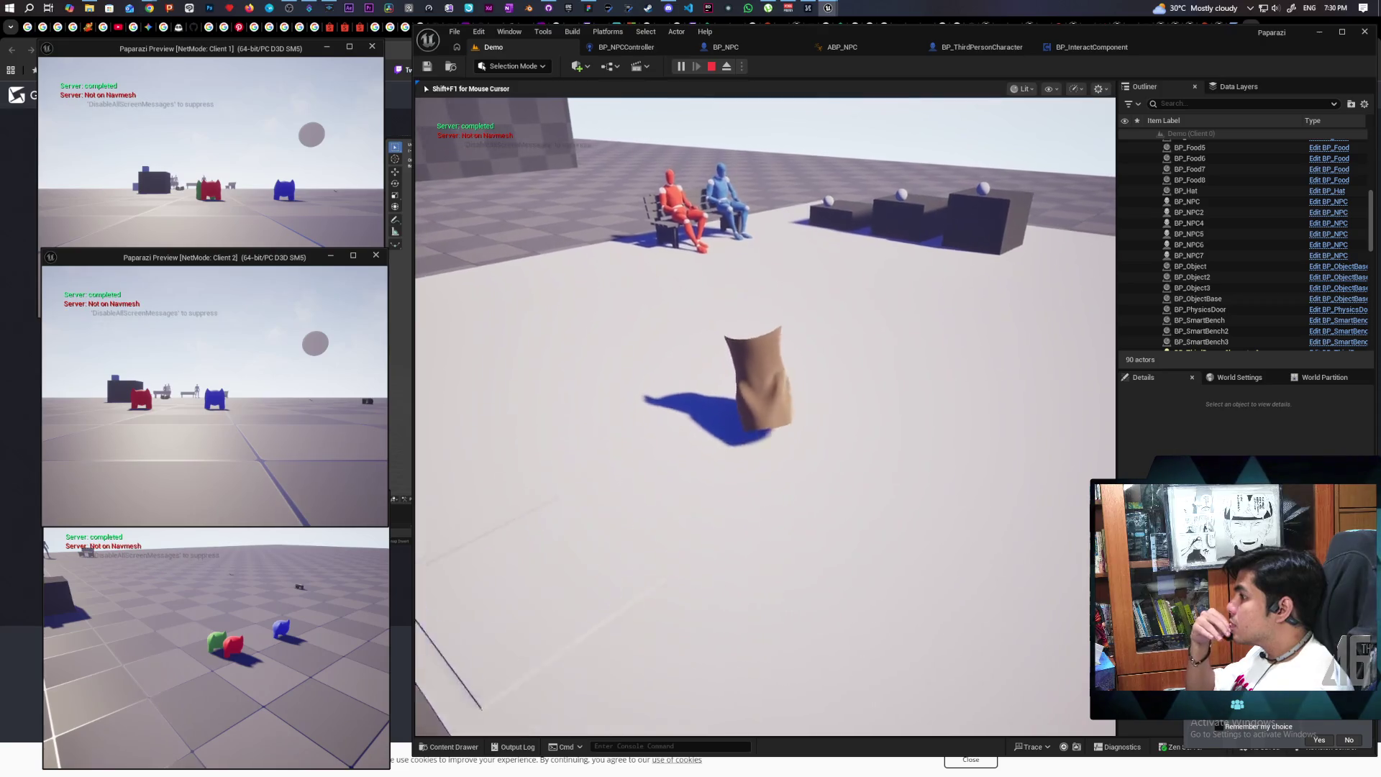
key("w")
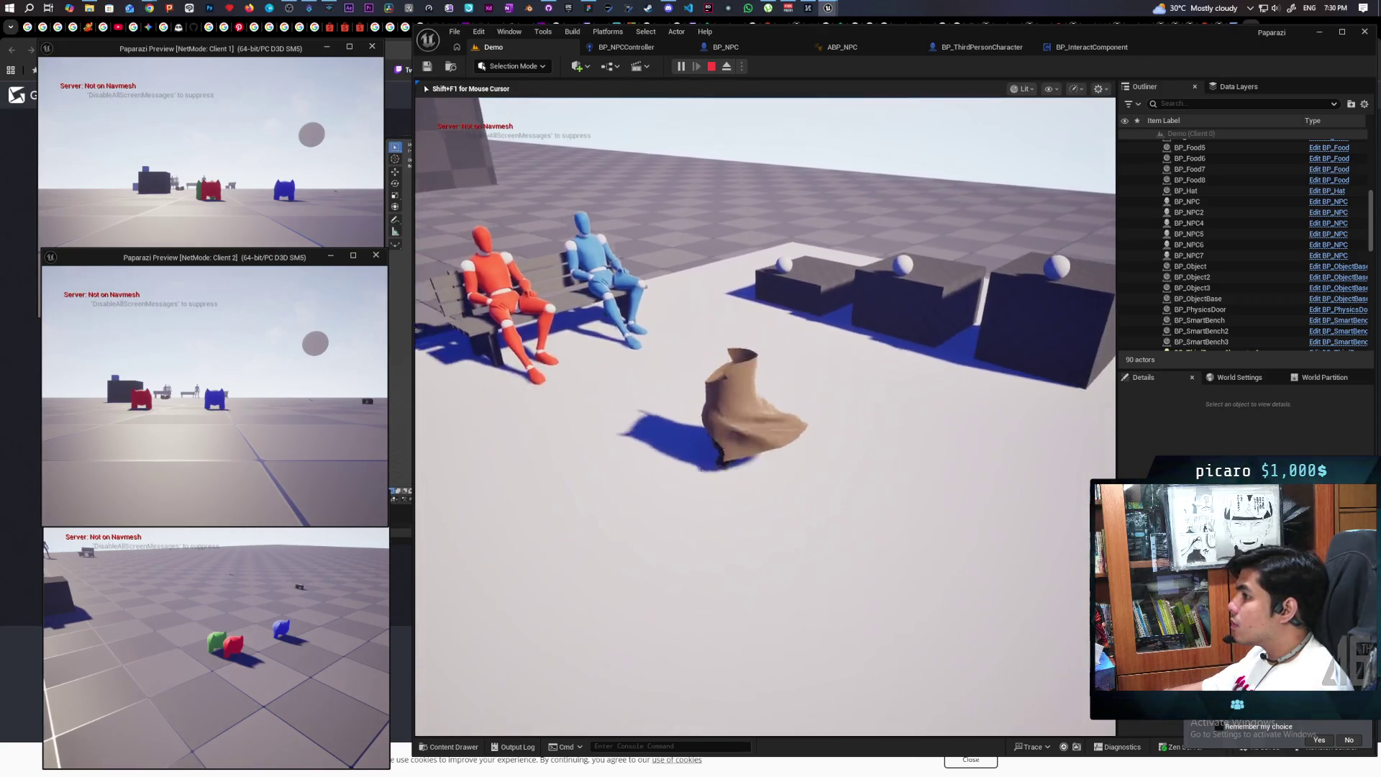
key("w")
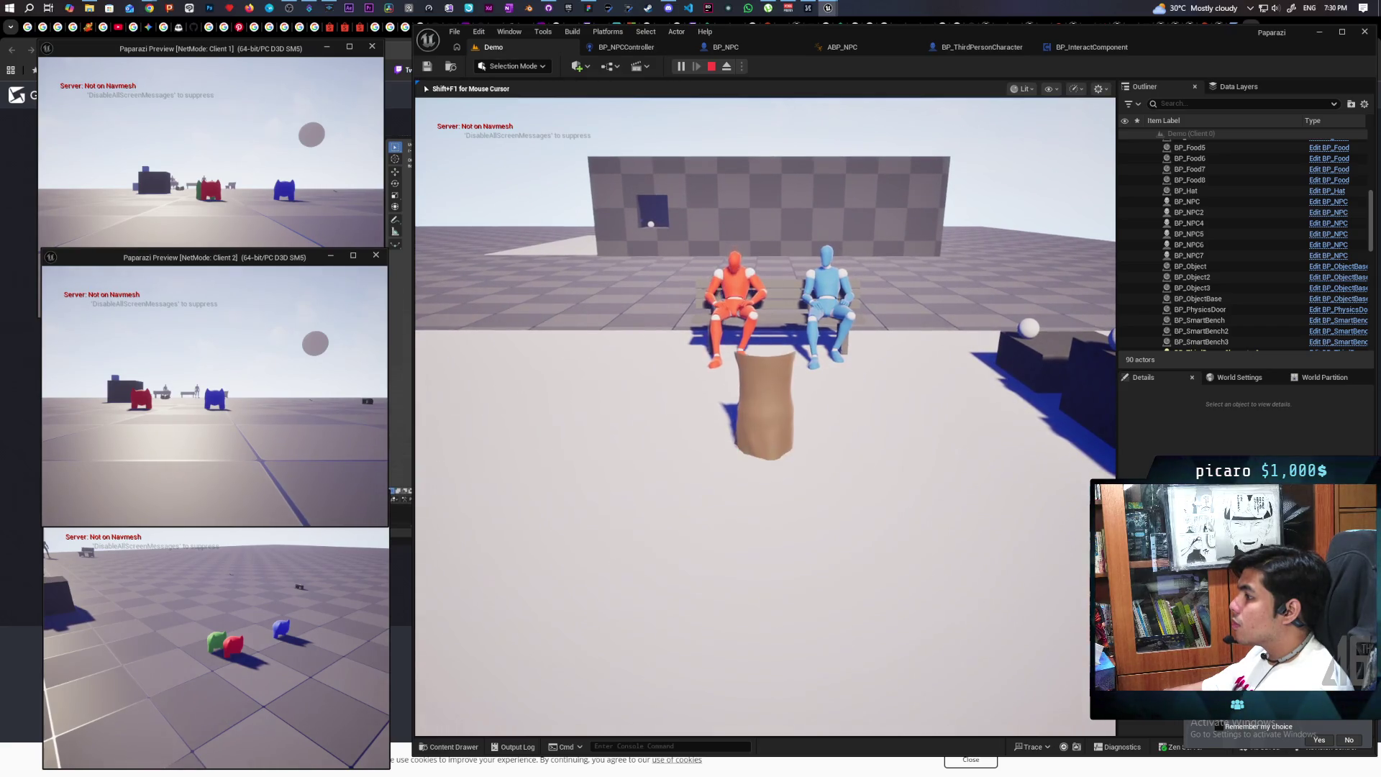
key("c")
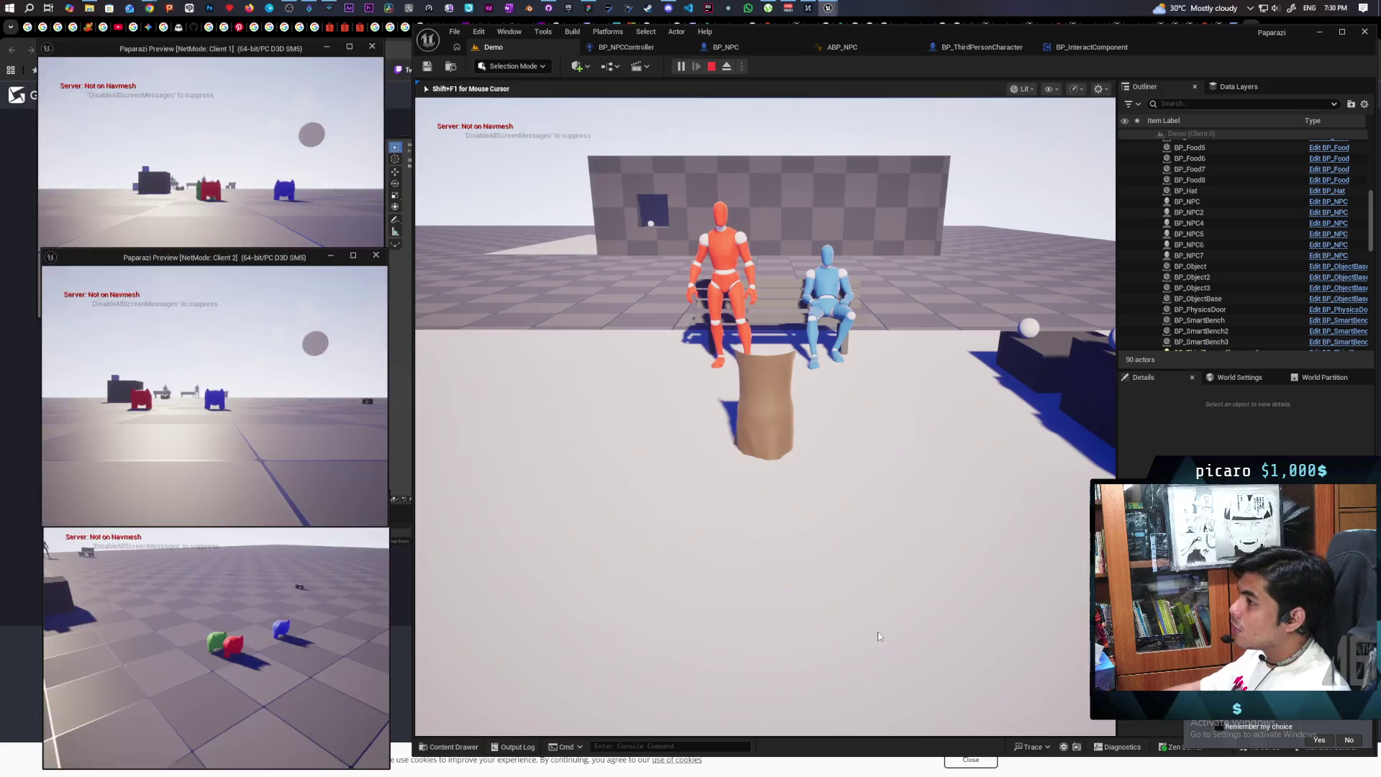
key("Escape")
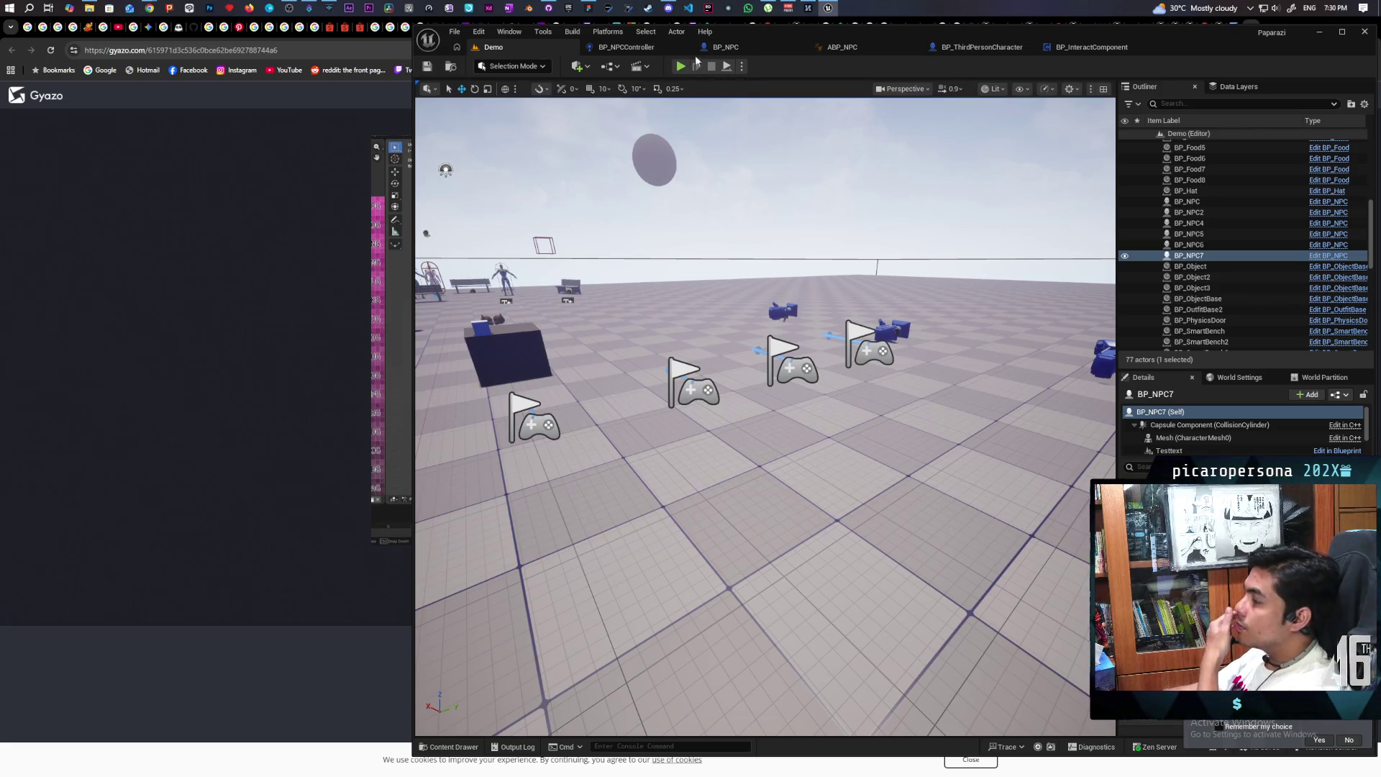
left_click(726, 48)
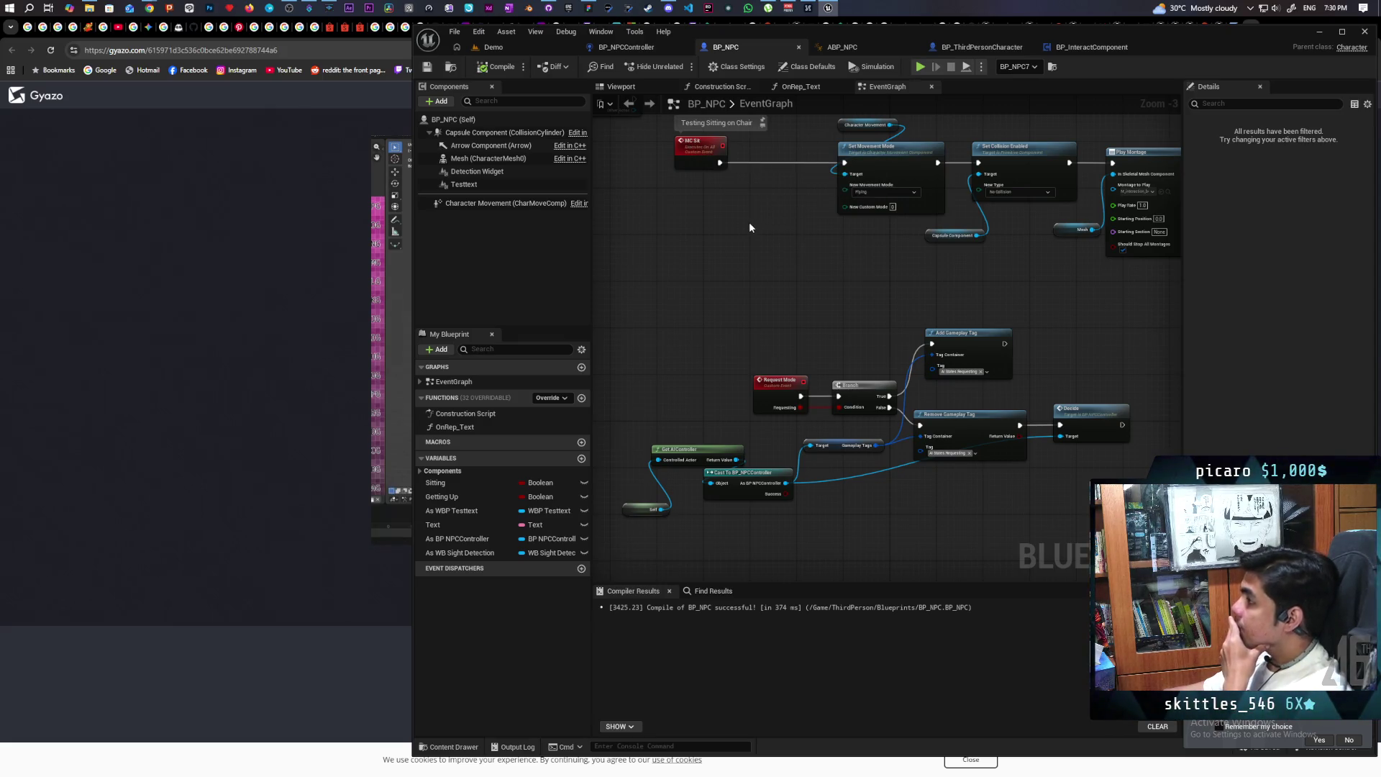
Switch to BP_NPCController and look through each of its open graph tabs
scroll(745, 354, "up", 1)
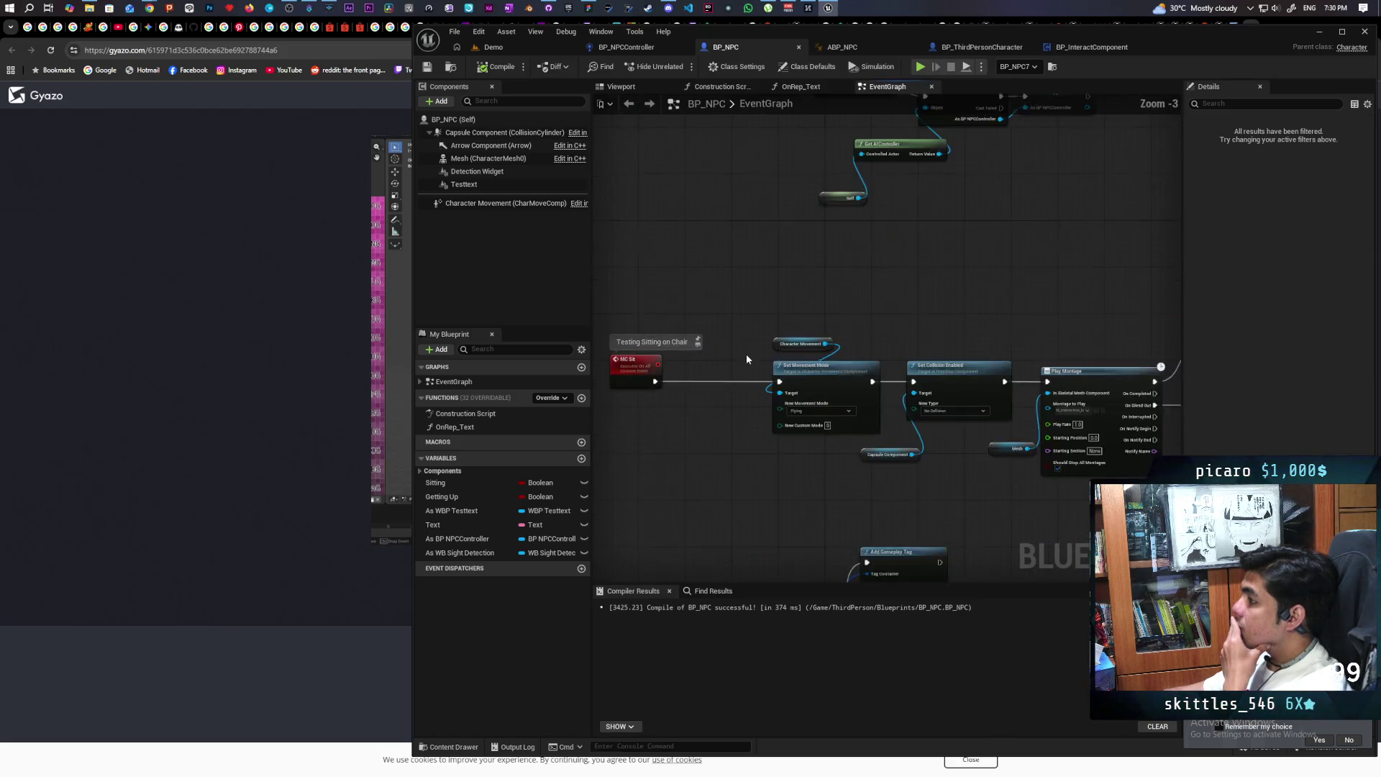
scroll(734, 259, "down", 1)
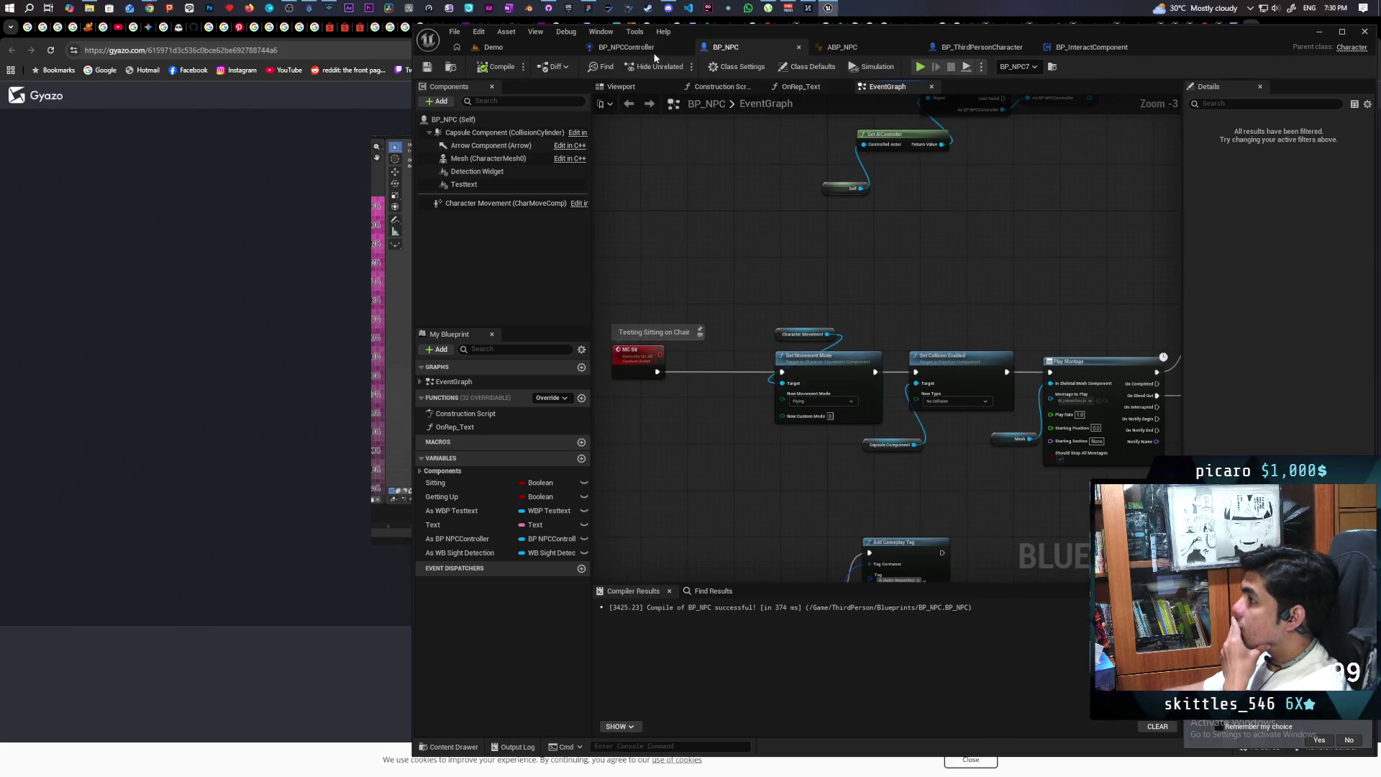
left_click(643, 48)
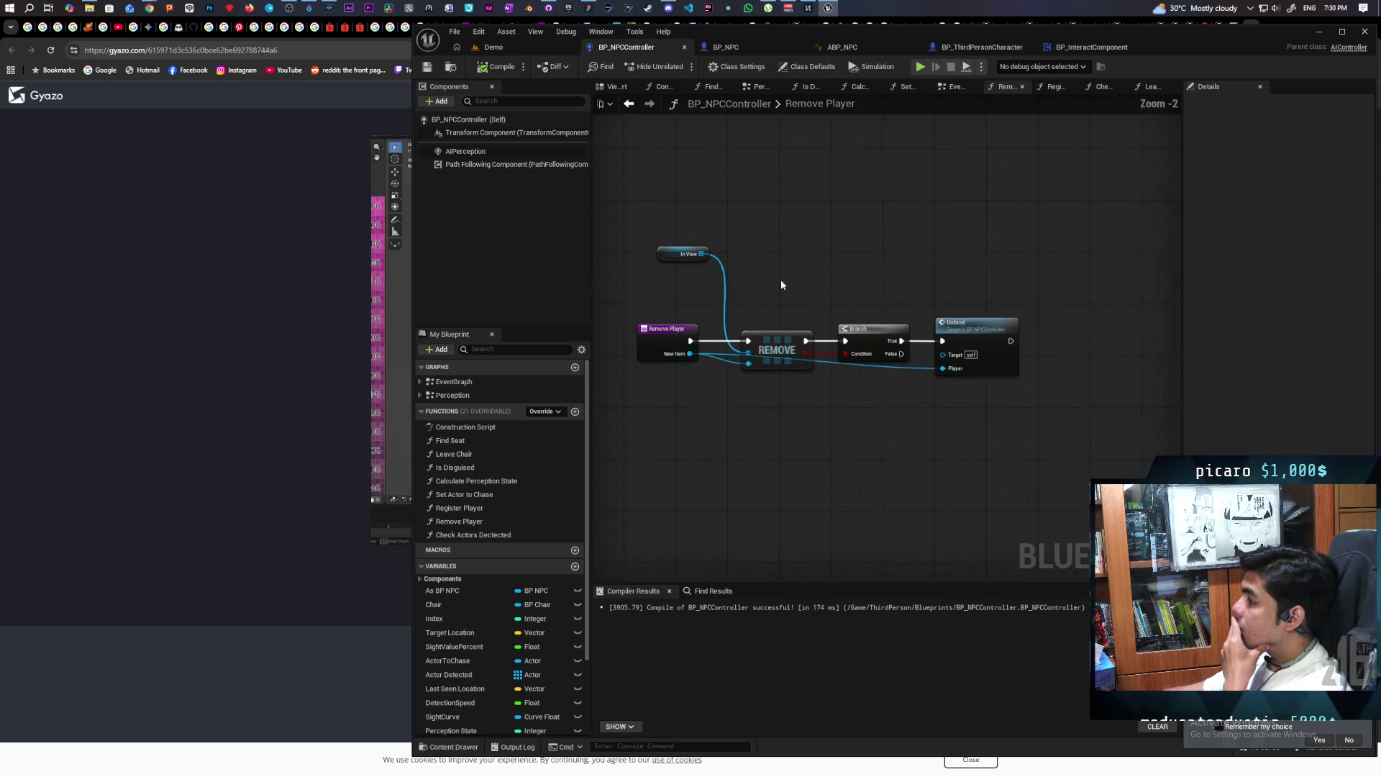
left_click(953, 86)
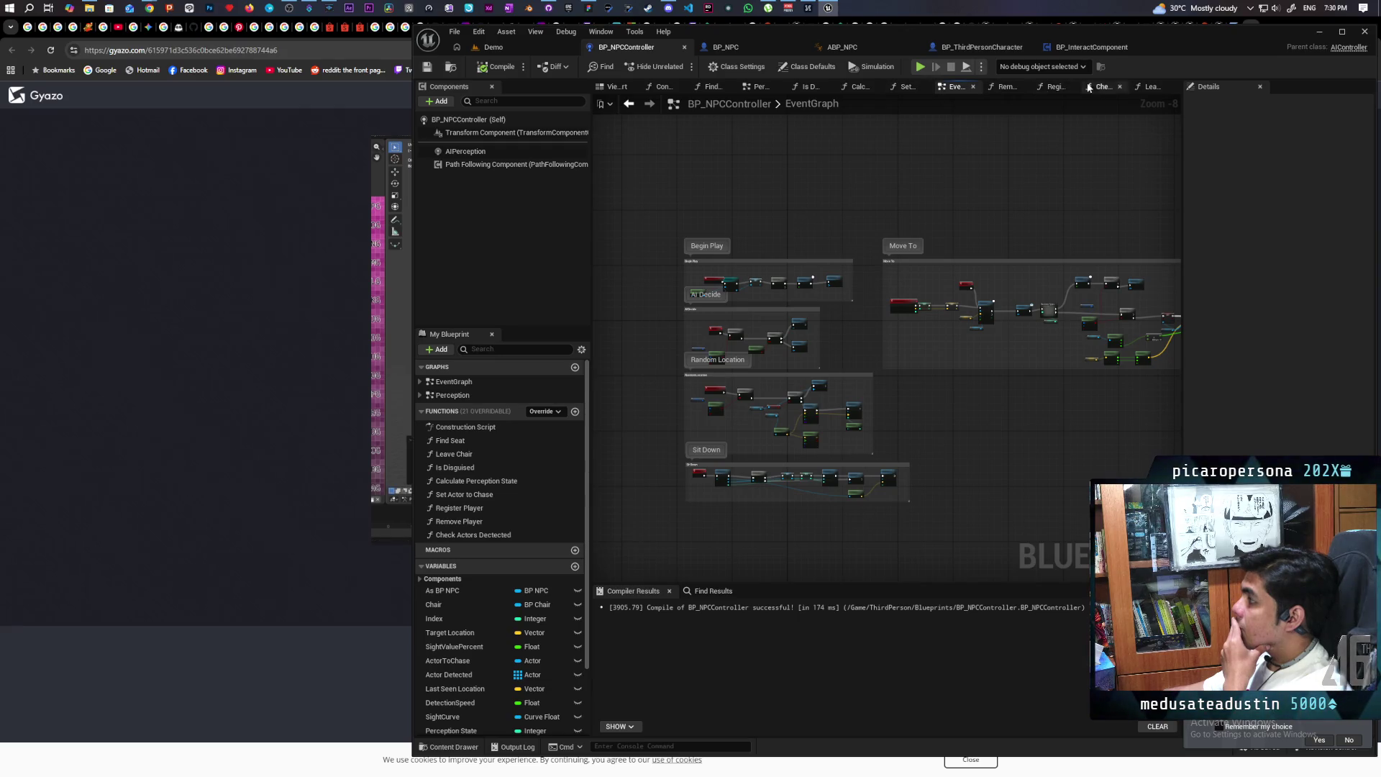
left_click(1151, 87)
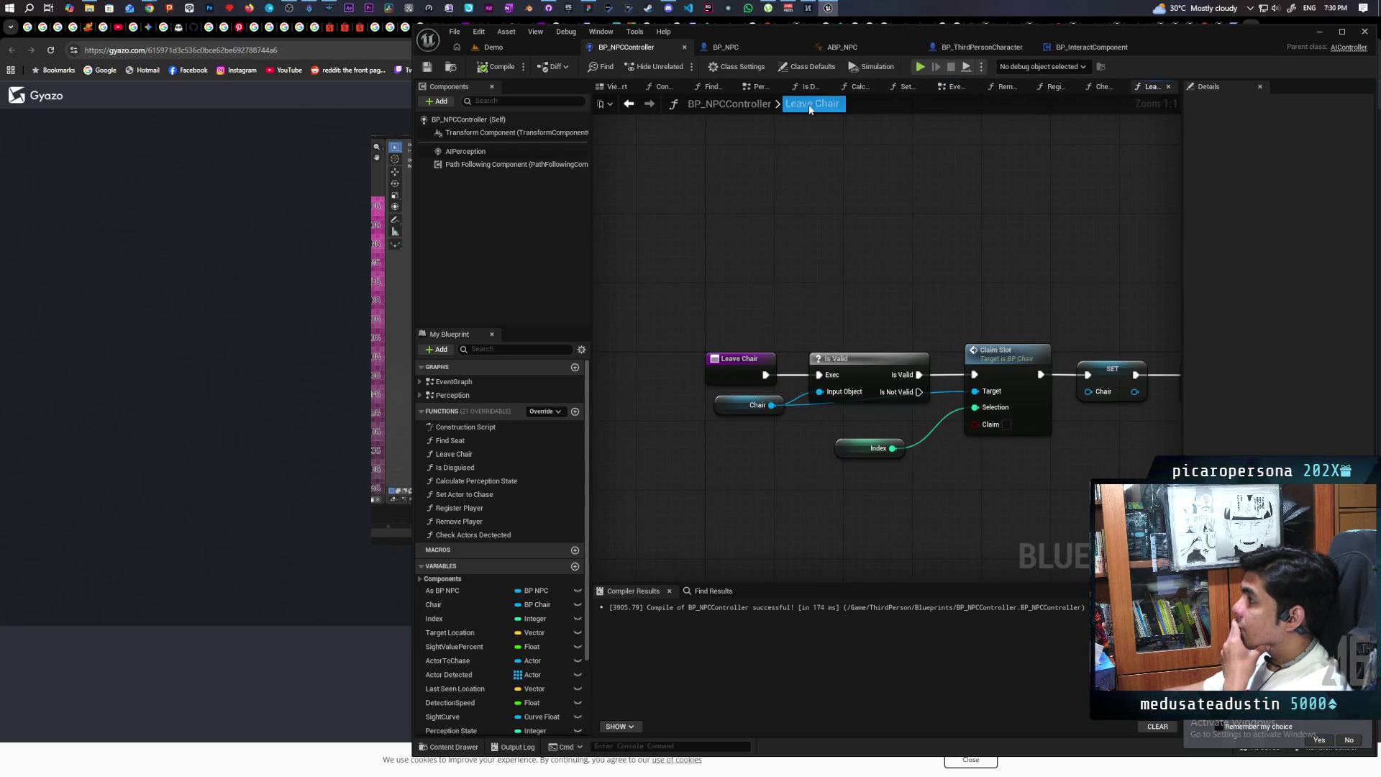
left_click(1106, 89)
left_click(1047, 88)
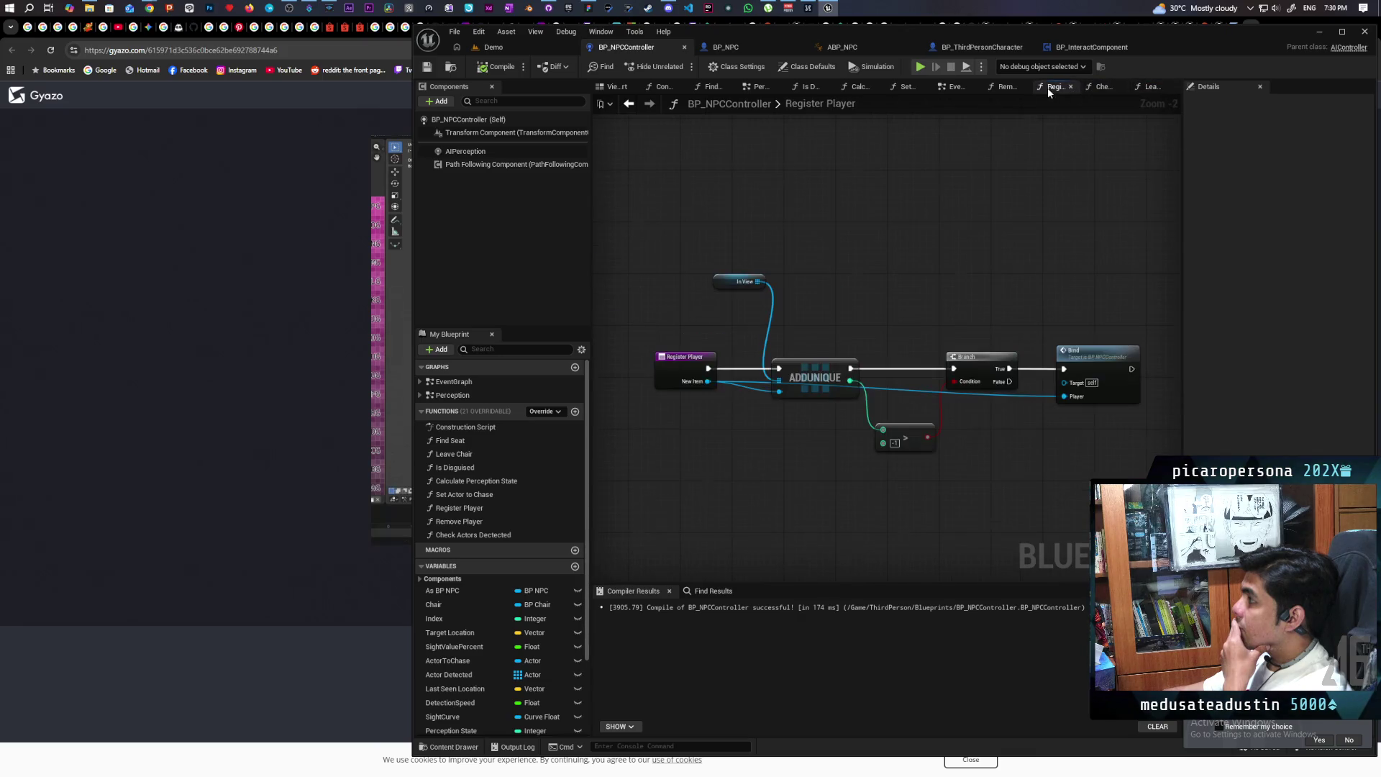
left_click(1007, 89)
left_click(953, 88)
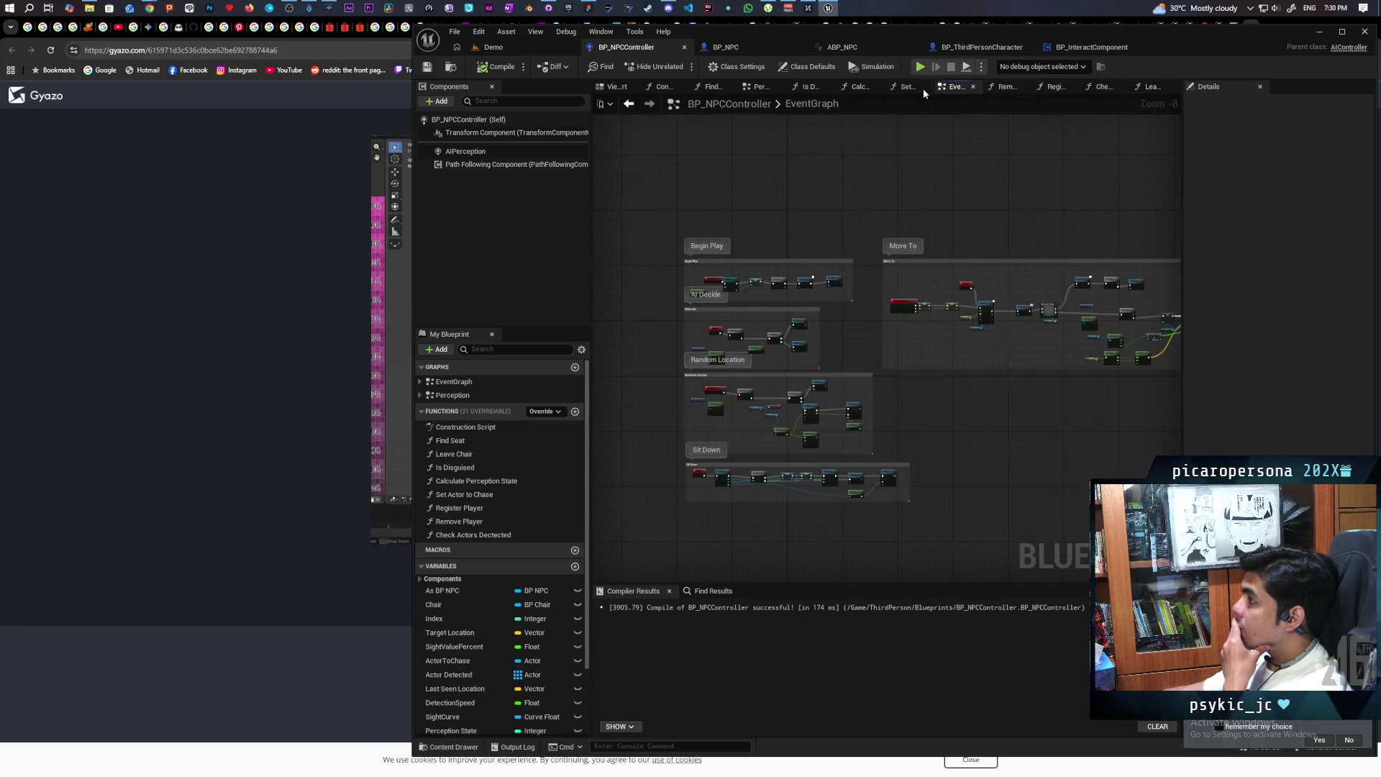
left_click(904, 88)
left_click(859, 88)
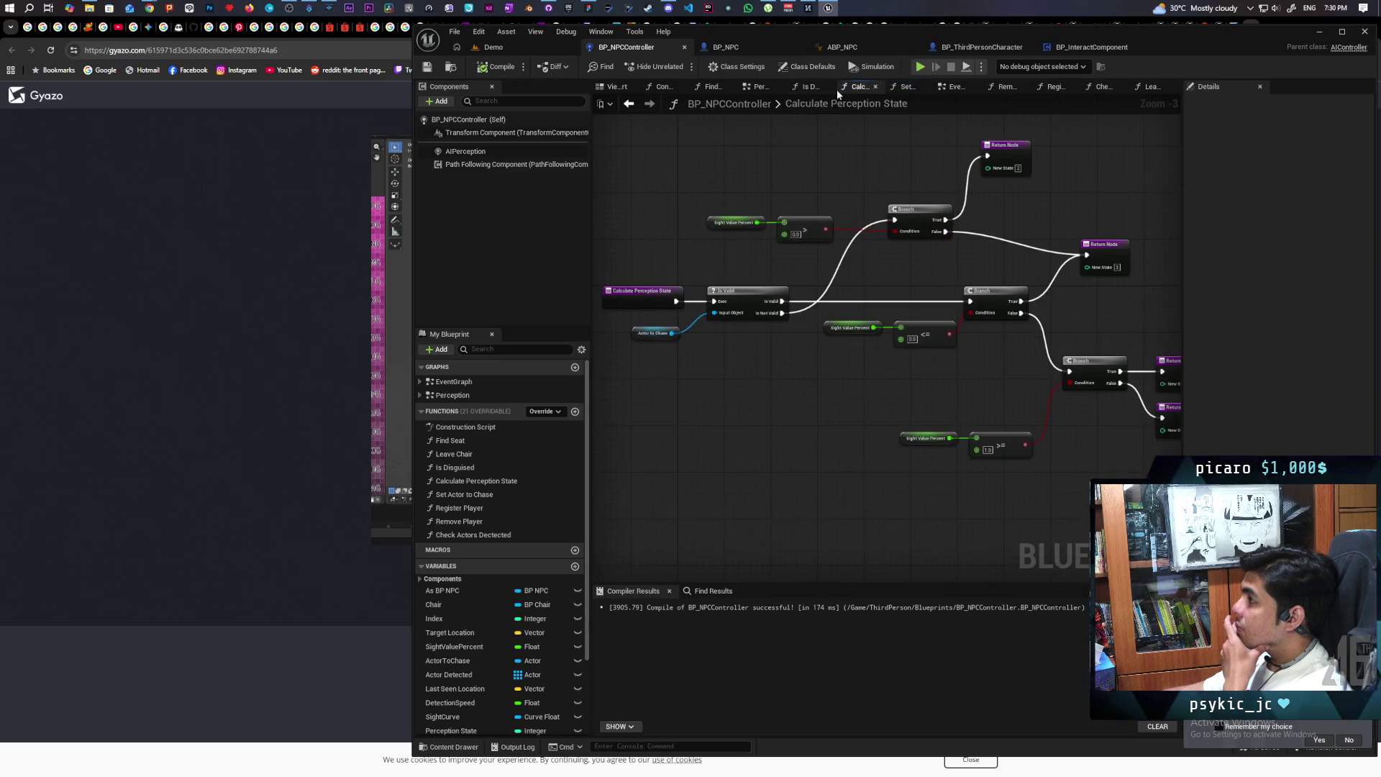
left_click(808, 88)
left_click(760, 88)
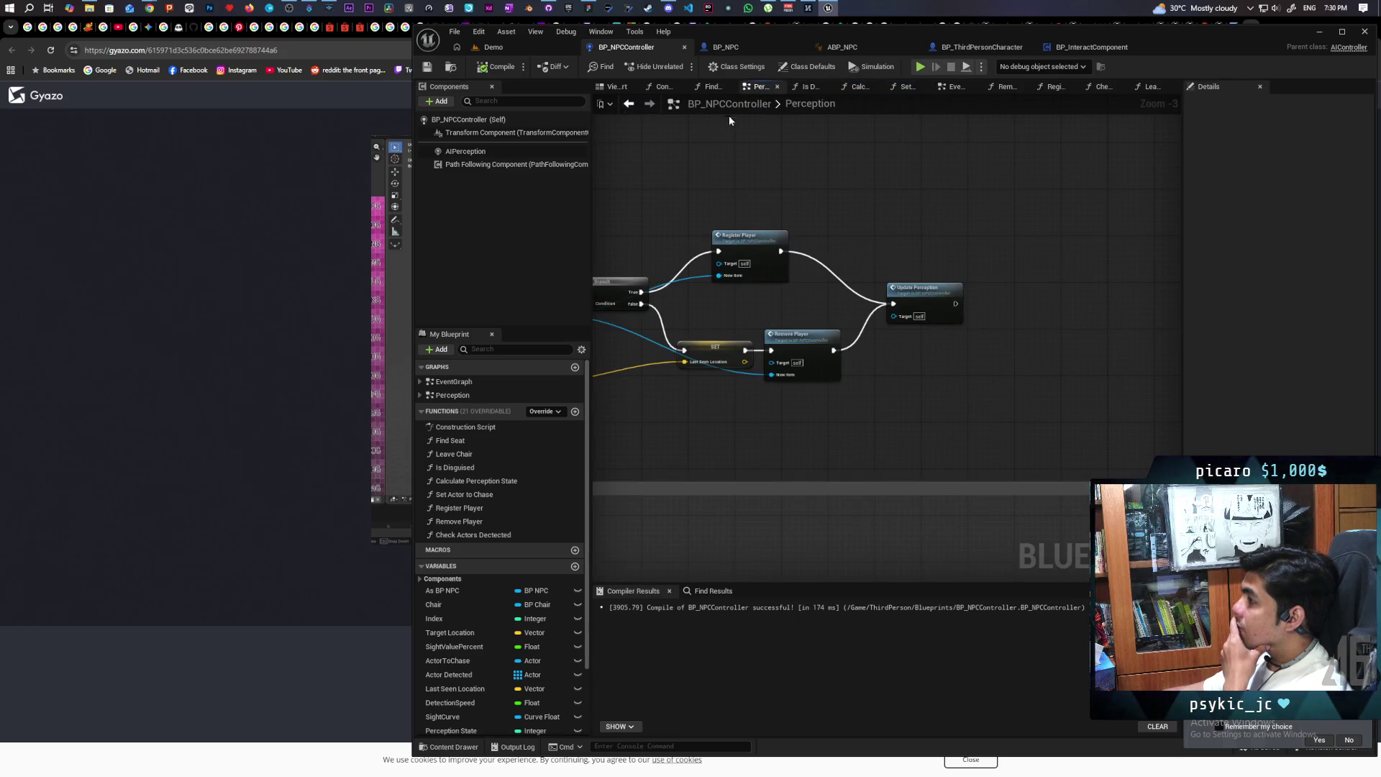
left_click(711, 88)
left_click(660, 87)
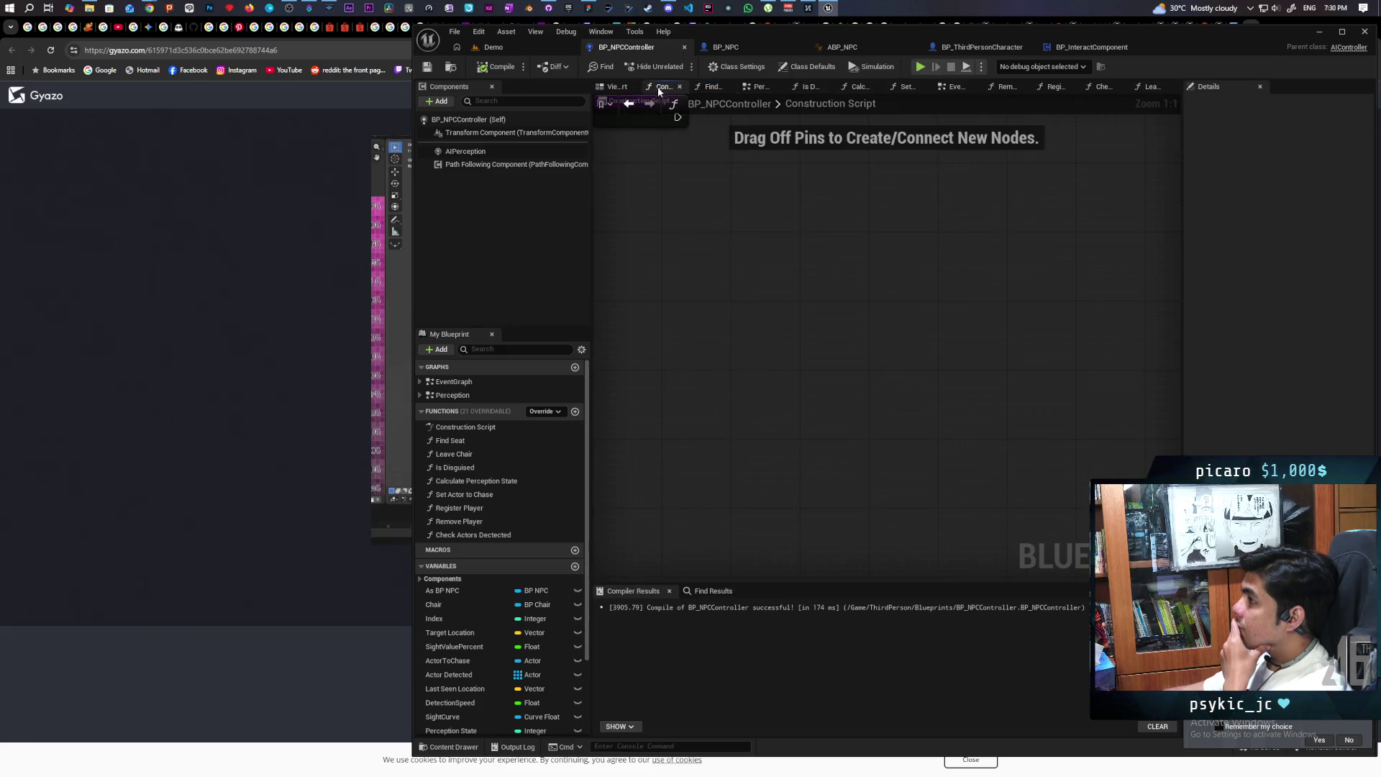
left_click(605, 87)
Close all the stray function graph tabs, including Leave Chair and Construction Script
middle_click(763, 88)
middle_click(766, 87)
middle_click(769, 88)
middle_click(777, 88)
middle_click(780, 88)
middle_click(783, 87)
middle_click(788, 88)
middle_click(791, 88)
middle_click(778, 87)
middle_click(719, 88)
Open the Perception graph and move its upper node group up and to the left
double_click(452, 395)
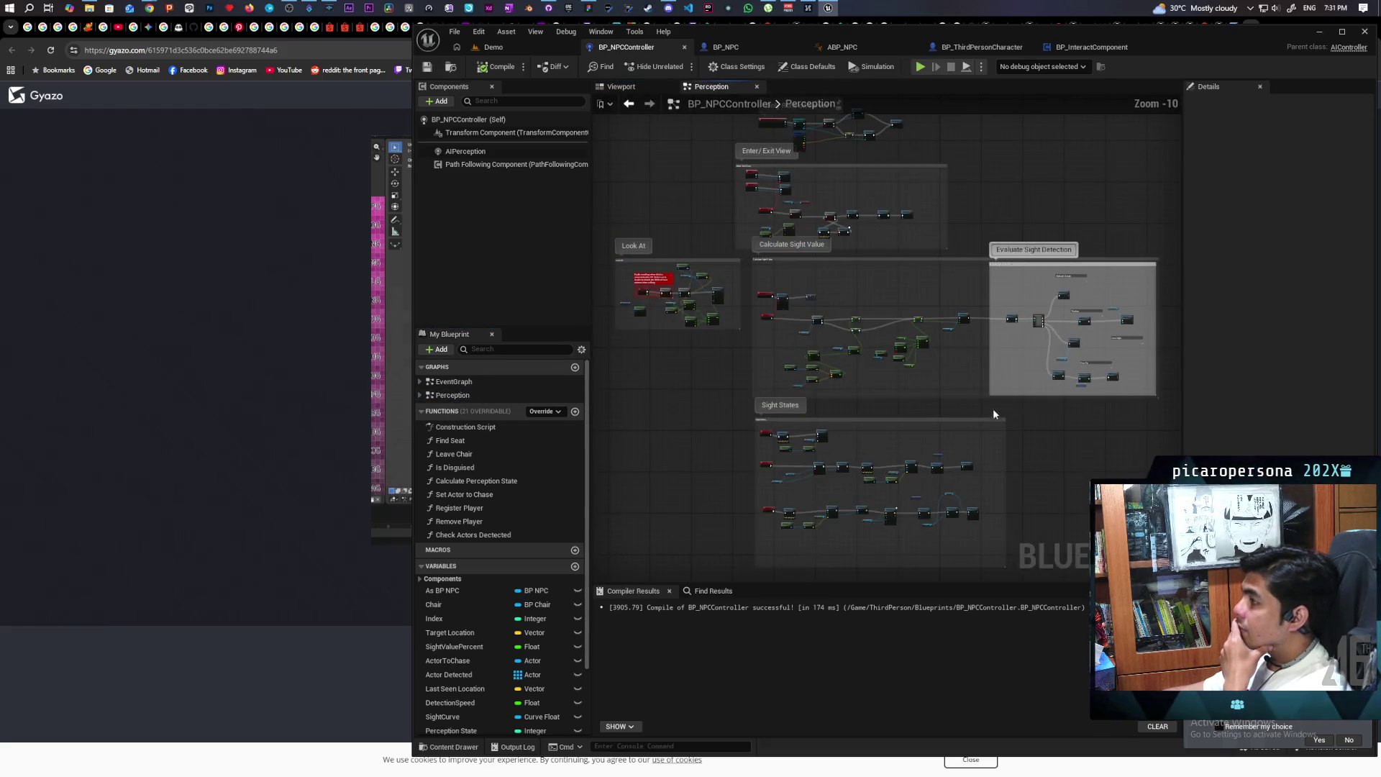
scroll(929, 370, "up", 3)
scroll(882, 392, "up", 2)
scroll(1020, 391, "up", 1)
scroll(1017, 391, "down", 1)
left_click_drag(1017, 391, 987, 375)
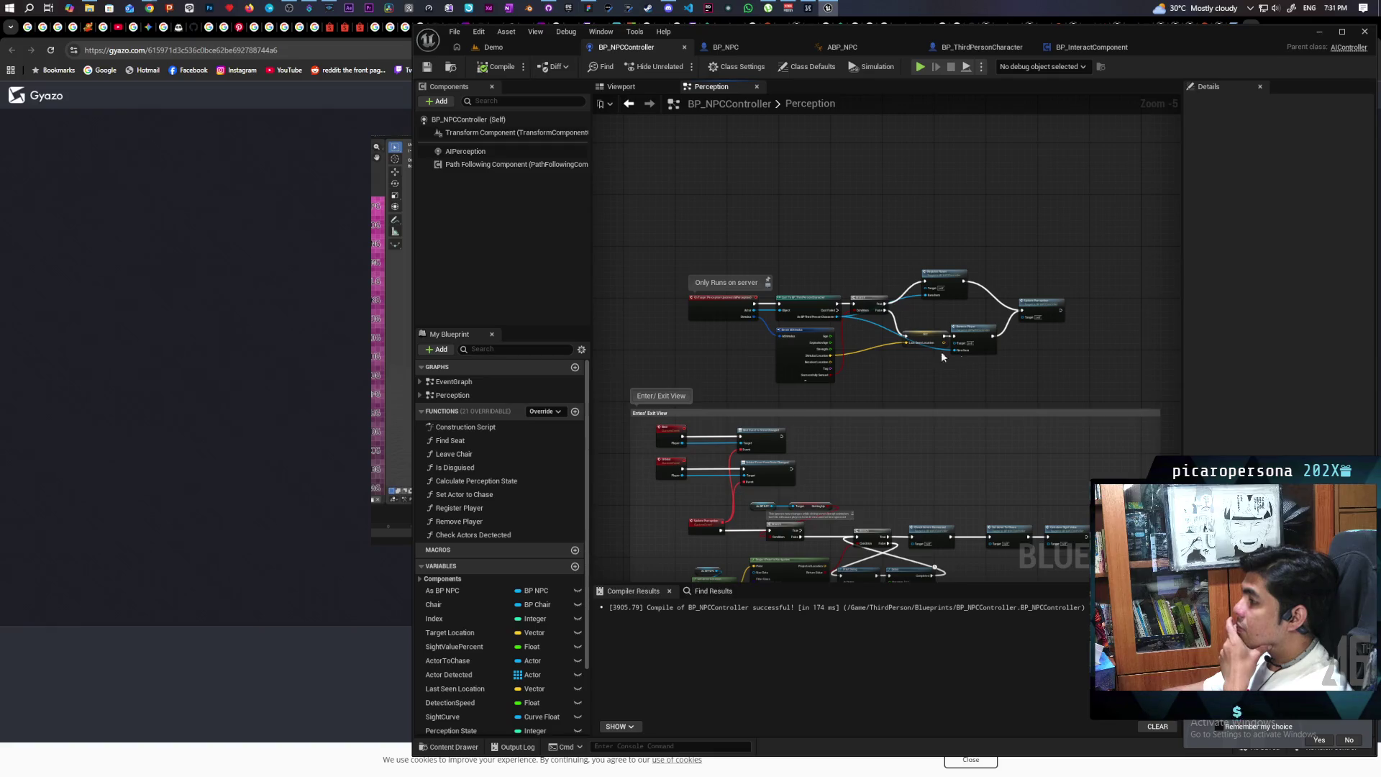
mouse_move(684, 227)
left_mouse_down()
mouse_move(1075, 352)
mouse_move(1074, 373)
left_mouse_up()
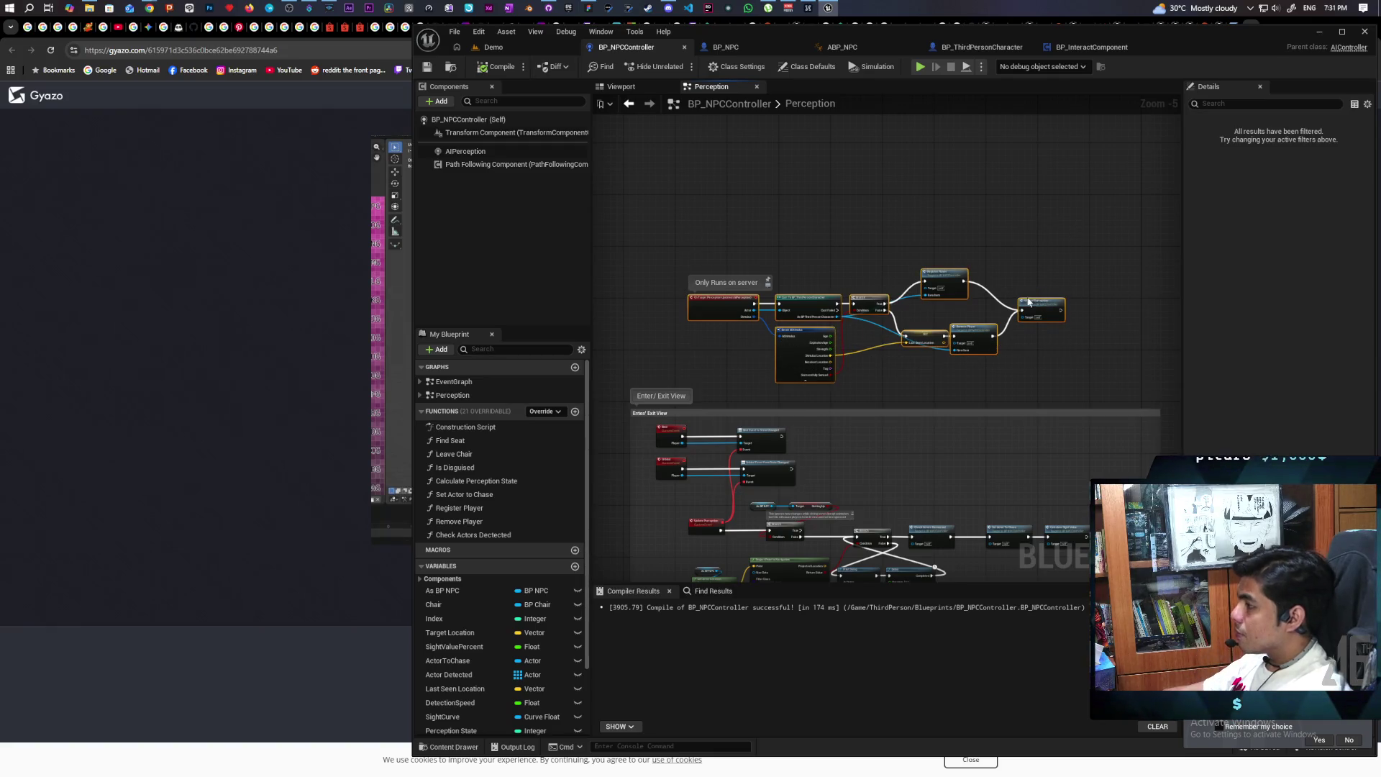
left_click_drag(730, 317, 682, 275)
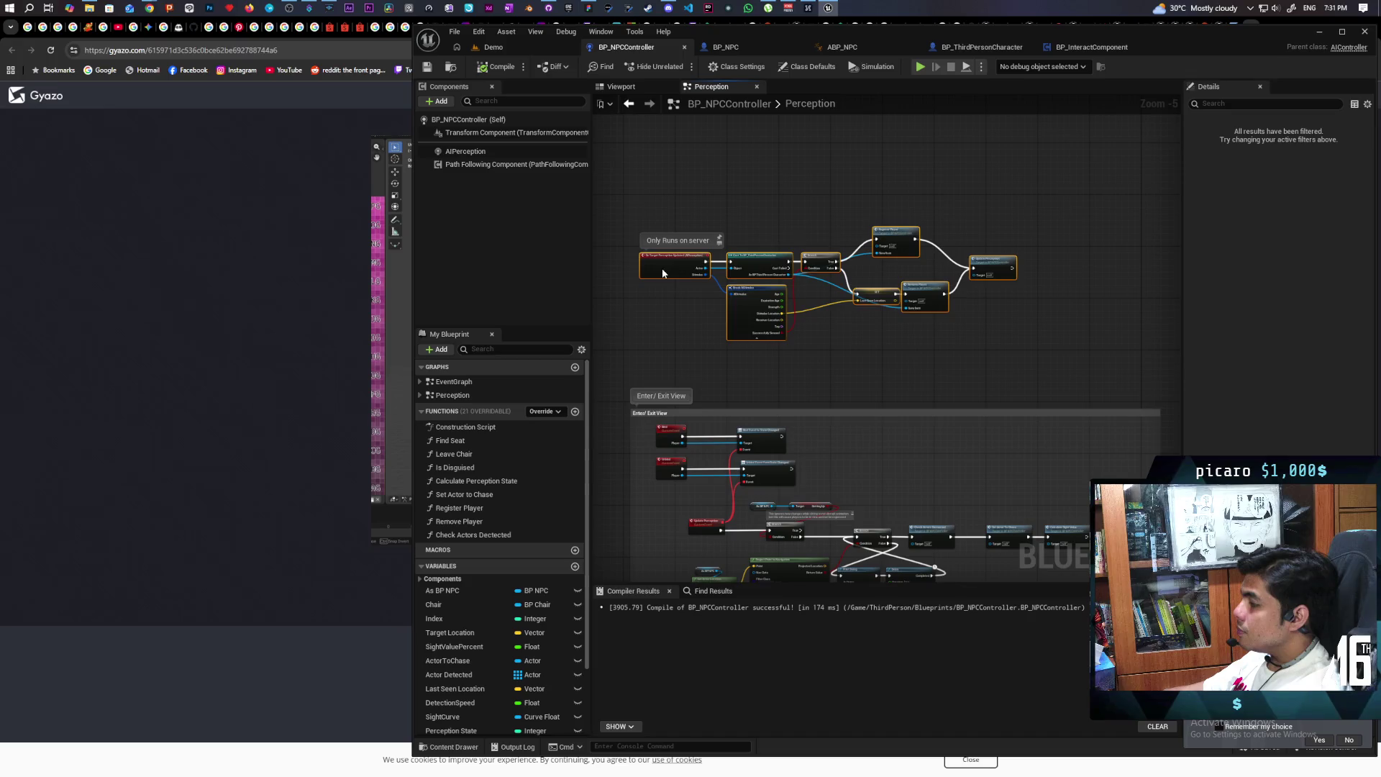
left_click(691, 345)
Review the Enter/Exit View and Bind Event nodes, nudge Set Actor To Chase left, open Check Actors Detected
scroll(708, 352, "down", 3)
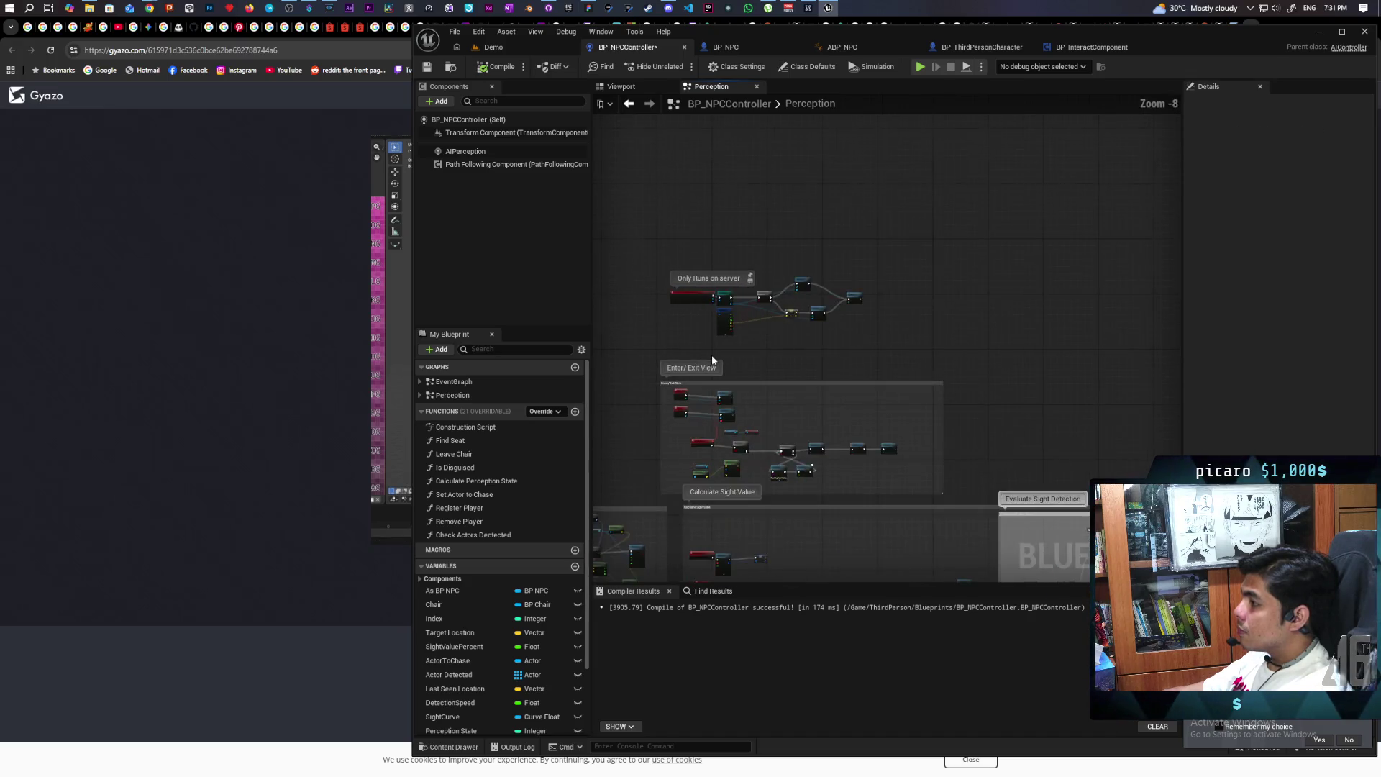
scroll(721, 364, "up", 4)
mouse_move(768, 238)
left_mouse_down()
mouse_move(828, 218)
mouse_move(763, 197)
left_mouse_up()
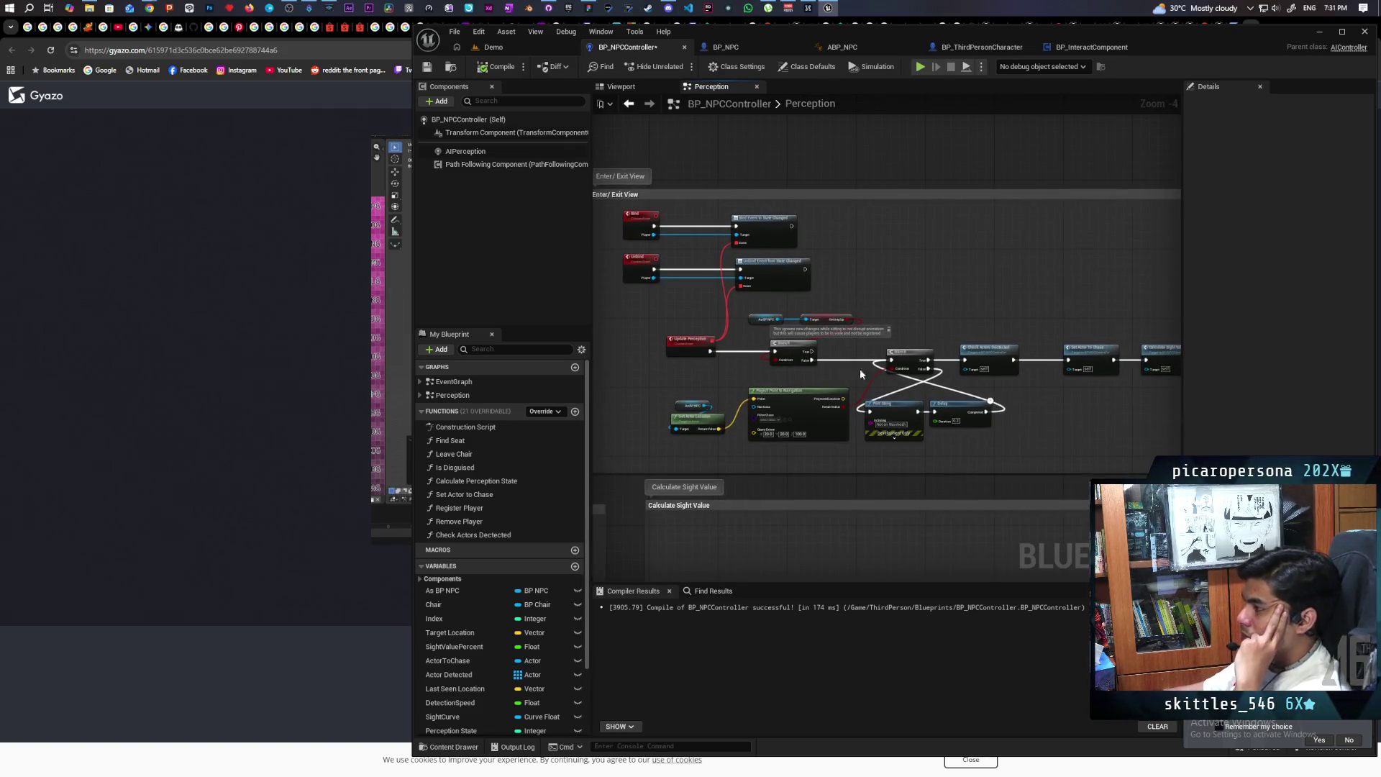
scroll(836, 385, "up", 3)
left_click_drag(841, 371, 964, 339)
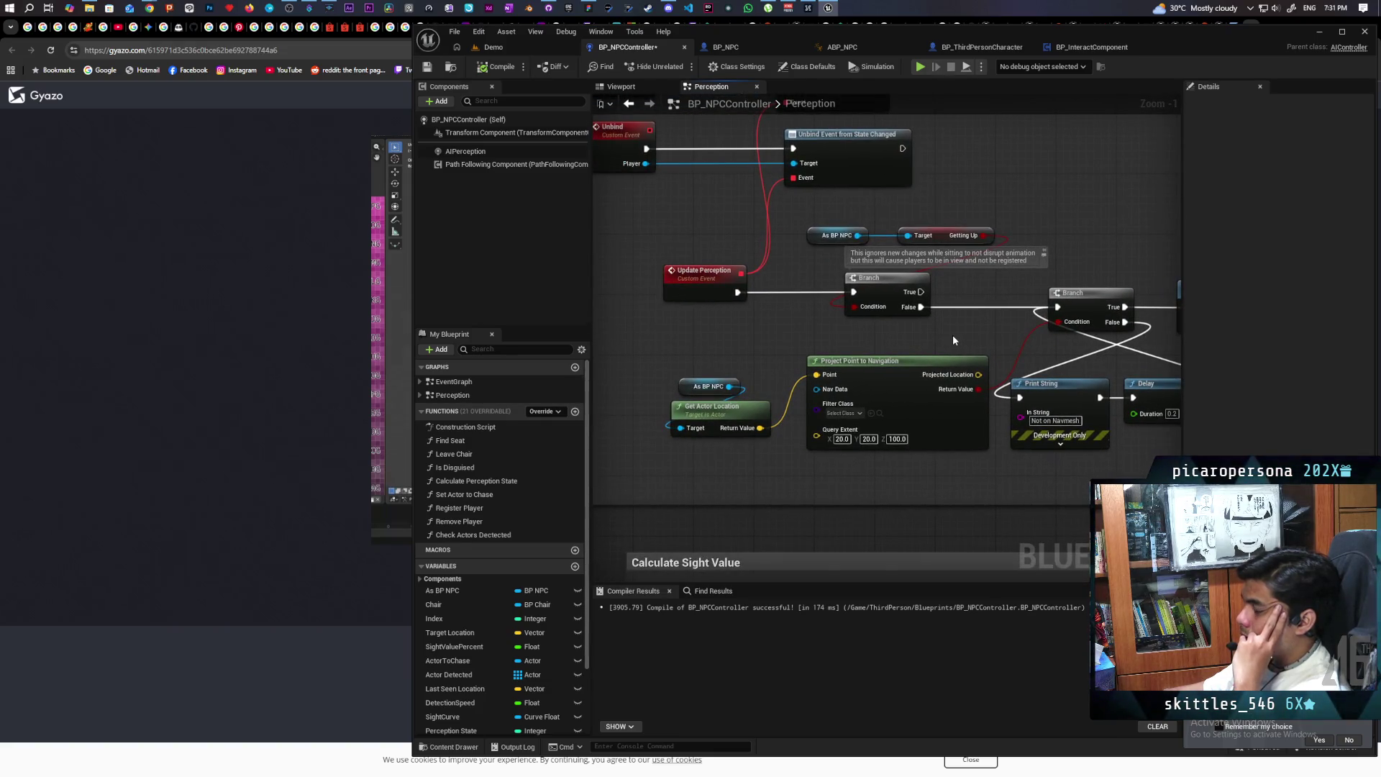
left_click_drag(954, 334, 866, 436)
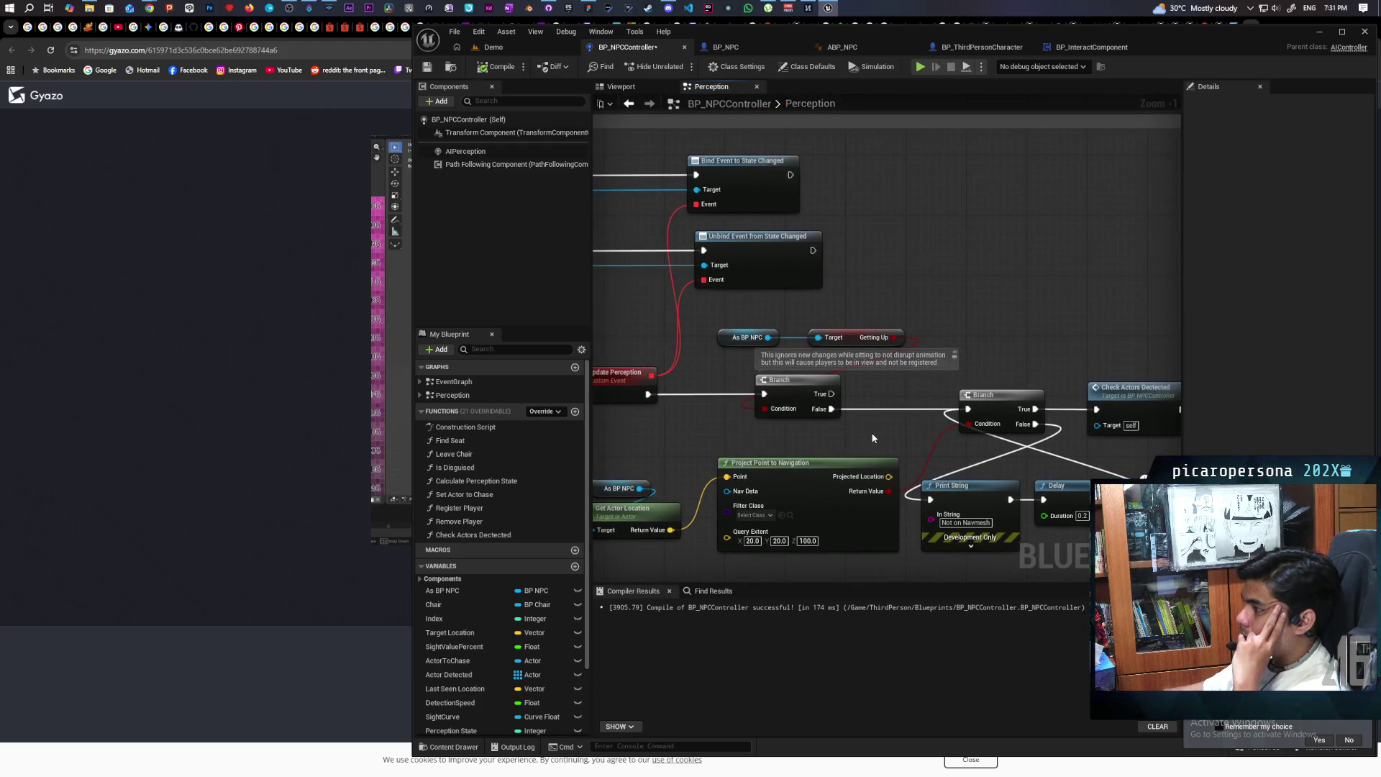
scroll(872, 437, "down", 1)
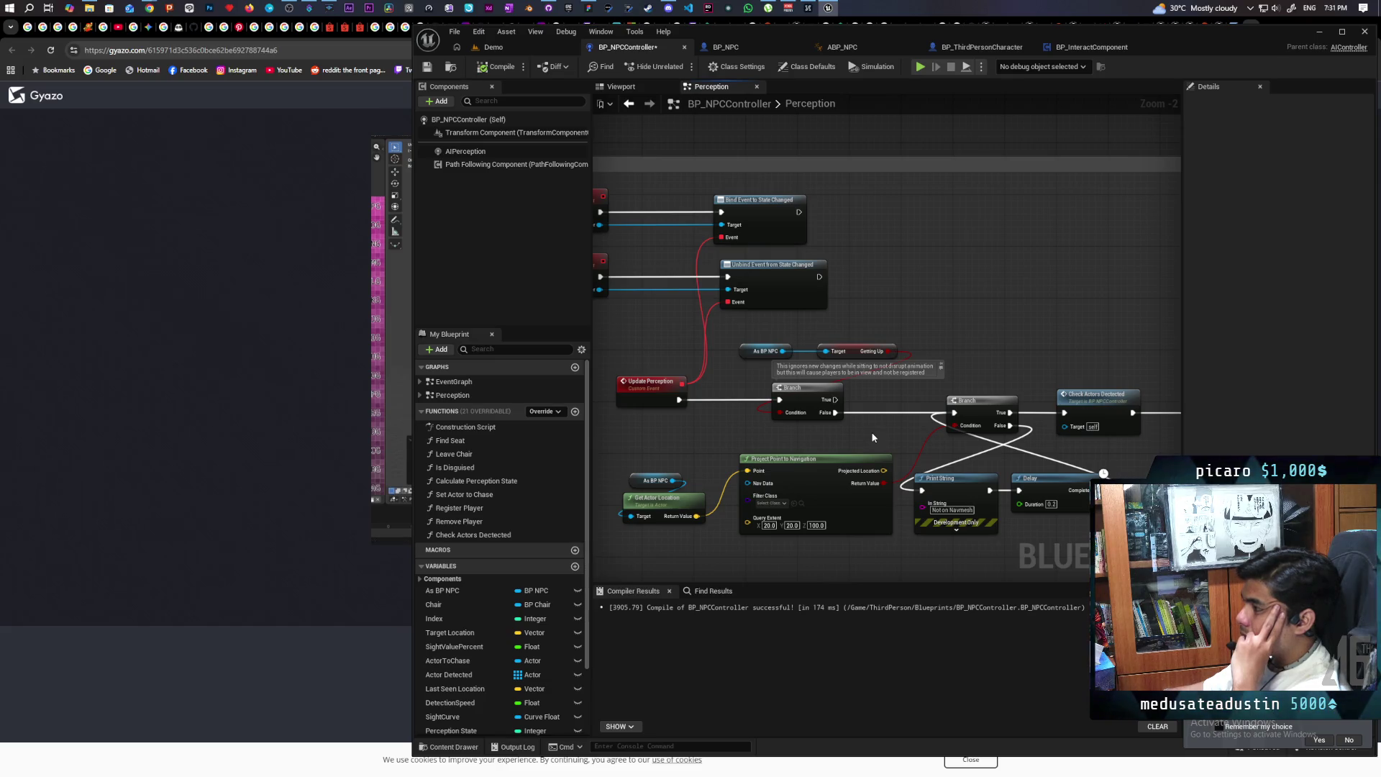
mouse_move(862, 436)
left_mouse_down()
mouse_move(934, 442)
mouse_move(884, 455)
left_mouse_up()
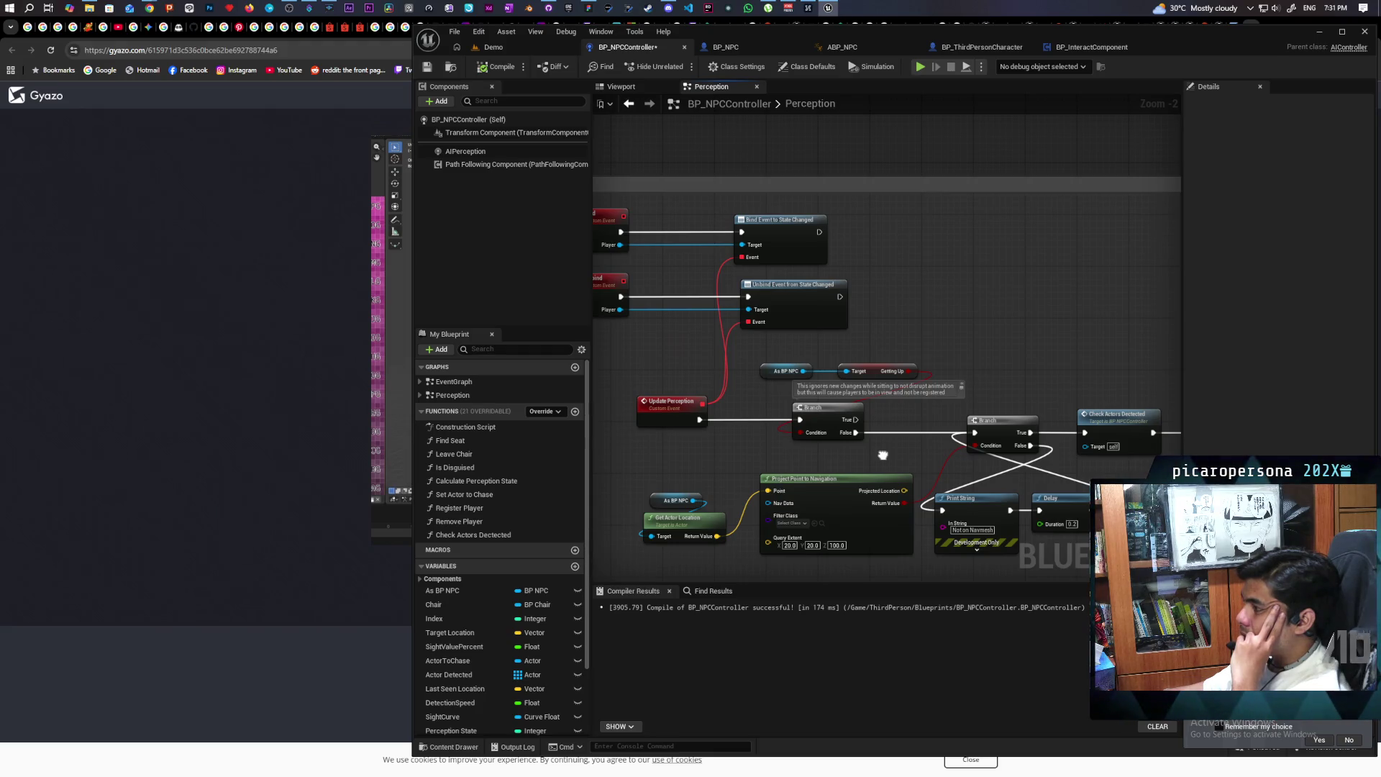
mouse_move(883, 455)
left_mouse_down()
mouse_move(761, 463)
mouse_move(727, 437)
mouse_move(1030, 463)
mouse_move(835, 469)
left_mouse_up()
scroll(817, 440, "up", 2)
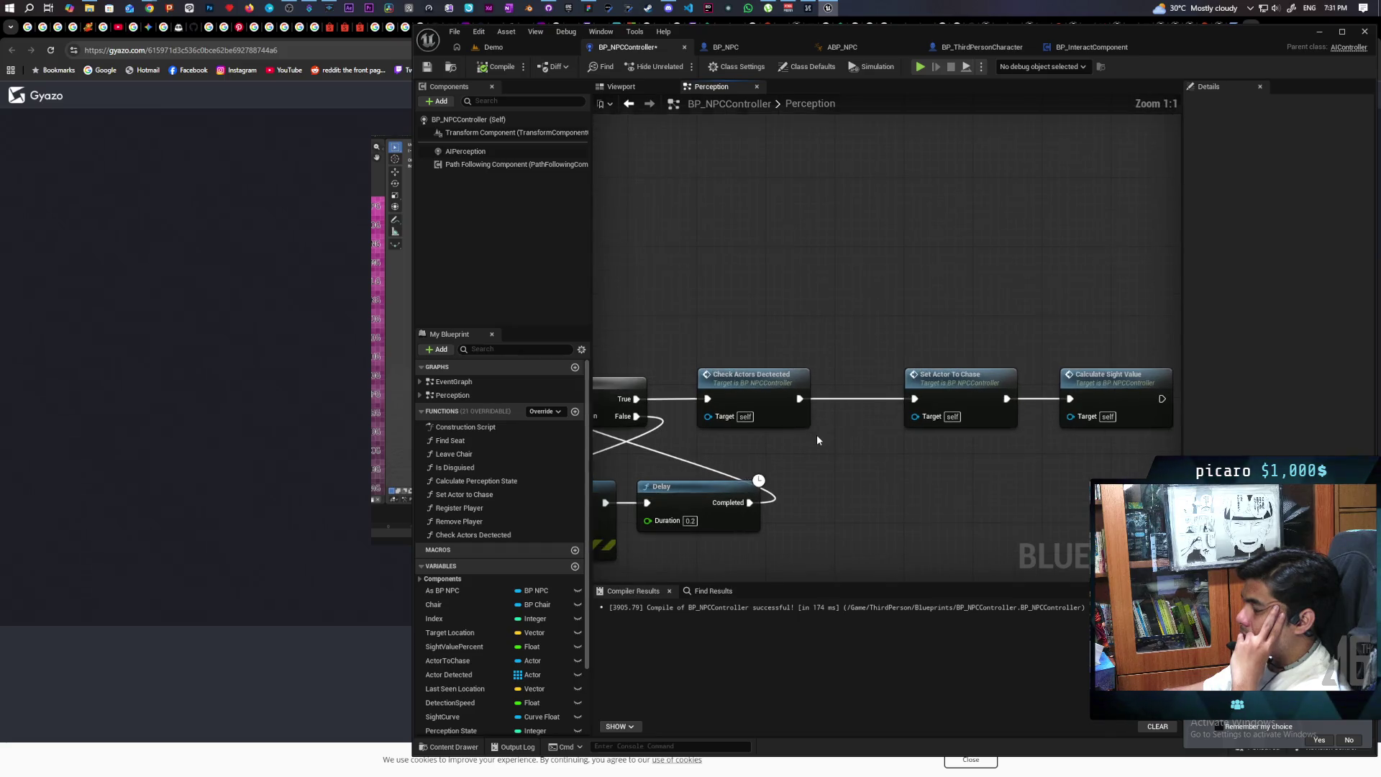
left_click_drag(980, 387, 952, 386)
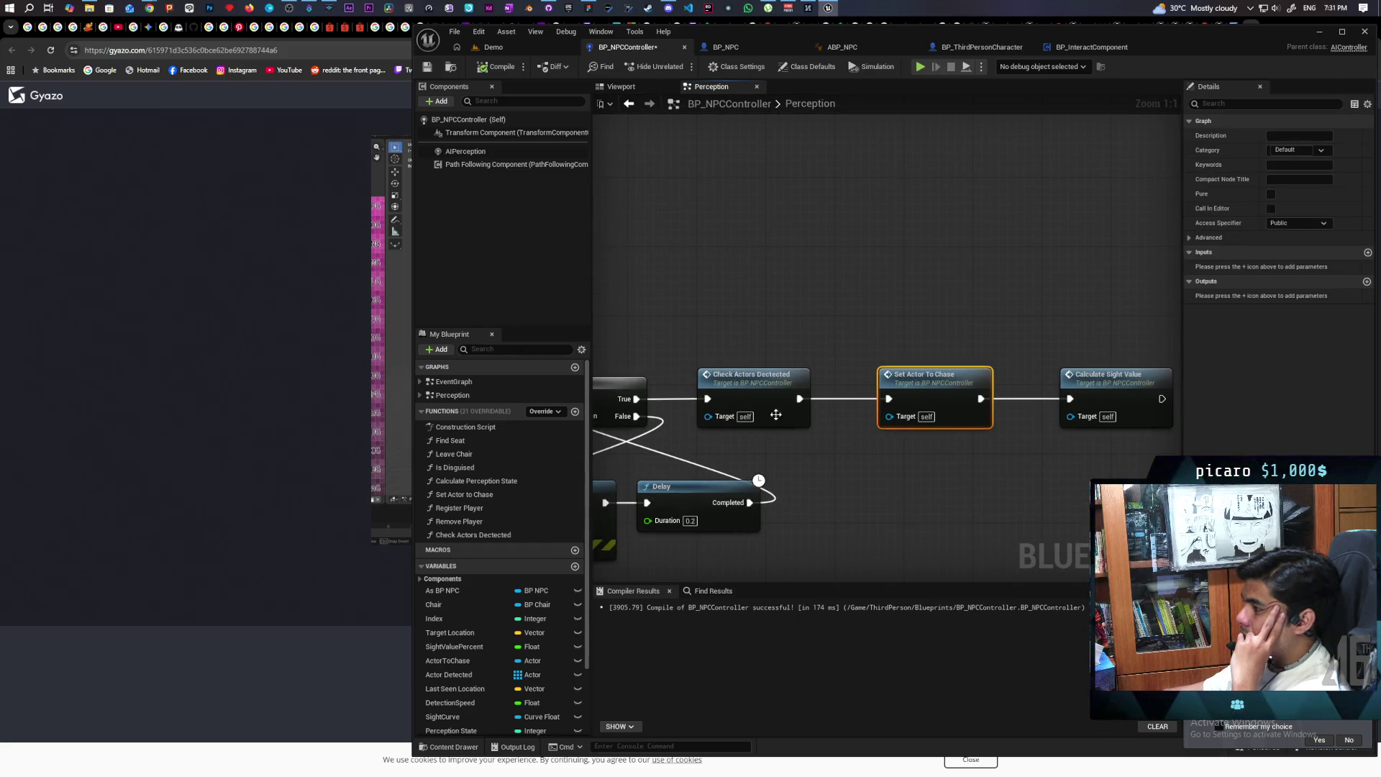
double_click(780, 423)
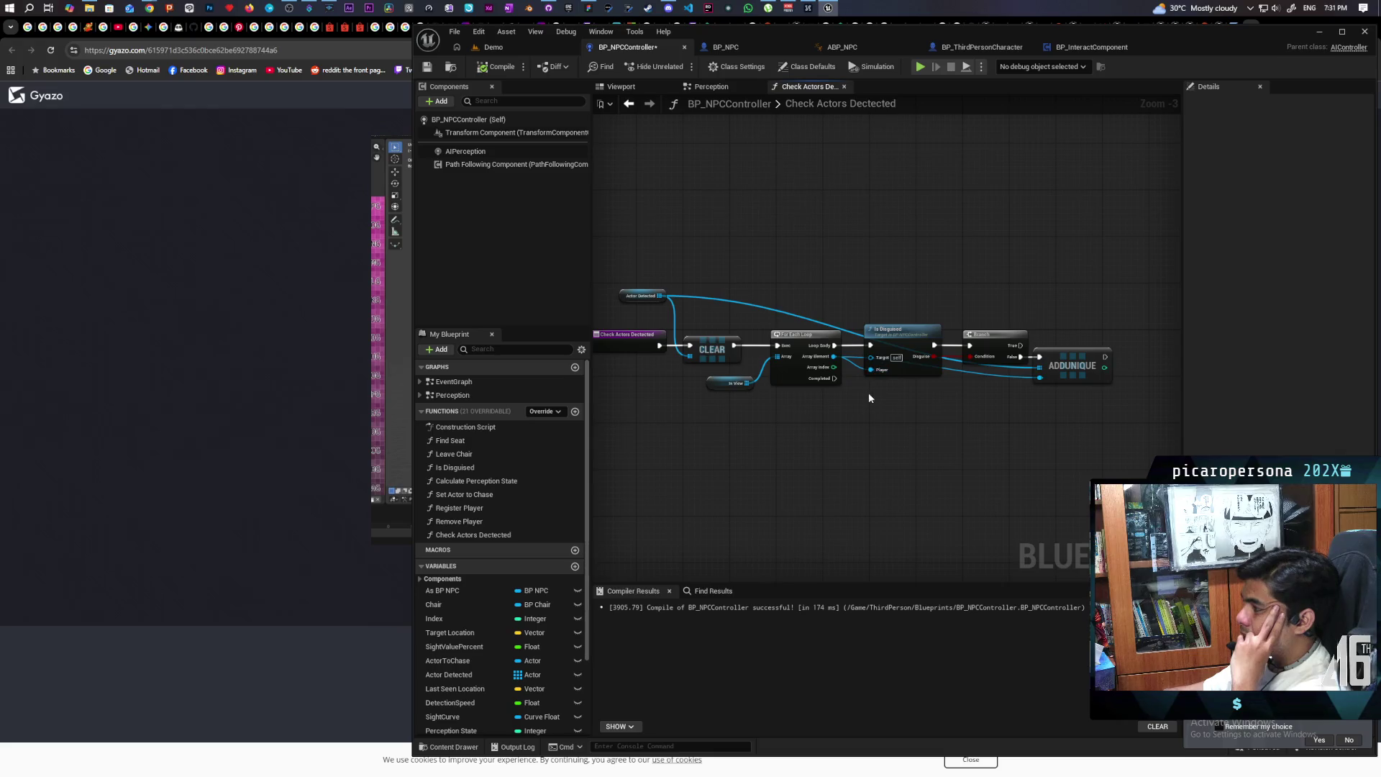
Look at the Set Actor To Chase function and return to the Perception graph
left_click(627, 105)
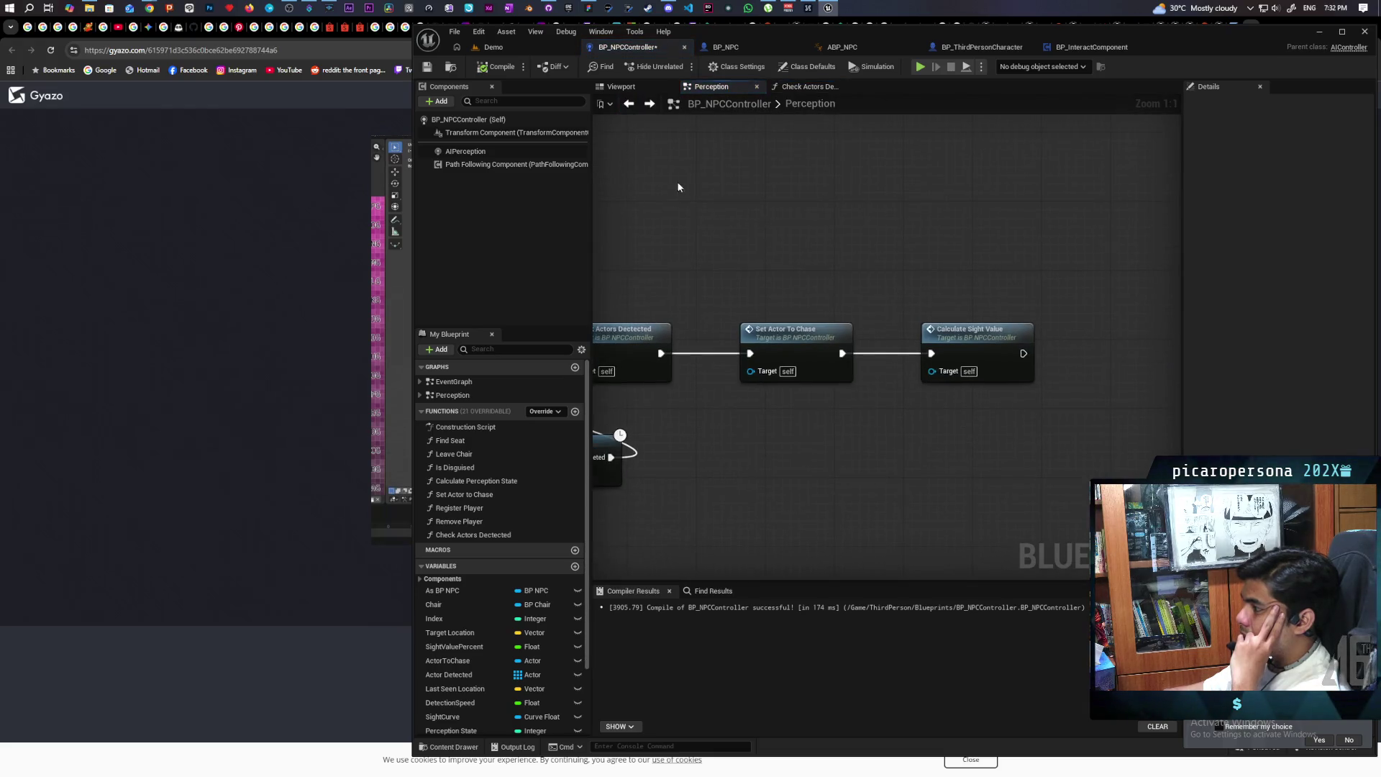
double_click(781, 335)
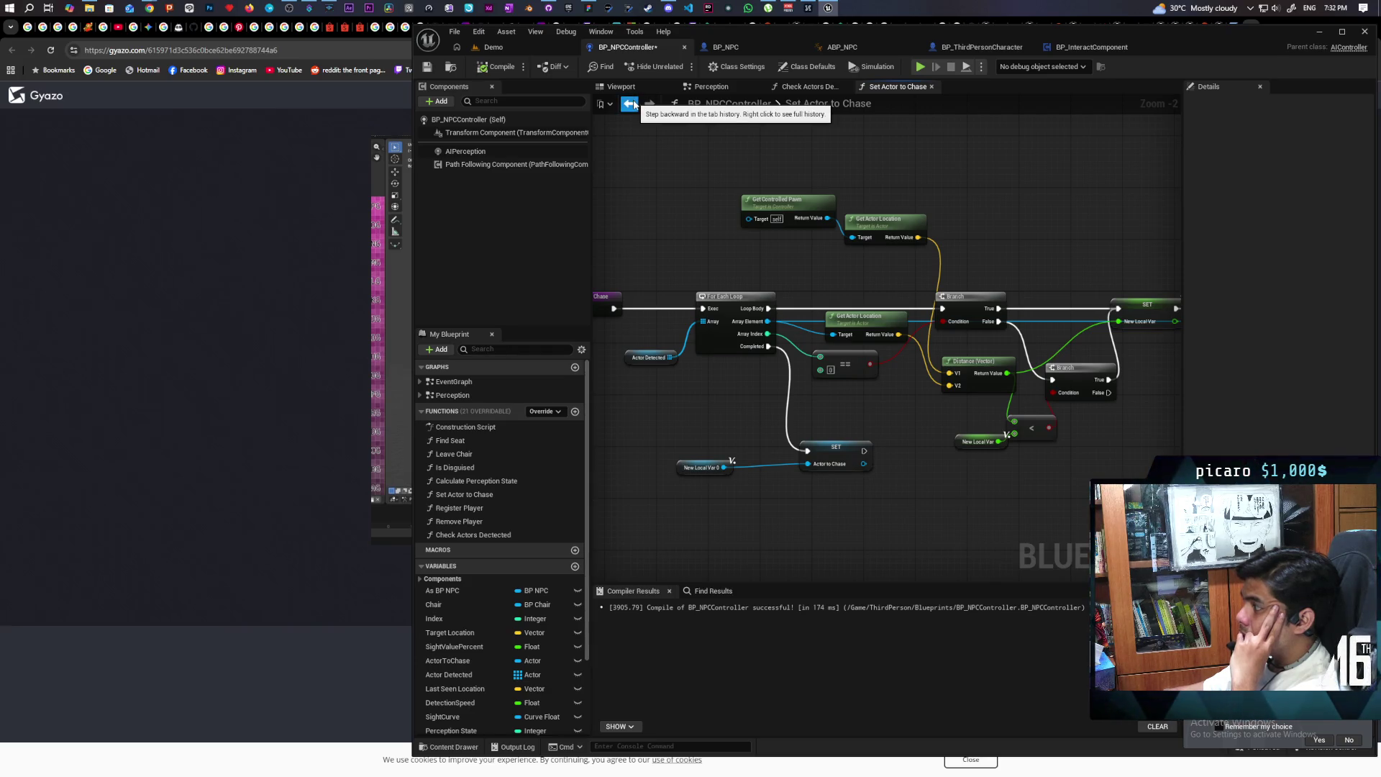
left_click(629, 105)
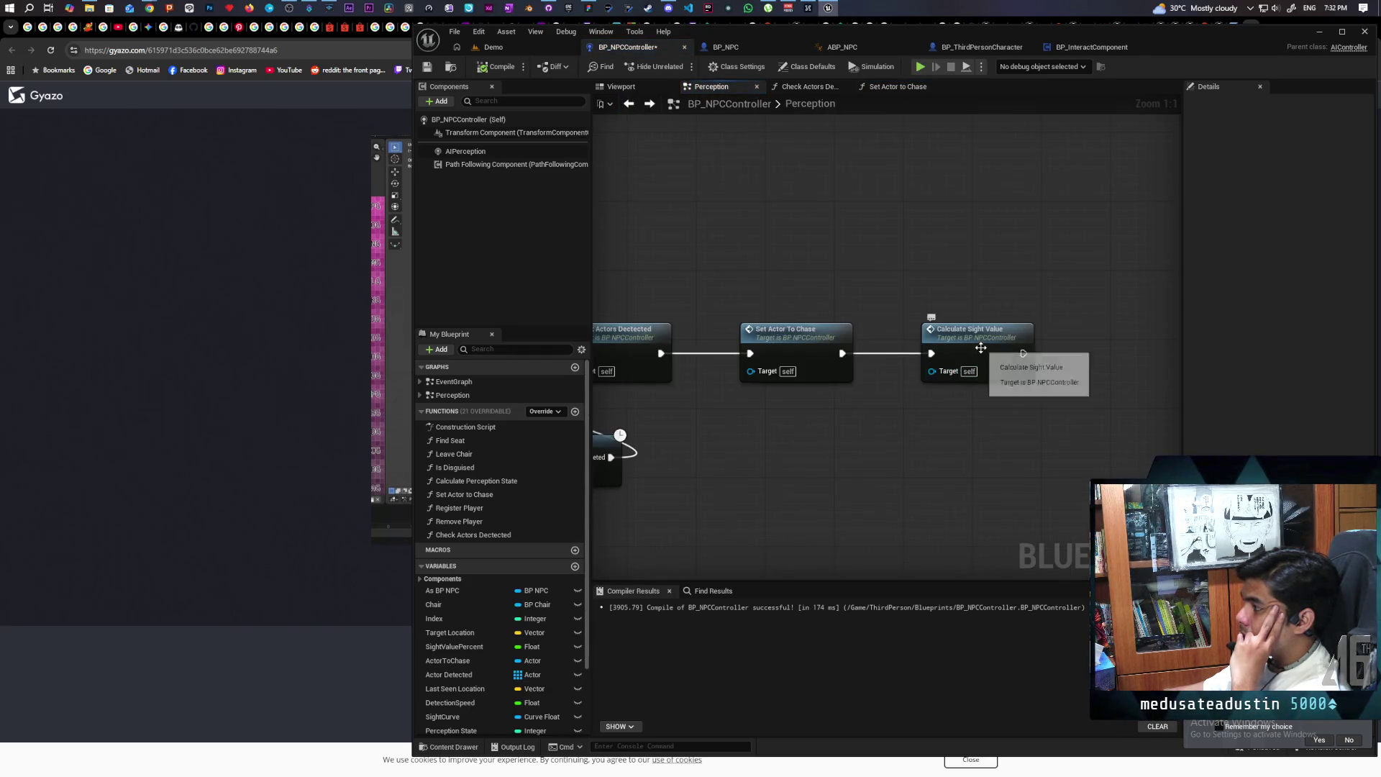
Follow Calculate Sight Value and Notice Player to the AI MoveTo step, then return to Demo
double_click(980, 348)
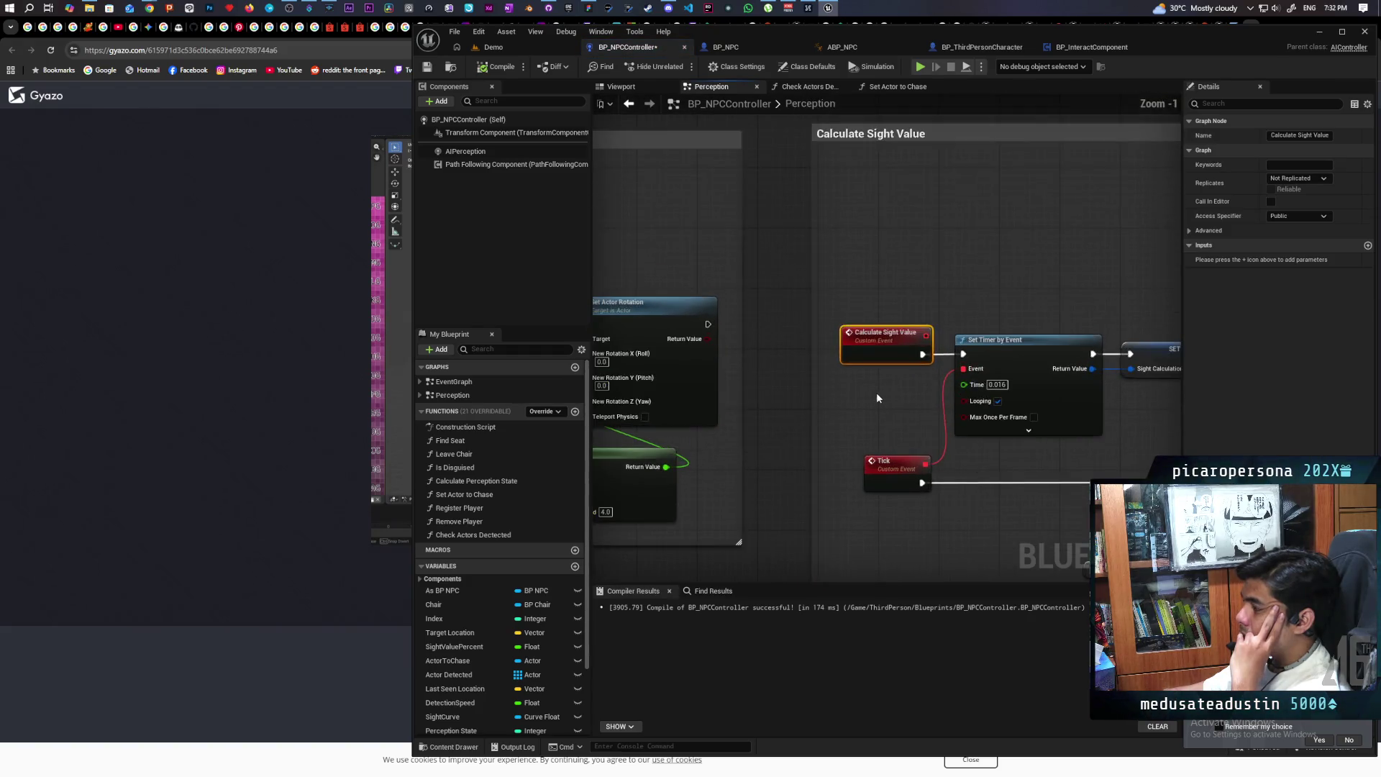
mouse_move(923, 372)
left_mouse_down()
mouse_move(774, 355)
mouse_move(957, 357)
mouse_move(995, 348)
mouse_move(1002, 324)
mouse_move(850, 299)
mouse_move(934, 280)
mouse_move(722, 281)
left_mouse_up()
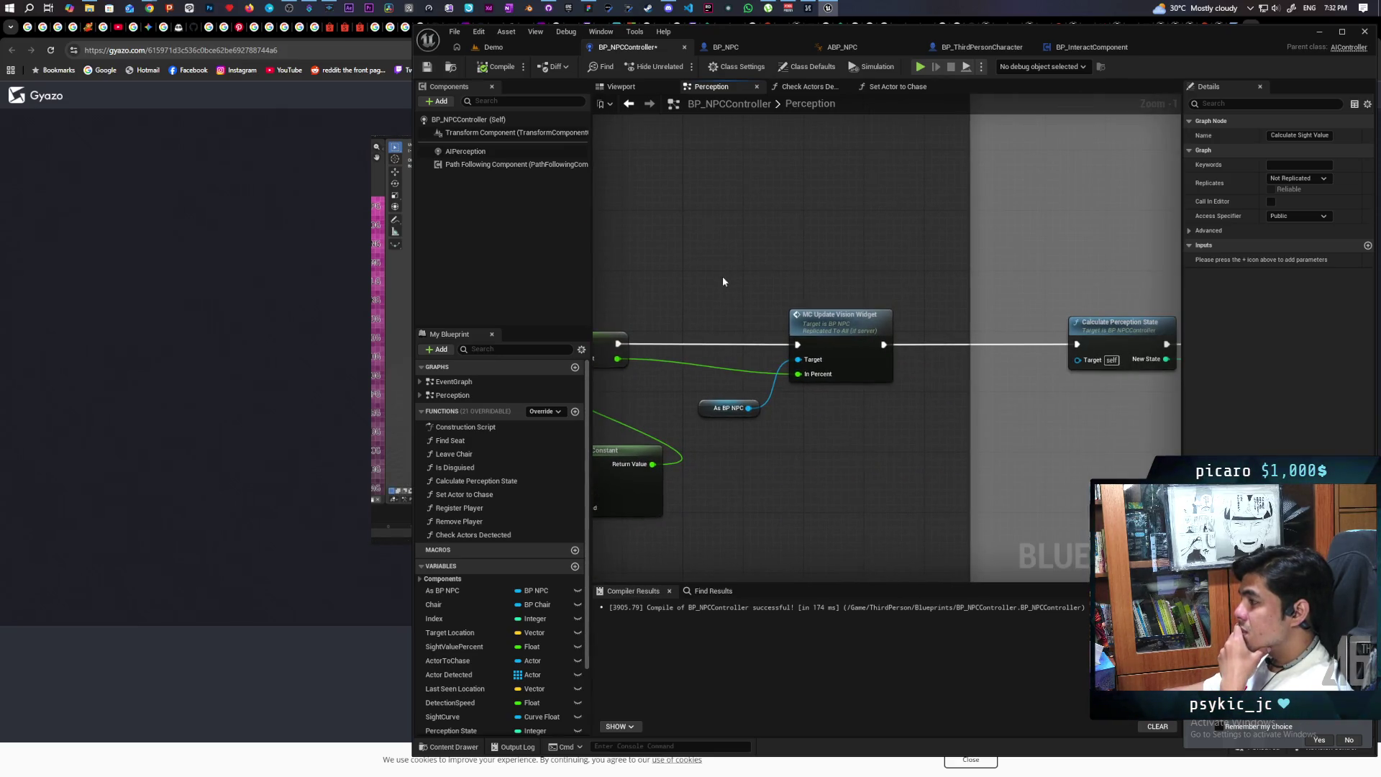
left_click_drag(809, 294, 625, 302)
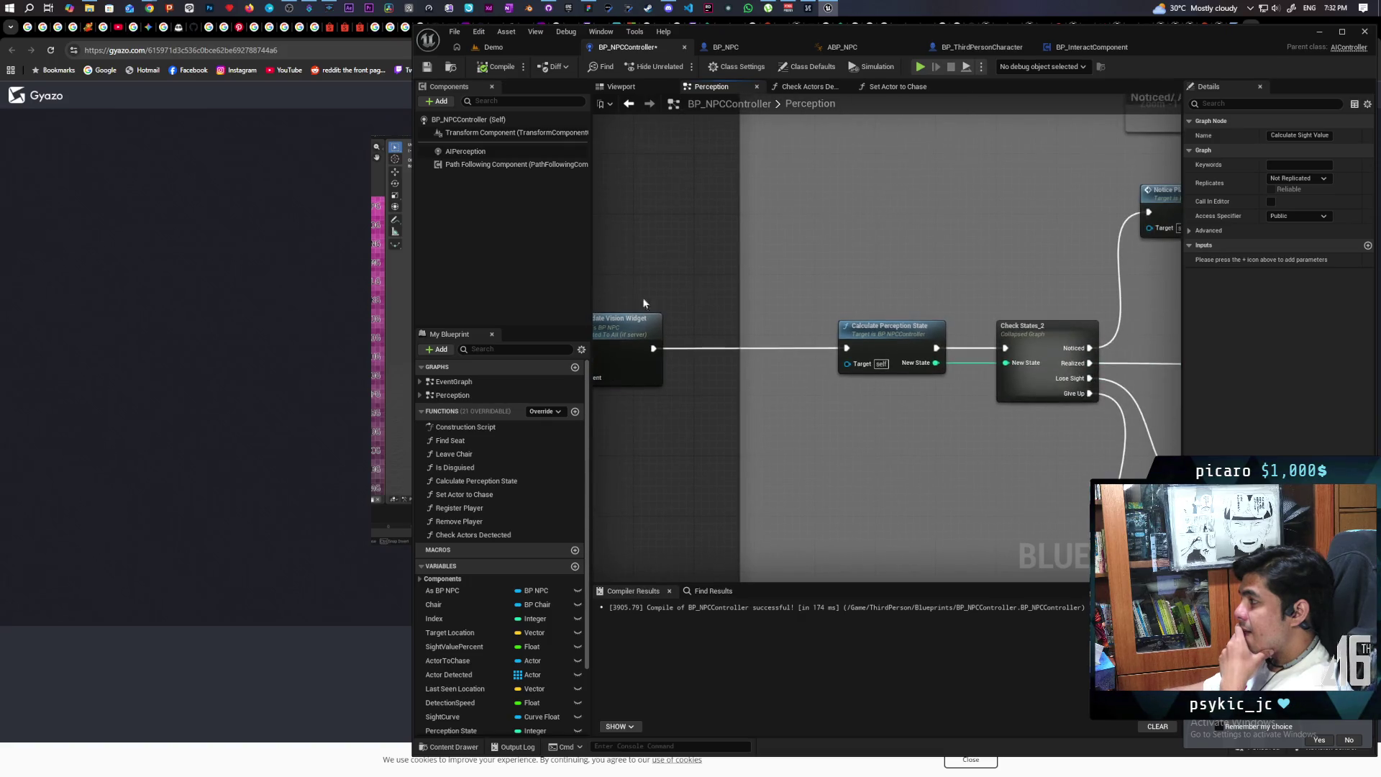
mouse_move(871, 309)
left_mouse_down()
mouse_move(684, 302)
mouse_move(770, 313)
mouse_move(752, 367)
mouse_move(959, 360)
mouse_move(867, 351)
left_mouse_up()
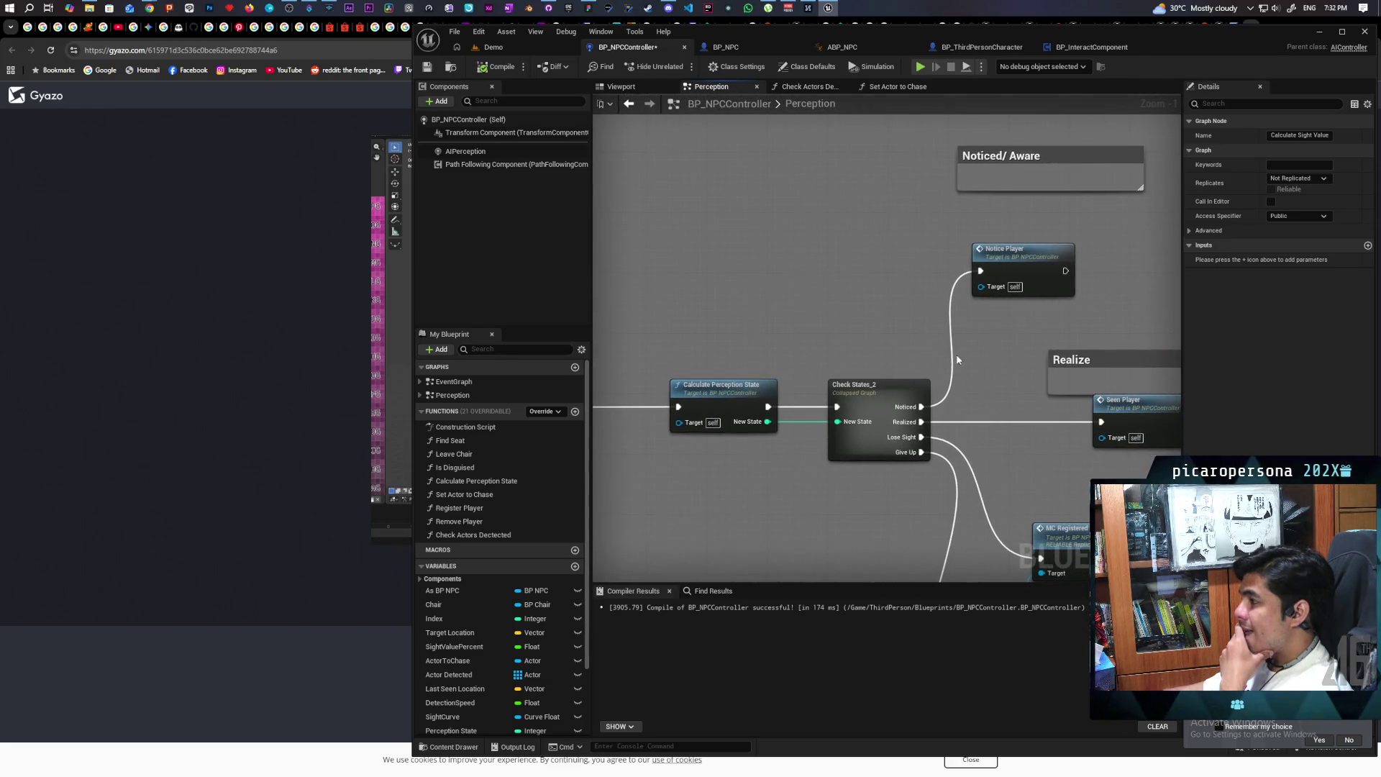
double_click(1041, 271)
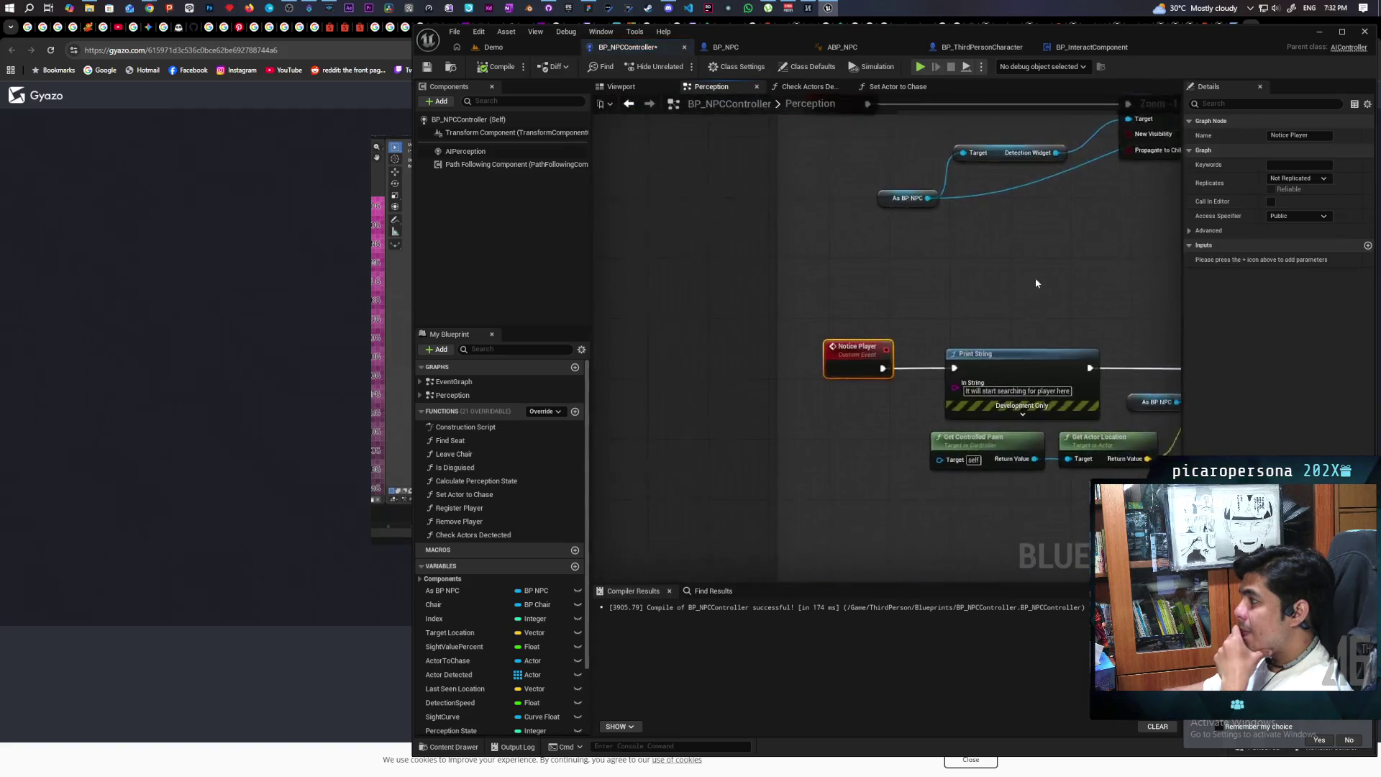
left_click_drag(823, 299, 879, 283)
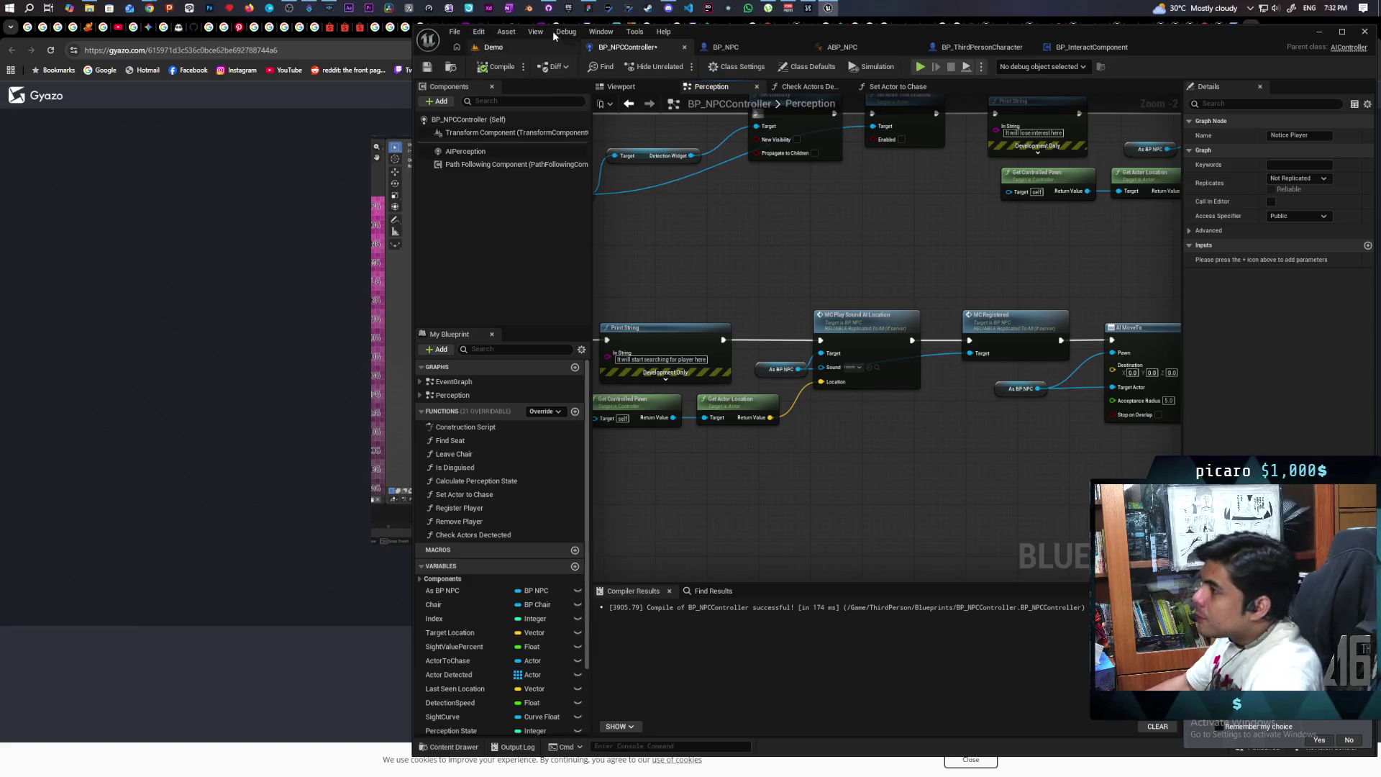
left_click(496, 48)
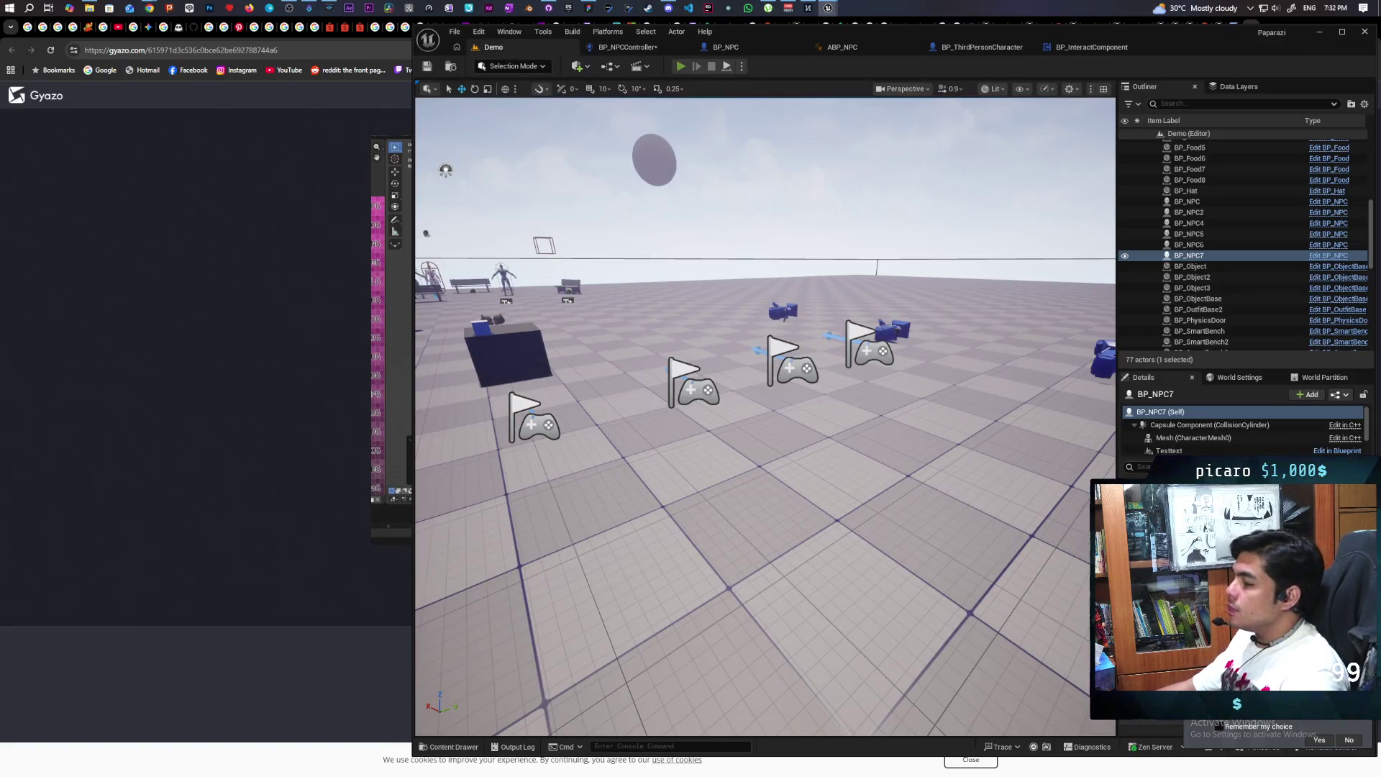
Launch the three-client playtest and walk the creature onto the platform toward the bench NPCs
key("alt+p")
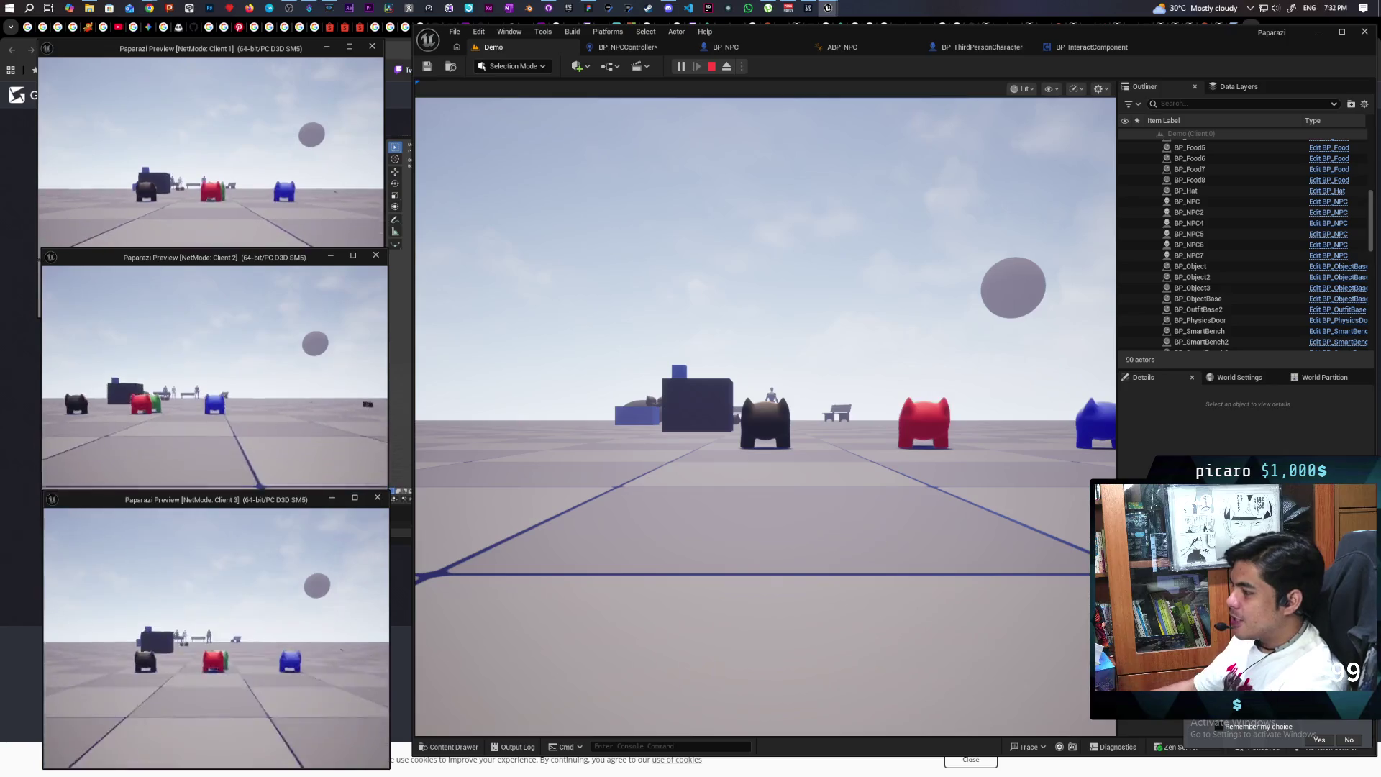
key("alt+Tab")
key("w")
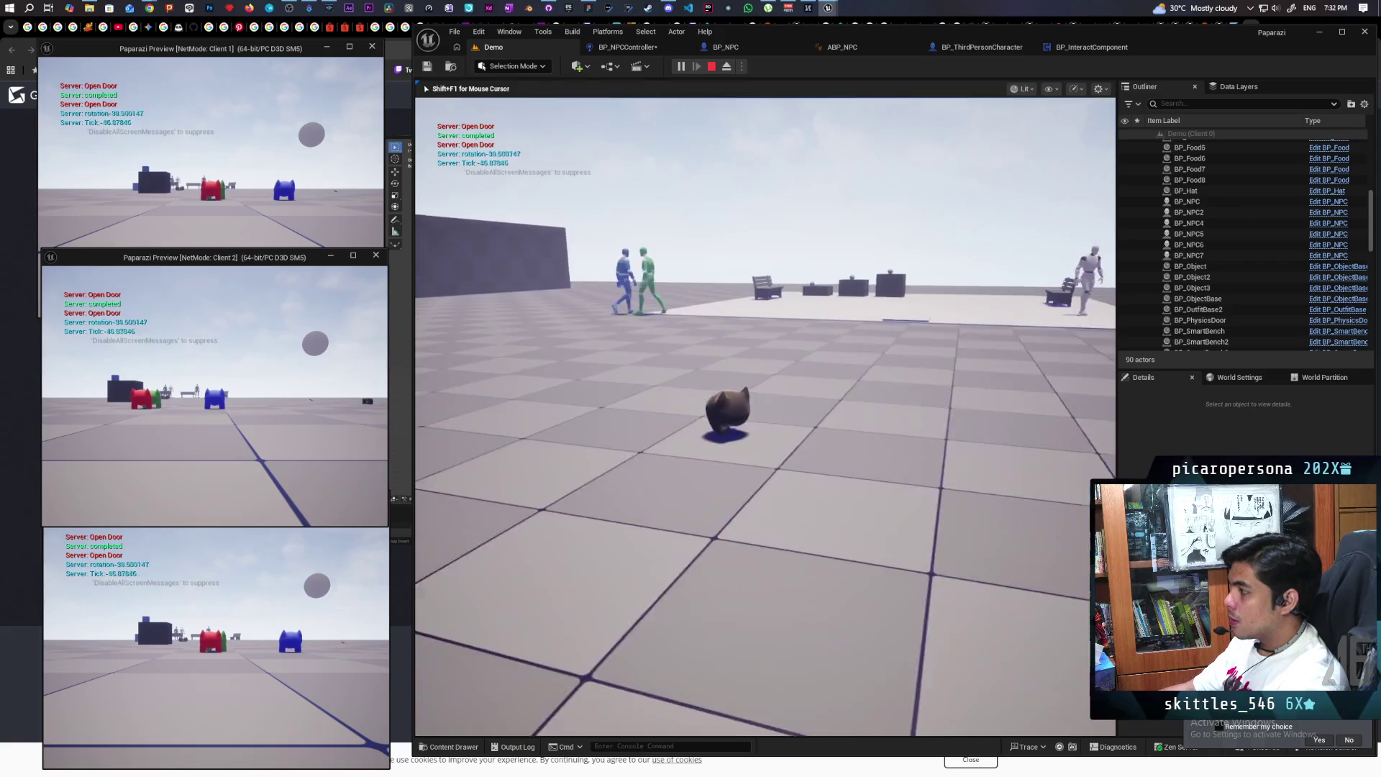
key("w")
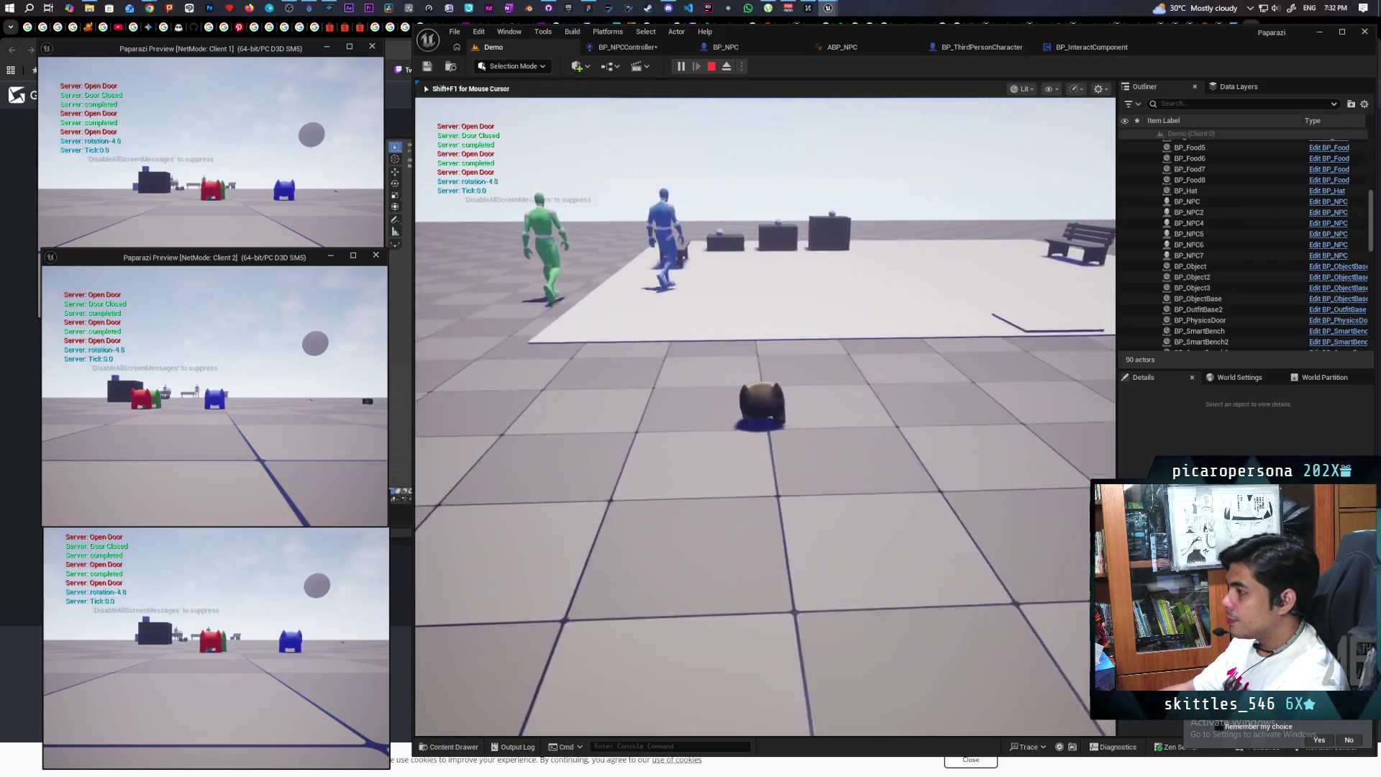
key("w")
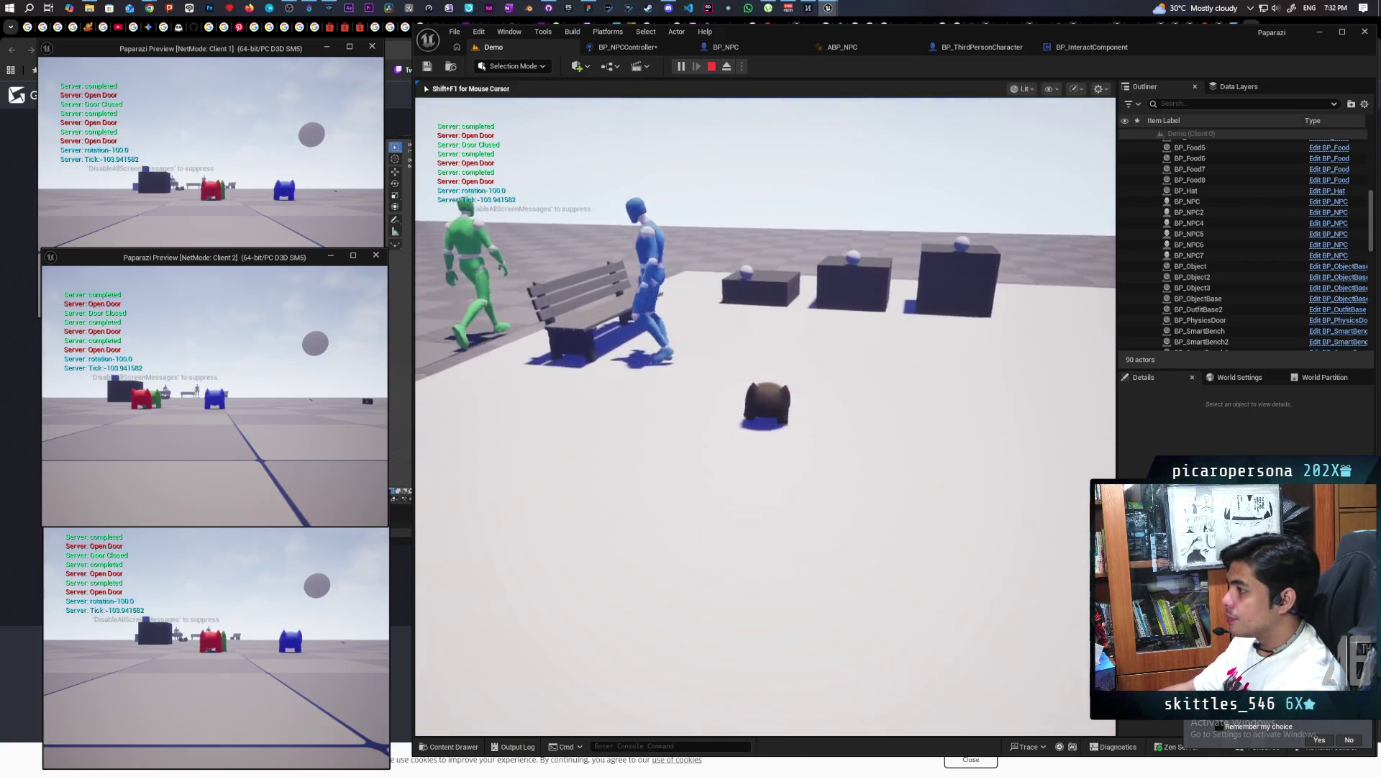
key("w")
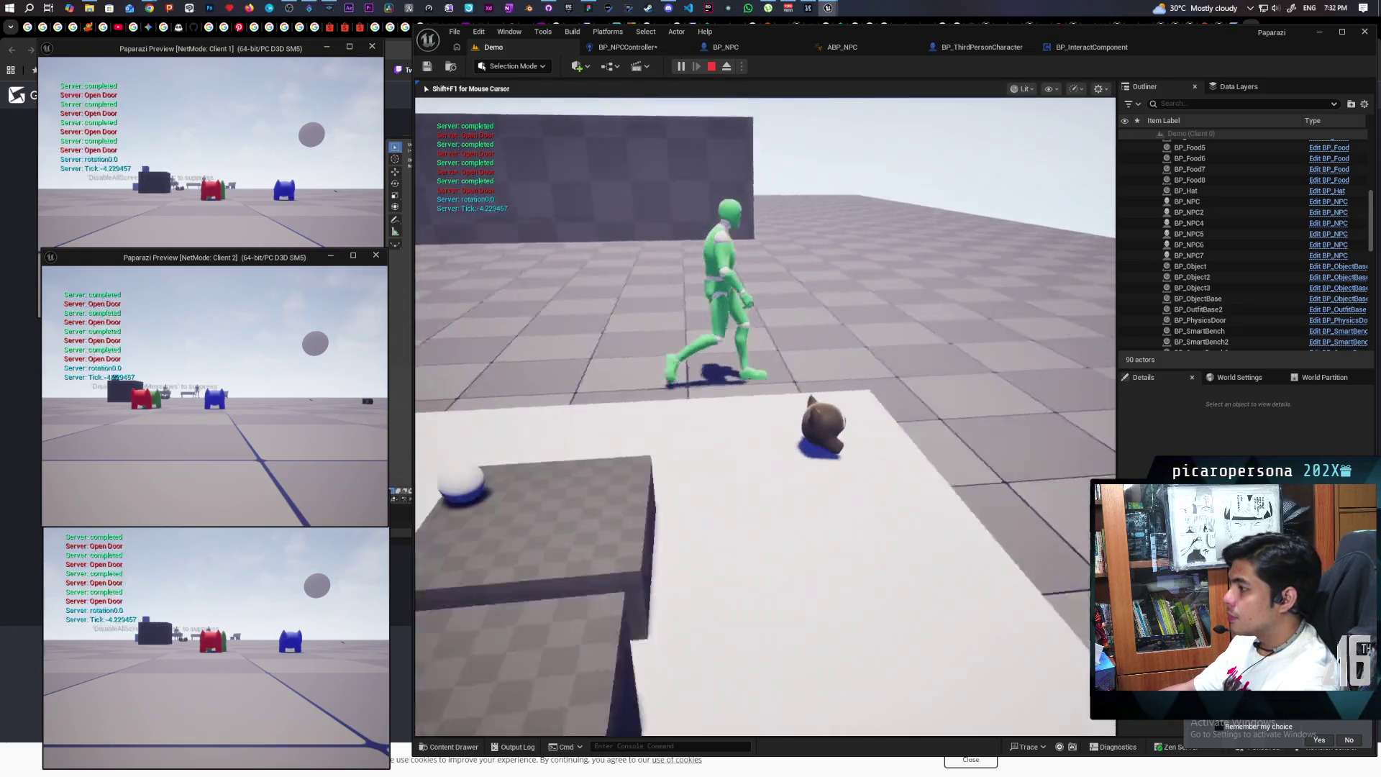
key("w")
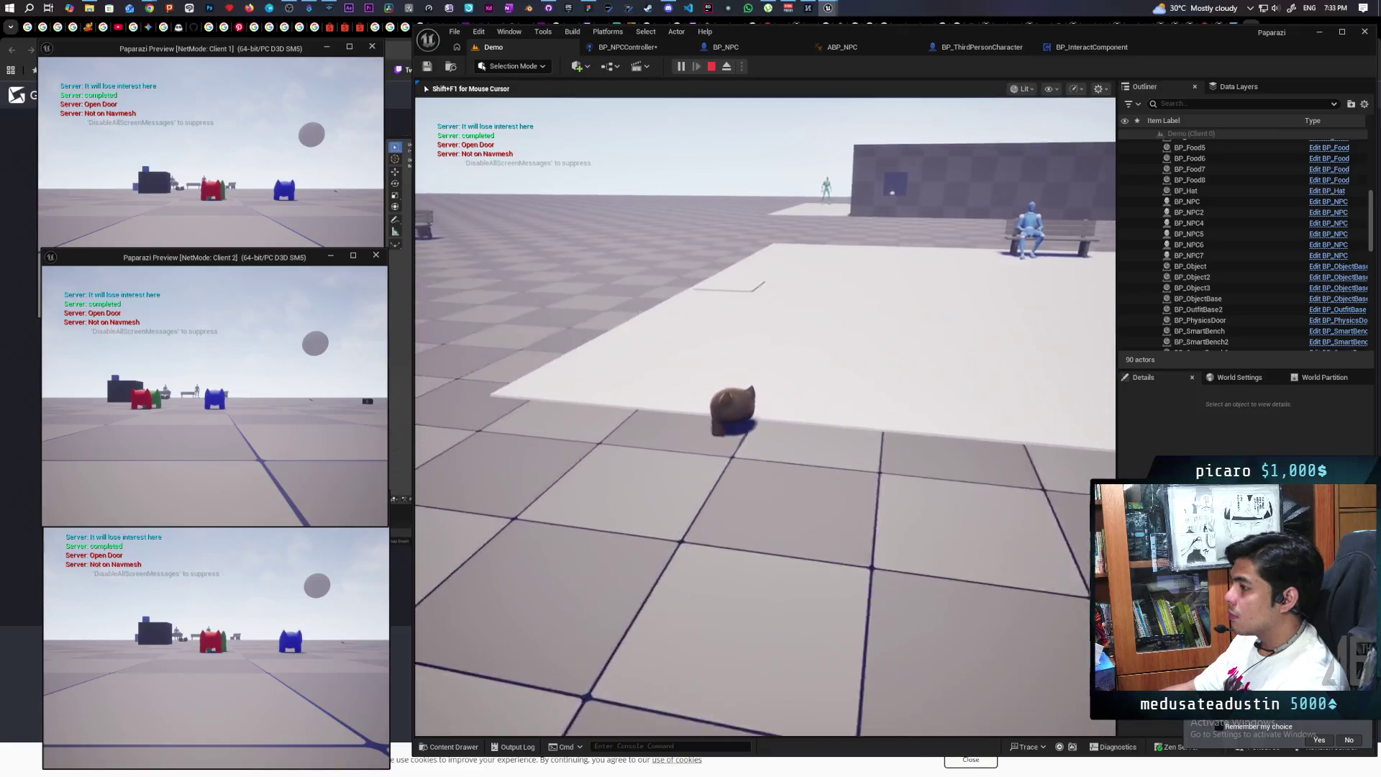
key("w")
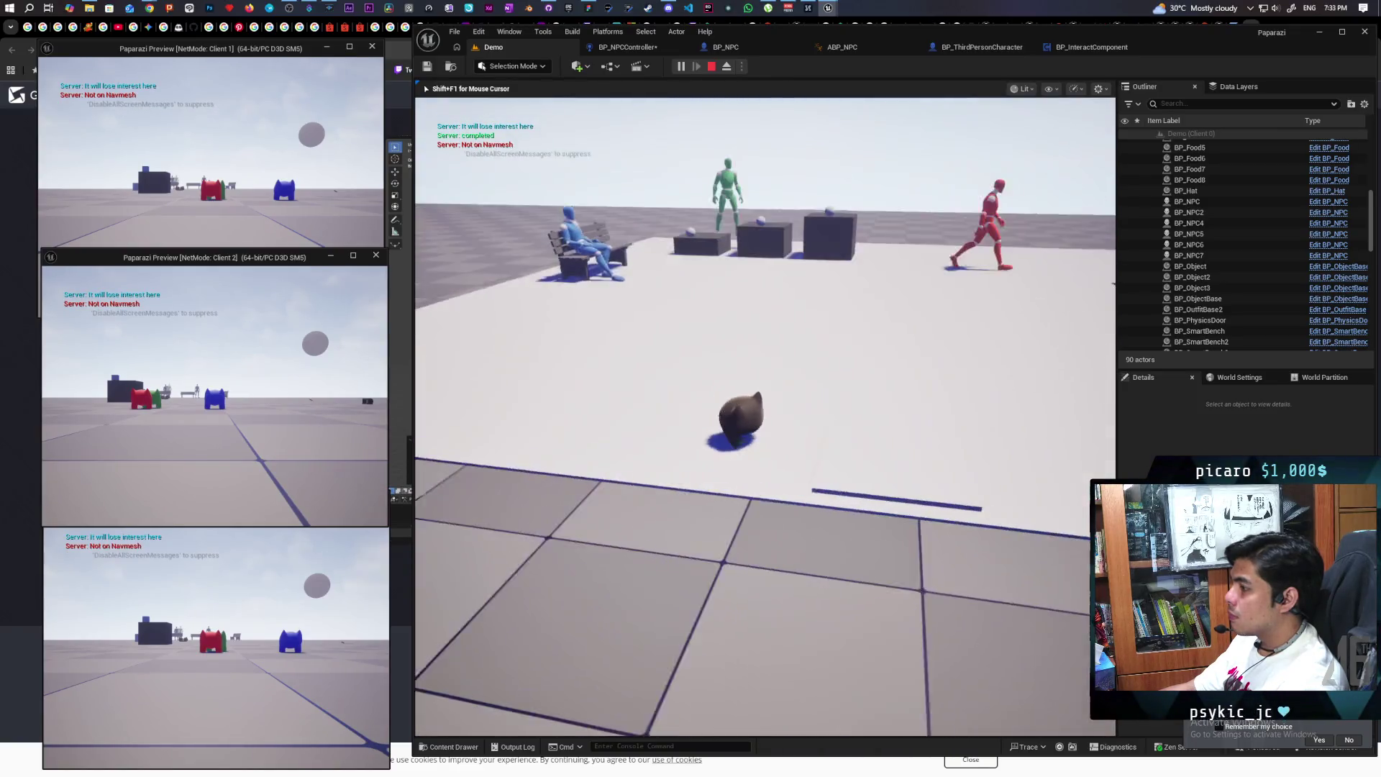
key("w")
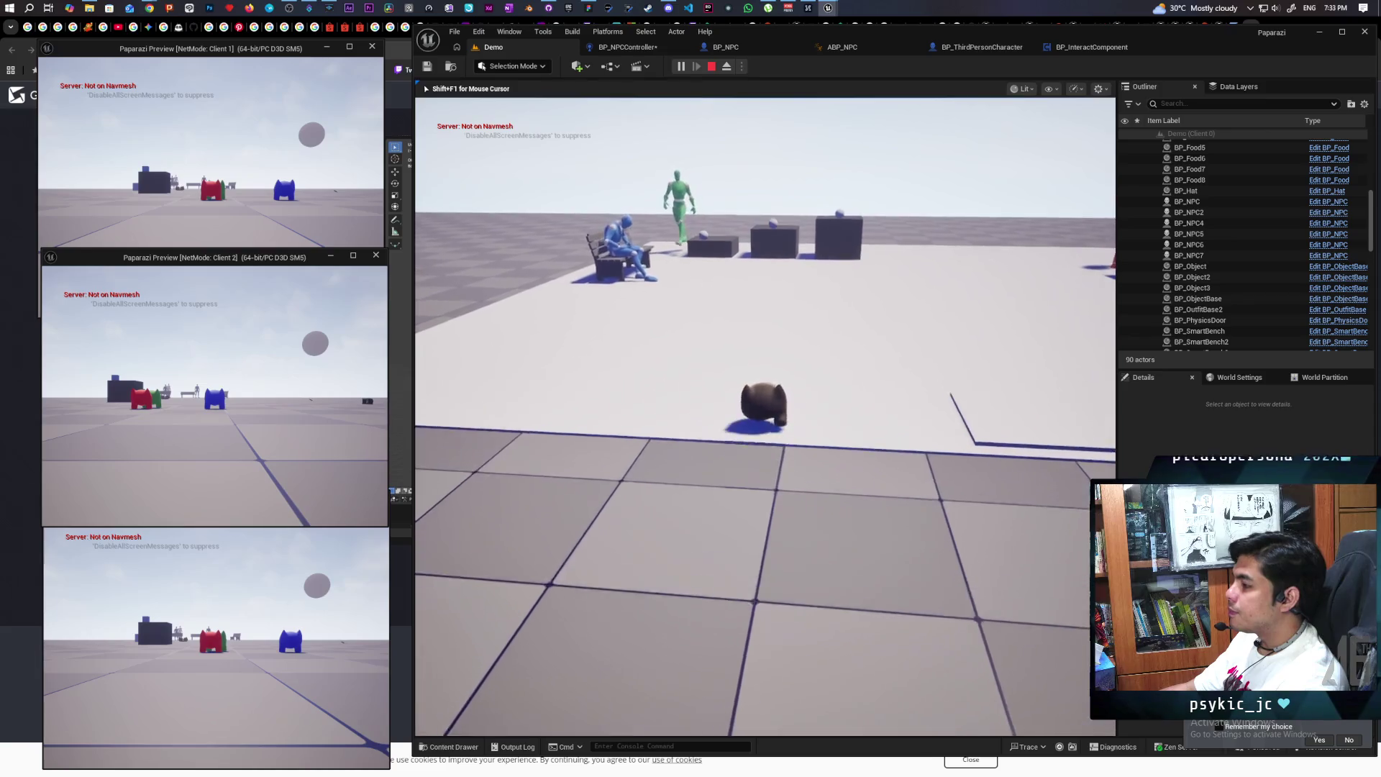
Move the creature back and forth near the bench NPCs to see whether they react
key("s")
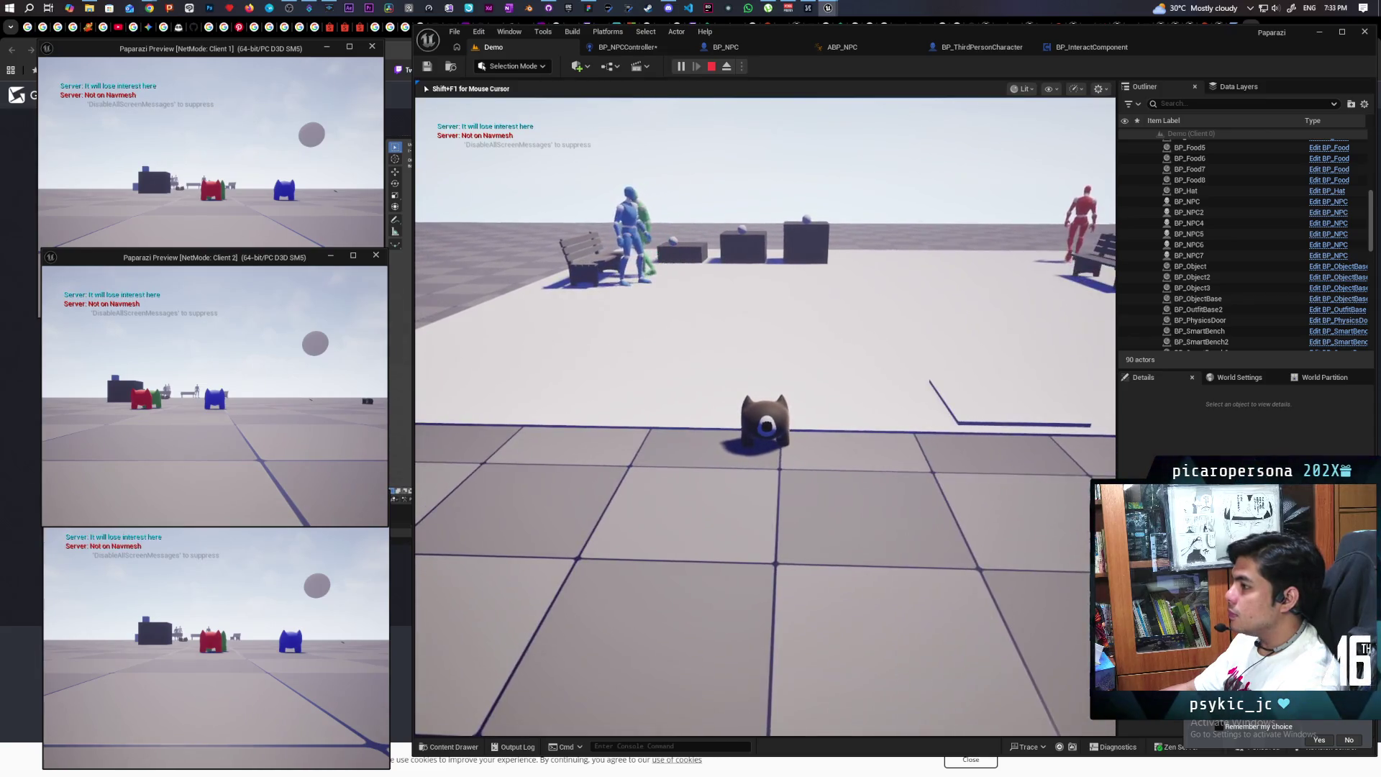
key("w")
key("e")
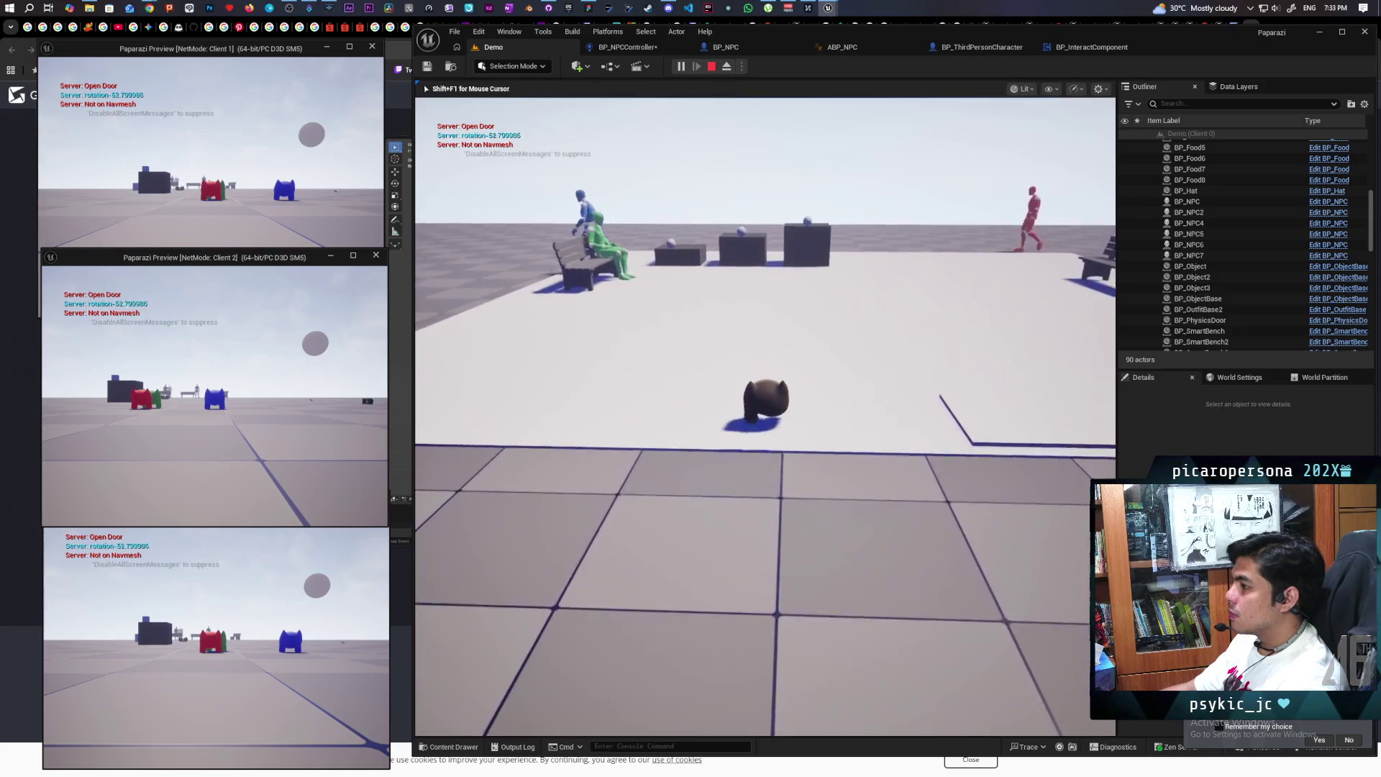
key("w")
key("s")
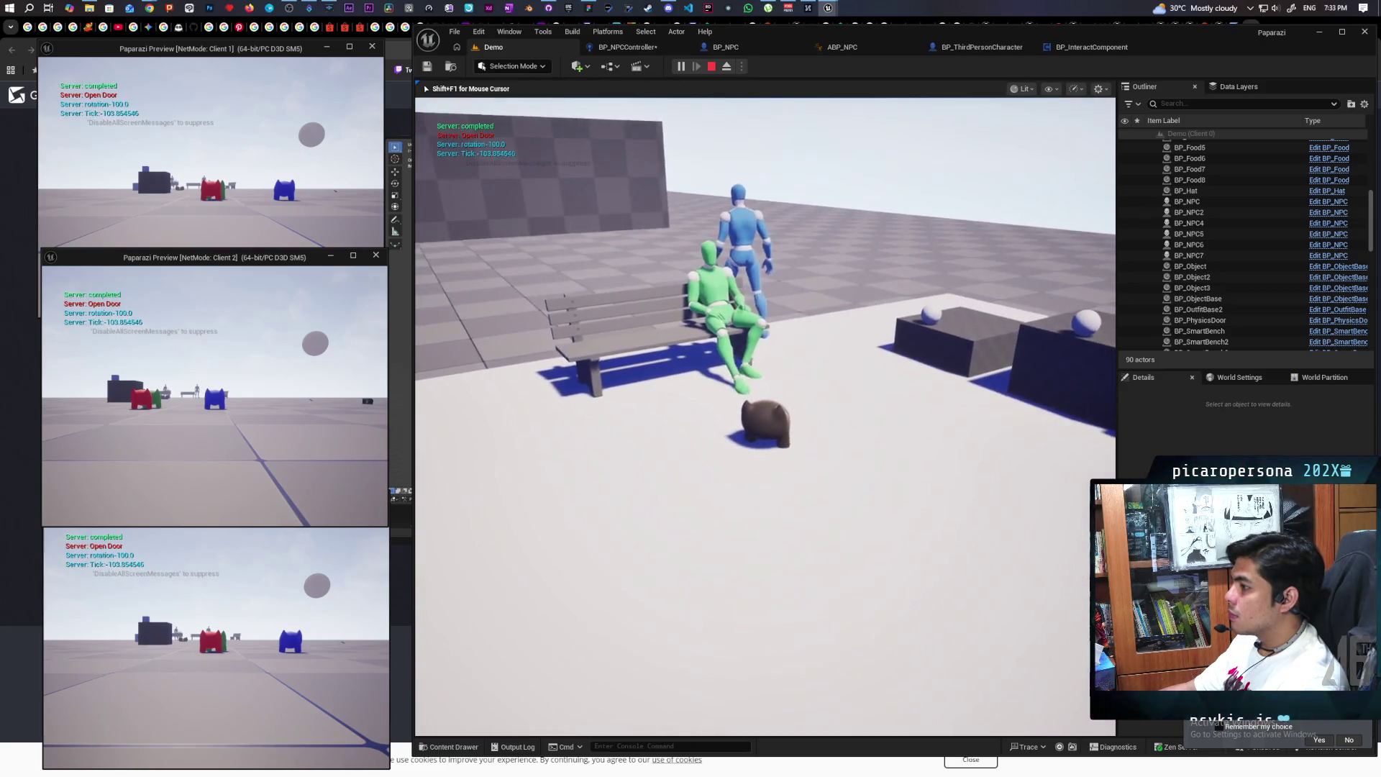
key("w")
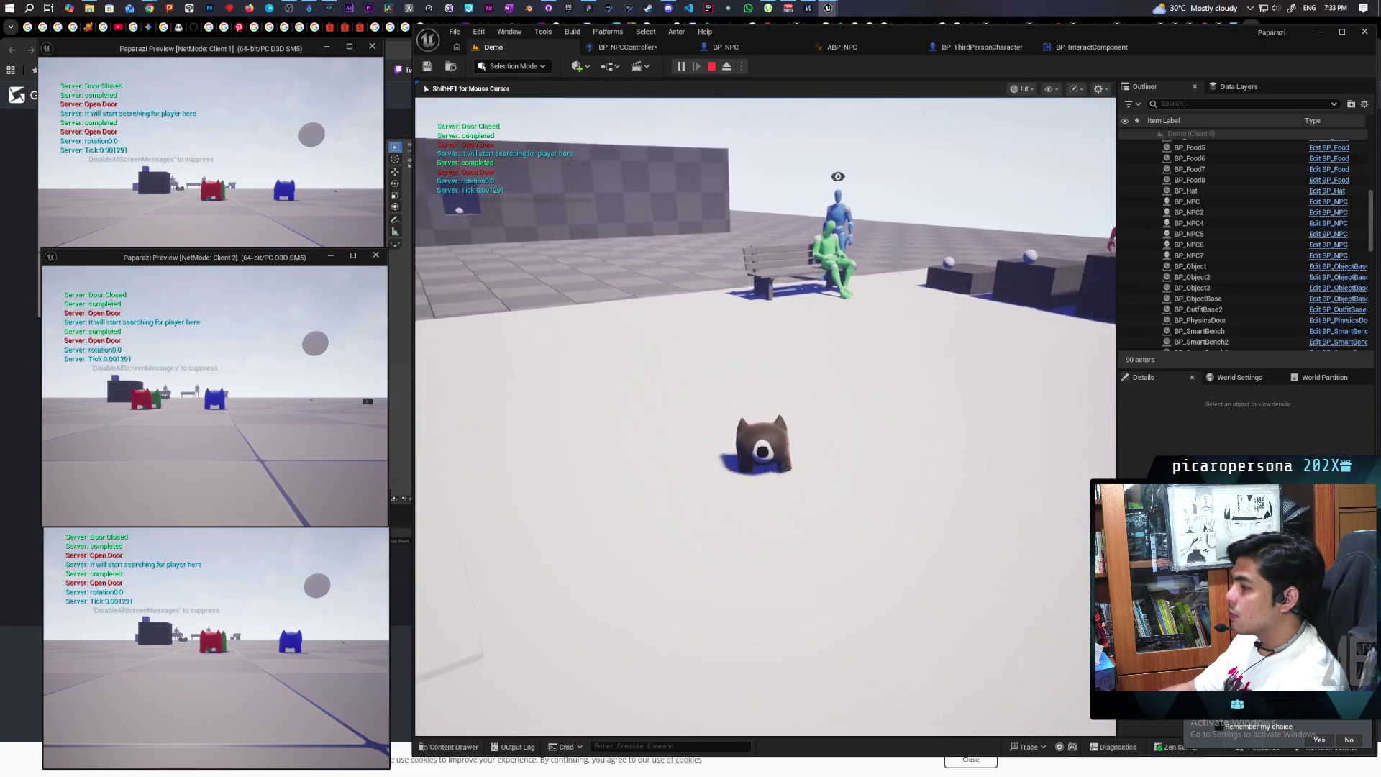
key("s")
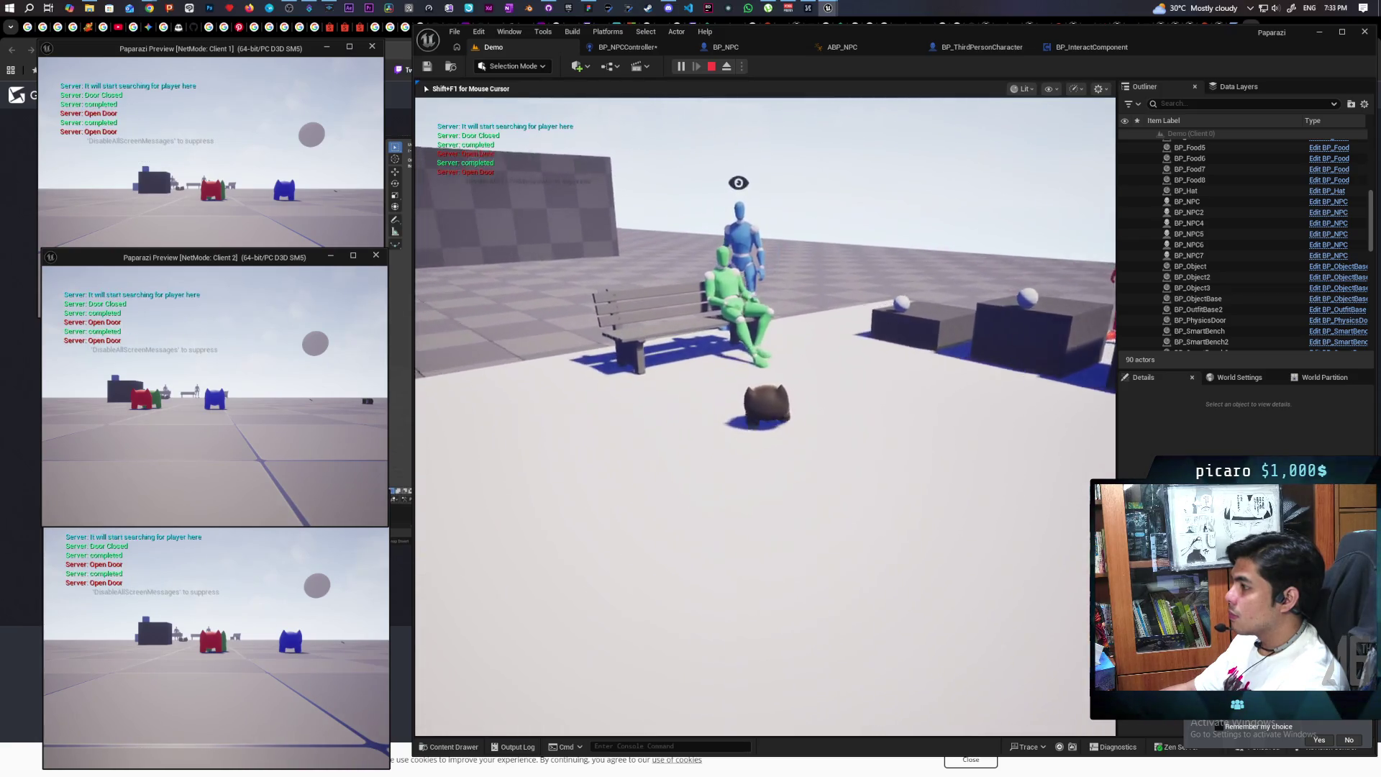
key("w")
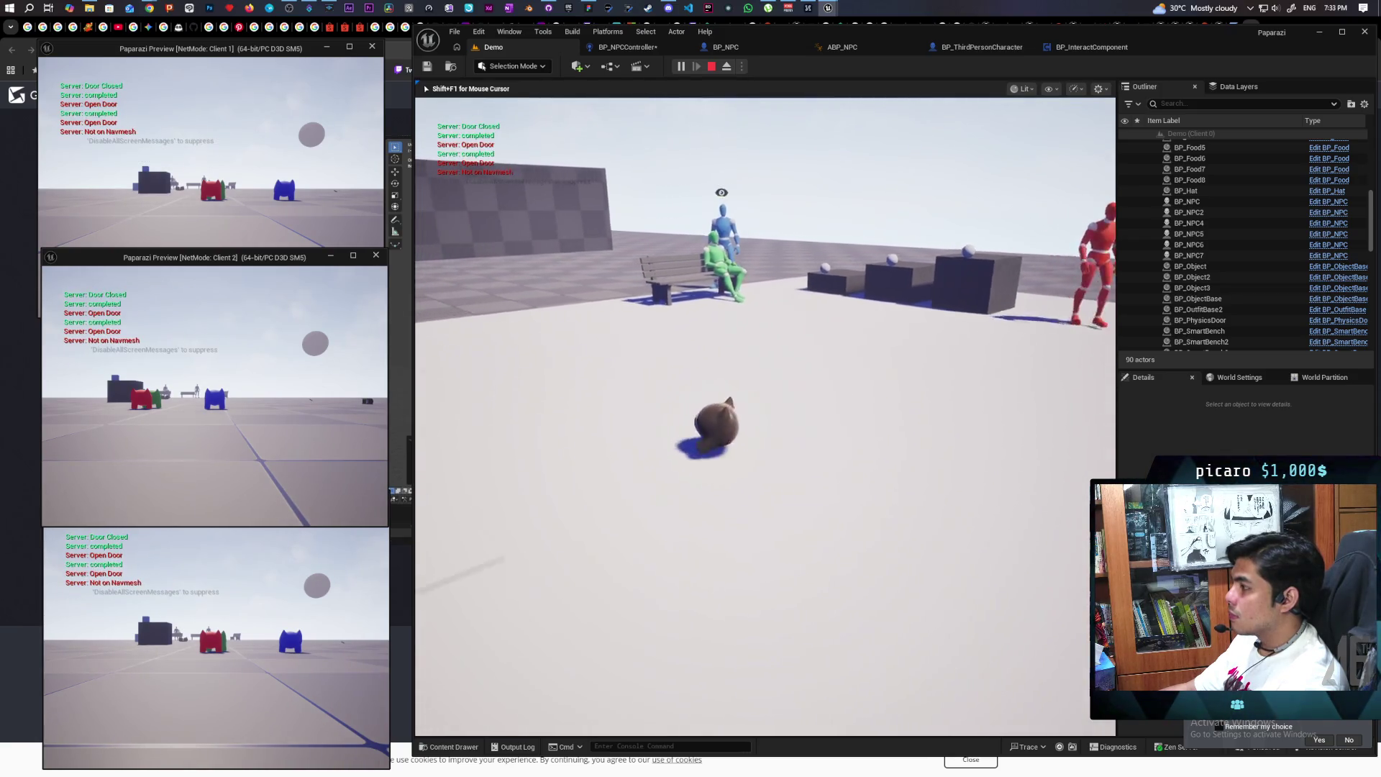
key("a")
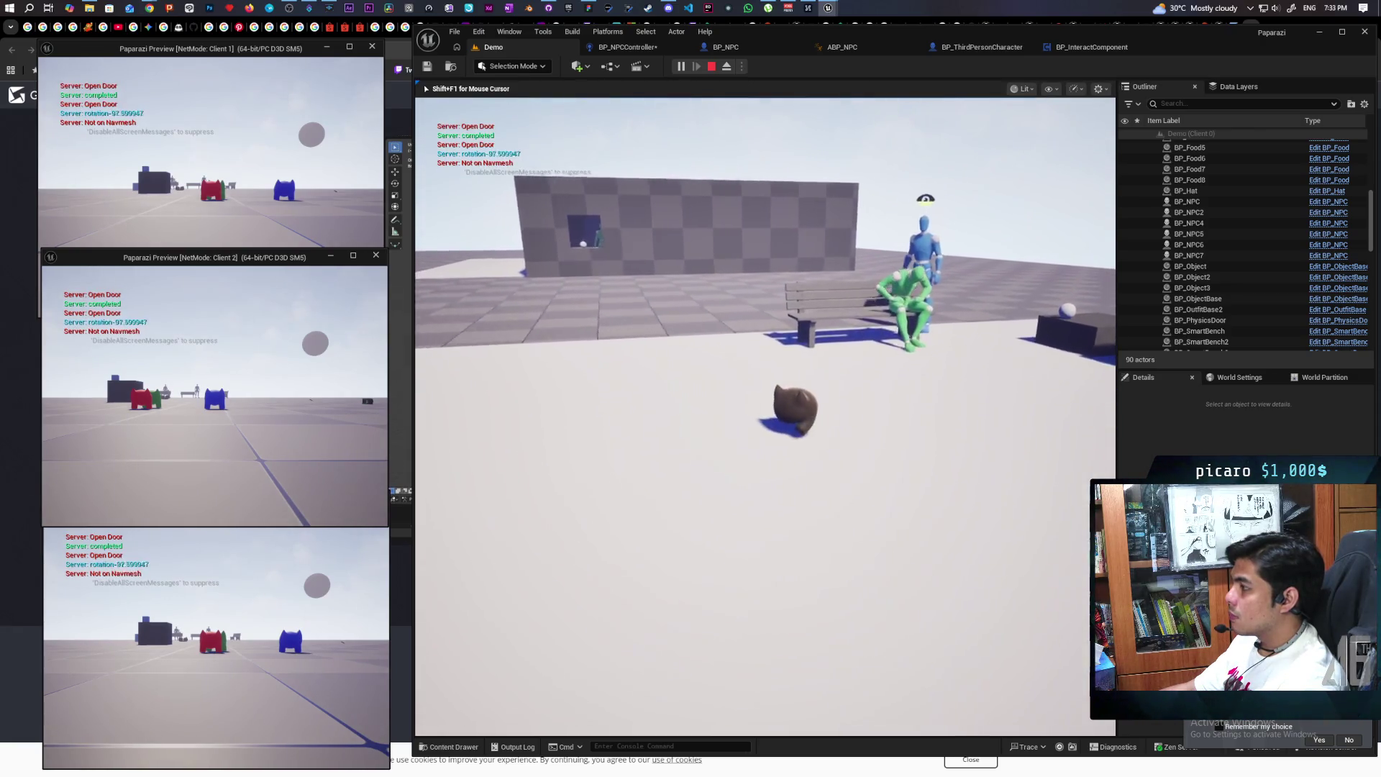
key("w")
key("s")
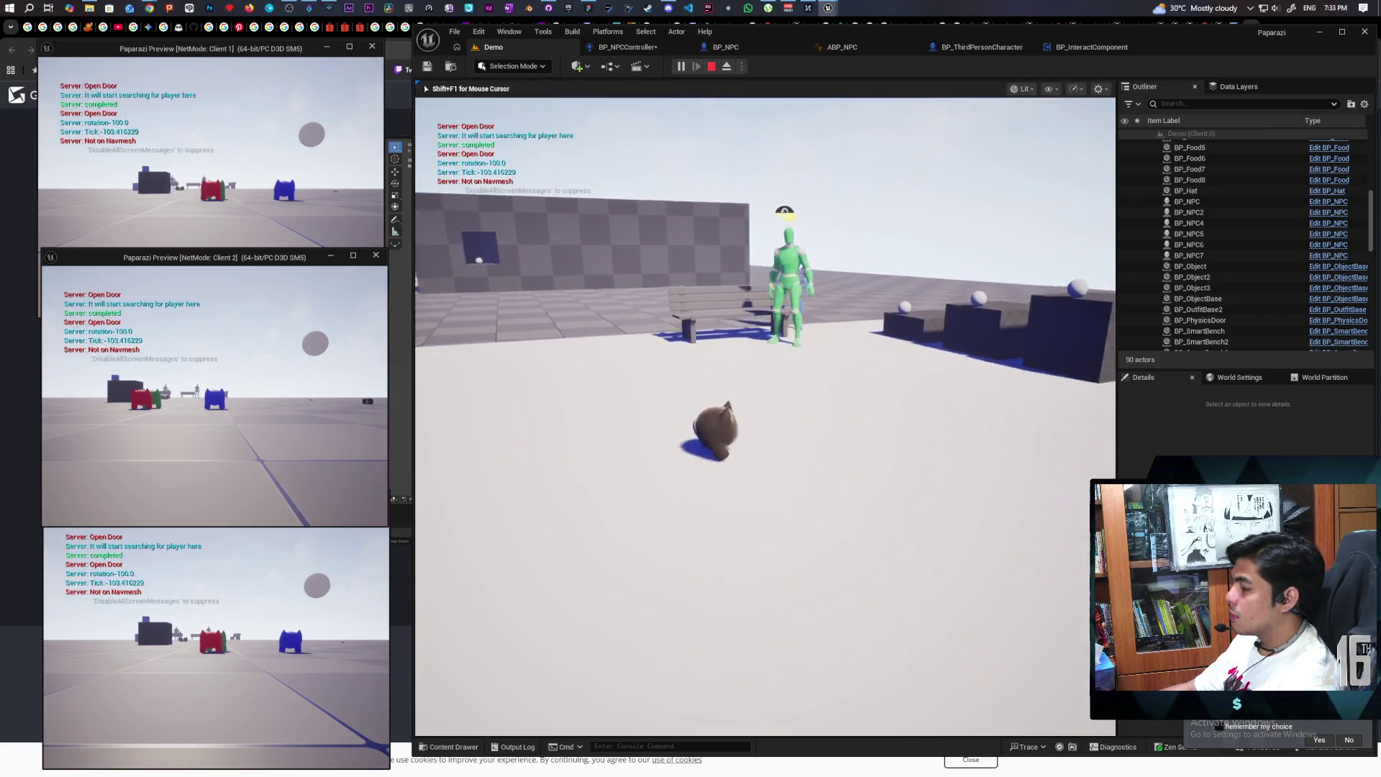
key("w")
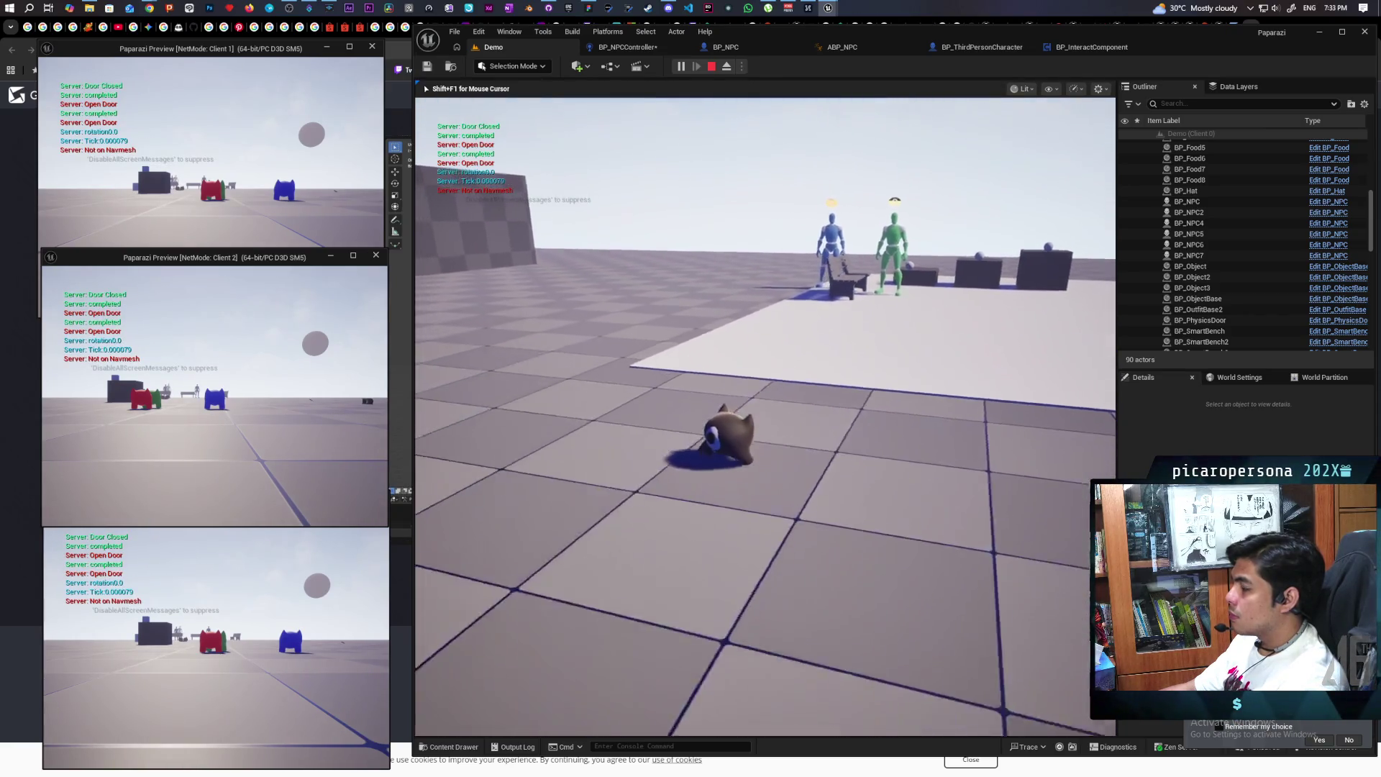
key("w")
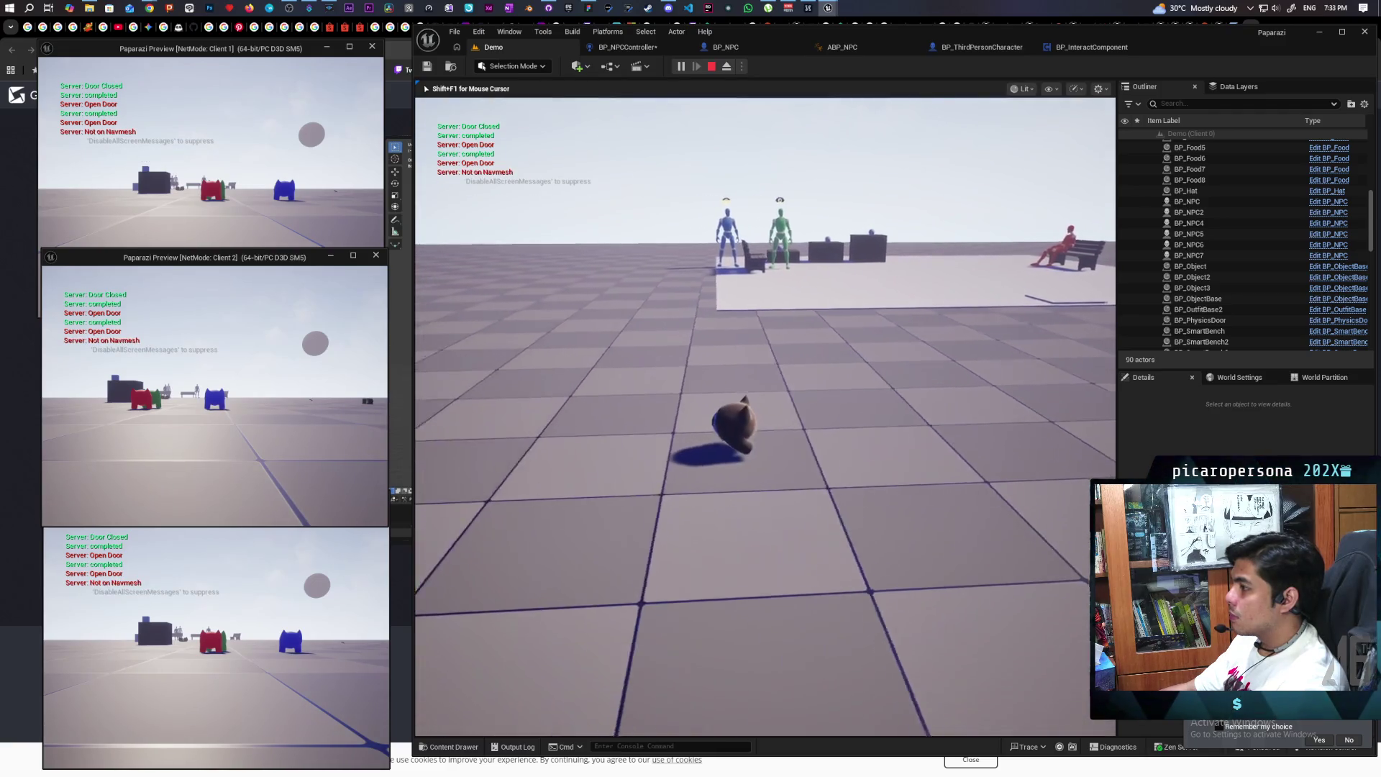
key("s")
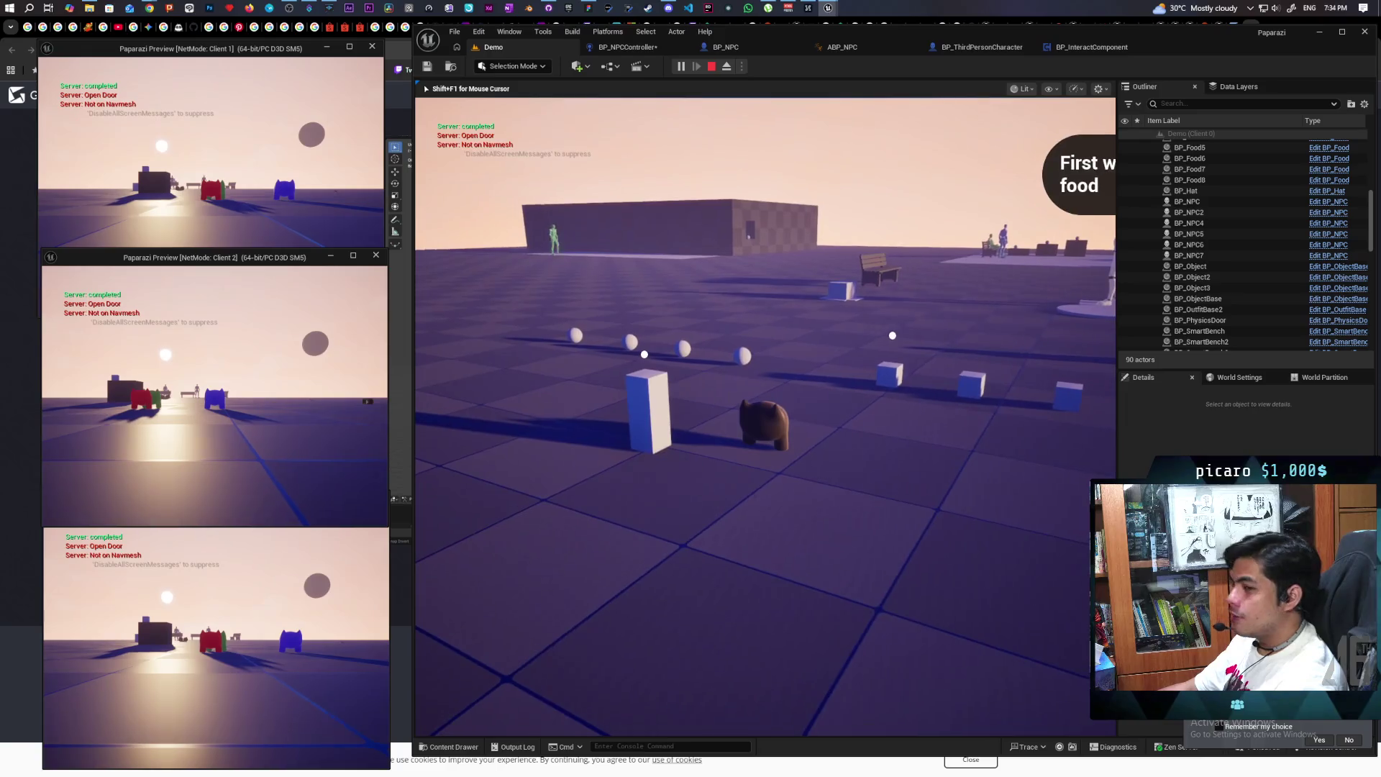
key("w")
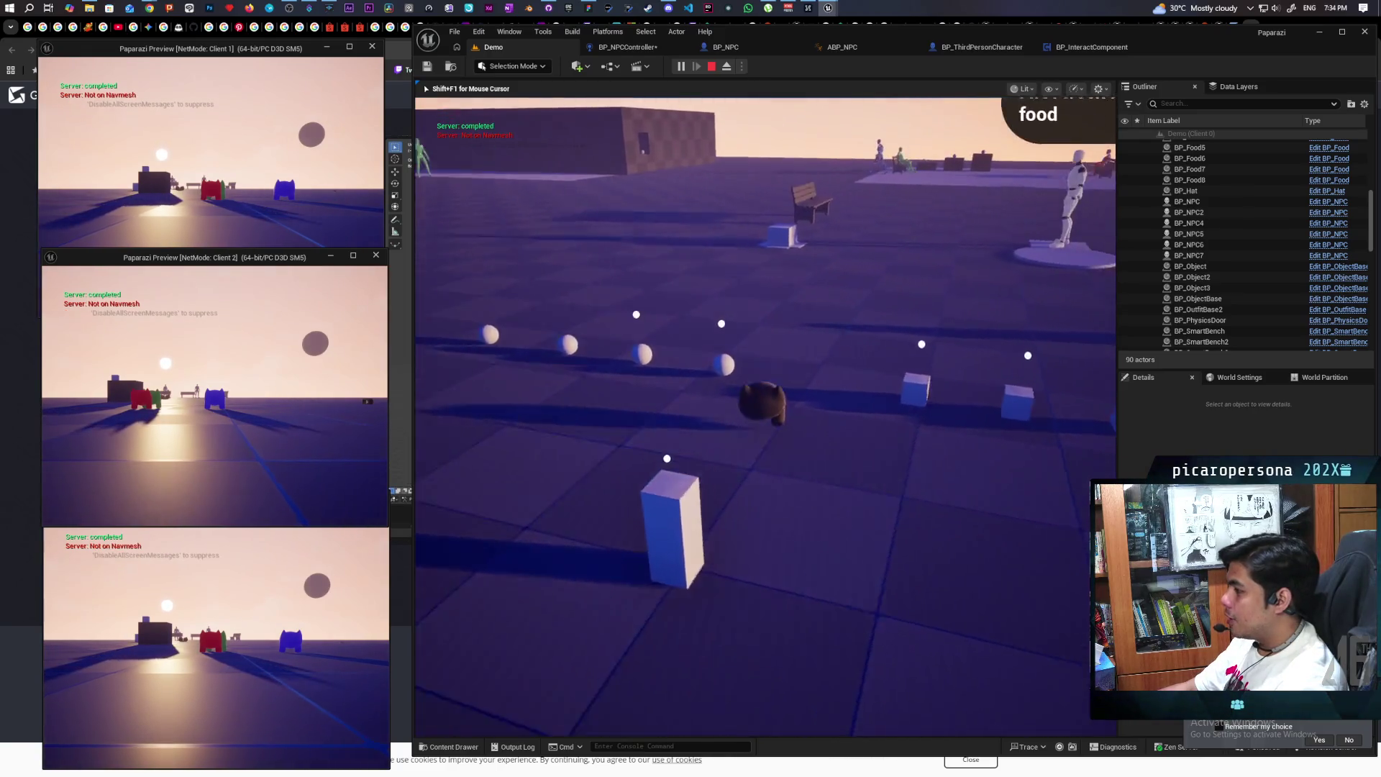
key("s")
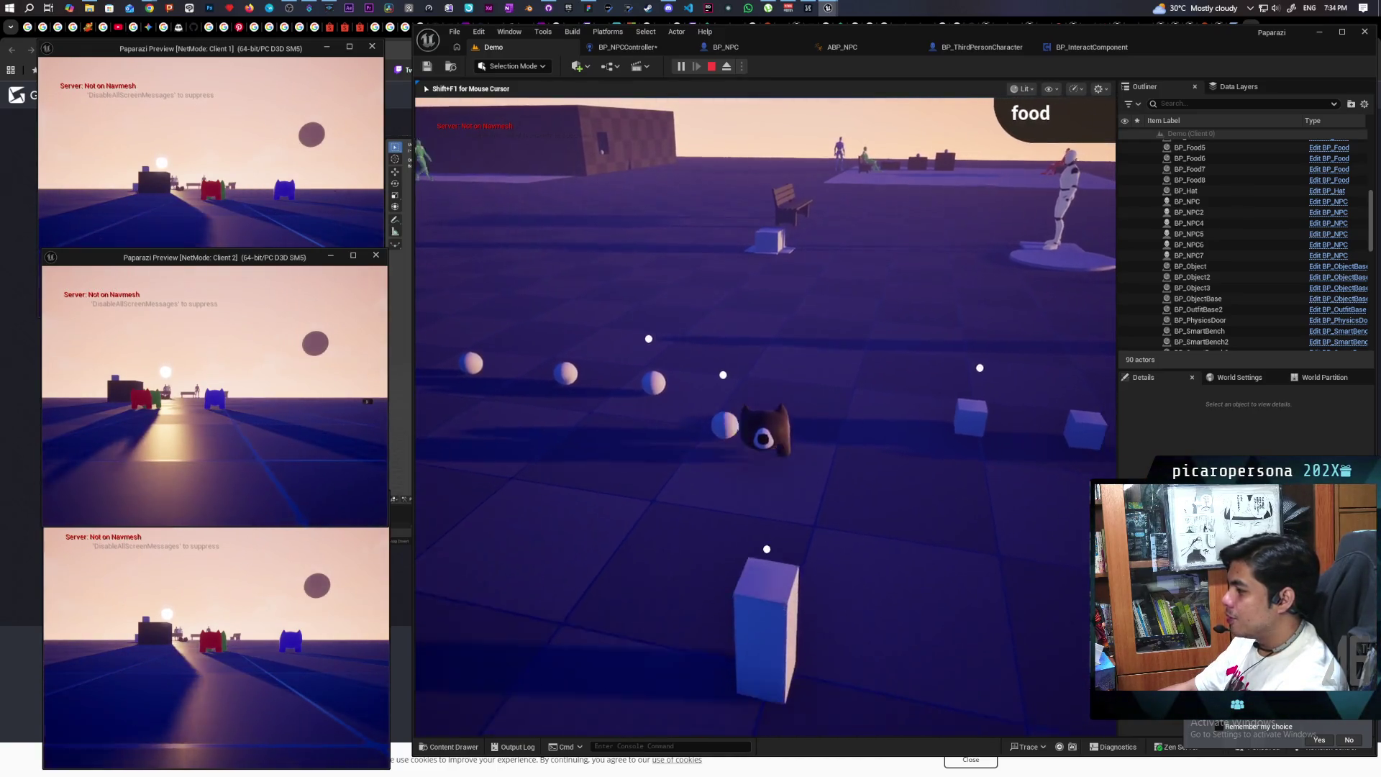
key("s")
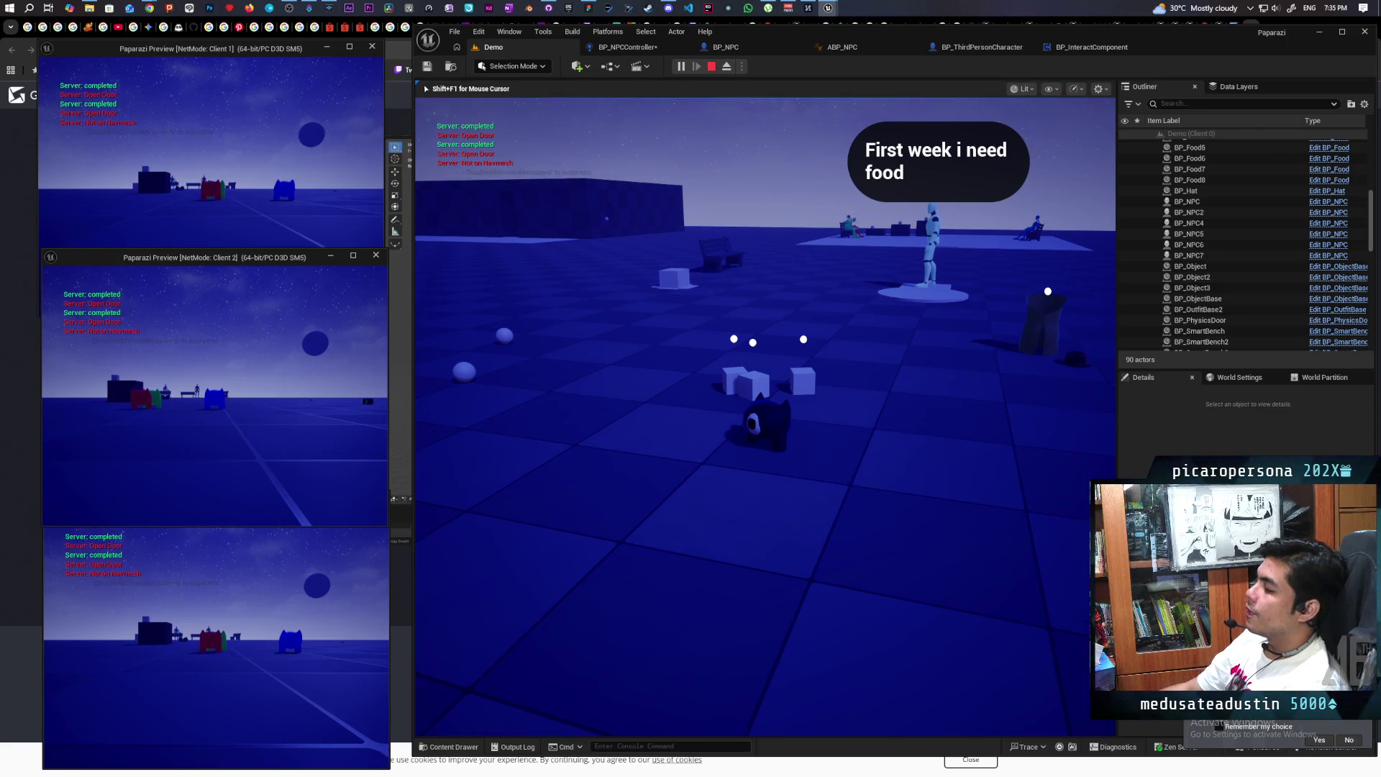
key("w")
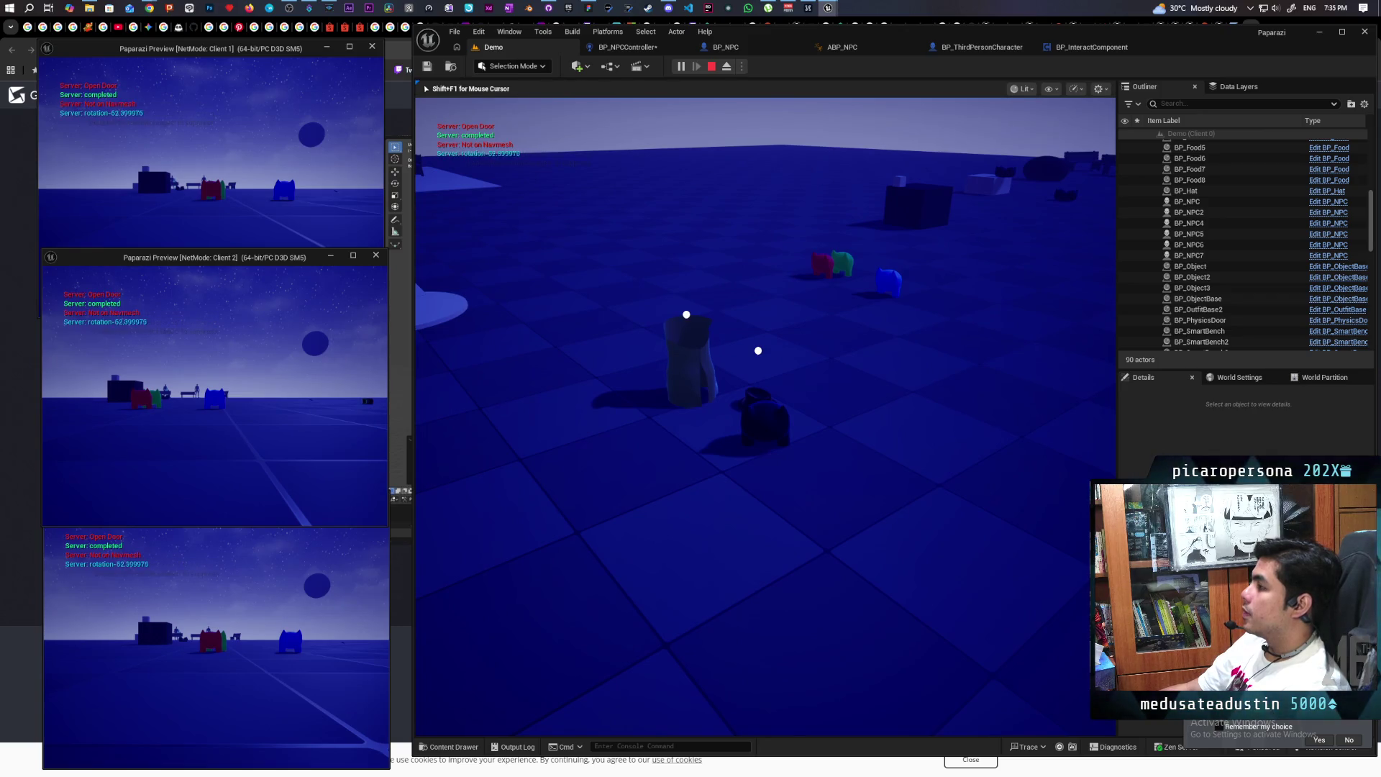
Stop the playtest and follow the Chair error to Set Actor Location And Rotation, viewing its Delay and Branch
key("Escape")
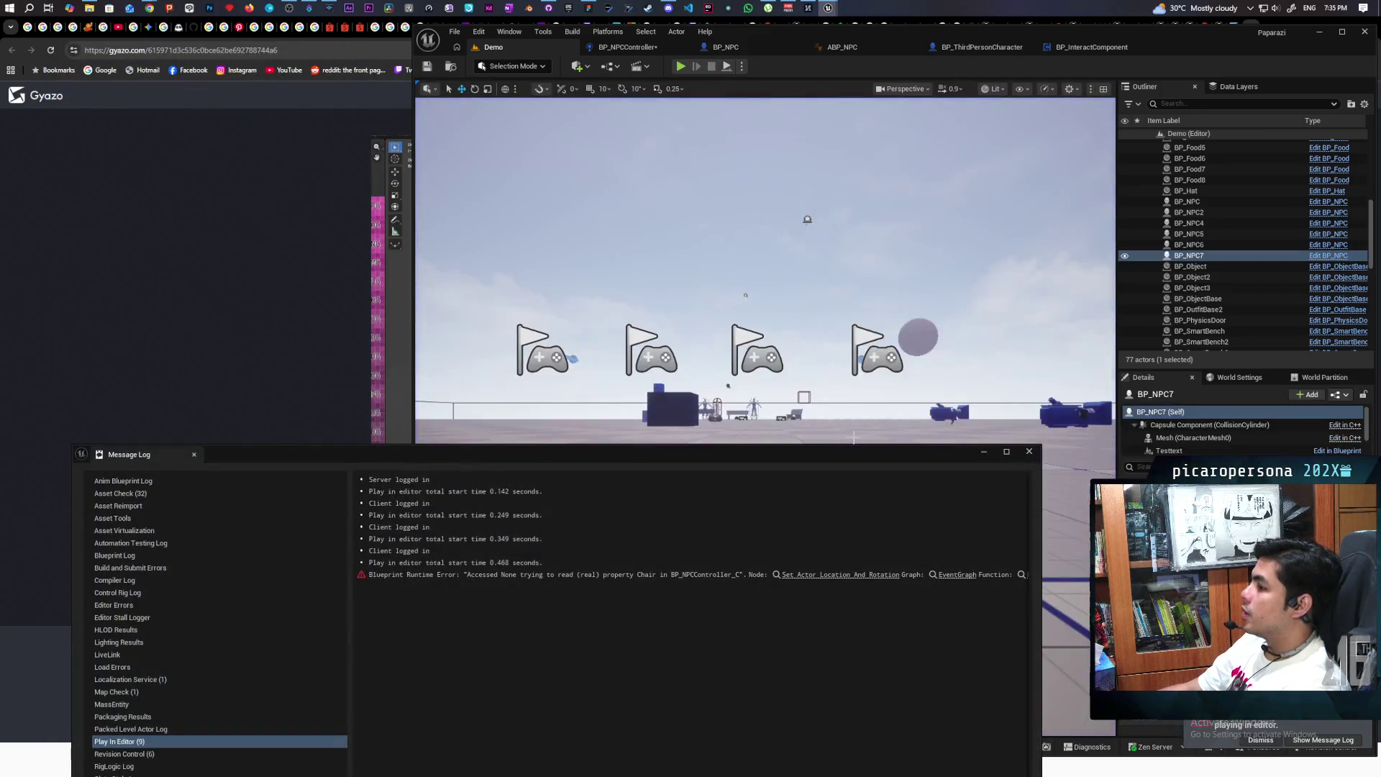
left_click(850, 574)
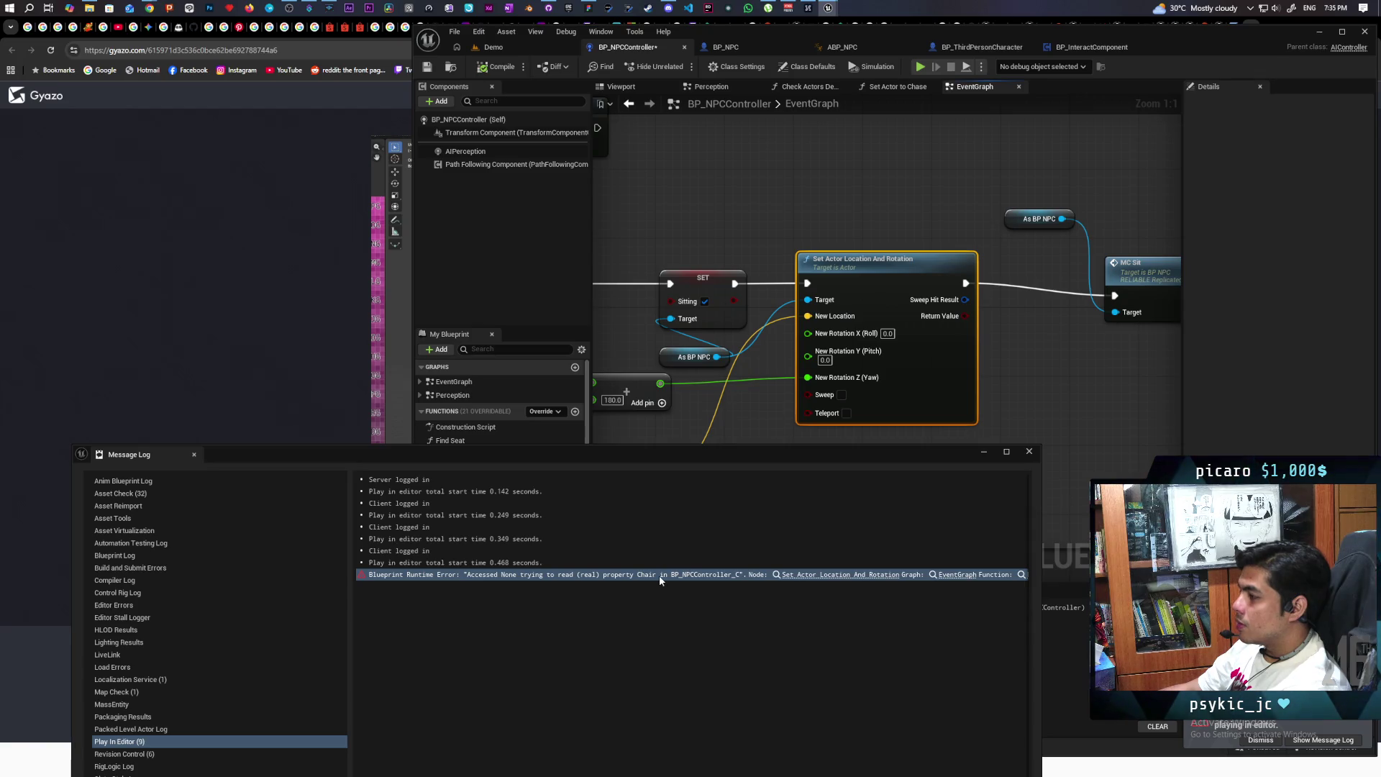
scroll(687, 415, "down", 3)
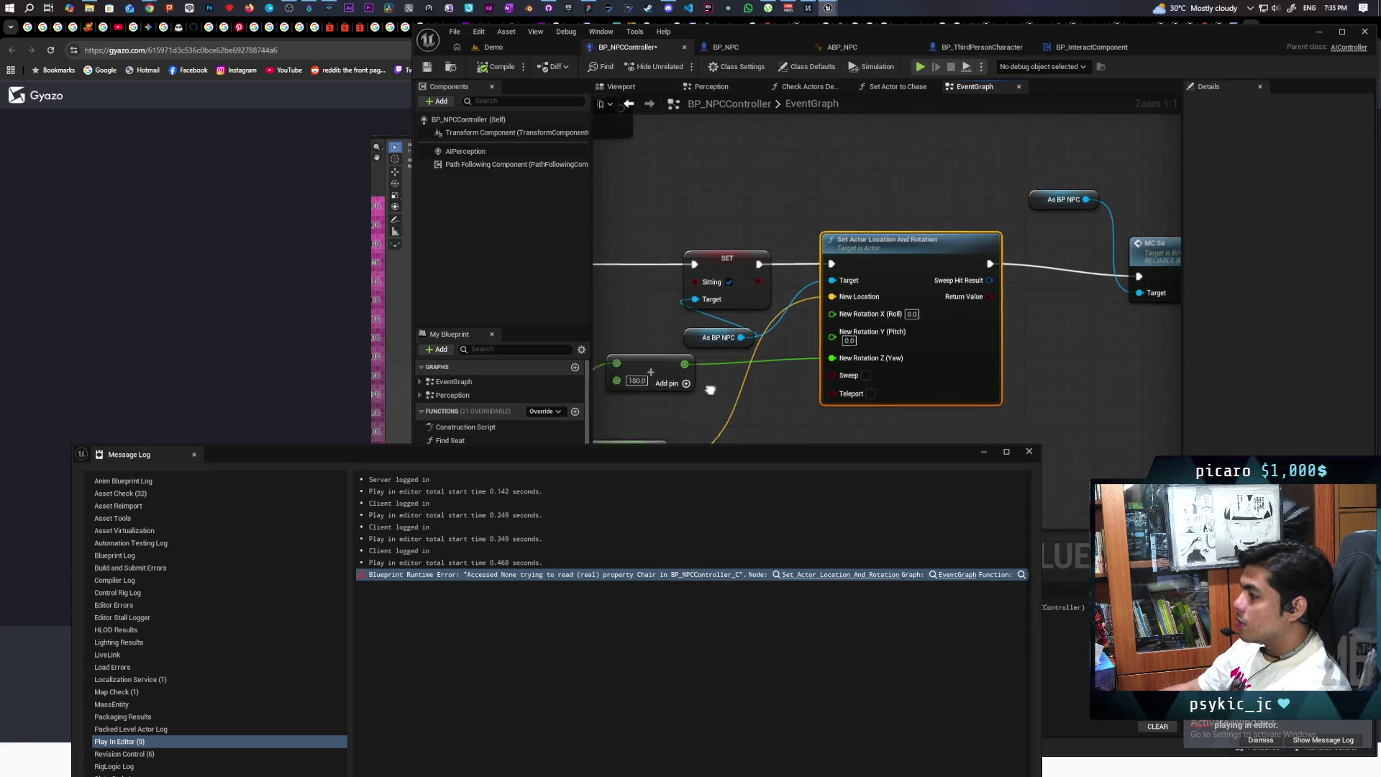
mouse_move(882, 269)
left_mouse_down()
mouse_move(980, 382)
mouse_move(1272, 345)
mouse_move(1065, 388)
mouse_move(751, 381)
mouse_move(890, 366)
mouse_move(1171, 383)
mouse_move(956, 381)
mouse_move(911, 430)
left_mouse_up()
Close the Message Log, reopen BP_NPCController's Perception graph and shift Update Perception left
left_click(1028, 452)
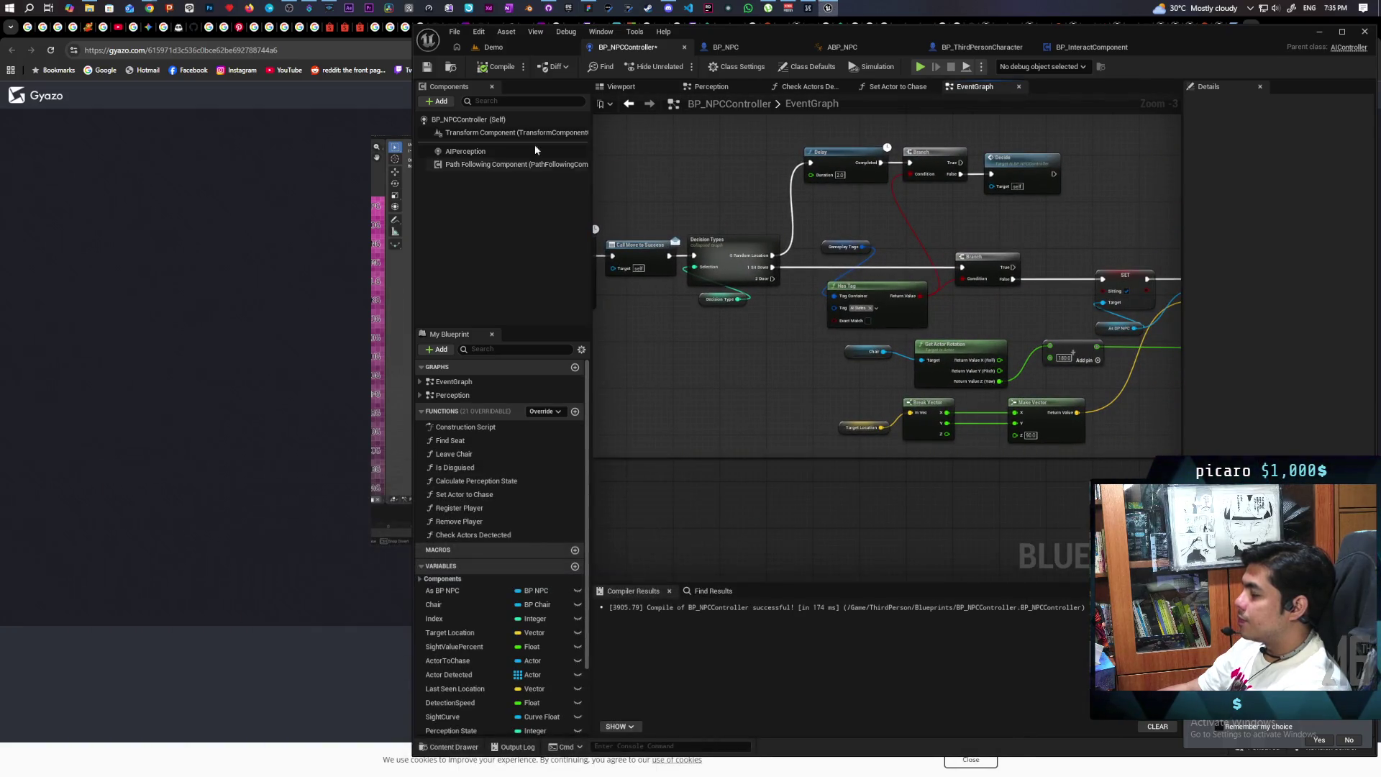
left_click(492, 47)
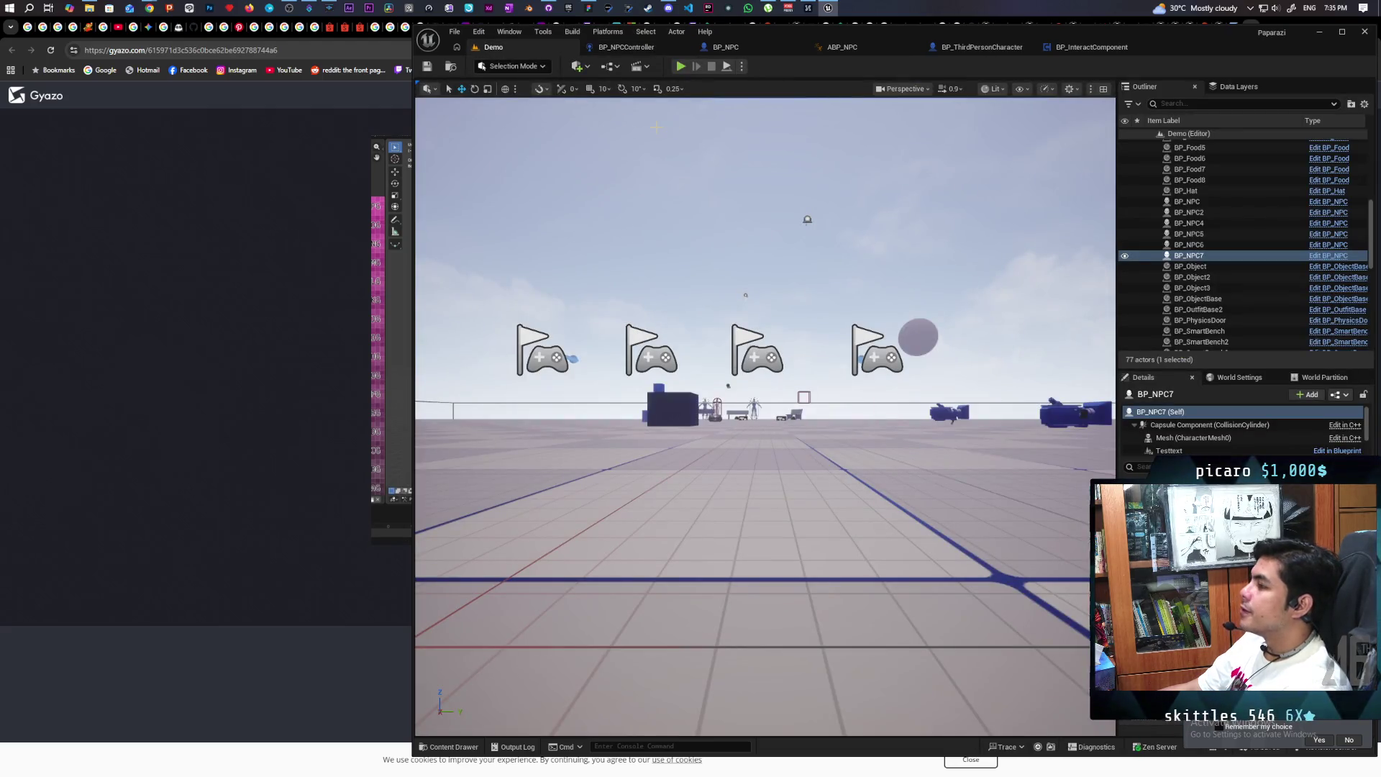
left_click(636, 46)
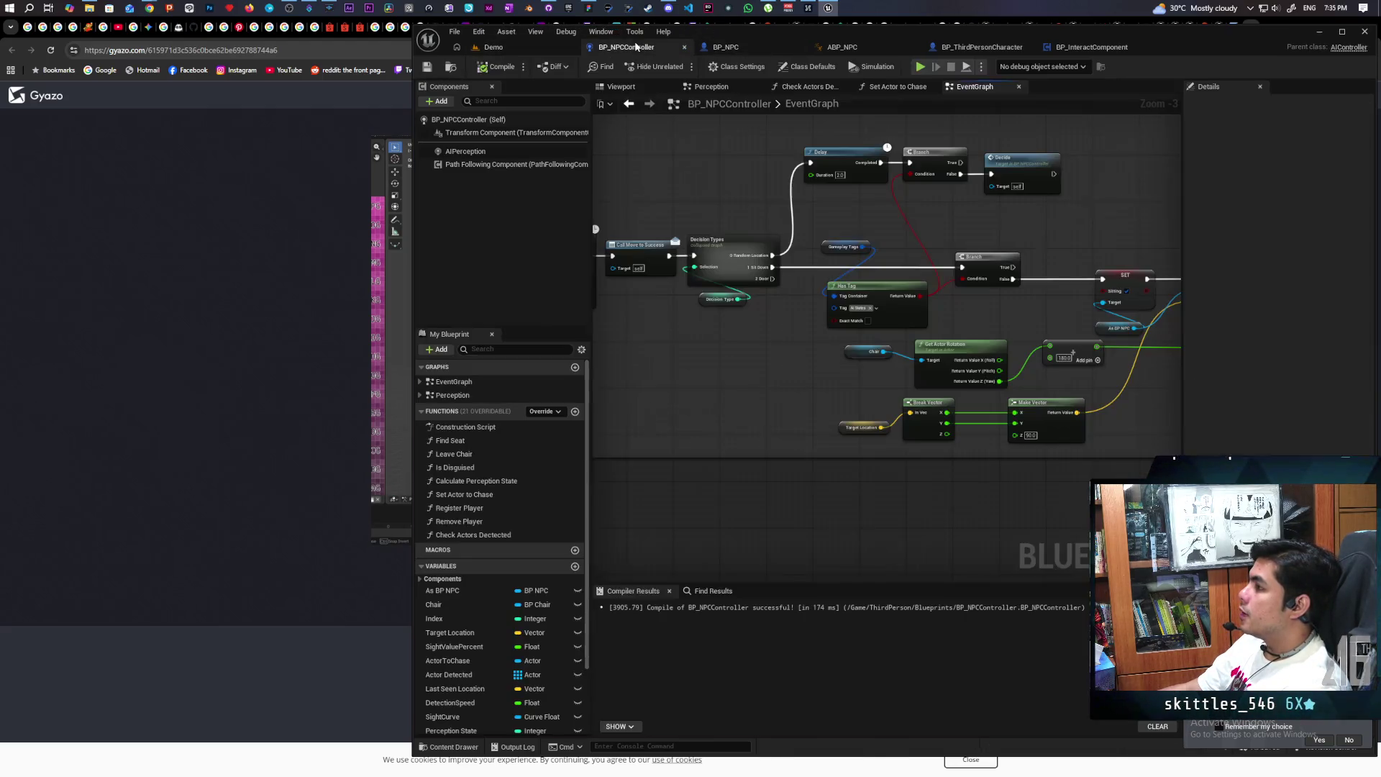
scroll(956, 336, "down", 4)
scroll(955, 337, "down", 8)
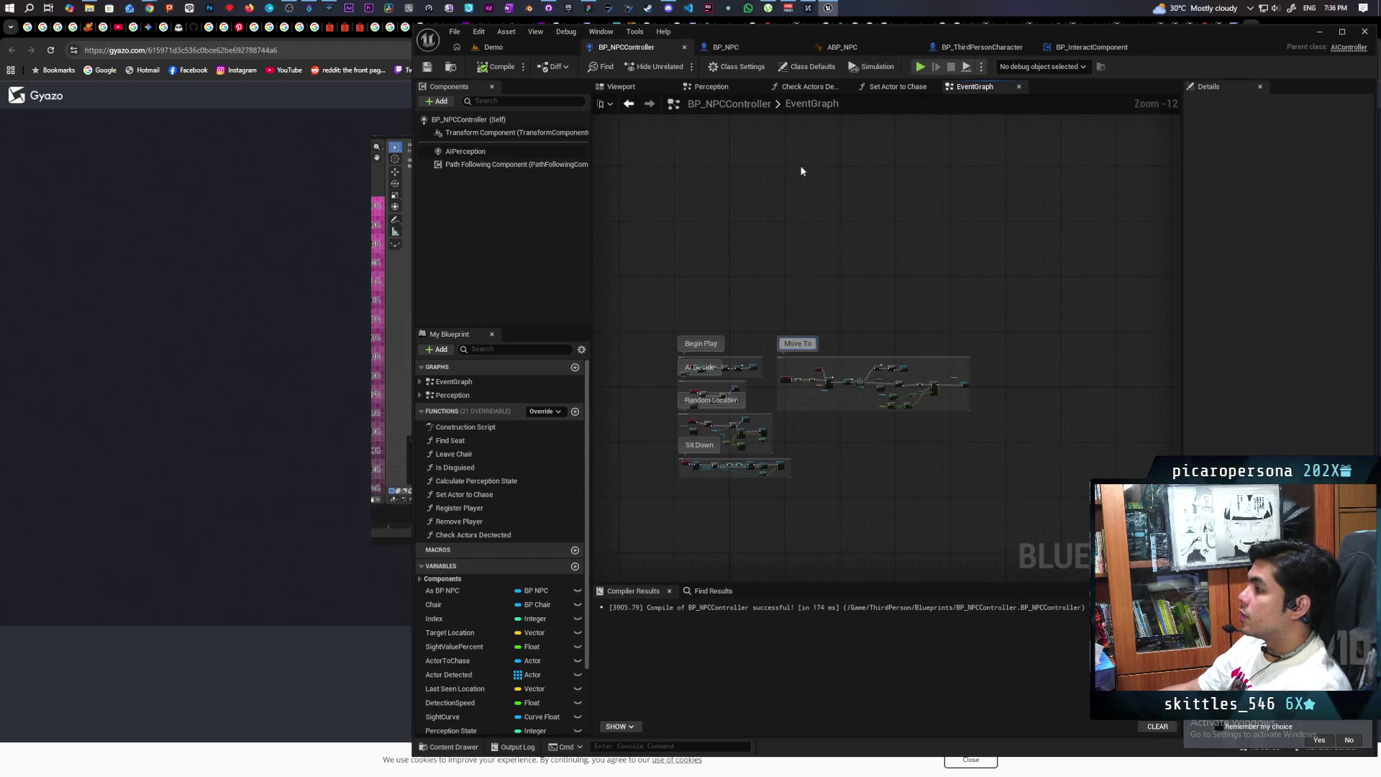
left_click(739, 88)
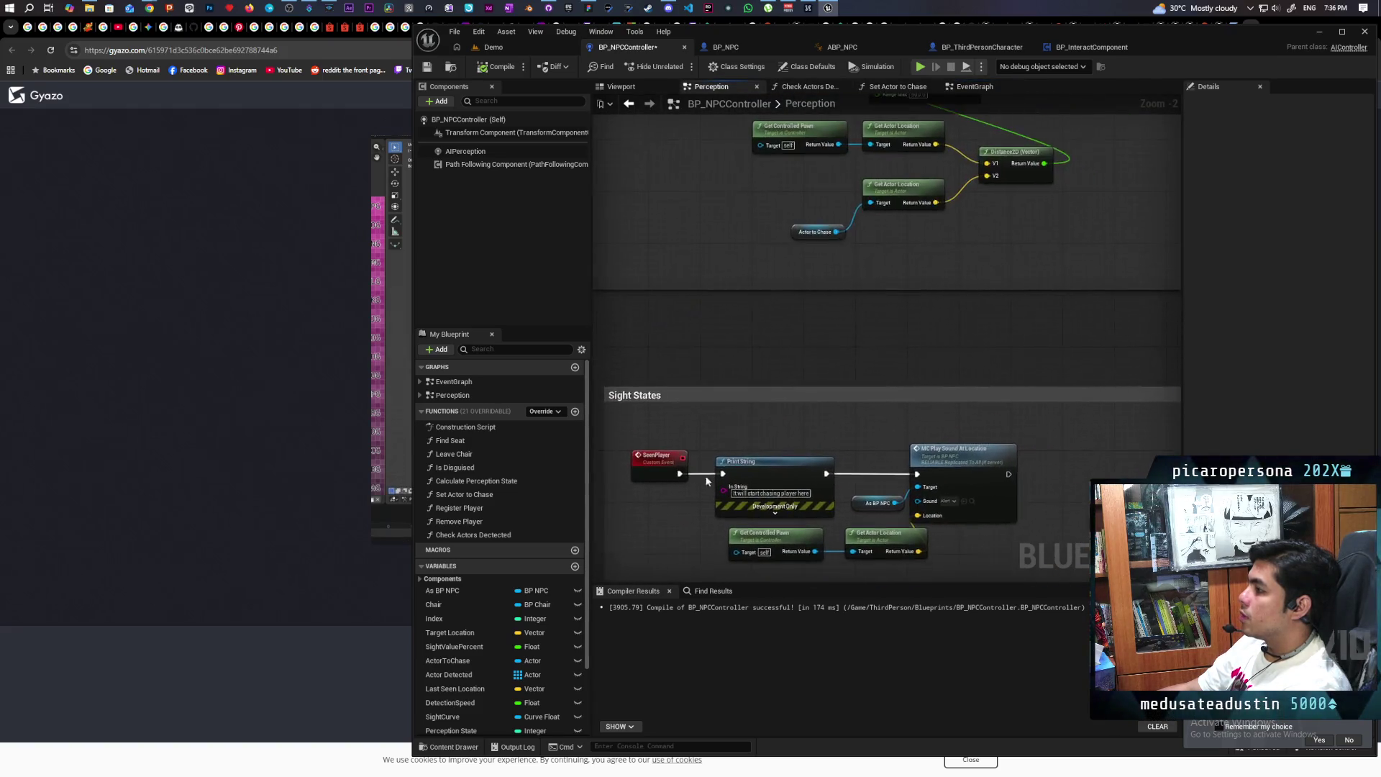
scroll(706, 493, "down", 3)
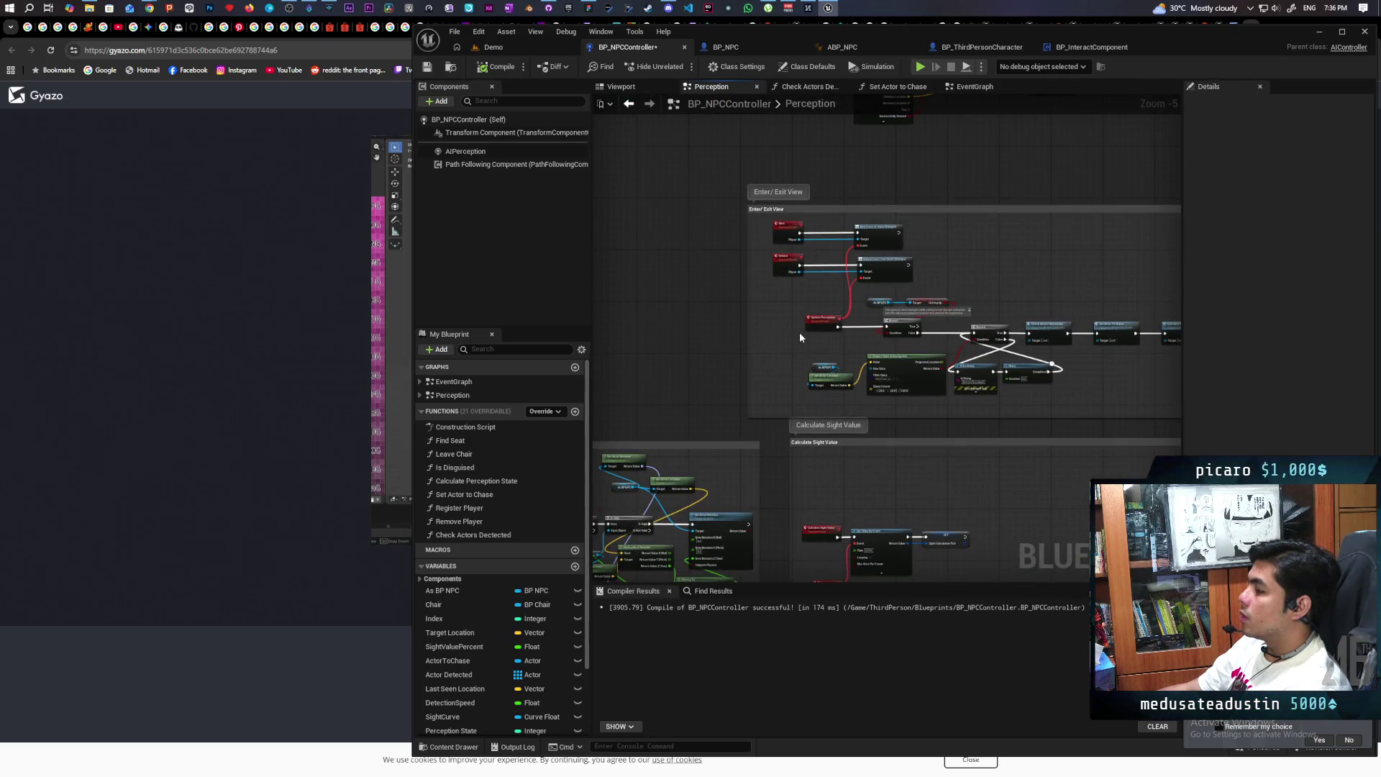
scroll(800, 337, "up", 5)
left_click_drag(845, 314, 797, 320)
Paste a Print String after Update Perception reading 'Update perception' and launch the multiplayer playtest
key("ctrl+v")
left_click_drag(912, 346, 909, 307)
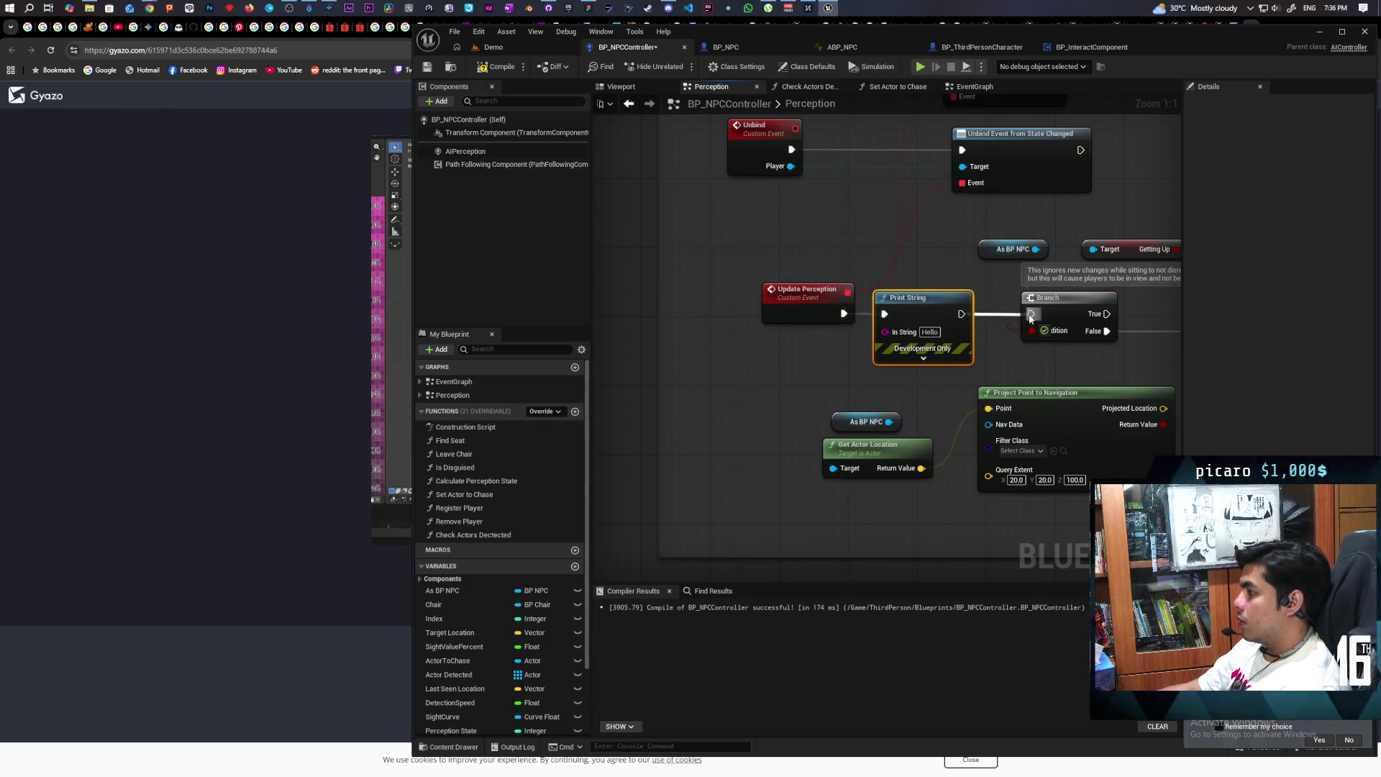
key("BackSpace")
type("Update perce")
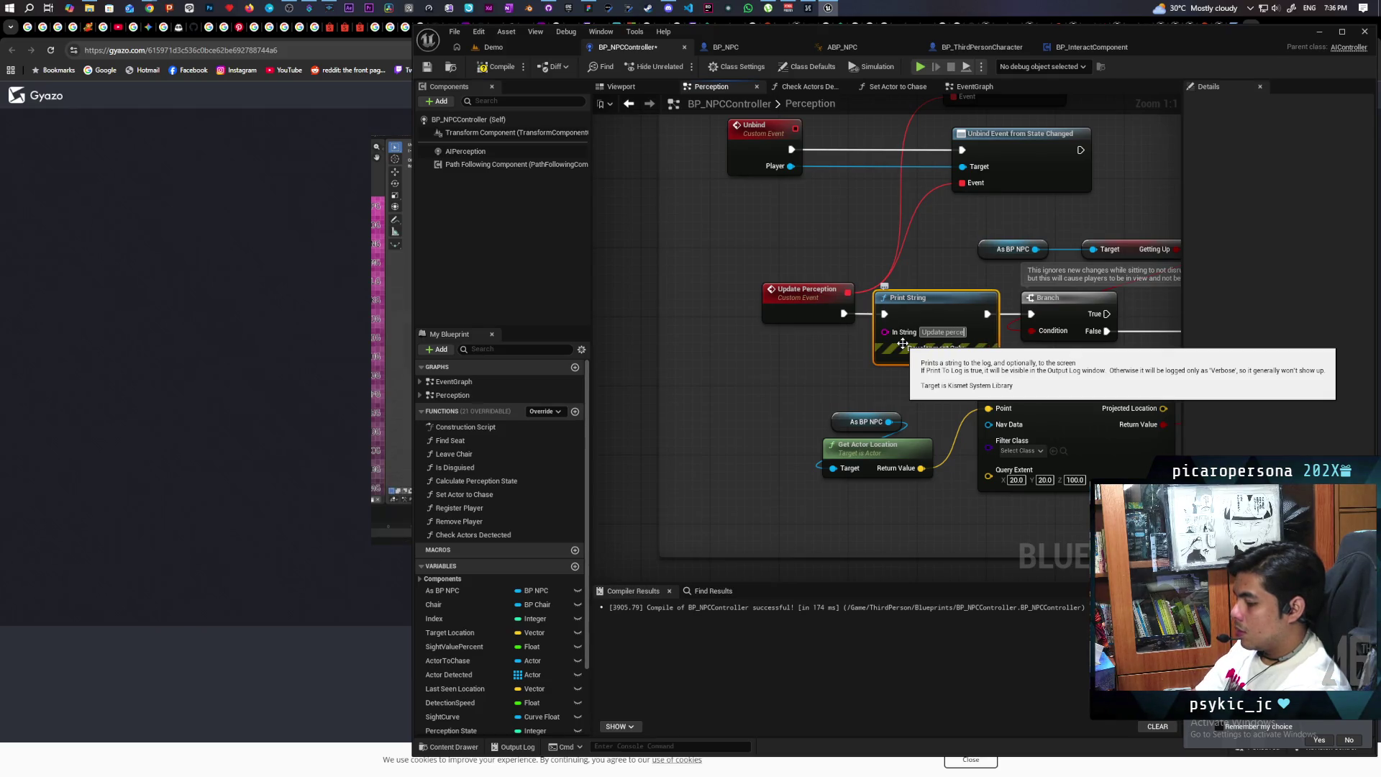
type("ption")
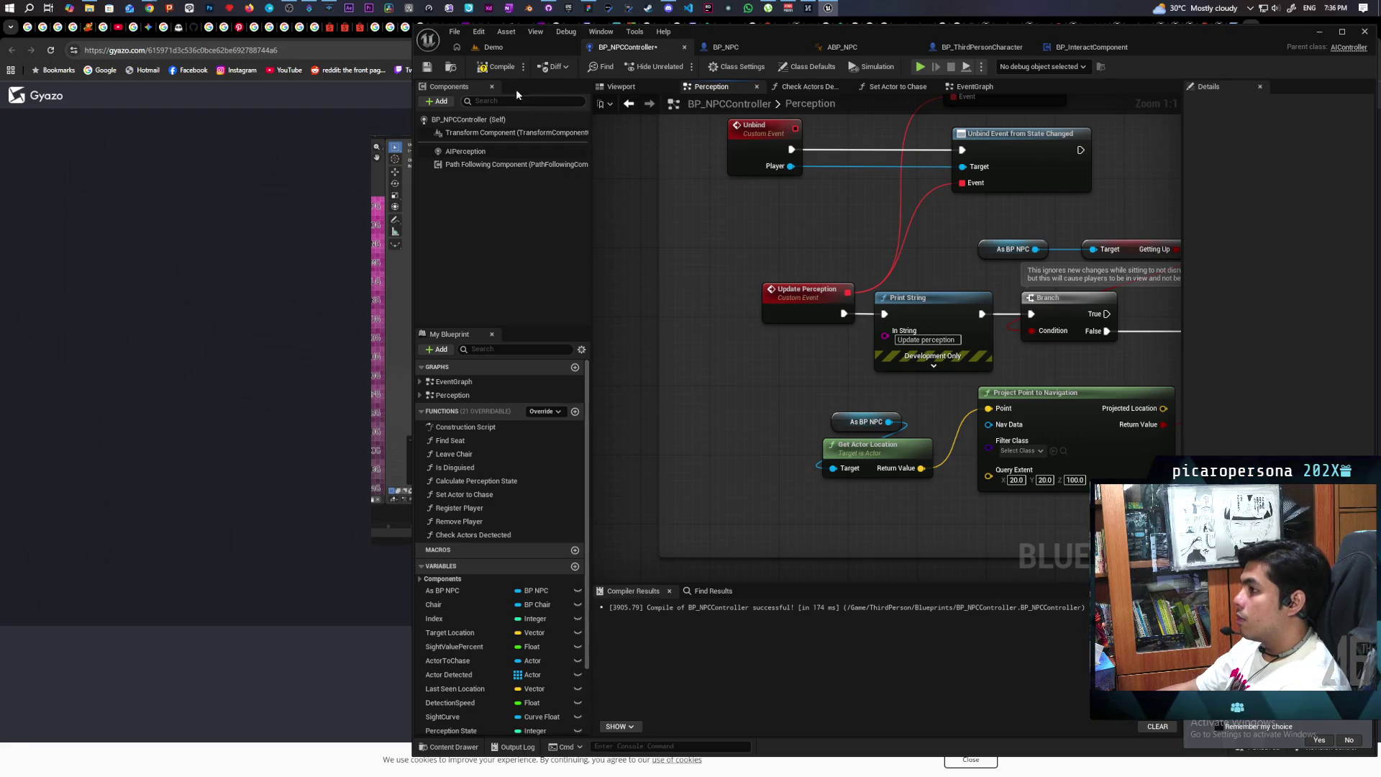
left_click(511, 50)
key("alt+p")
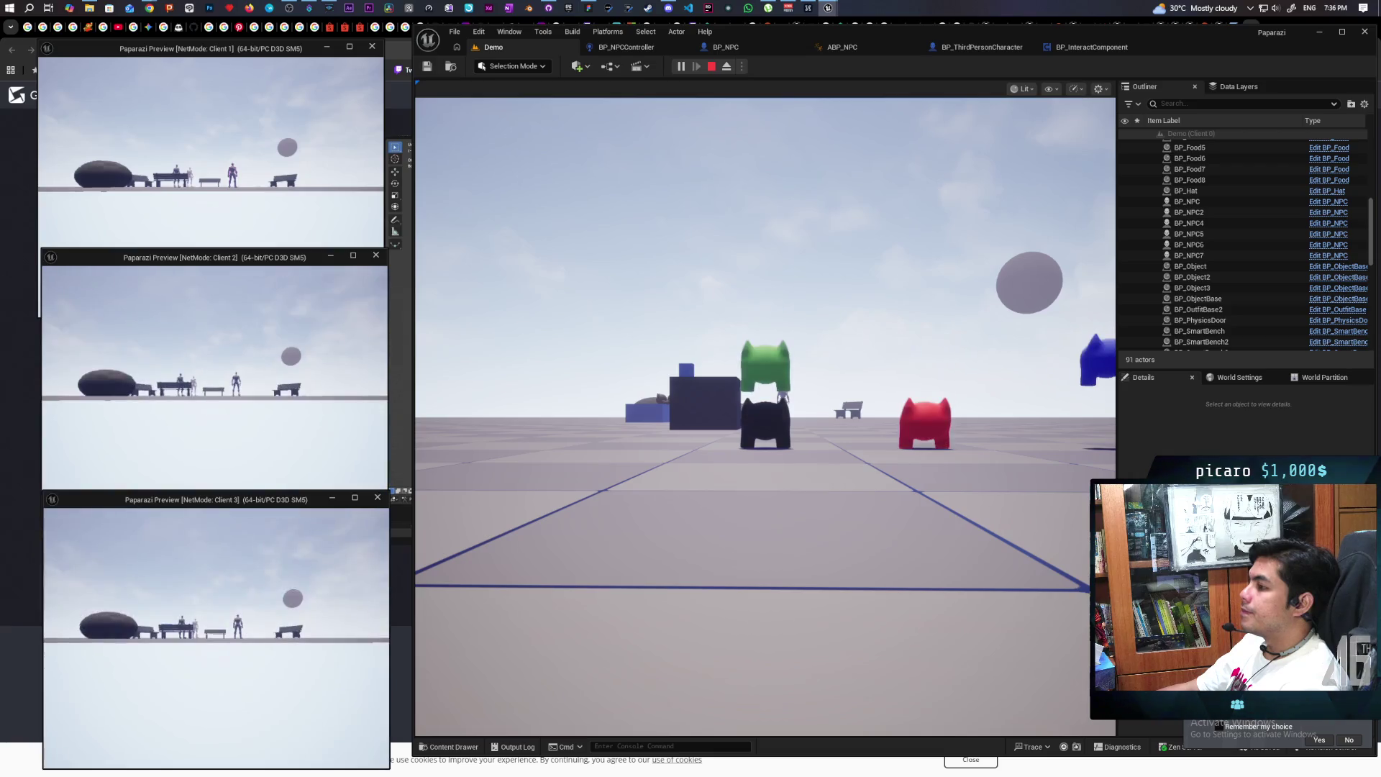
Walk the cat to the food bowl, pick up the hat, then stop and reopen the NPC controller
key("alt+Tab")
left_click(699, 486)
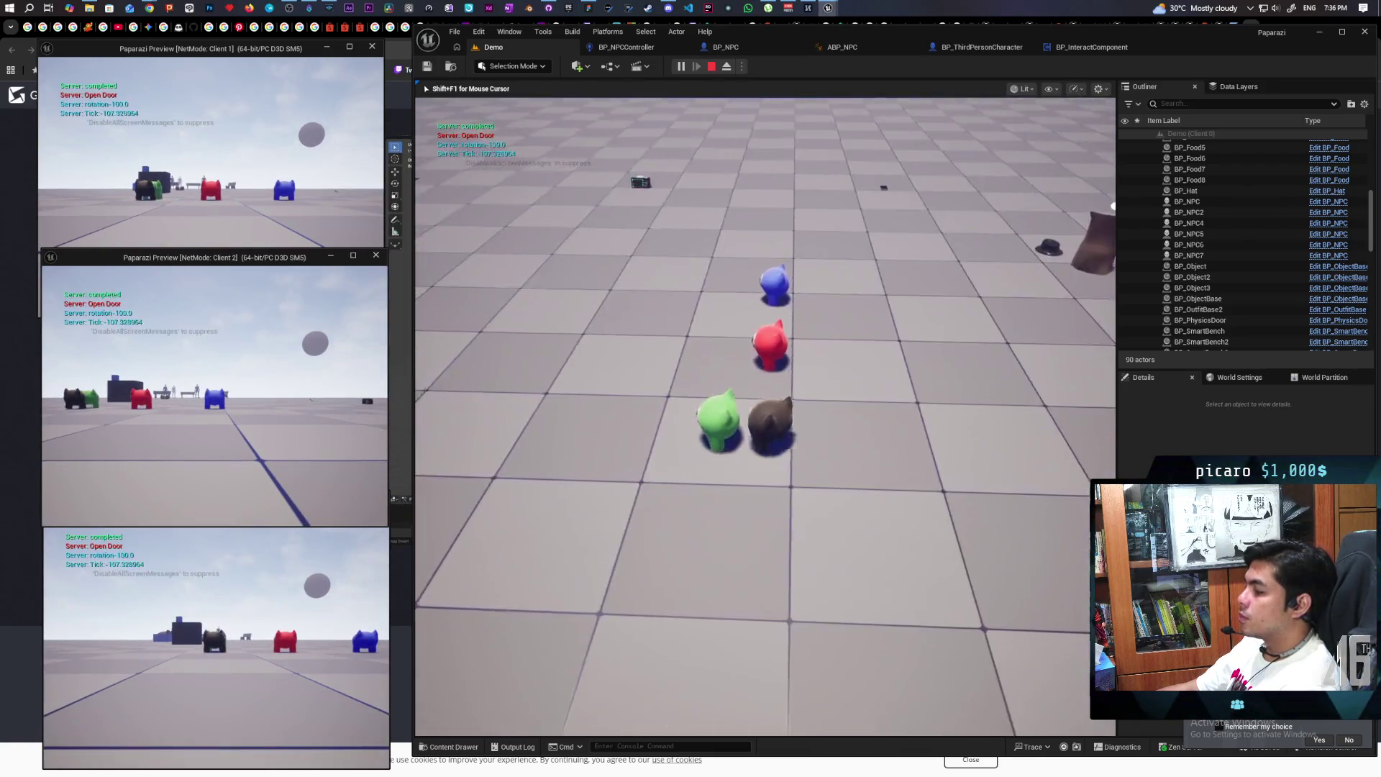
key("w")
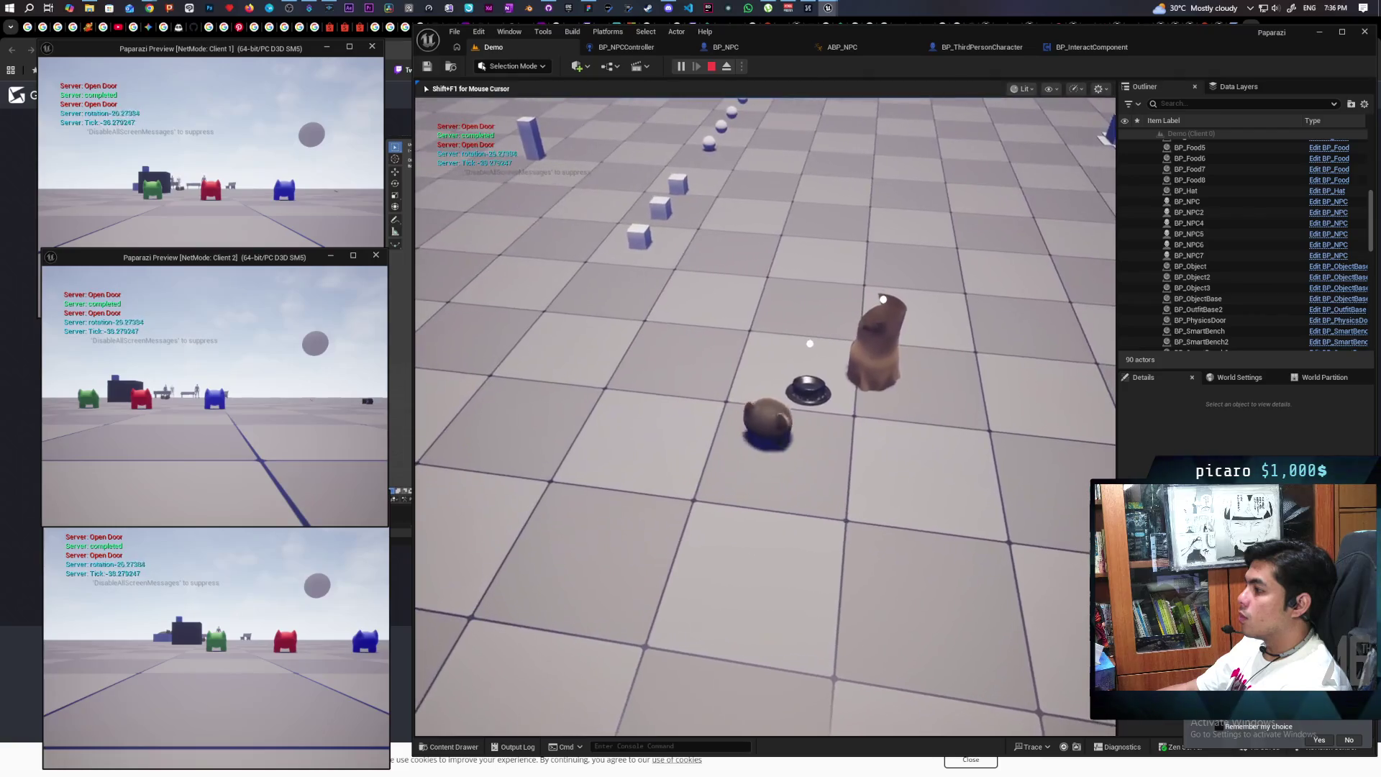
key("e")
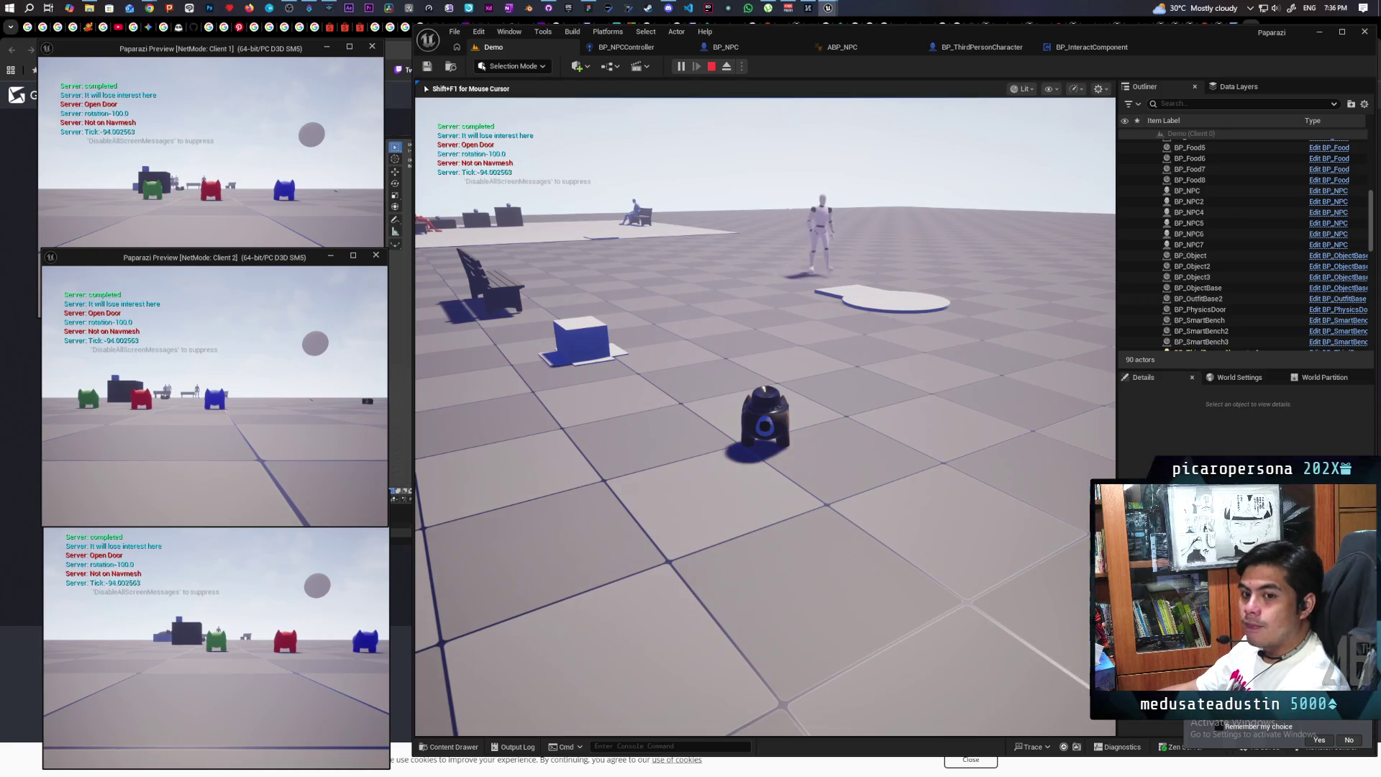
key("Escape")
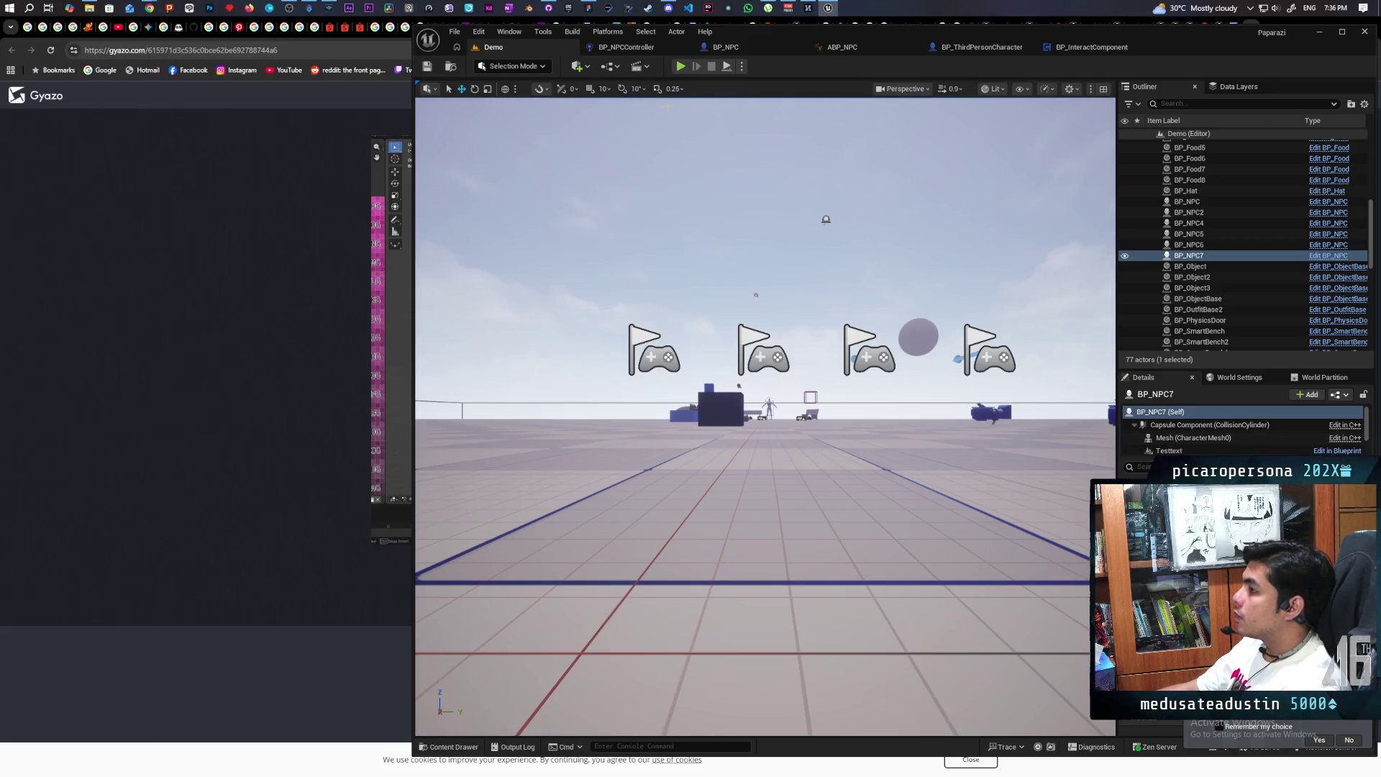
left_click(624, 47)
Open the Is Disguised function from the Check Actors Detected graph
scroll(804, 228, "down", 4)
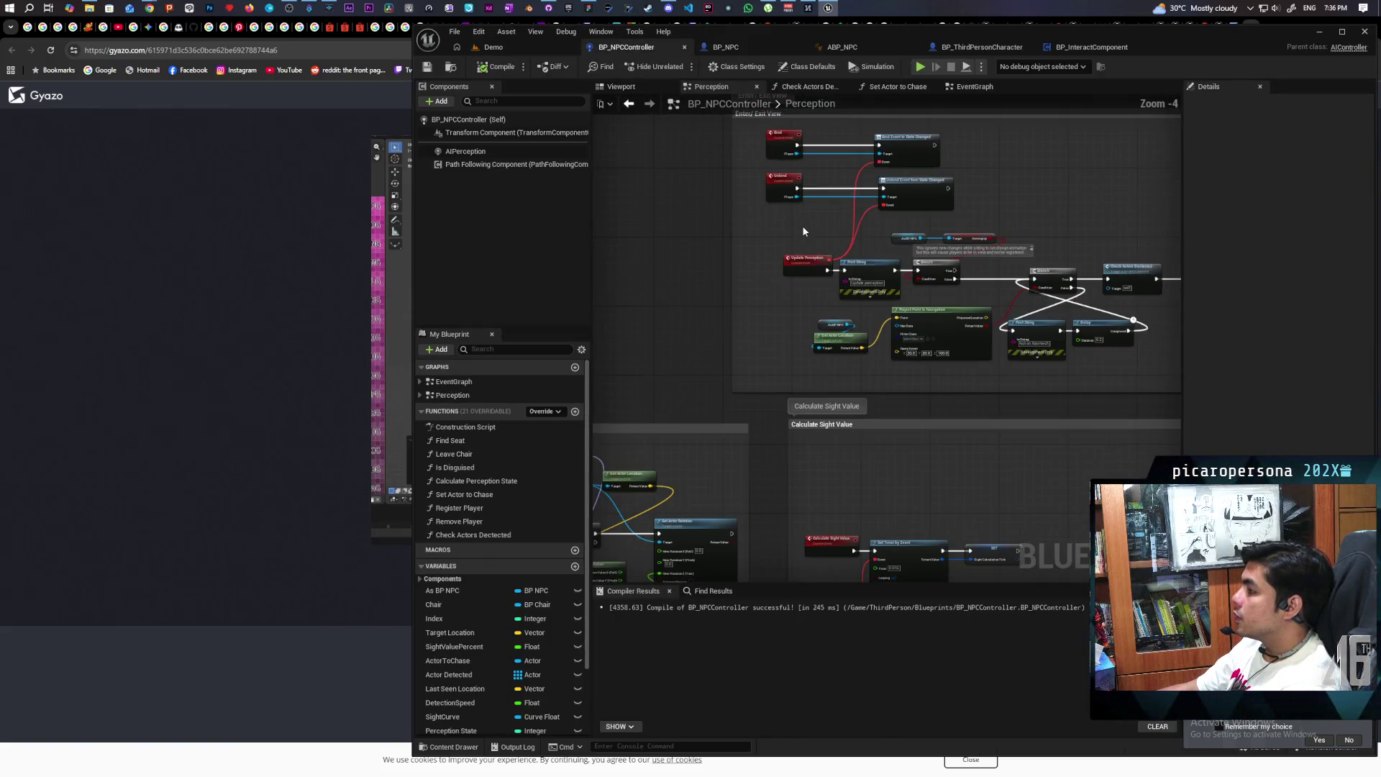
scroll(721, 240, "up", 4)
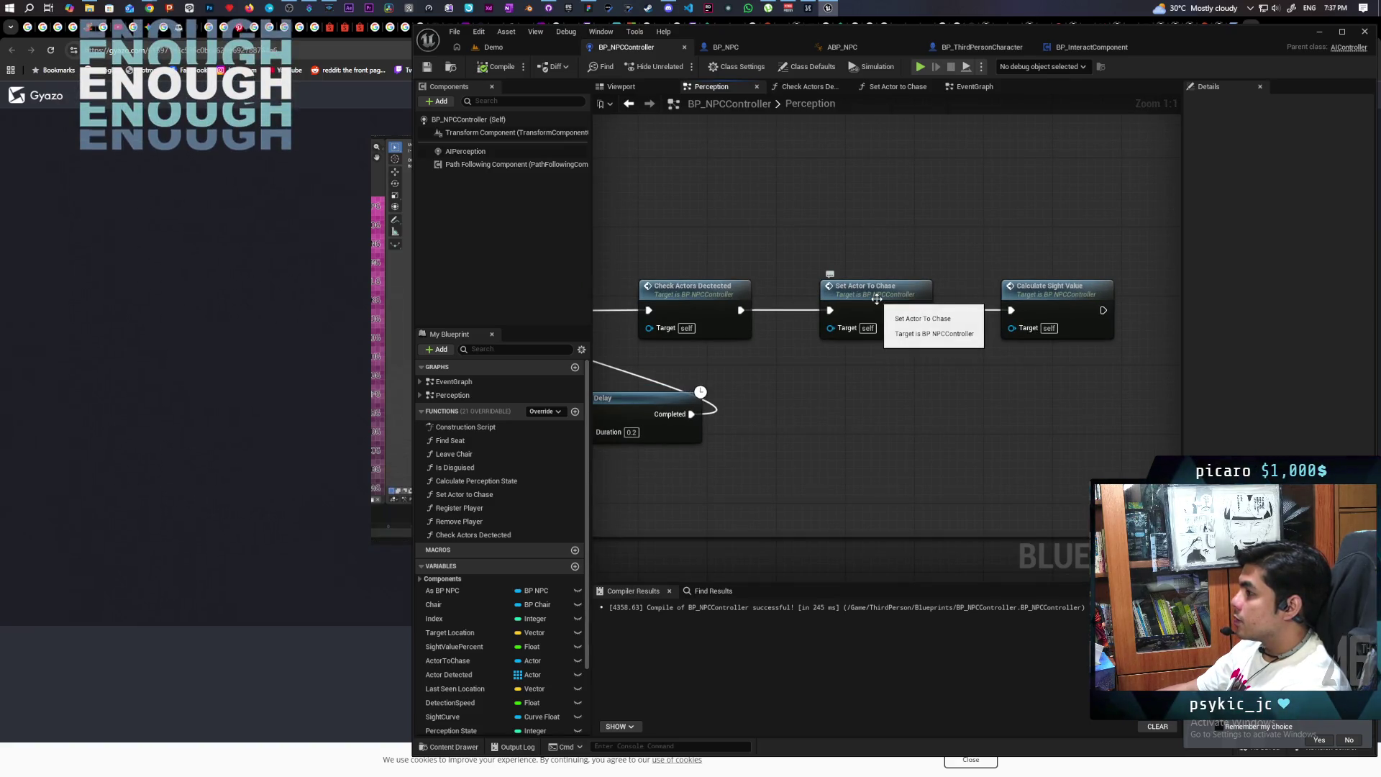
double_click(691, 286)
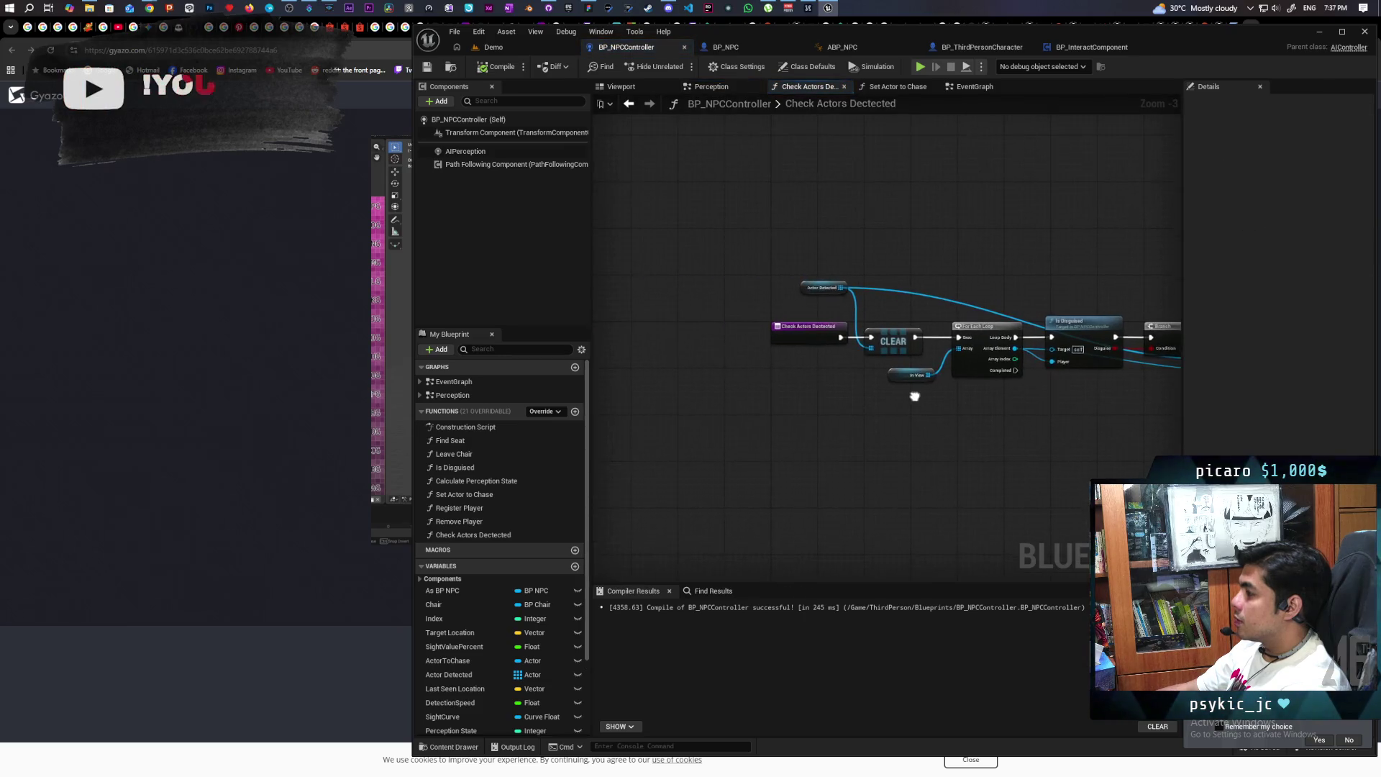
left_click_drag(914, 396, 819, 388)
scroll(985, 367, "up", 2)
left_click_drag(991, 367, 860, 422)
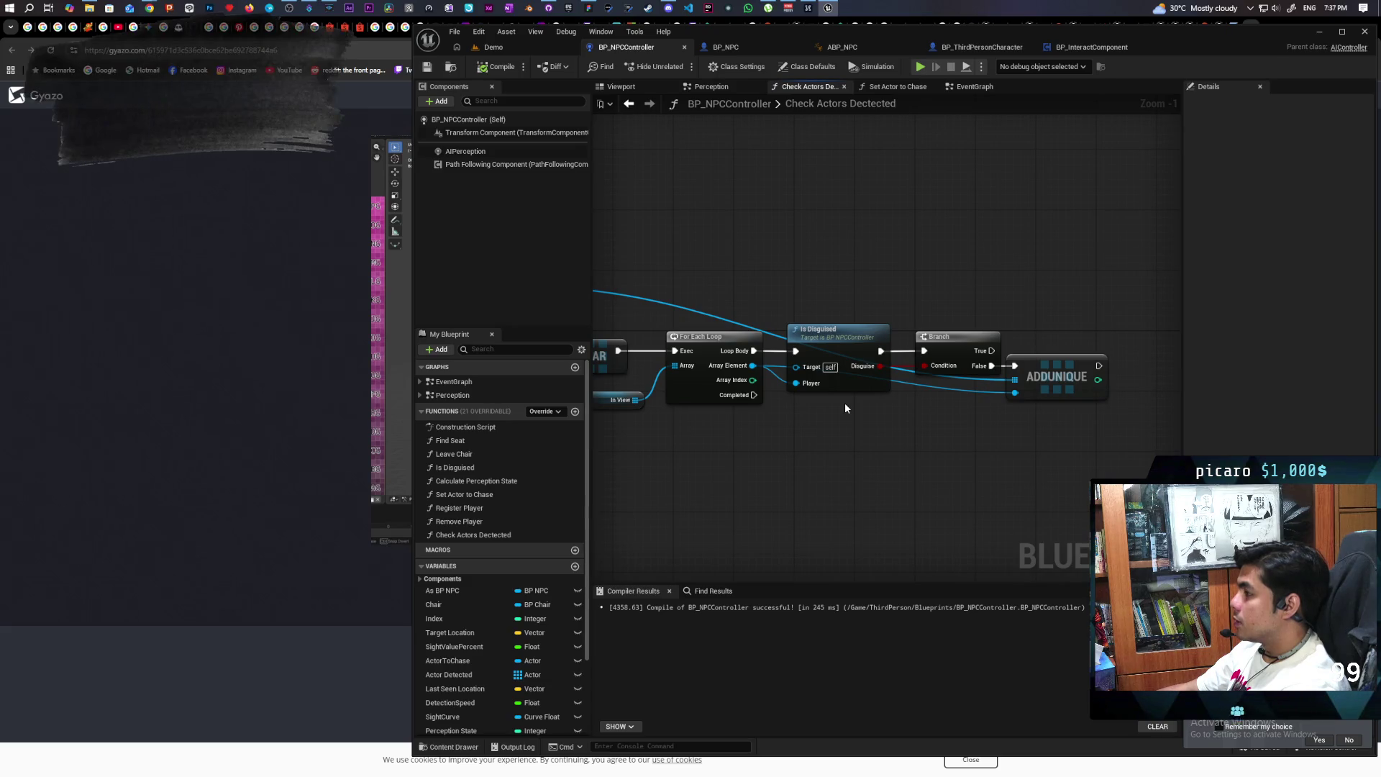
double_click(822, 347)
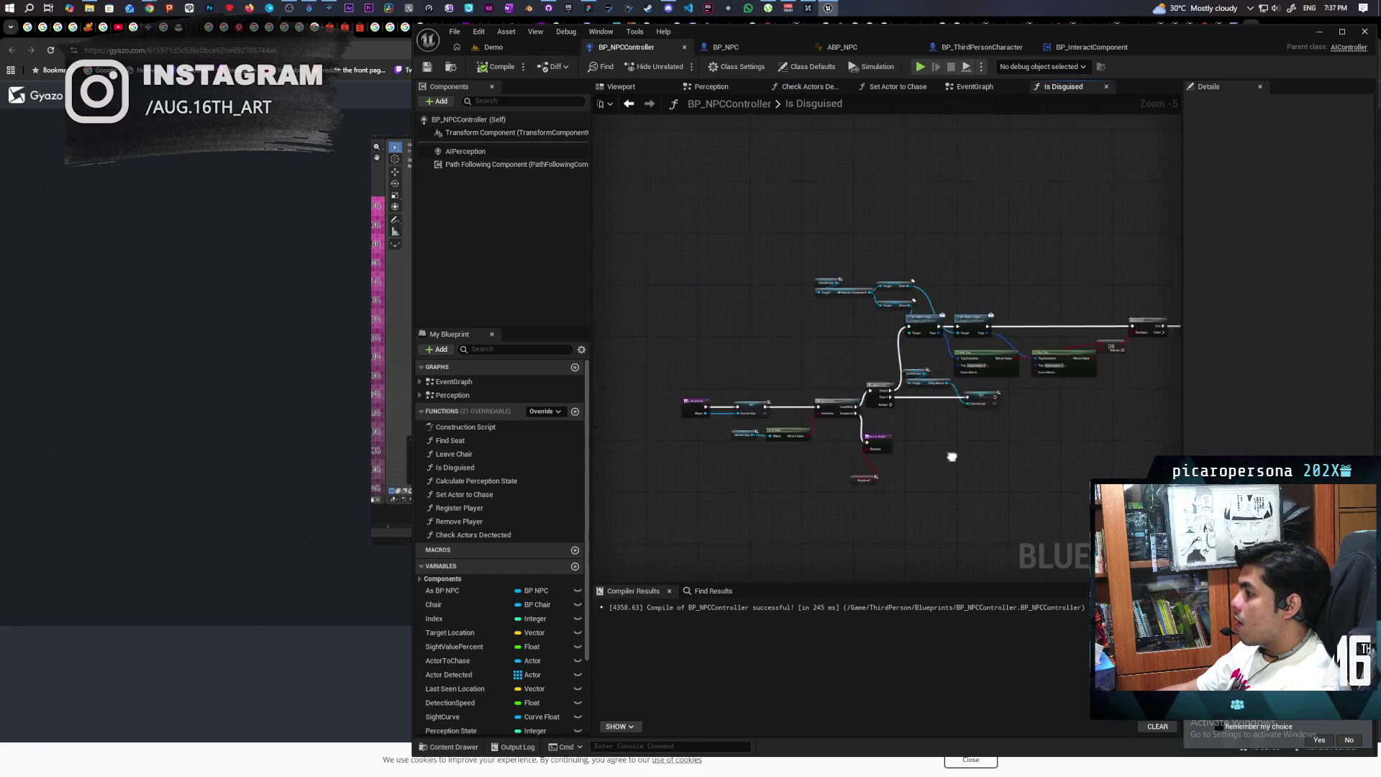
Wire Get Object Tags' execution into the Branch and move the second Get Object Tags node up
scroll(835, 464, "up", 3)
left_click_drag(678, 465, 777, 479)
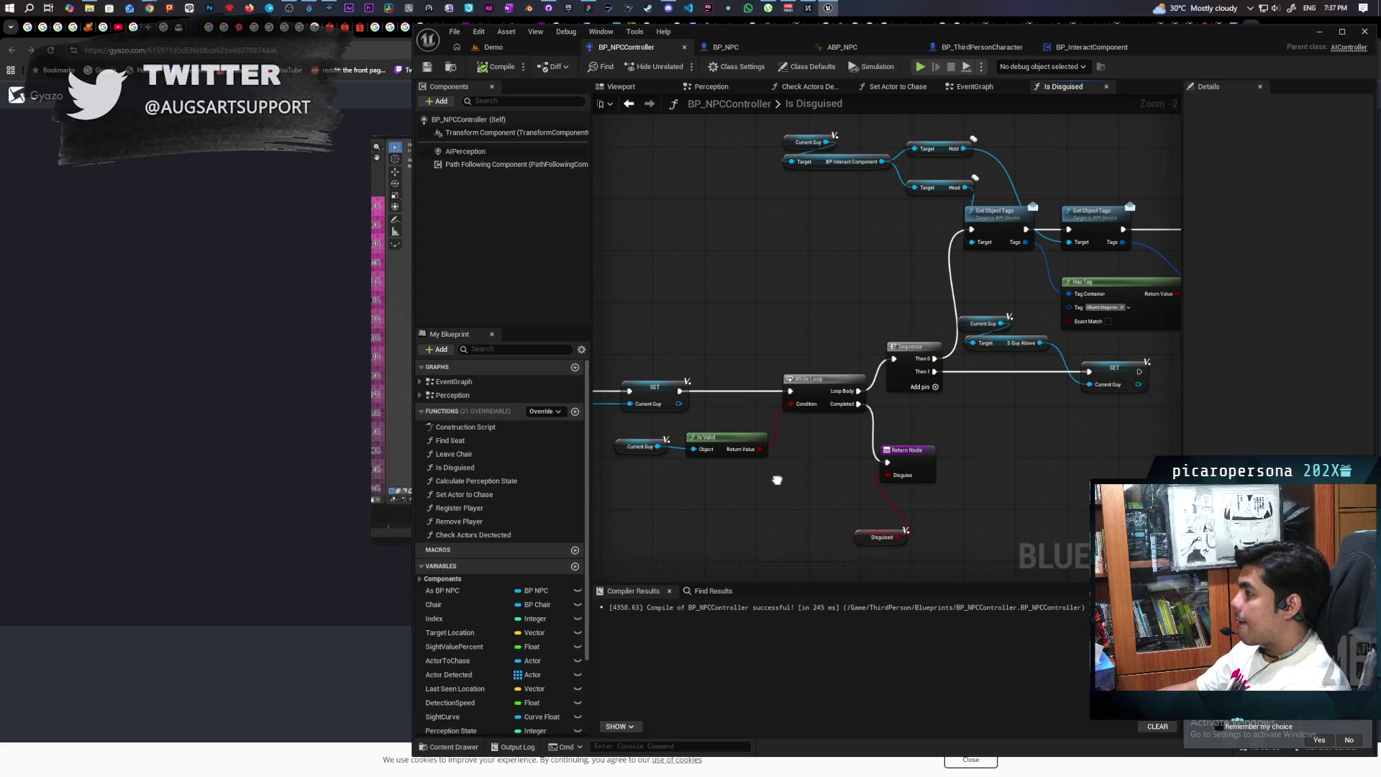
left_click_drag(777, 480, 630, 496)
left_click_drag(884, 323, 804, 334)
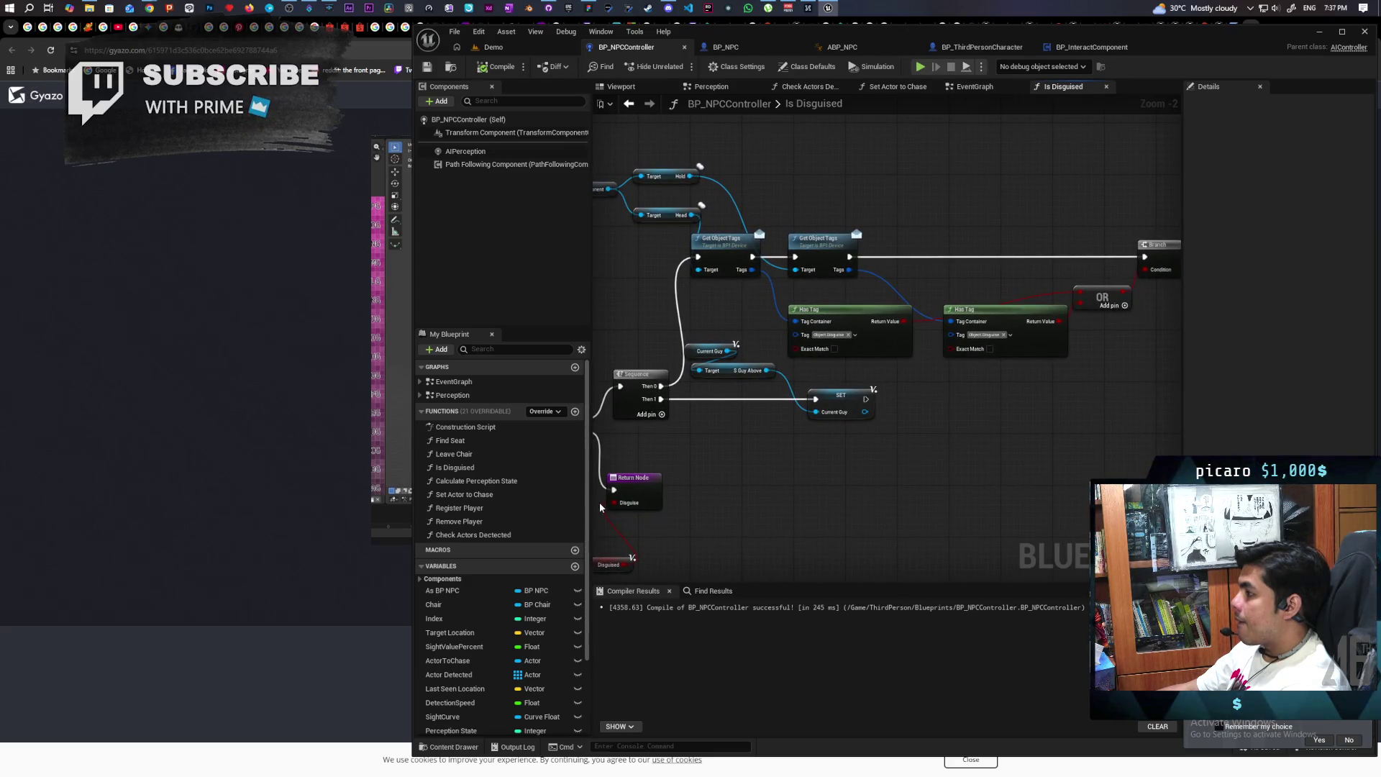
scroll(891, 360, "up", 2)
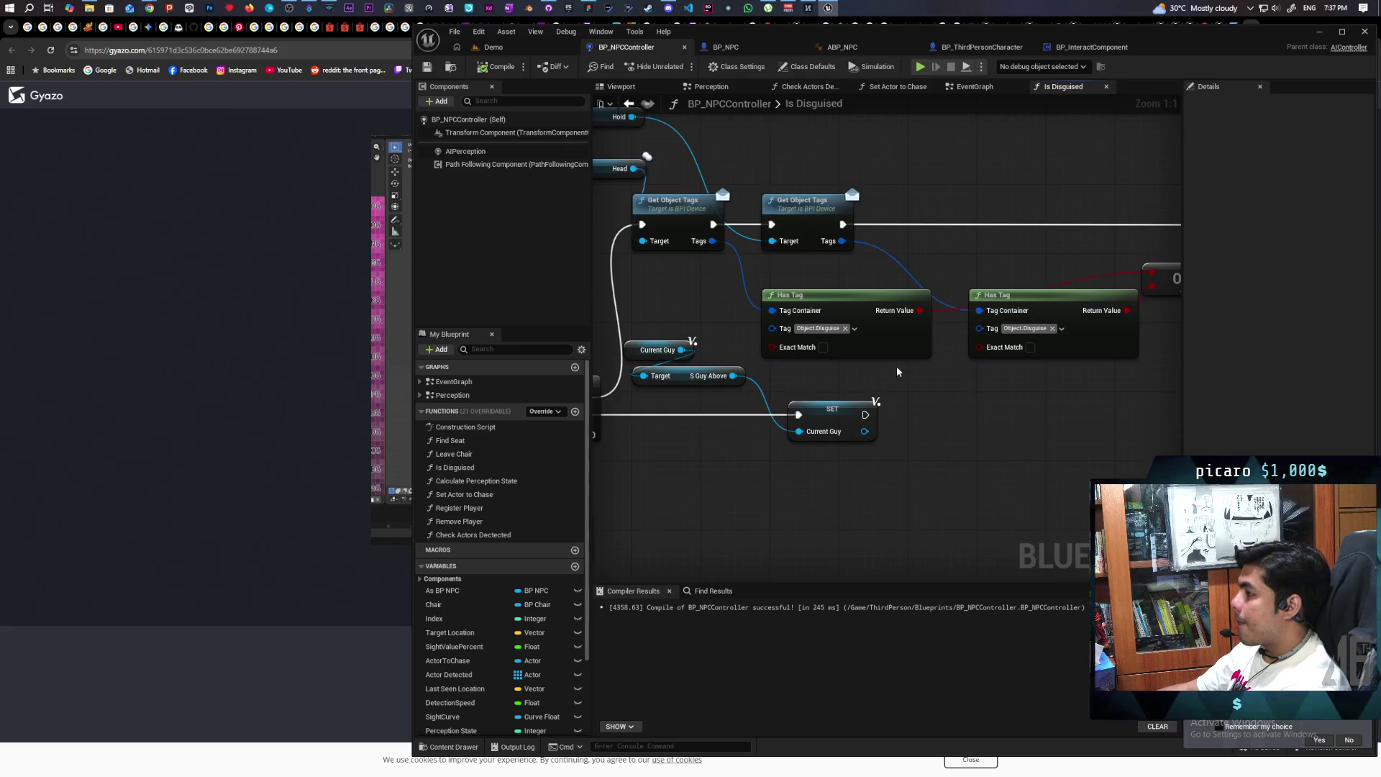
left_click_drag(871, 355, 865, 393)
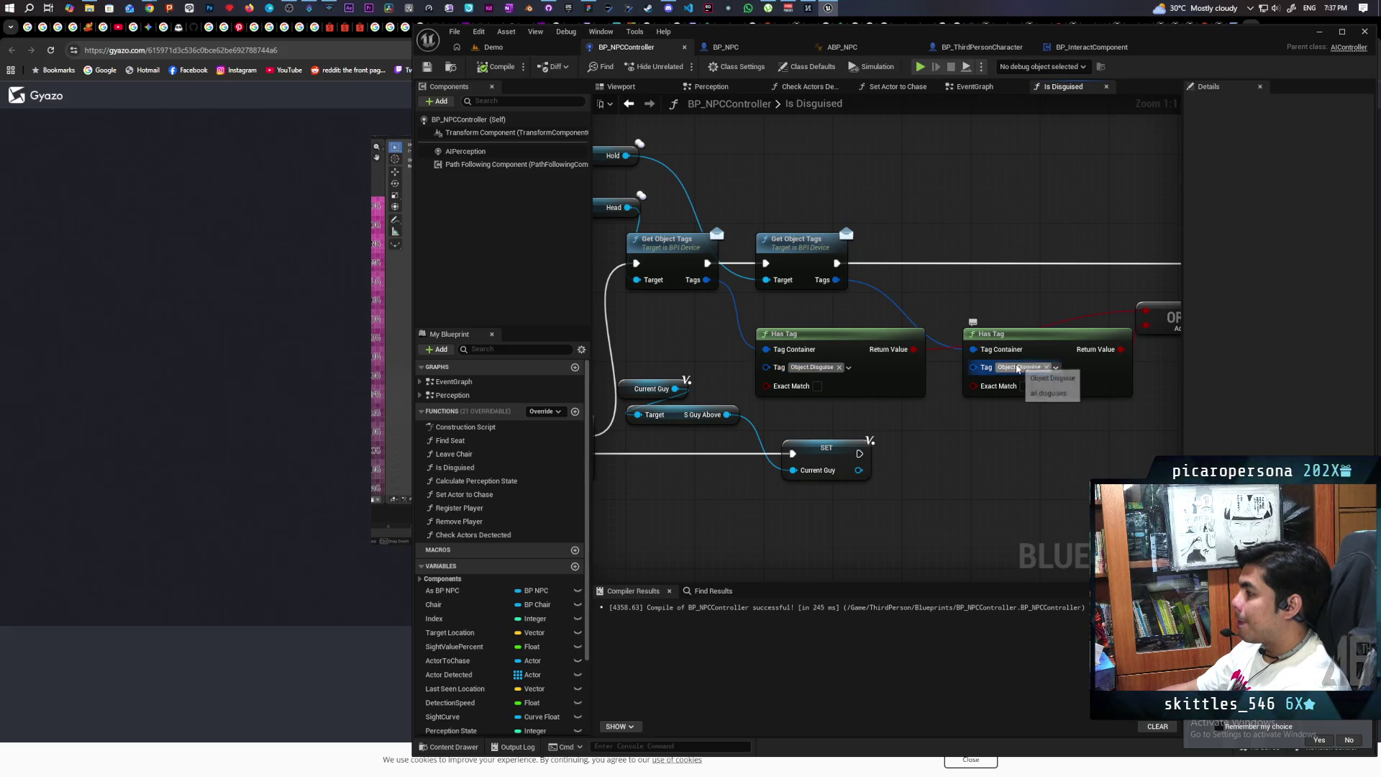
mouse_move(990, 420)
left_mouse_down()
mouse_move(1017, 414)
mouse_move(1011, 428)
left_mouse_up()
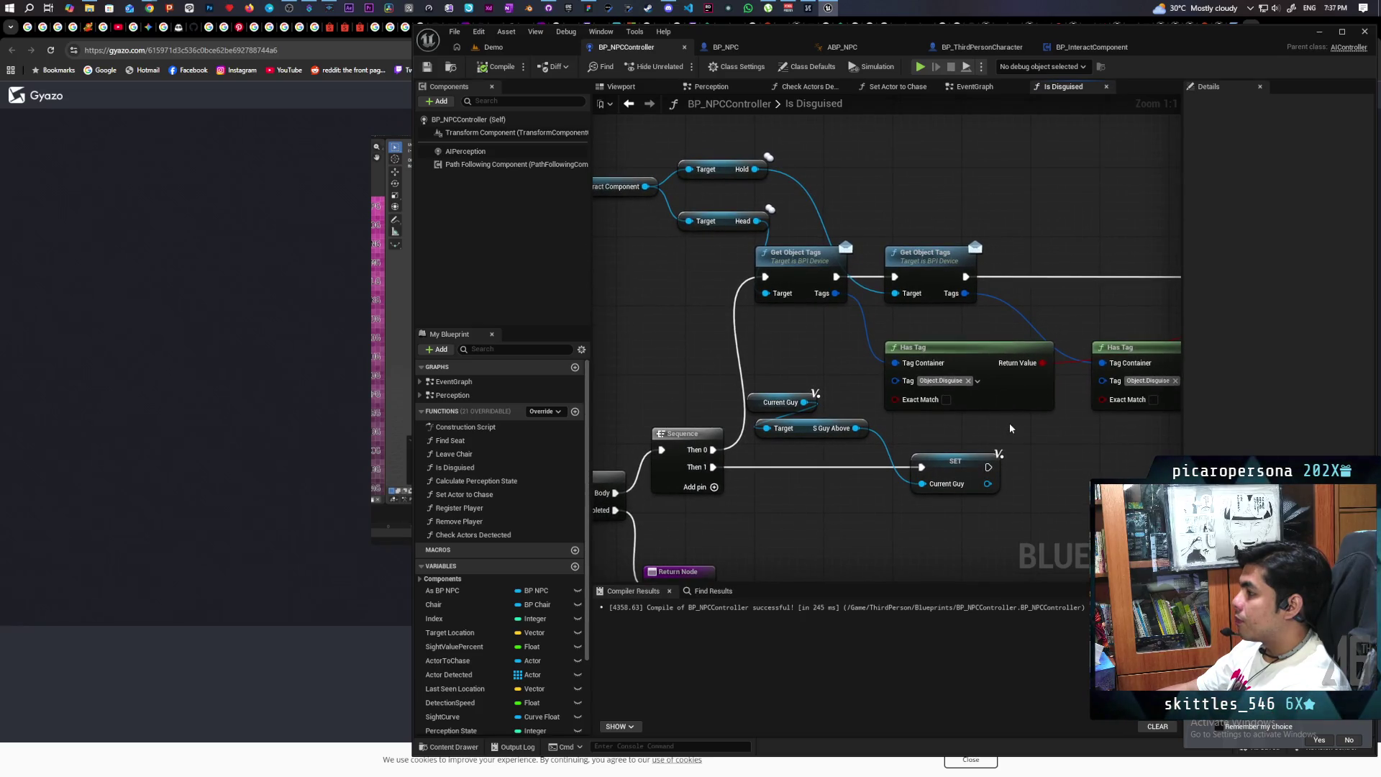
scroll(1008, 418, "down", 1)
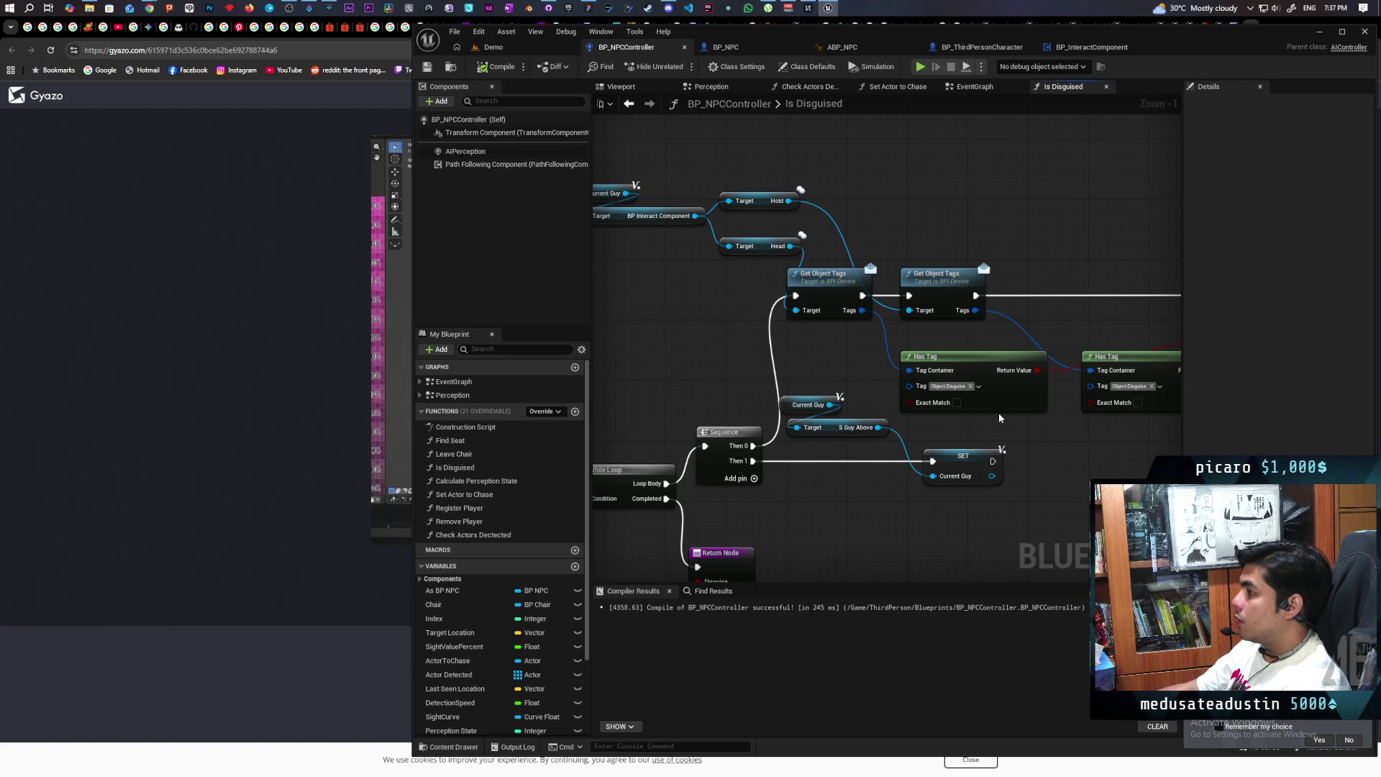
mouse_move(998, 415)
left_mouse_down()
mouse_move(962, 450)
mouse_move(1041, 429)
left_mouse_up()
left_click_drag(810, 358, 856, 362)
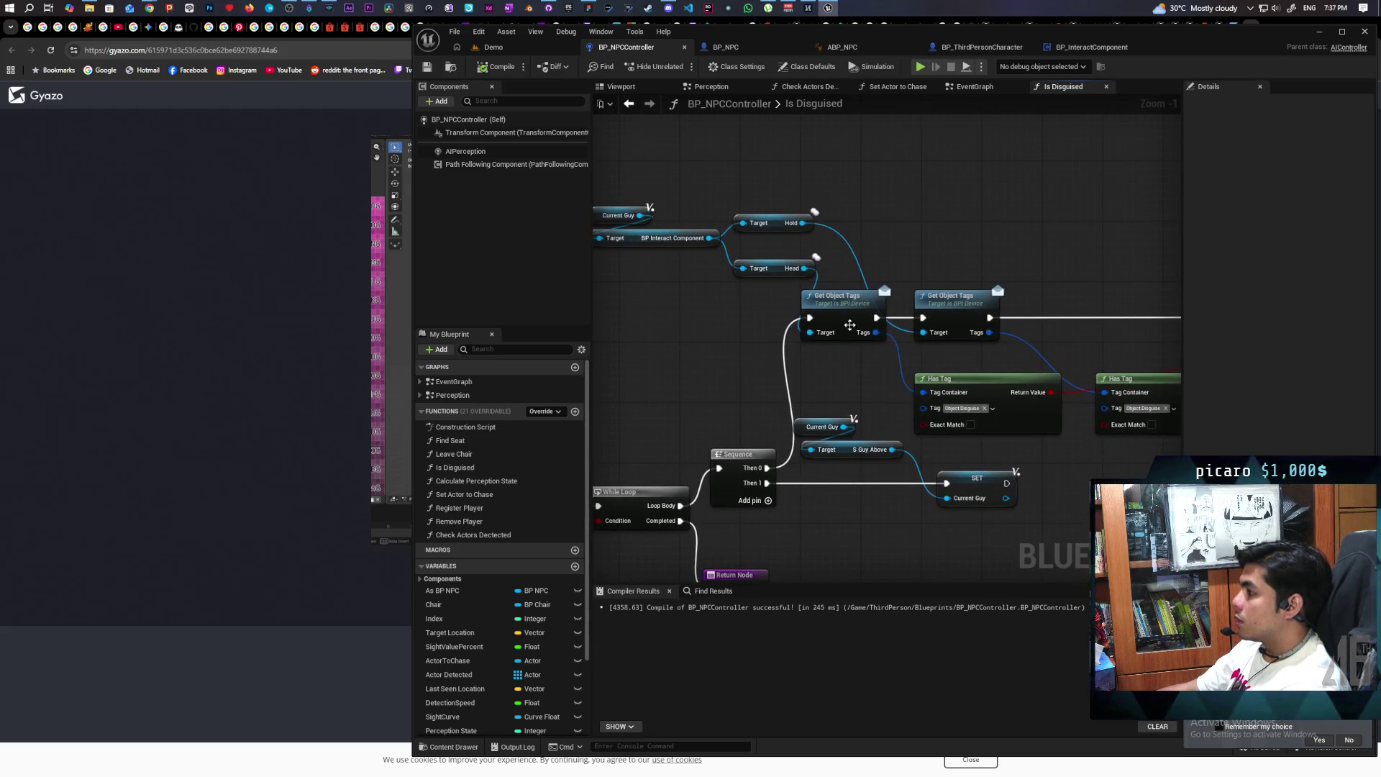
mouse_move(916, 253)
left_mouse_down()
mouse_move(806, 264)
mouse_move(943, 278)
left_mouse_up()
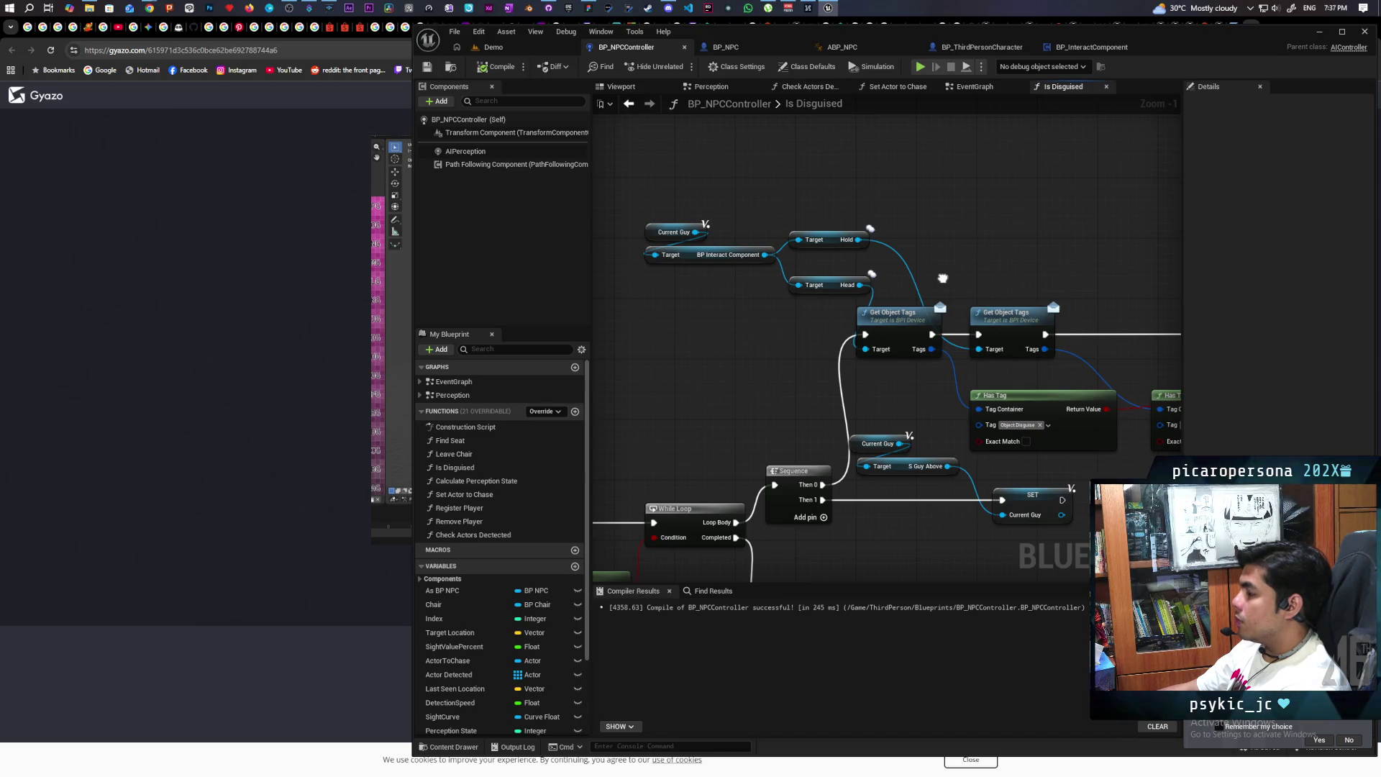
left_click_drag(943, 278, 686, 288)
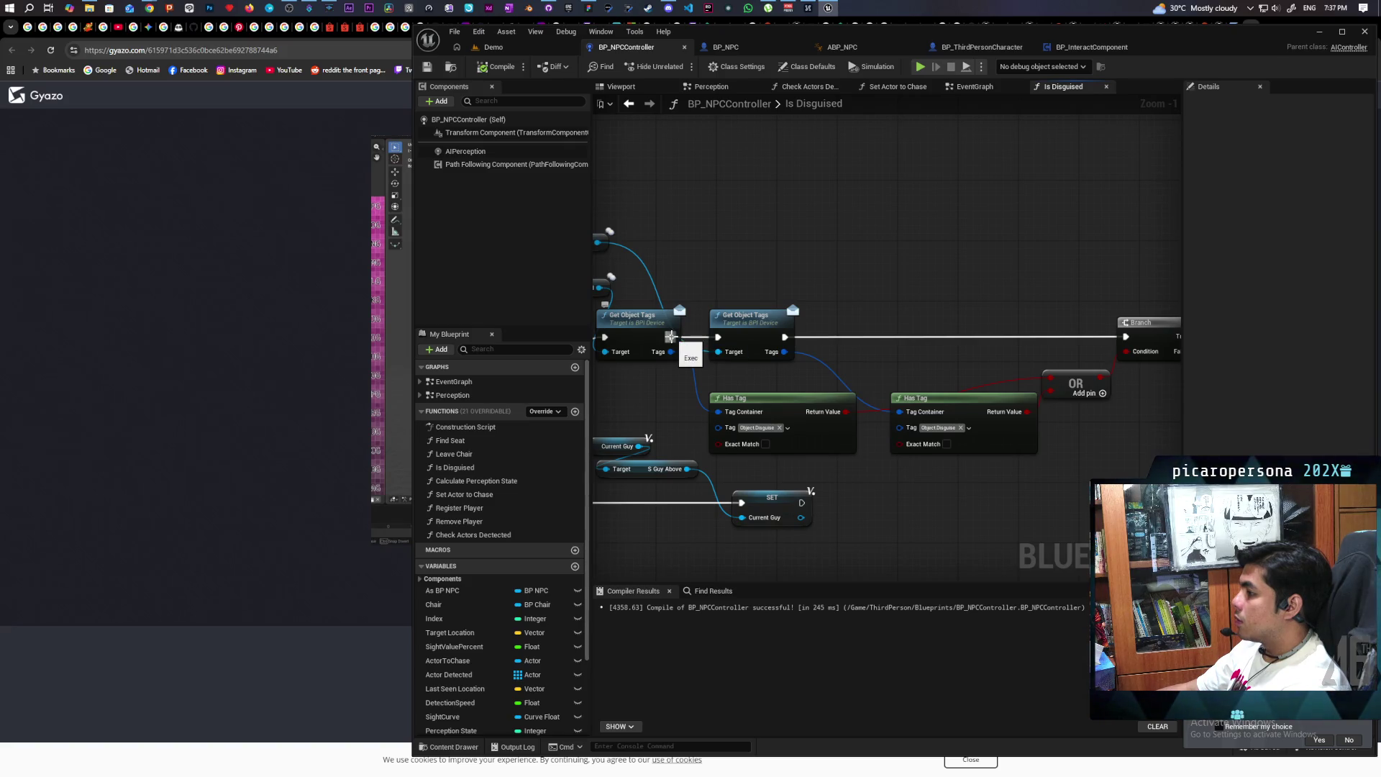
left_click_drag(982, 345, 1125, 337)
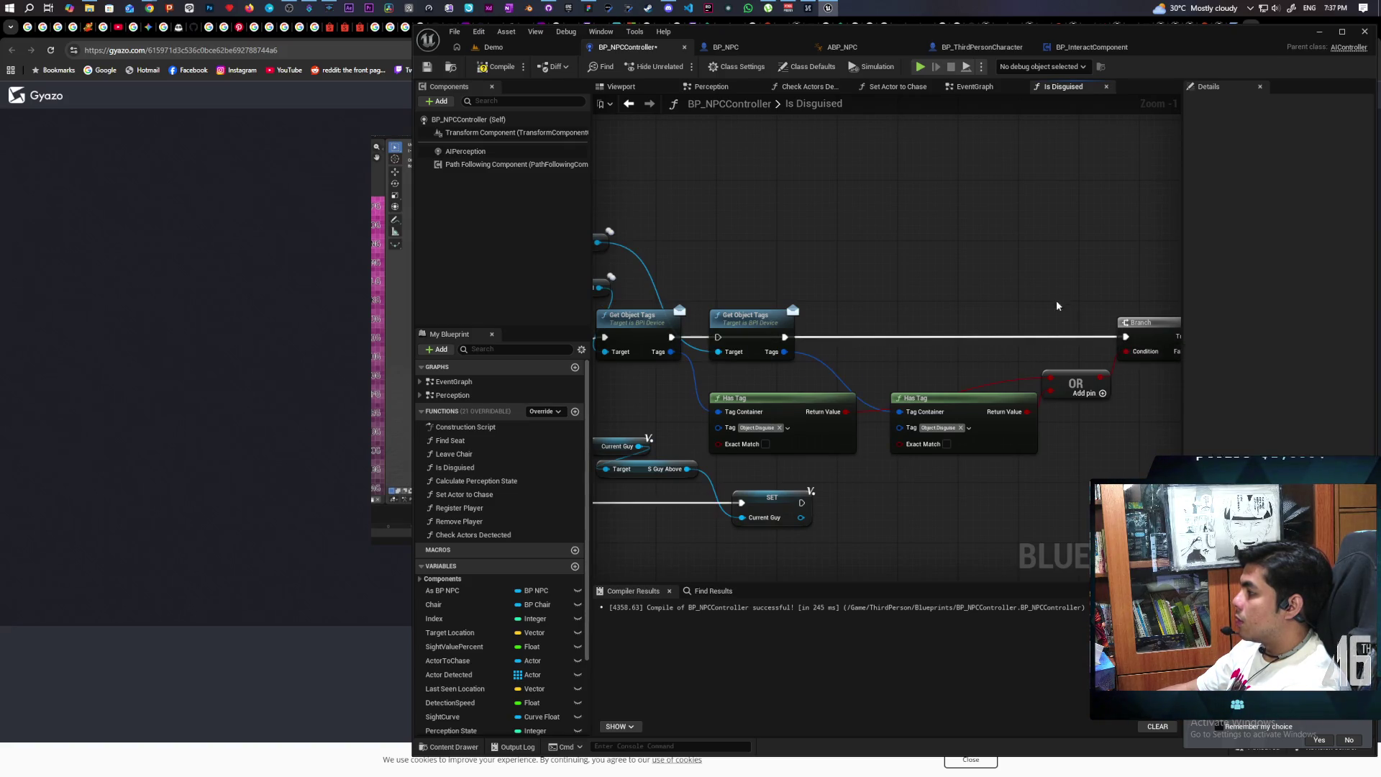
left_click_drag(751, 320, 755, 276)
Disable the erroring Get Object Tags and Has Tag nodes, recompile, and start a Demo playtest
left_click(498, 68)
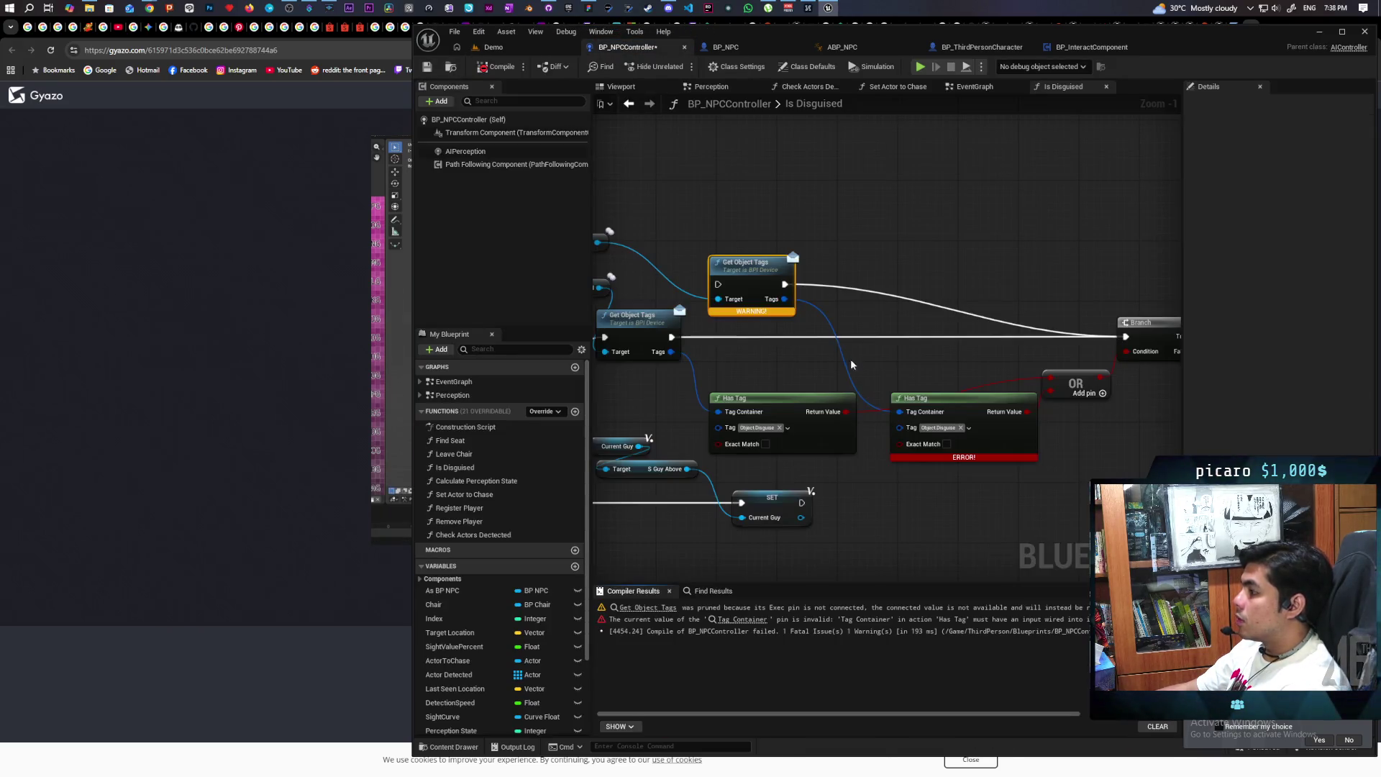
left_click_drag(986, 412, 992, 443)
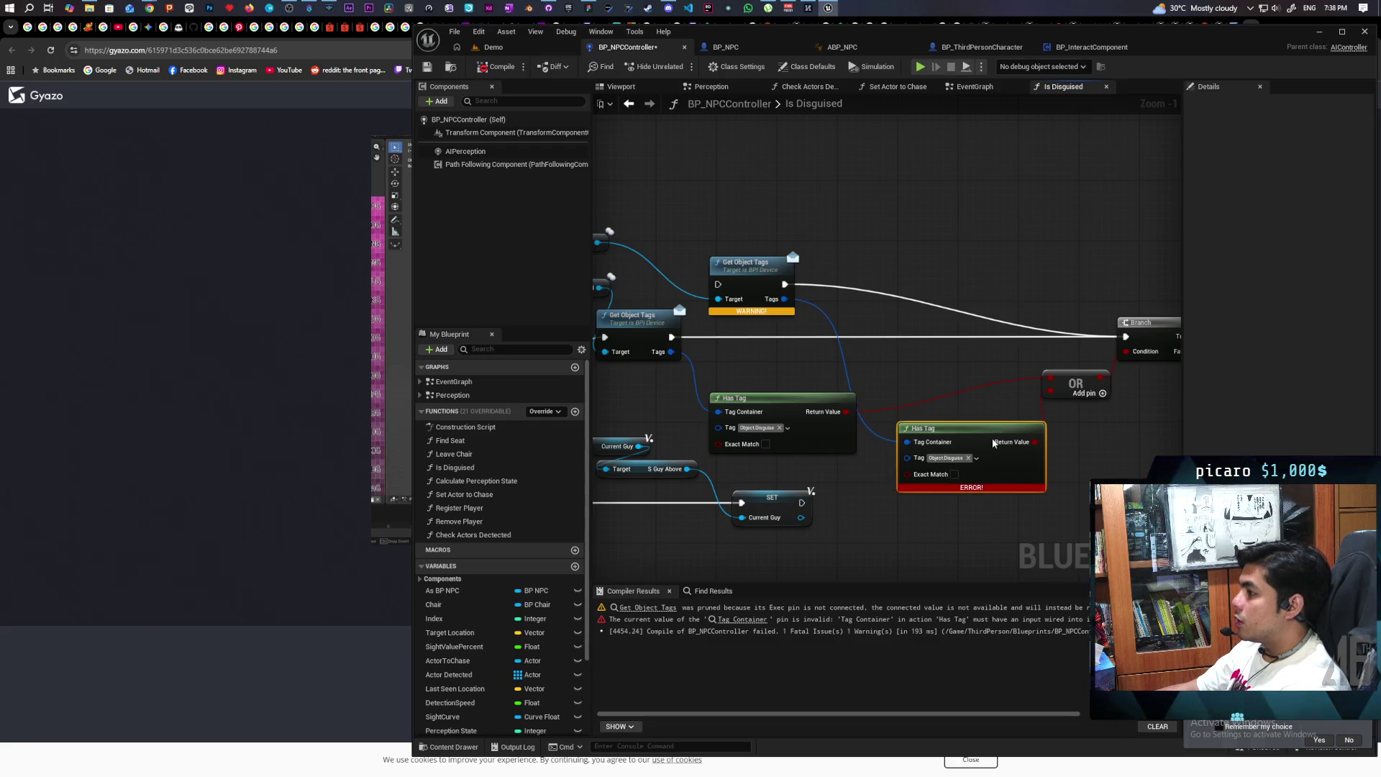
left_click(750, 274)
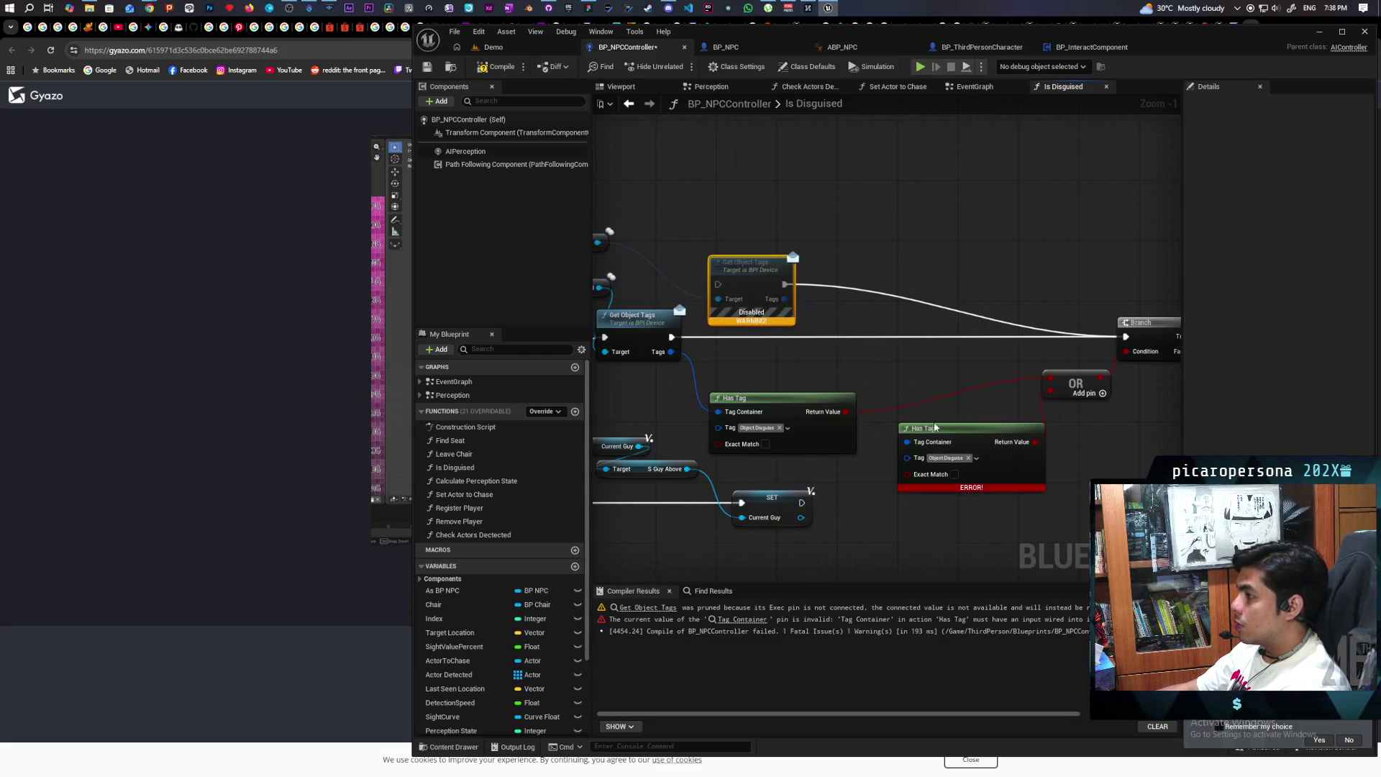
key("ctrl+d")
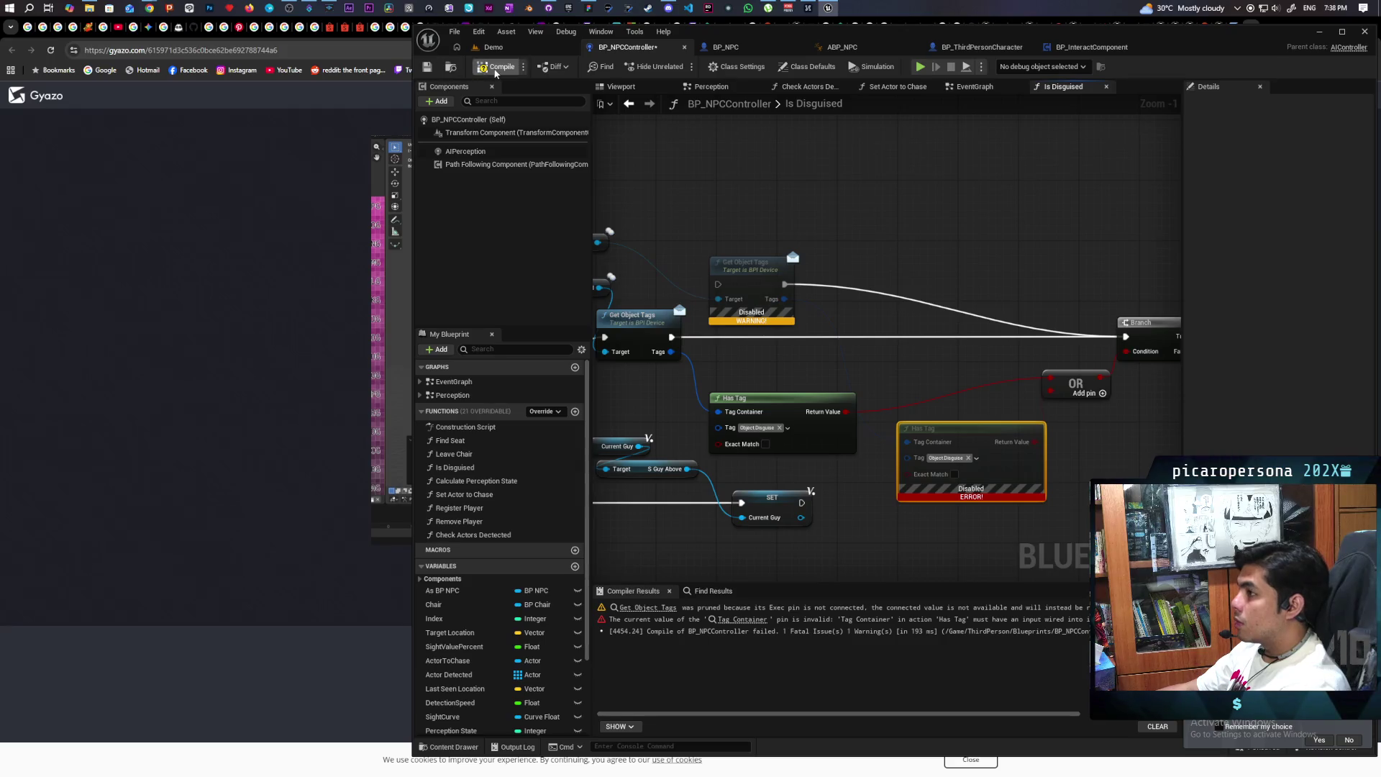
left_click(495, 69)
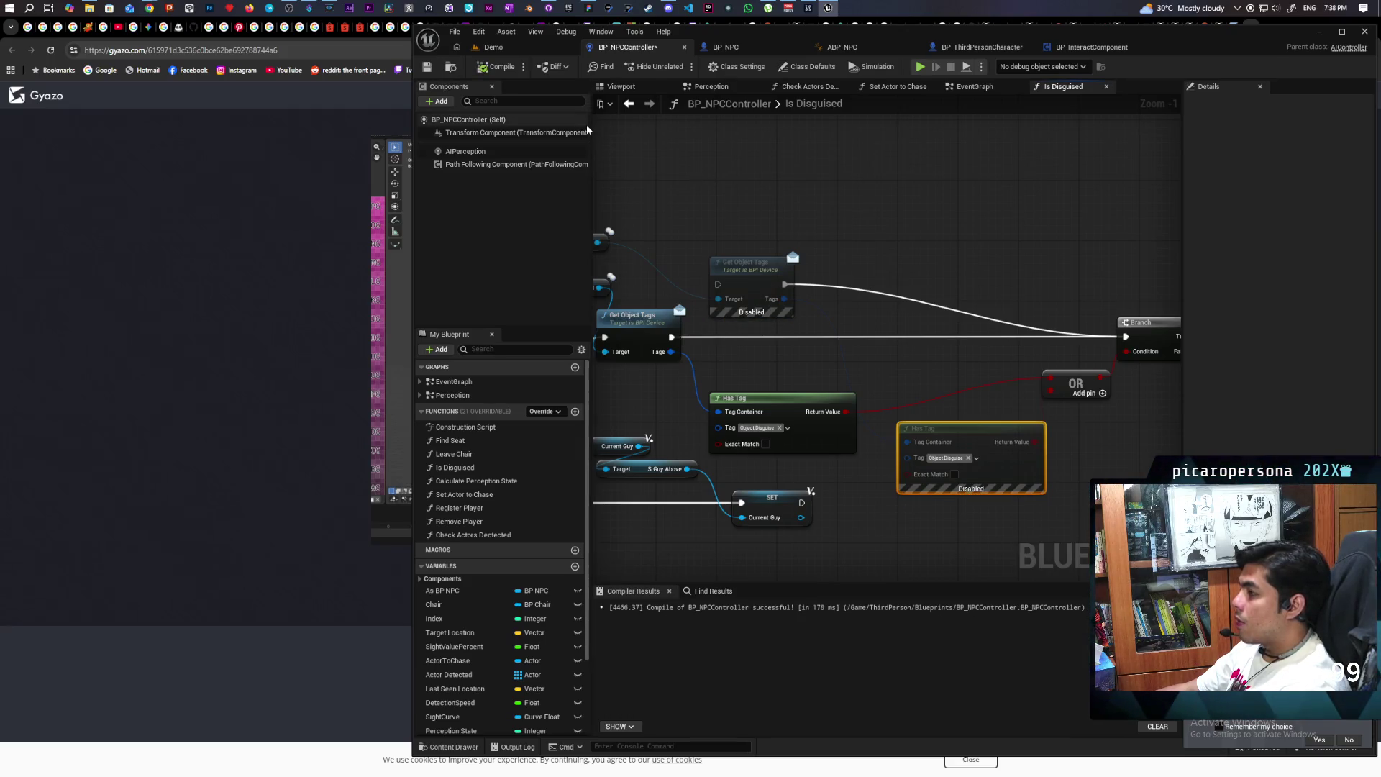
left_click(493, 47)
left_click(681, 67)
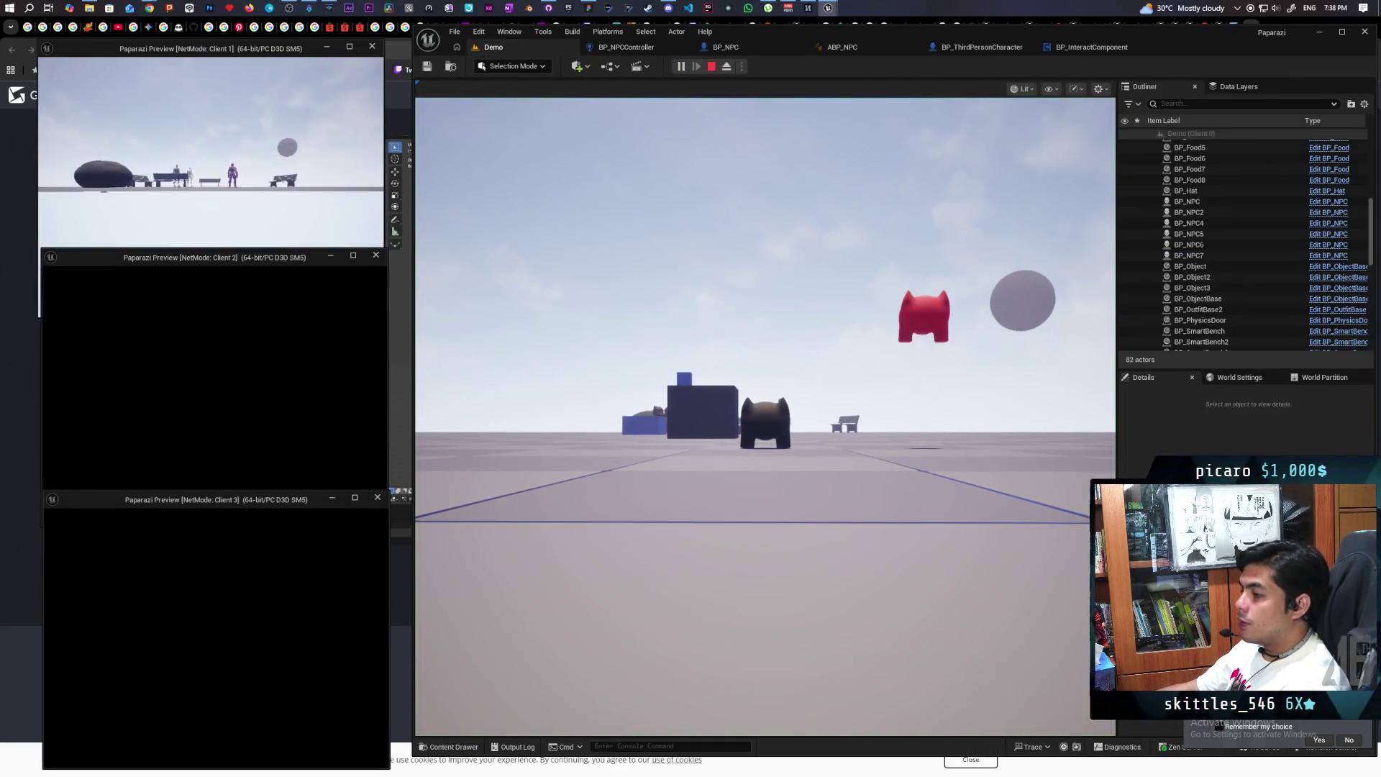
Walk the player past the hat, white disc and NPC platform, then stop the session
left_click(461, 537)
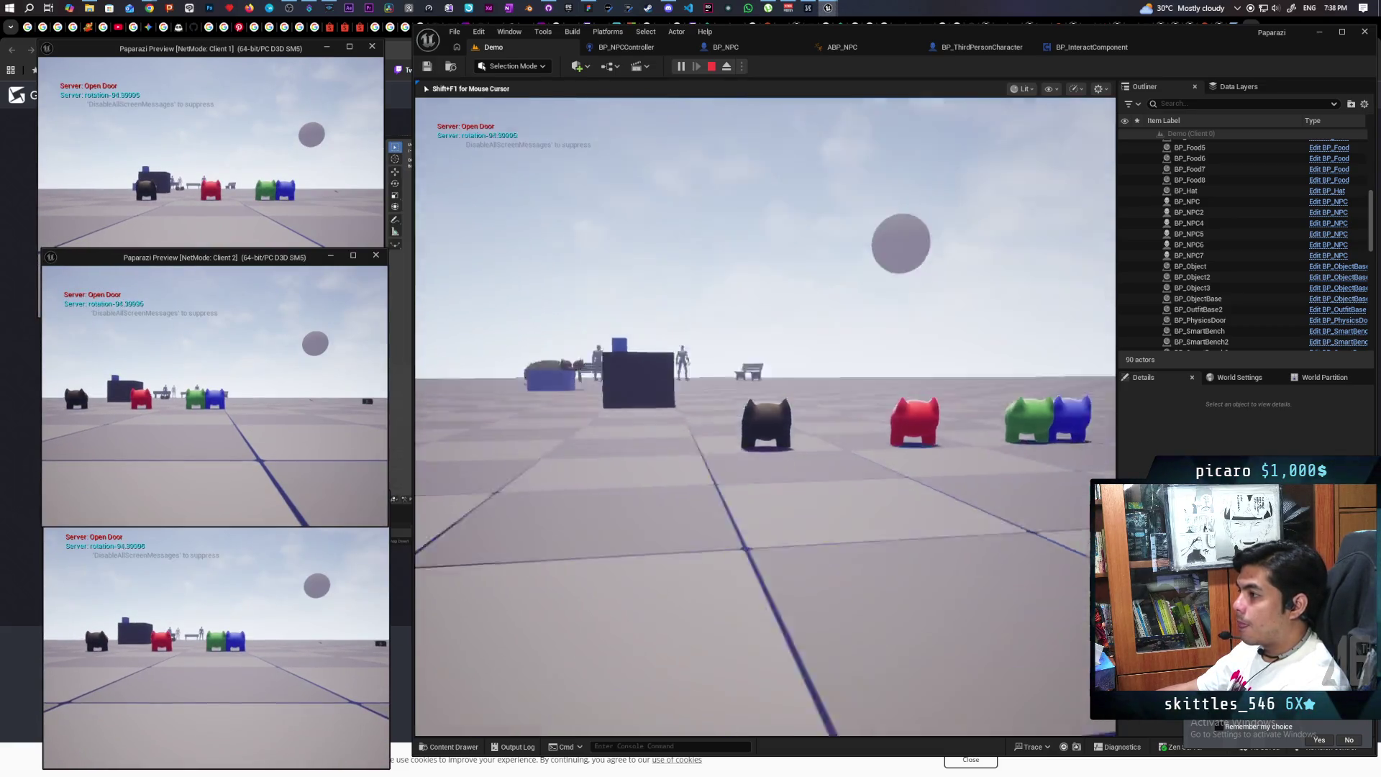
key("w")
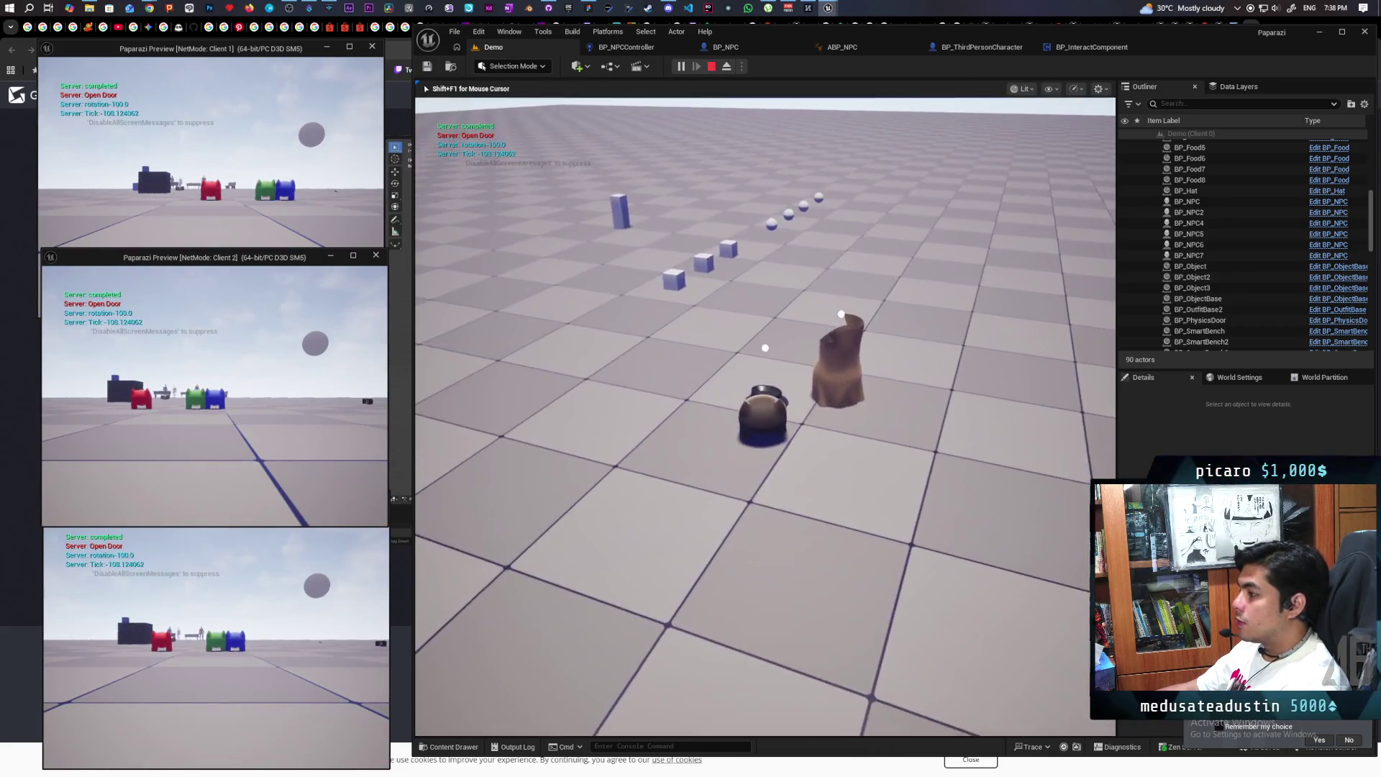
key("w")
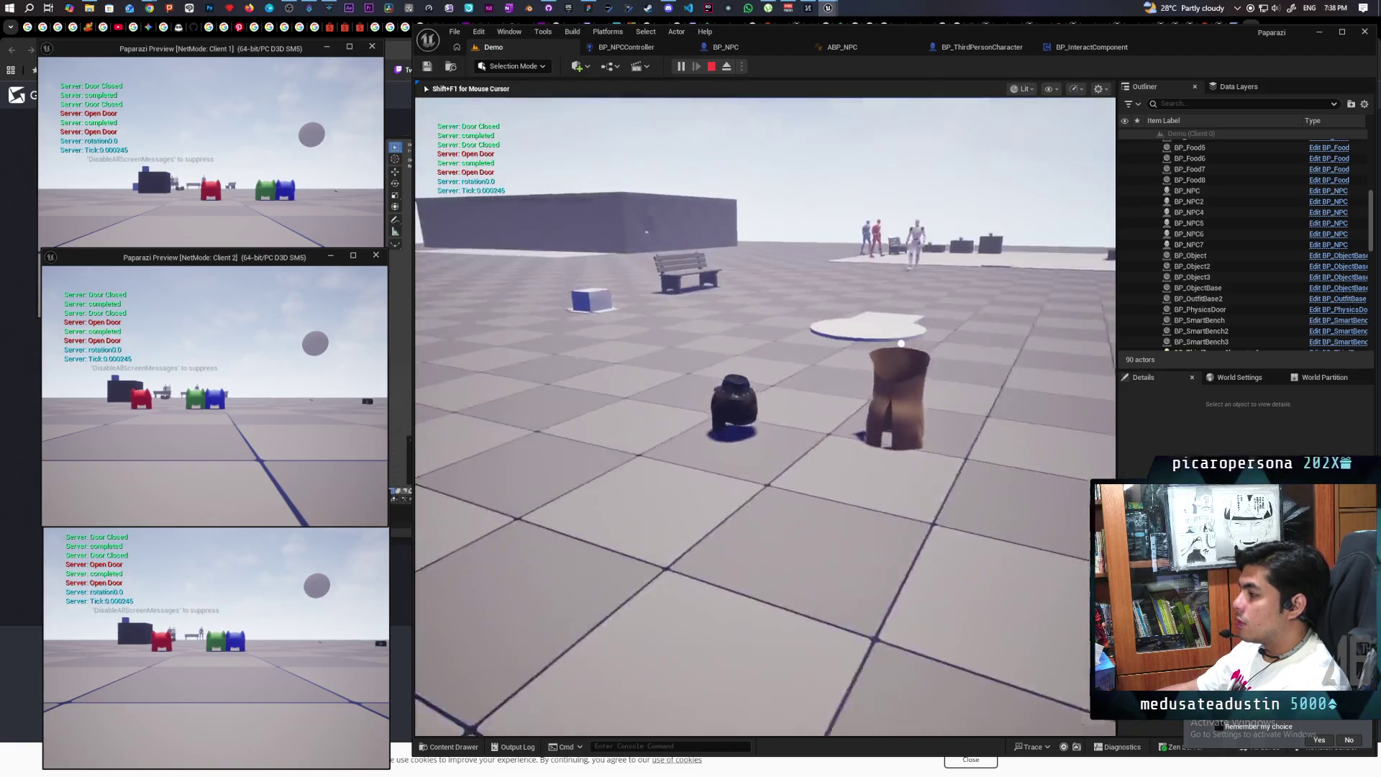
key("w")
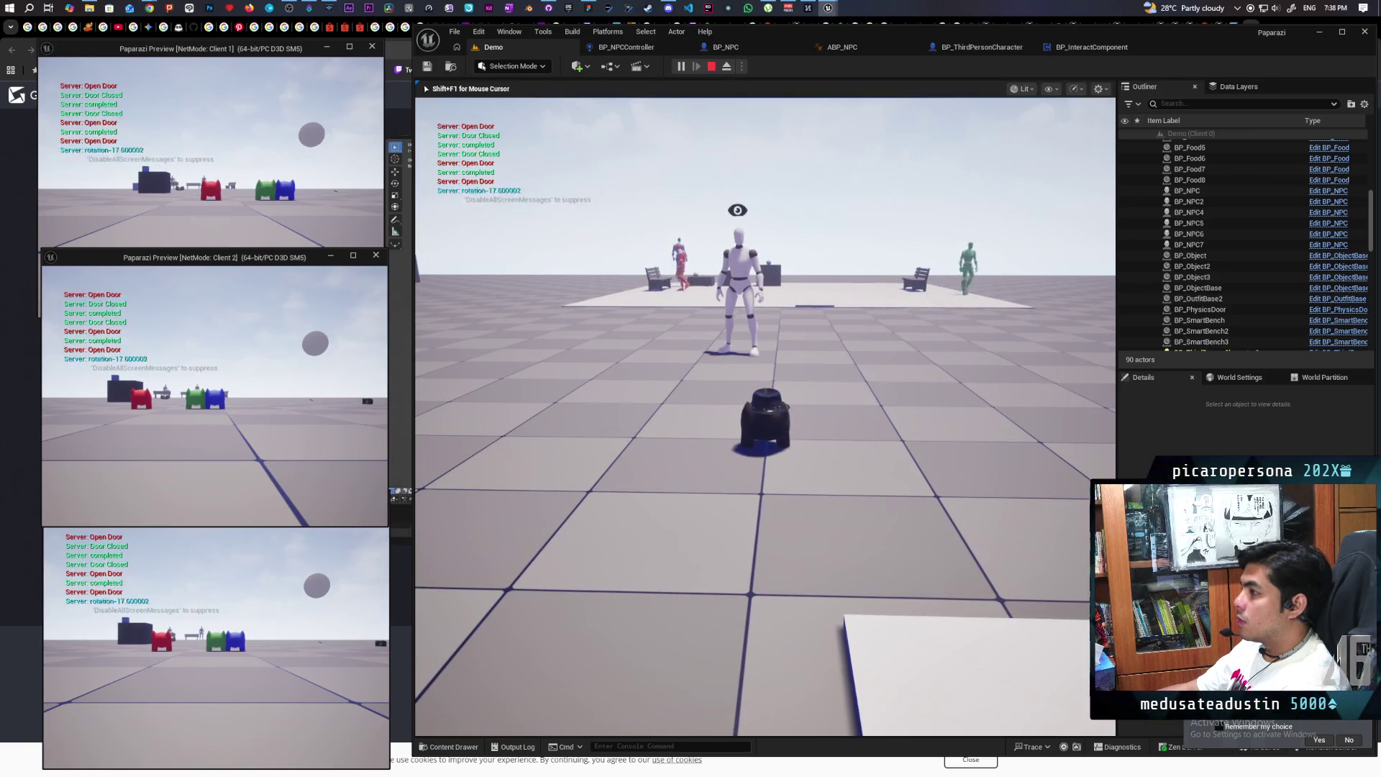
key("s")
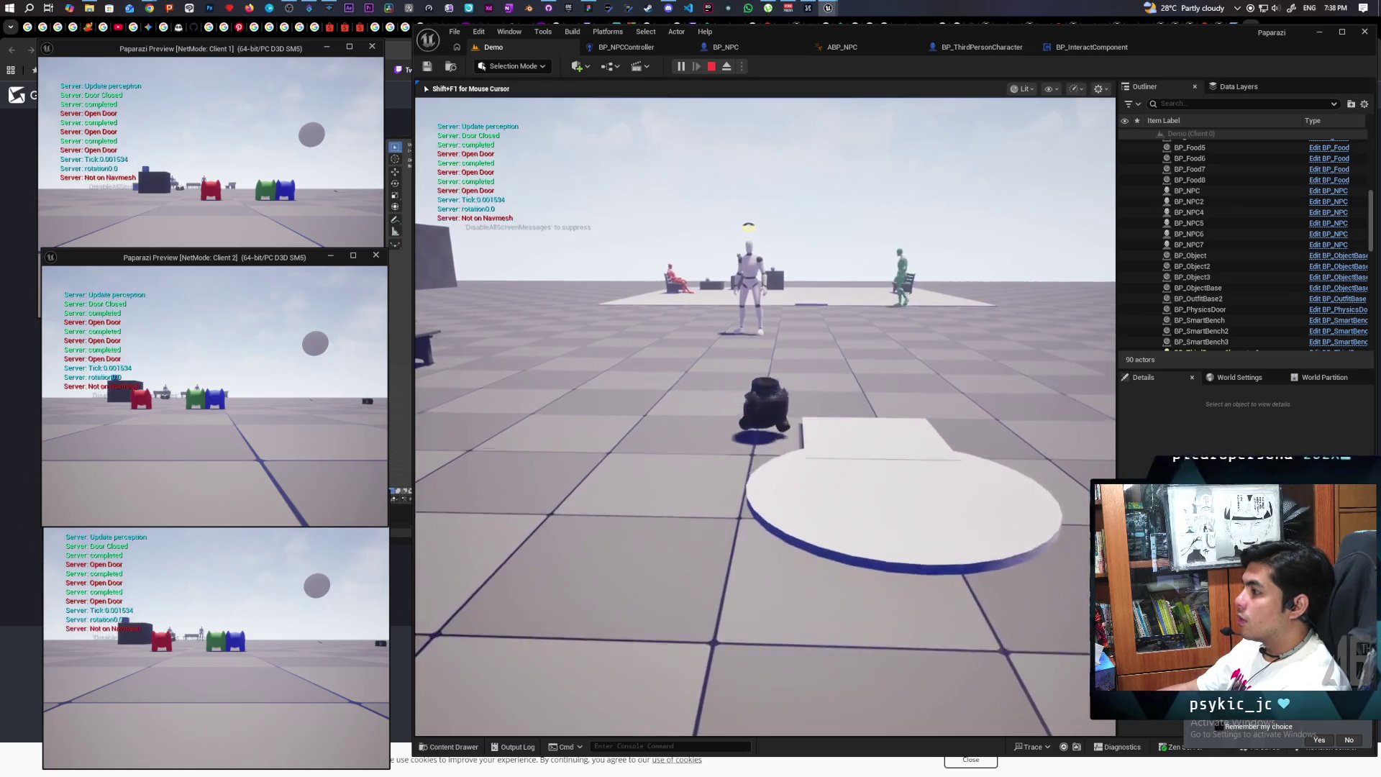
key("w")
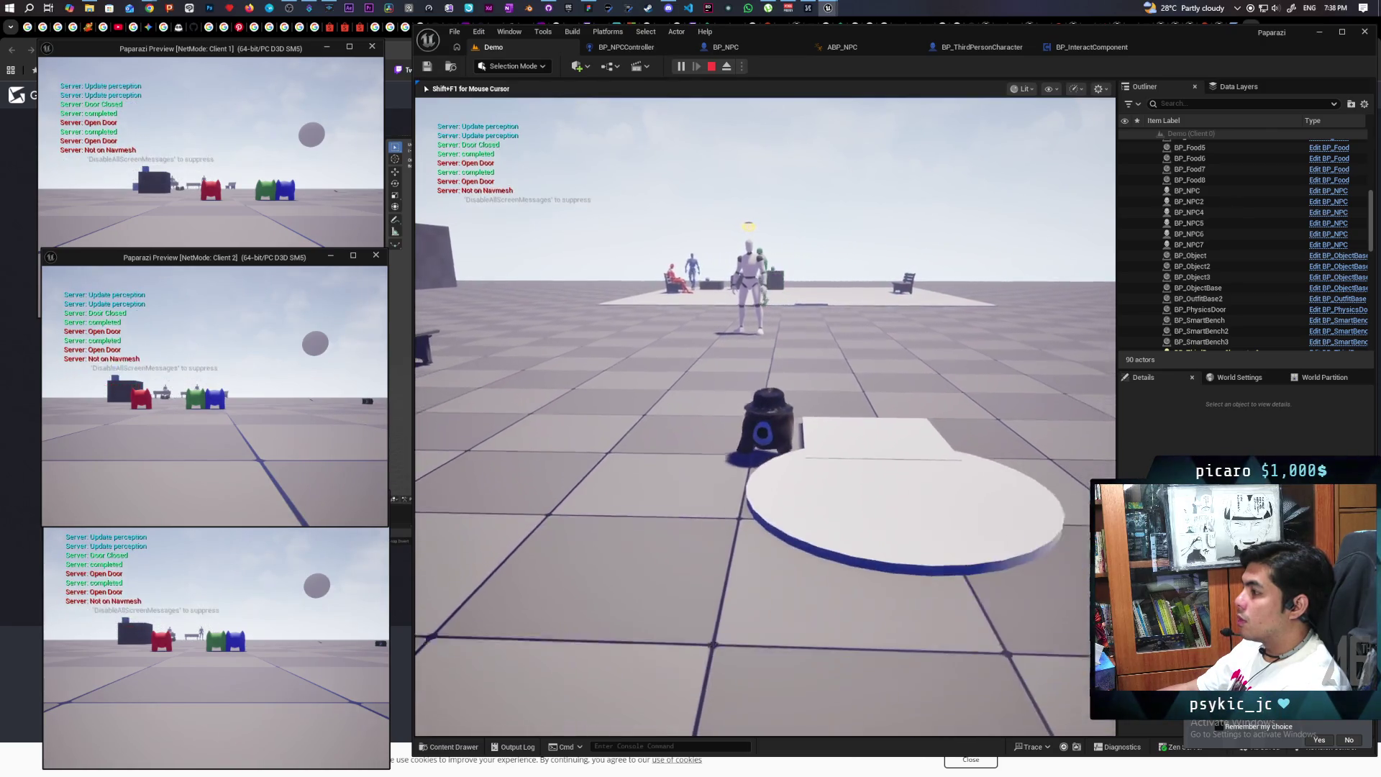
key("Escape")
mouse_move(764, 417)
left_mouse_down()
mouse_move(683, 424)
mouse_move(763, 410)
left_mouse_up()
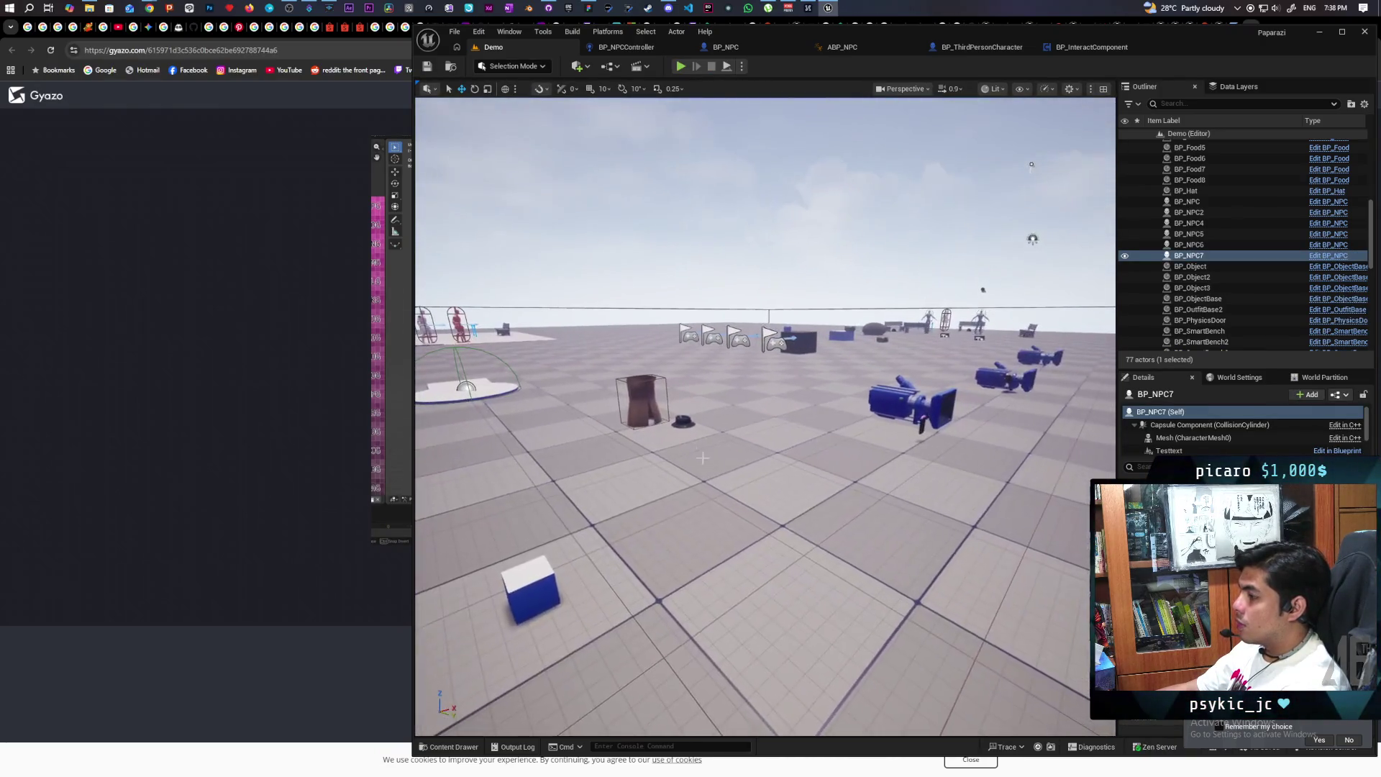
Add the Object.Disguise tag to BP_Hat's Object Tags and start a new Demo playtest
left_click(681, 418)
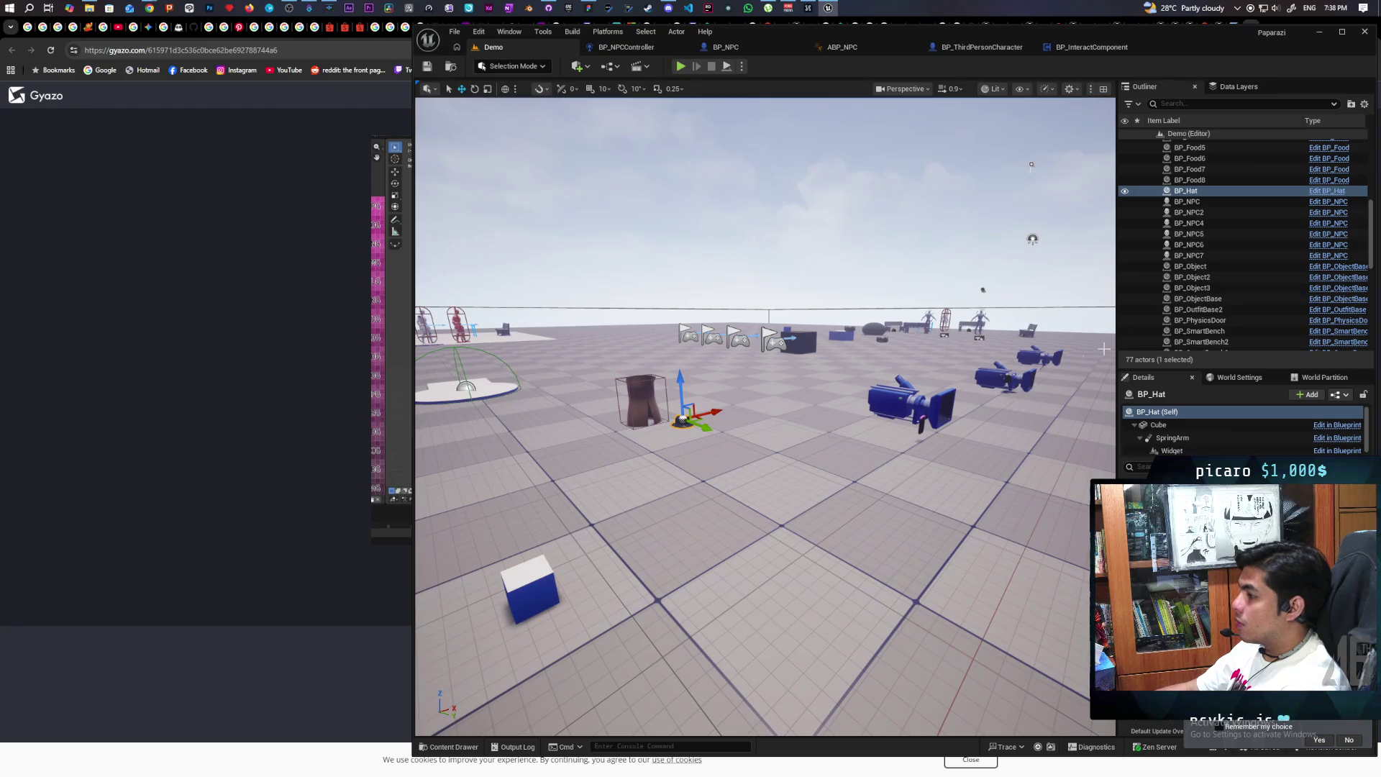
left_click(1313, 191)
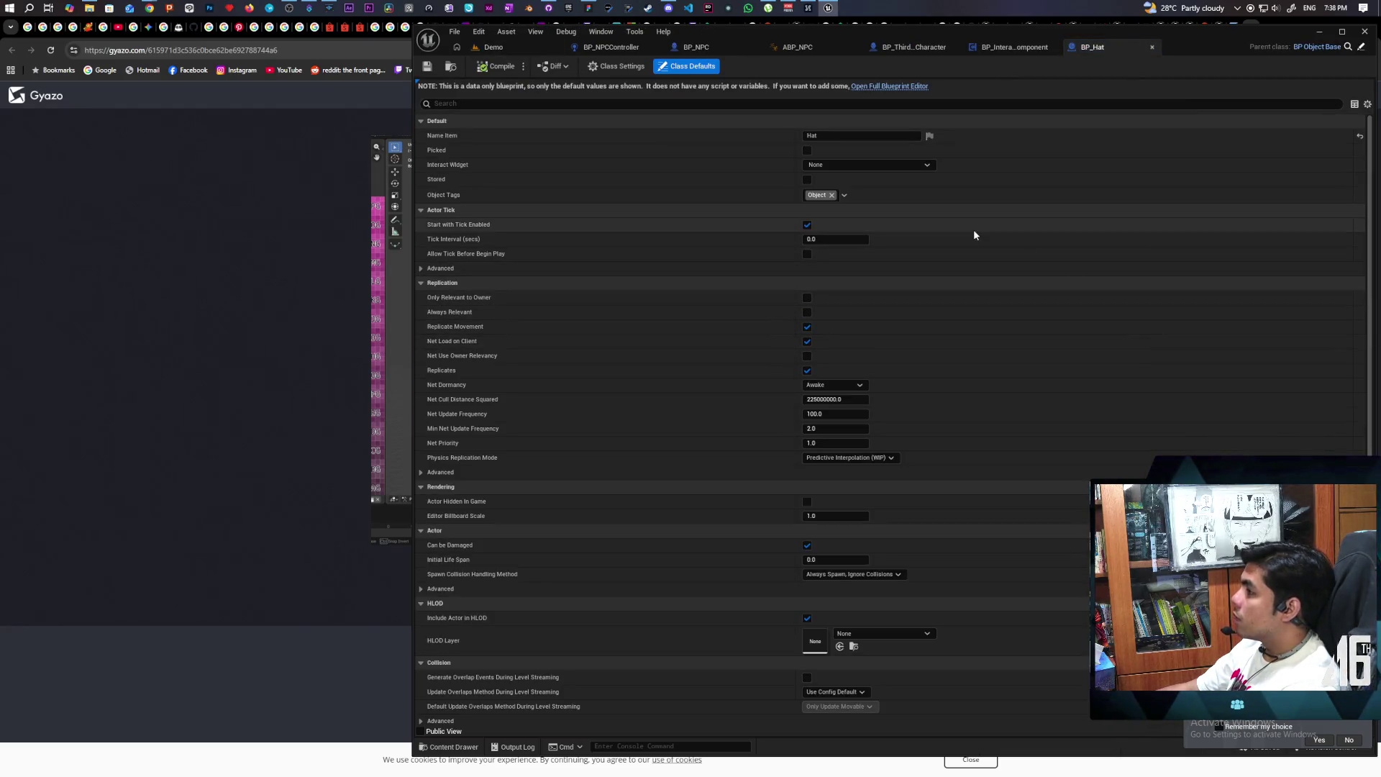
left_click(844, 195)
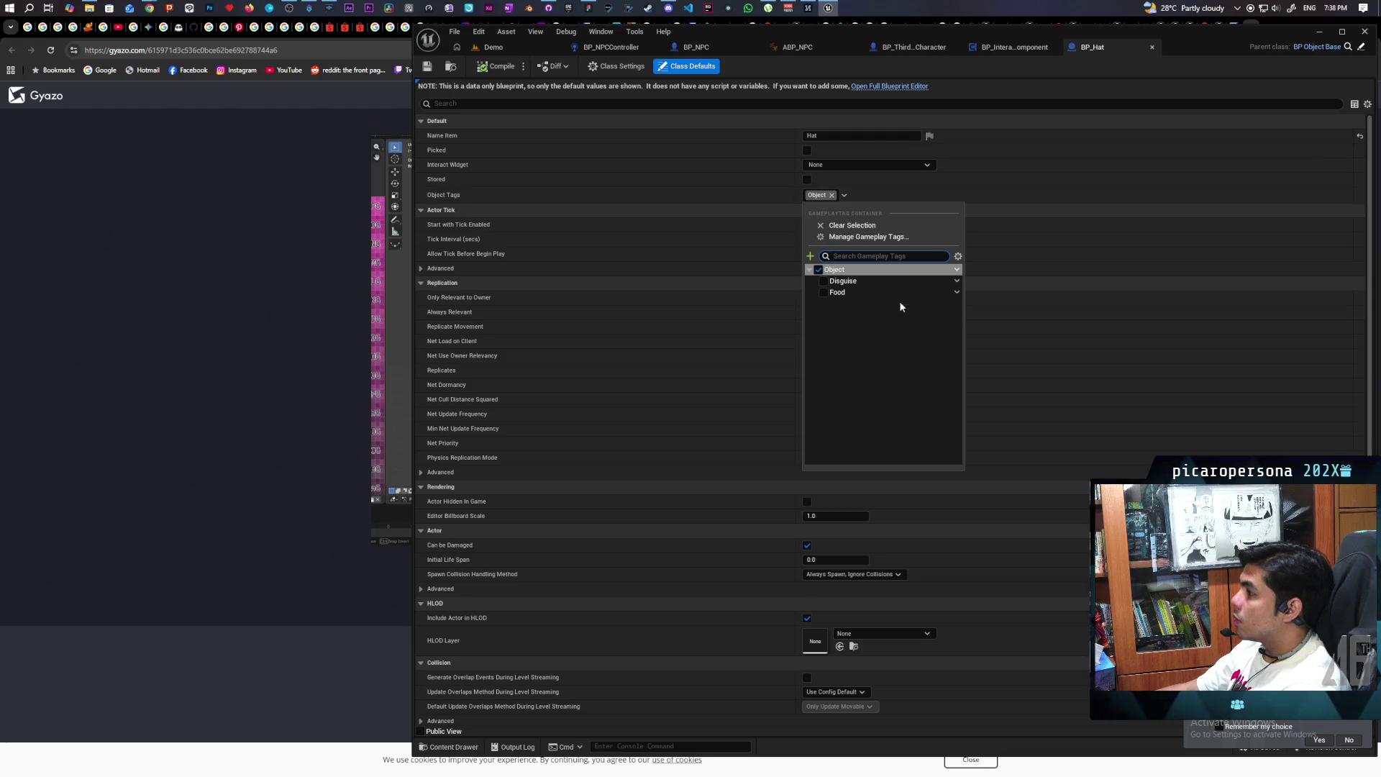
left_click(824, 281)
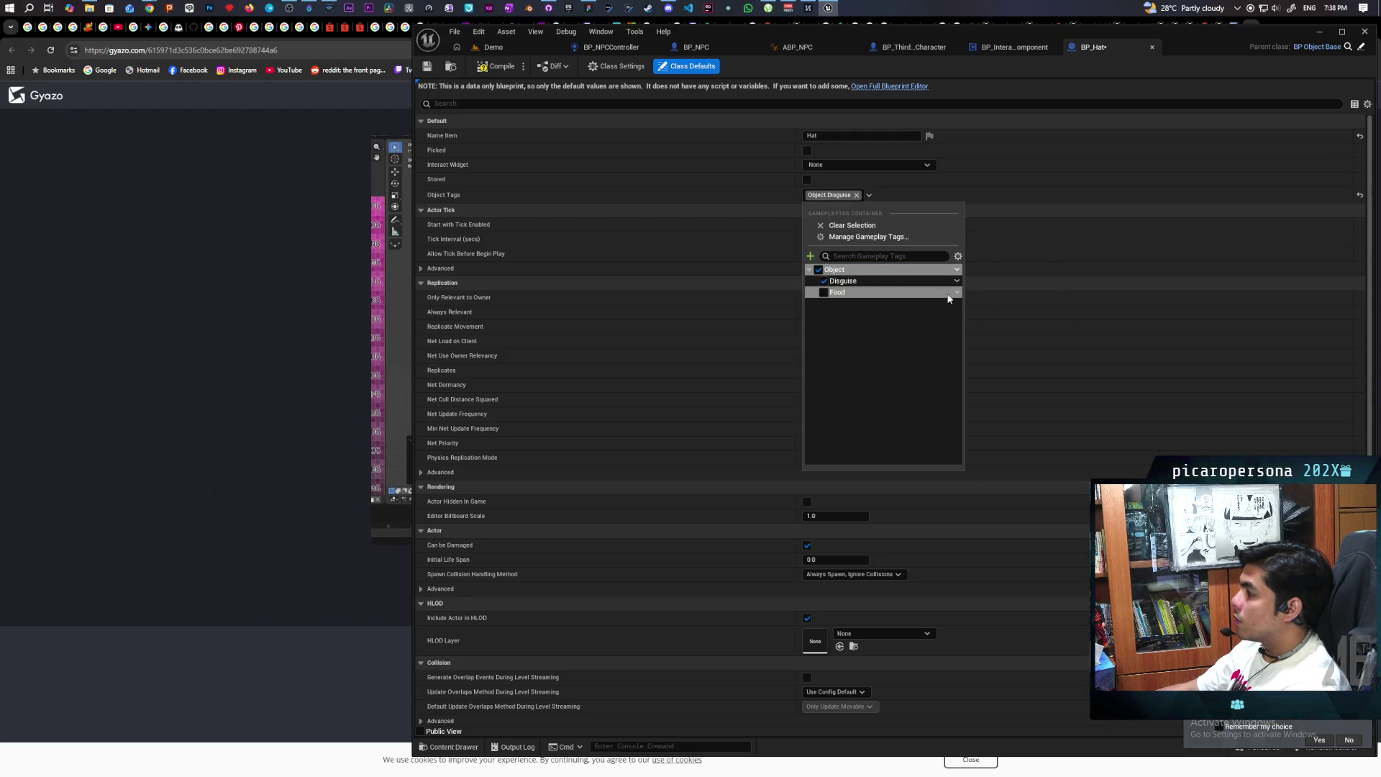
left_click(961, 283)
left_click(886, 318)
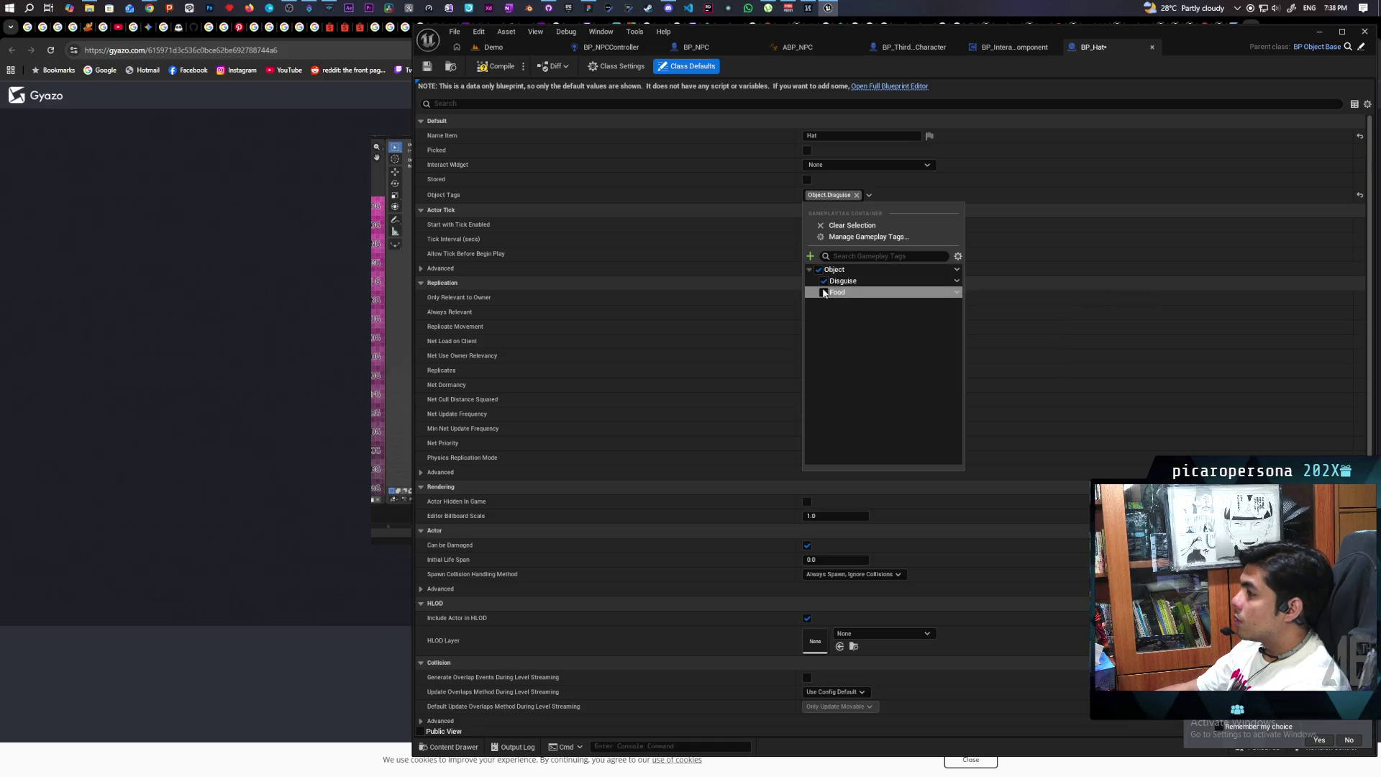
left_click(747, 199)
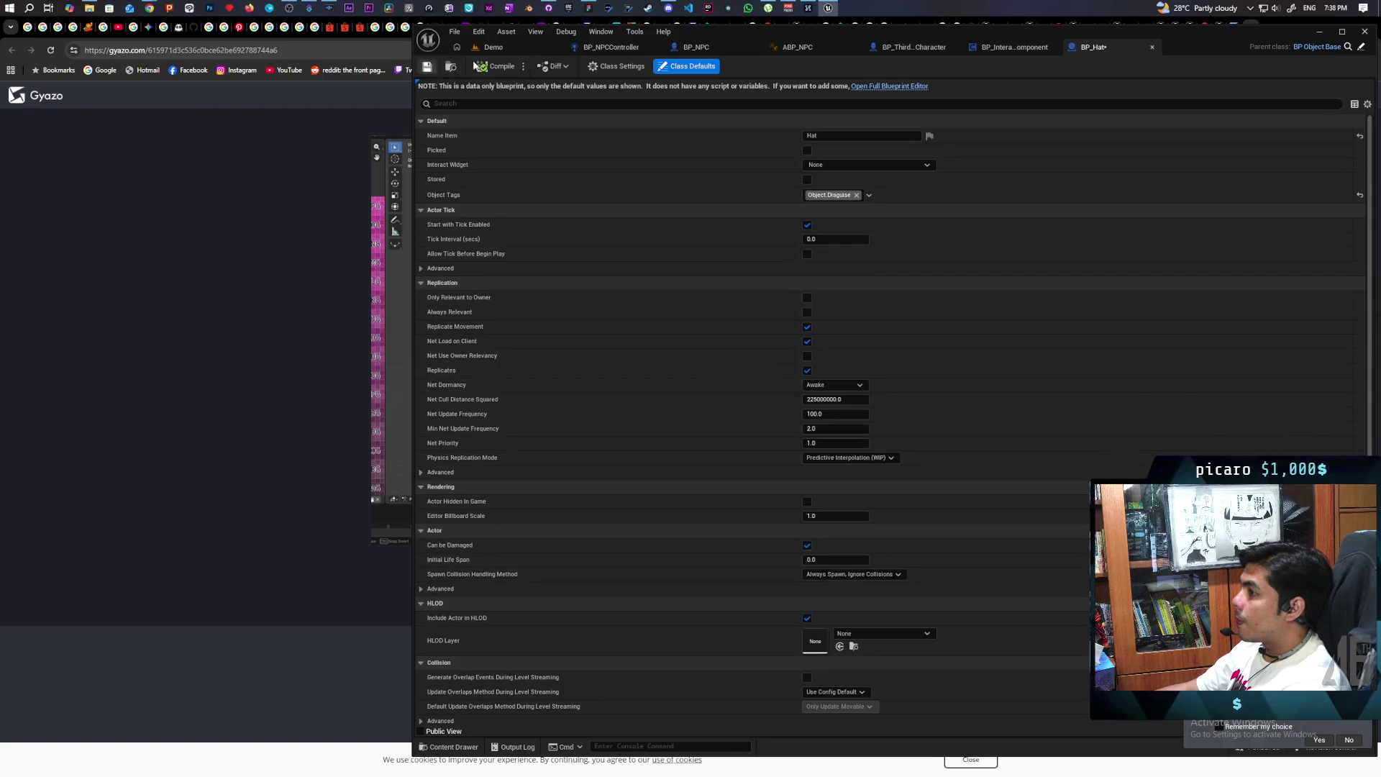
left_click(547, 48)
left_click(683, 66)
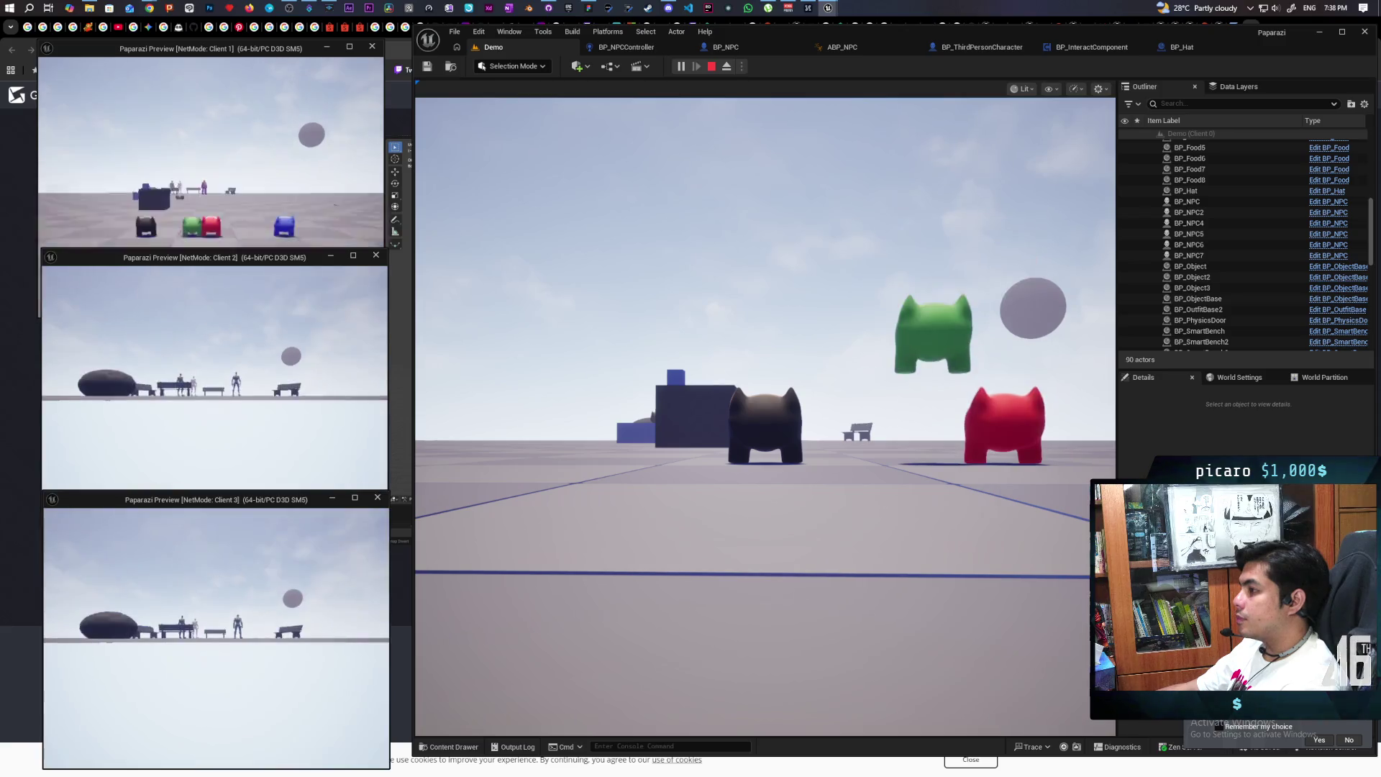
Walk the player onto the NPC platform and back, stop play, and reopen BP_NPCController
left_click(618, 466)
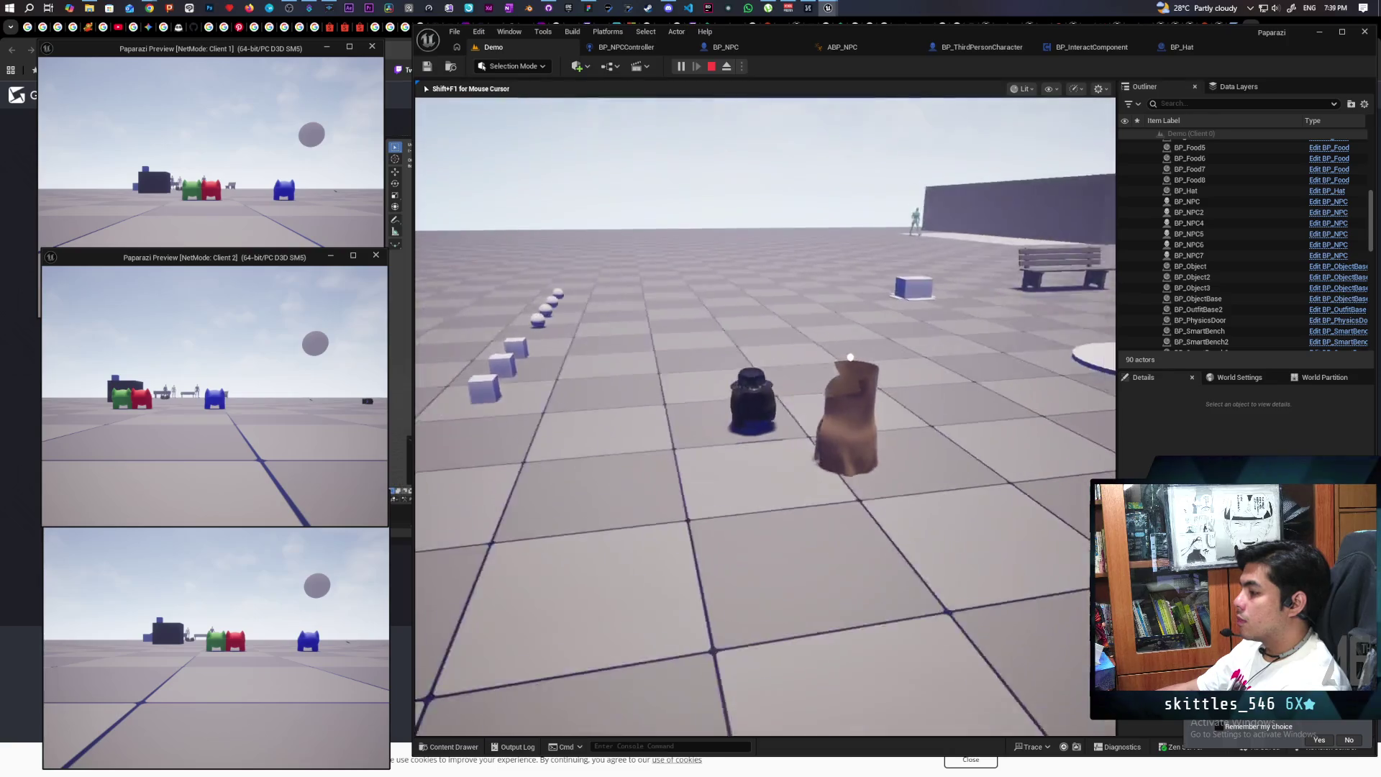
key("w")
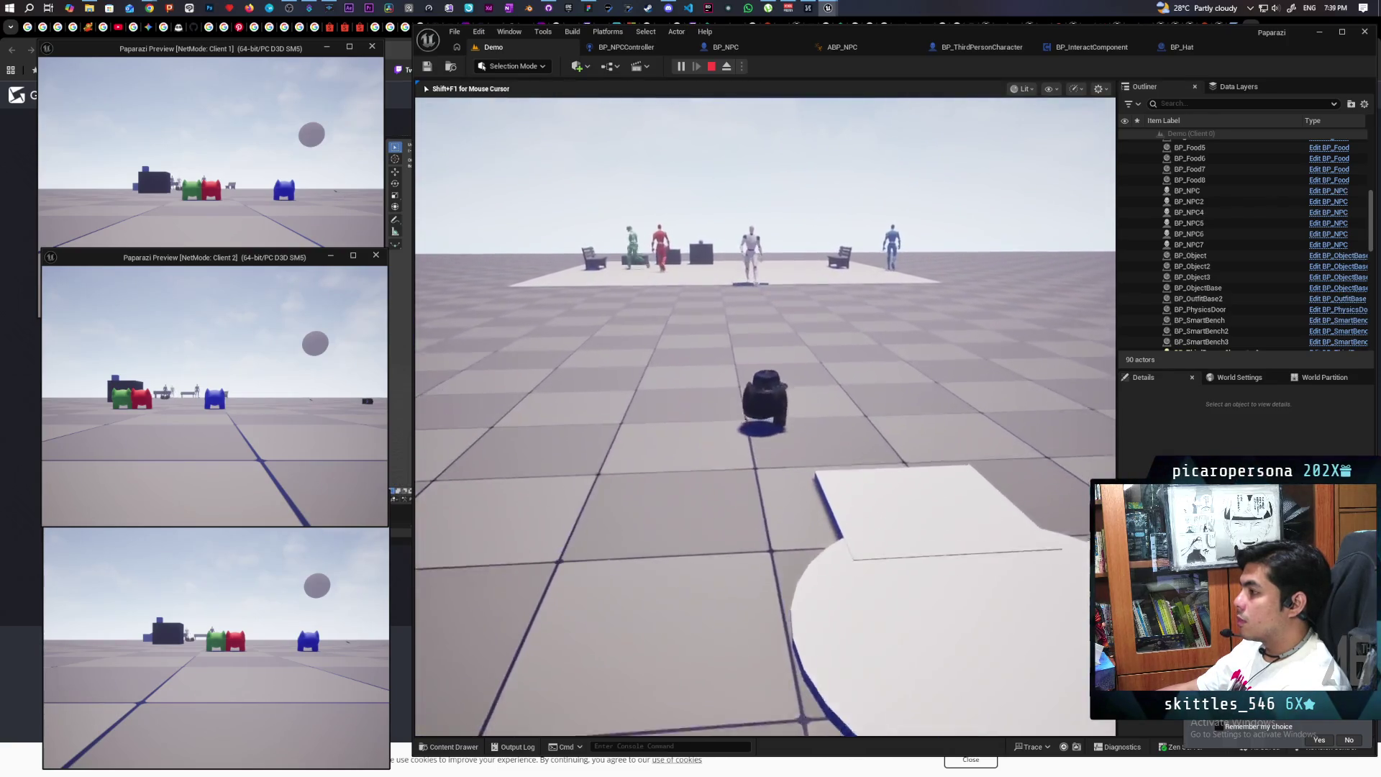
key("s")
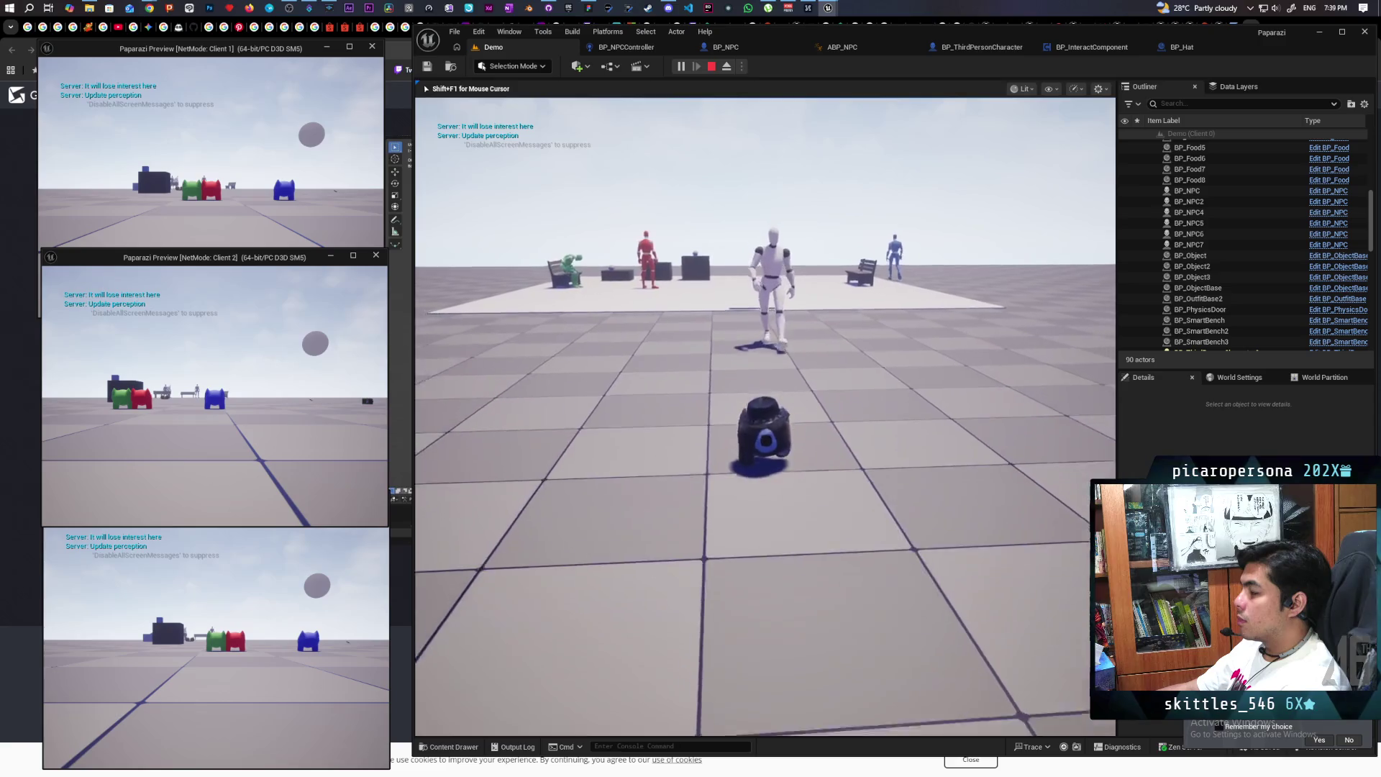
key("d")
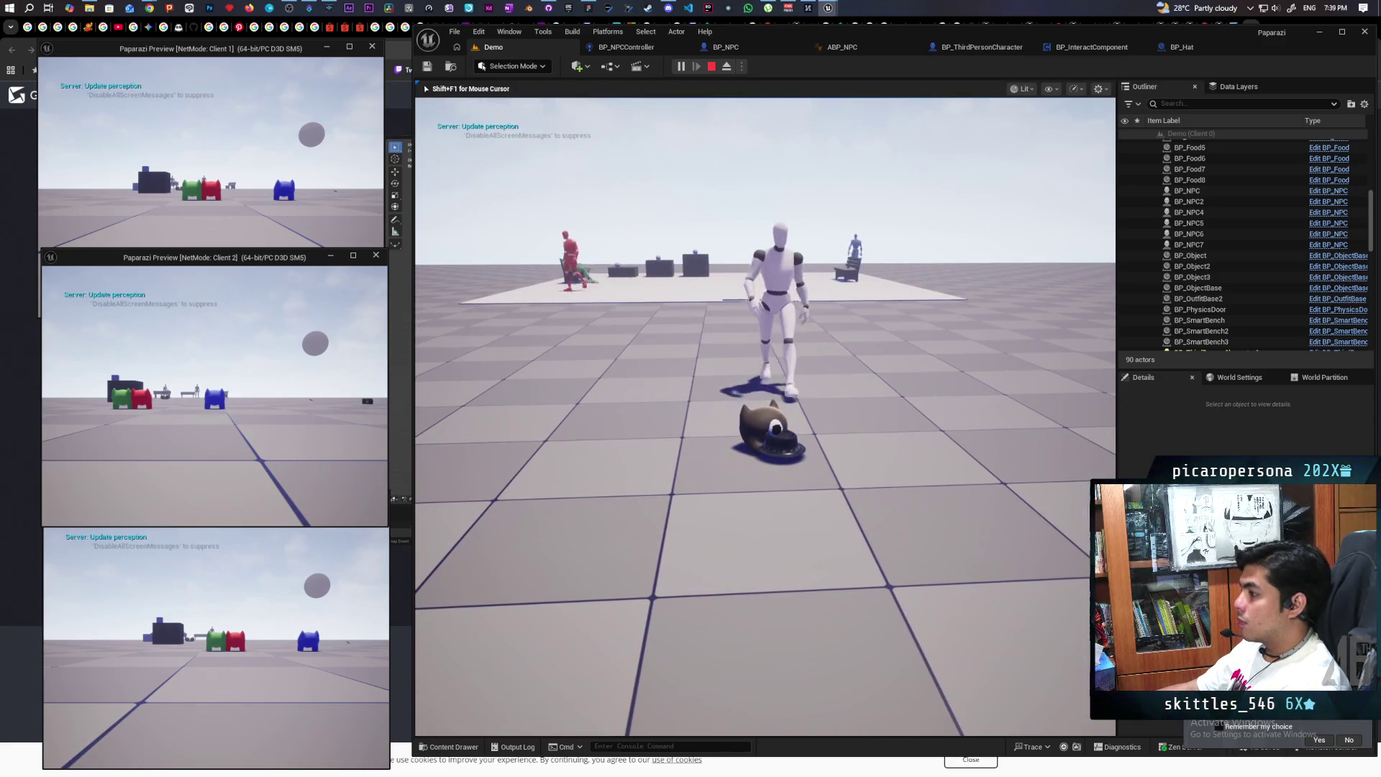
key("s")
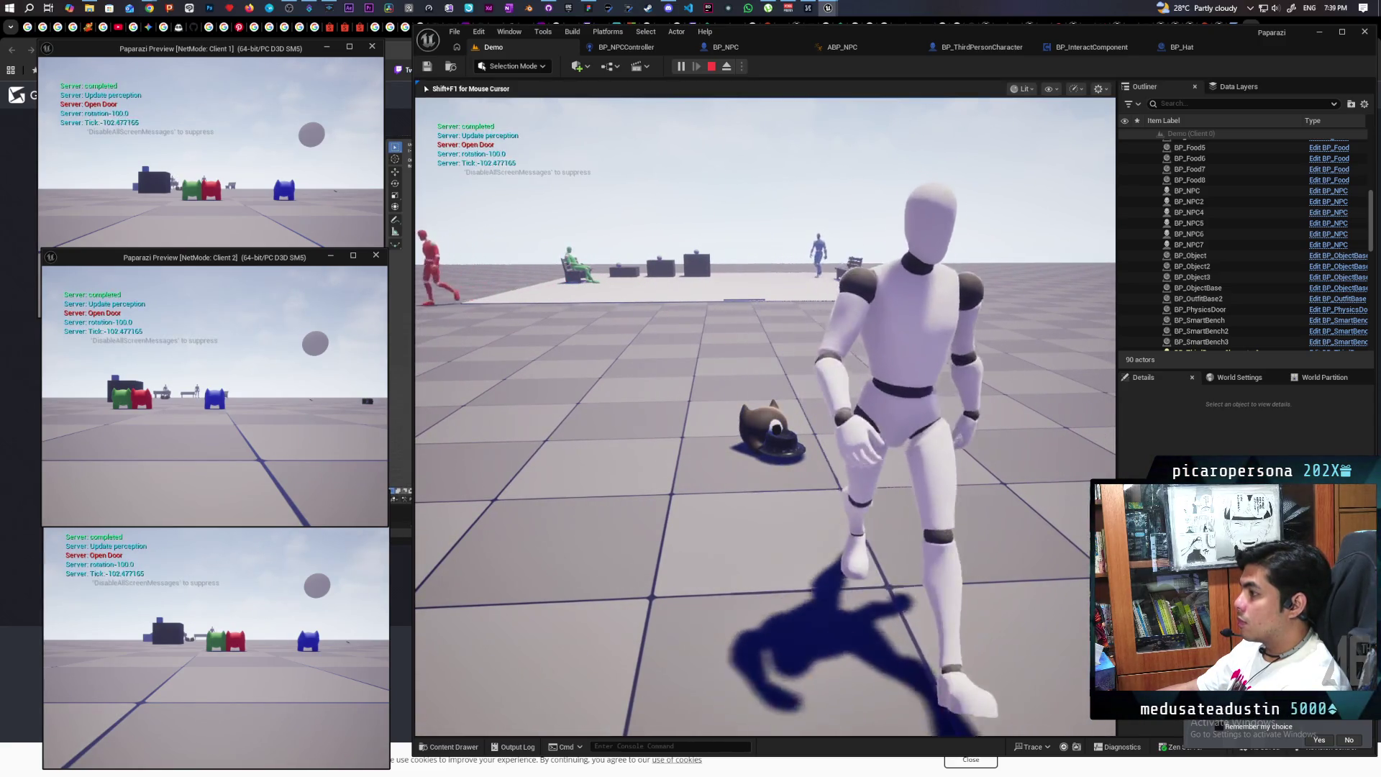
key("w")
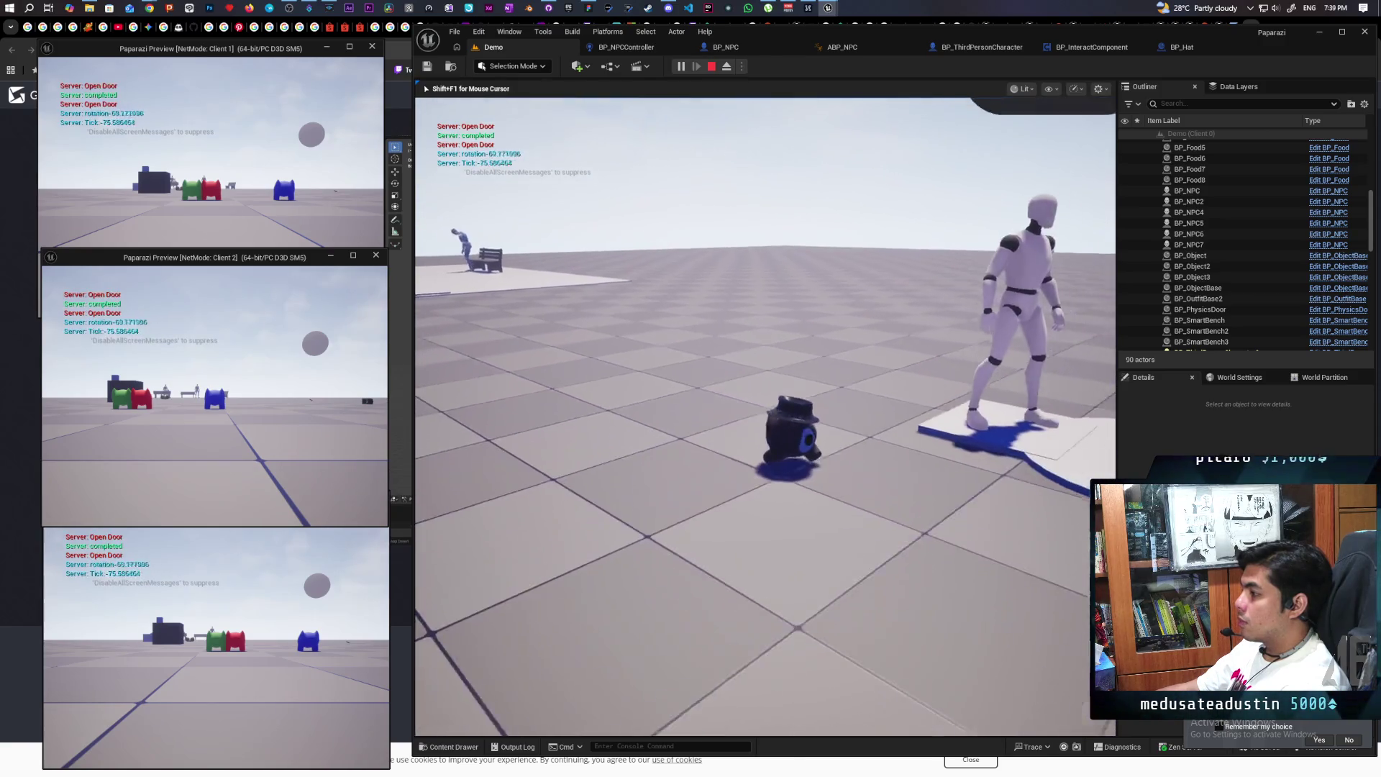
key("w")
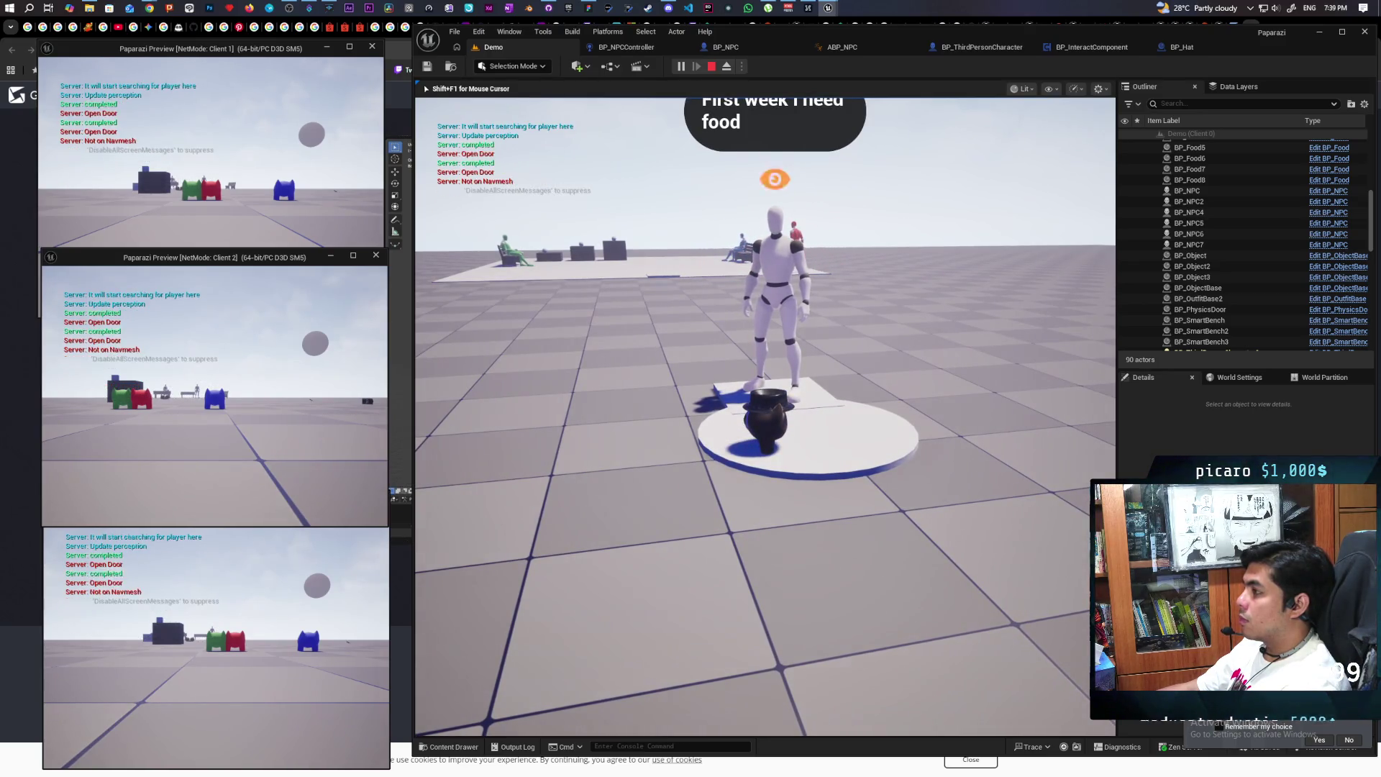
key("s")
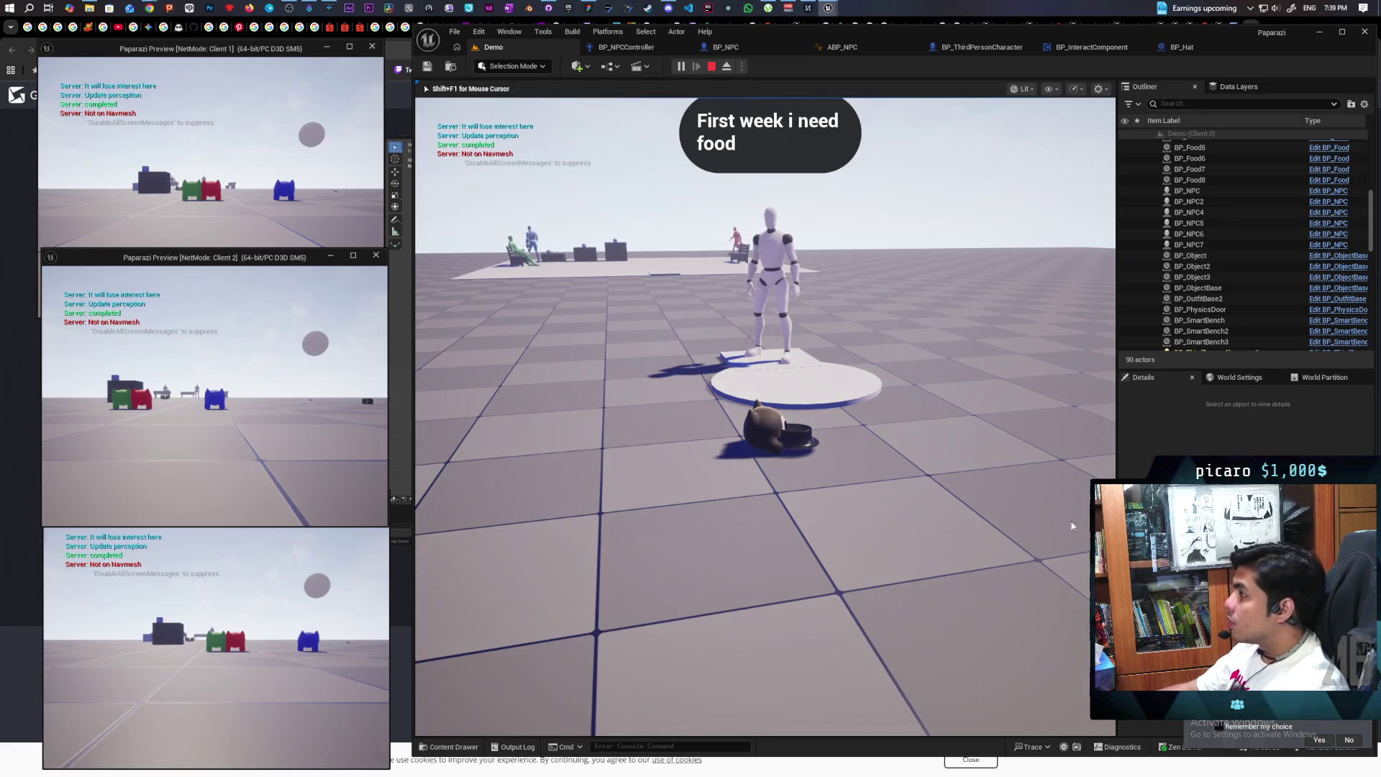
key("Escape")
left_click(617, 48)
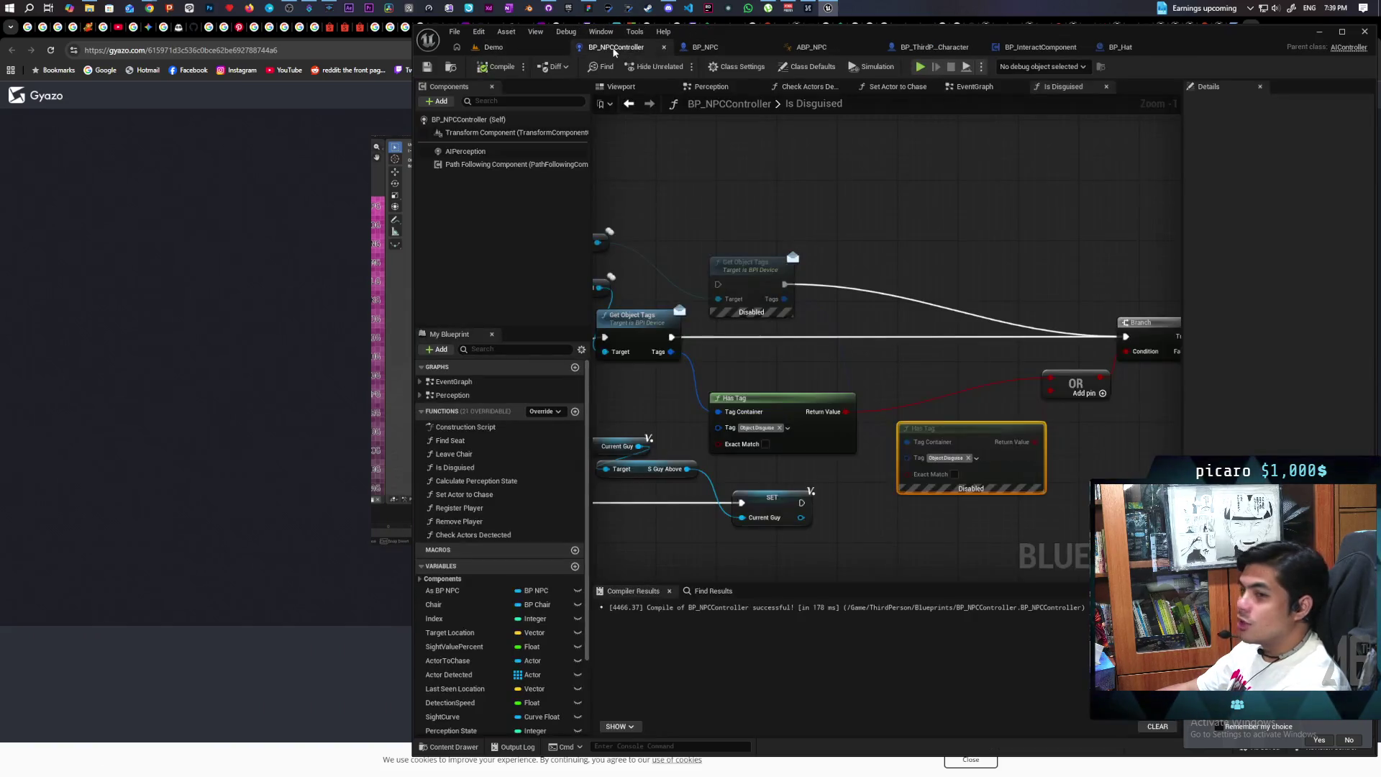
Connect Has Tag's Return Value to the Is Disguised Branch Condition, then launch a multiplayer Demo playtest
mouse_move(889, 368)
left_mouse_down()
mouse_move(1061, 352)
mouse_move(908, 379)
mouse_move(643, 362)
left_mouse_up()
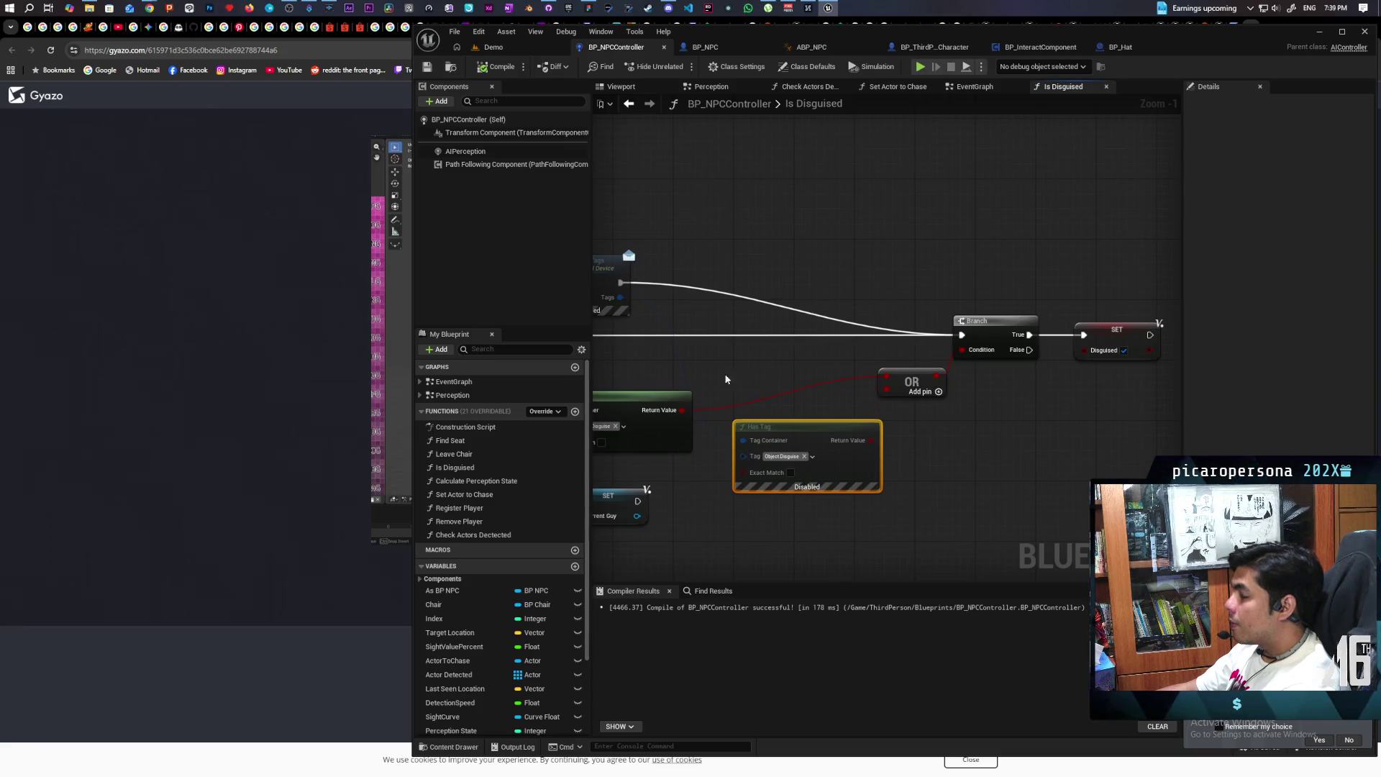
scroll(822, 408, "up", 1)
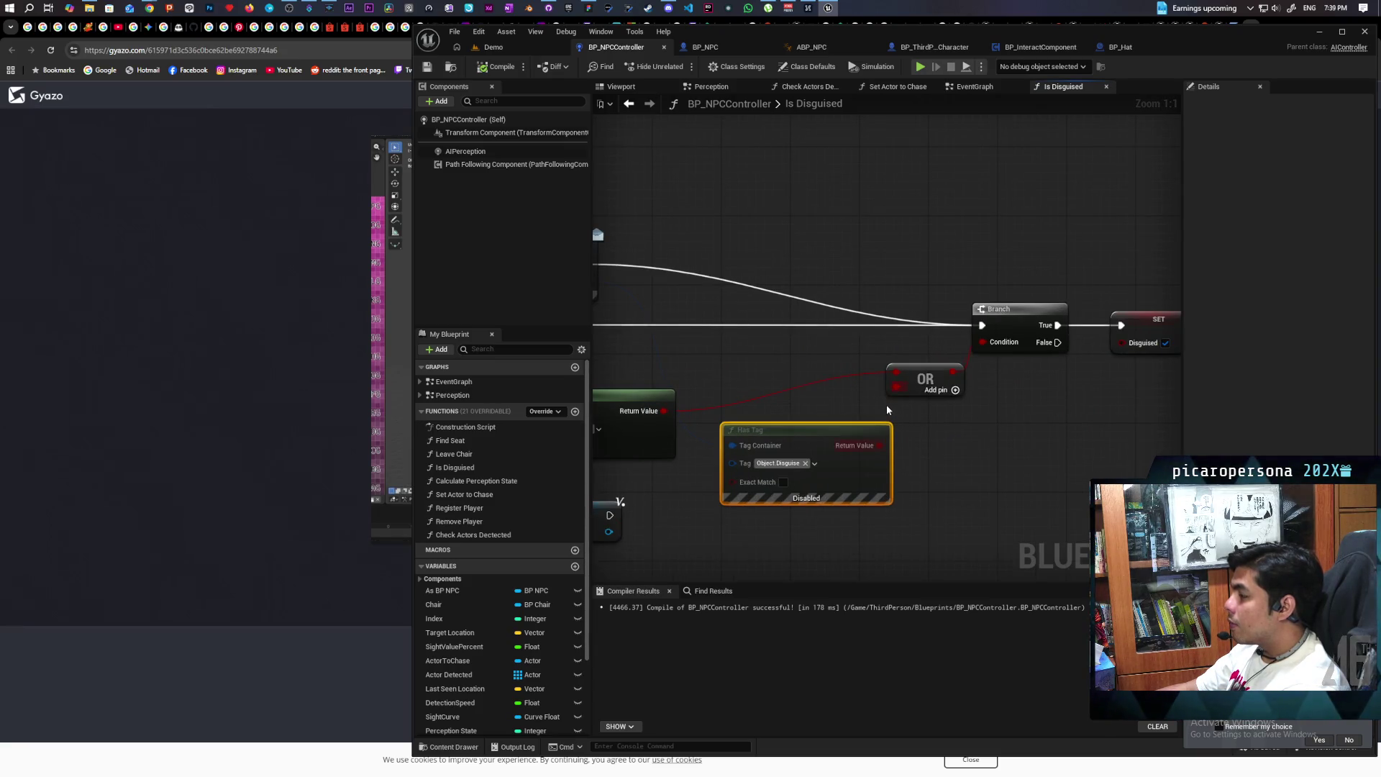
left_click_drag(816, 406, 879, 409)
left_click_drag(740, 416, 1068, 343)
mouse_move(1038, 425)
left_mouse_down()
mouse_move(1127, 430)
mouse_move(863, 414)
mouse_move(906, 410)
mouse_move(904, 439)
mouse_move(1165, 391)
left_mouse_up()
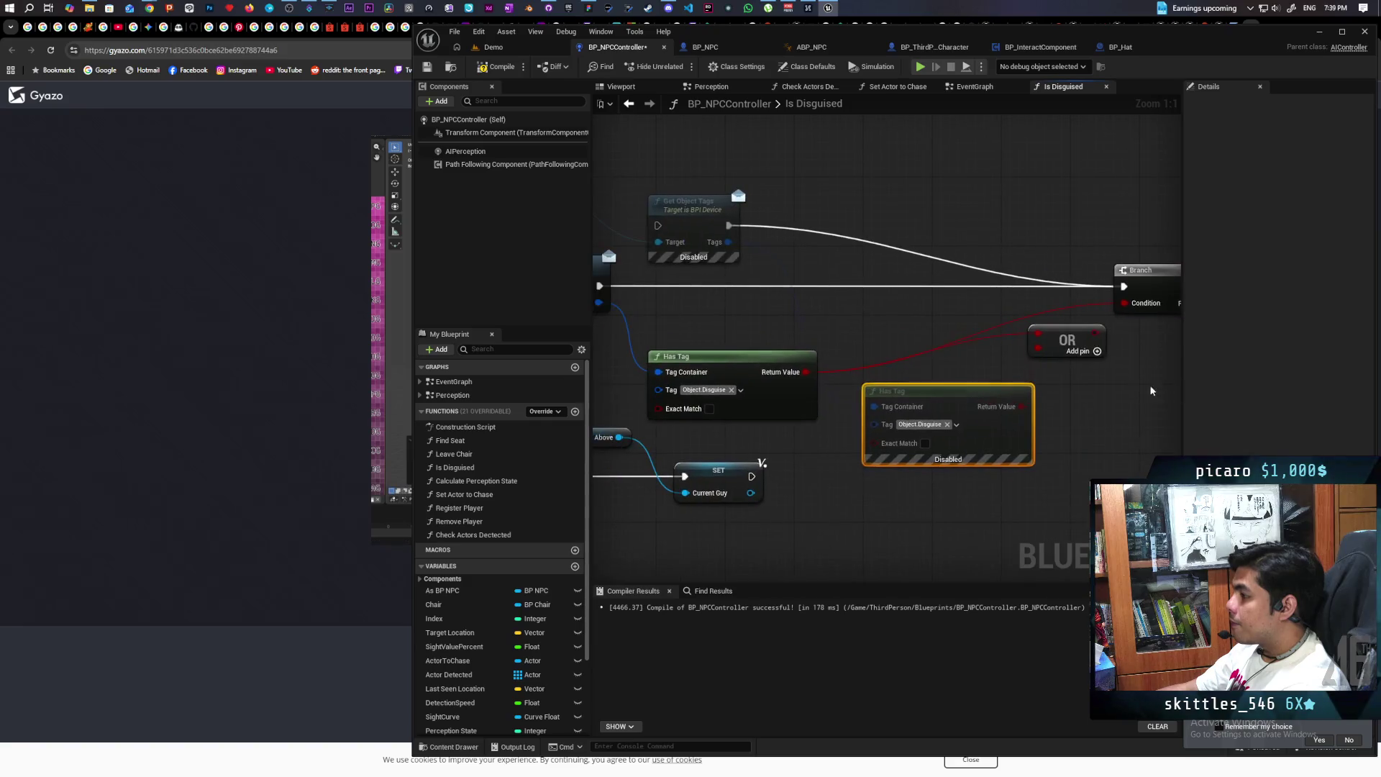
mouse_move(772, 440)
left_mouse_down()
mouse_move(865, 433)
mouse_move(943, 369)
mouse_move(992, 407)
left_mouse_up()
left_click_drag(683, 204, 1046, 203)
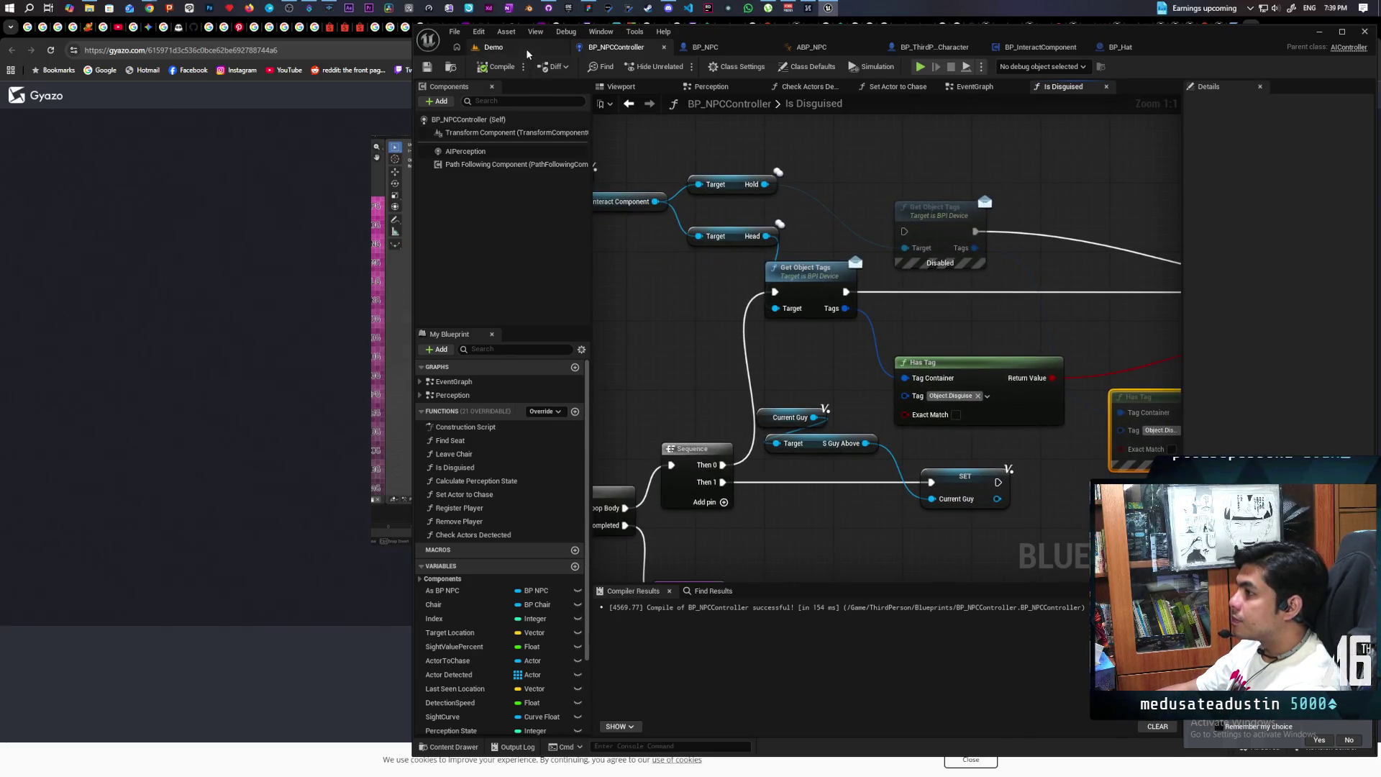
left_click(527, 50)
key("alt+p")
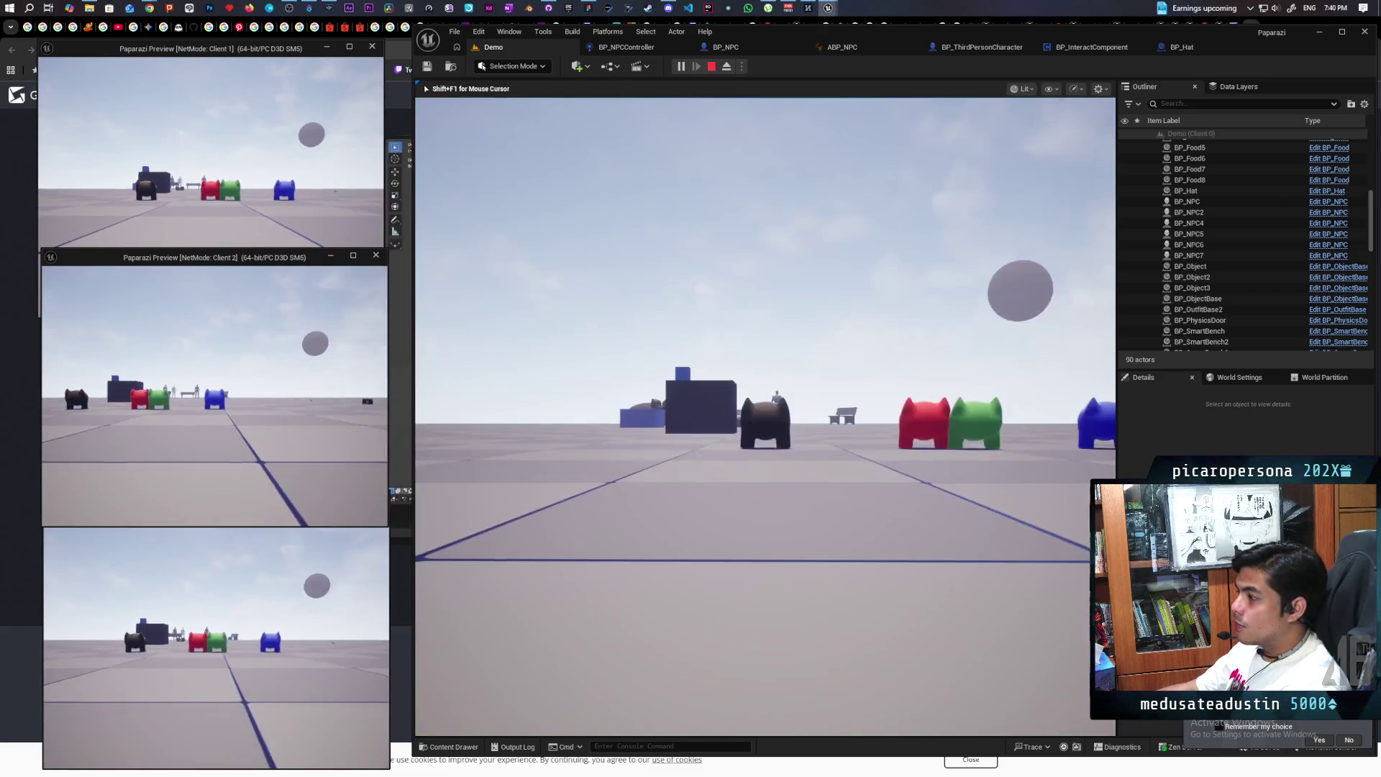
Put on the hat, walk to the NPC, crouch with C, back away, and stop play
left_click(719, 431)
key("w")
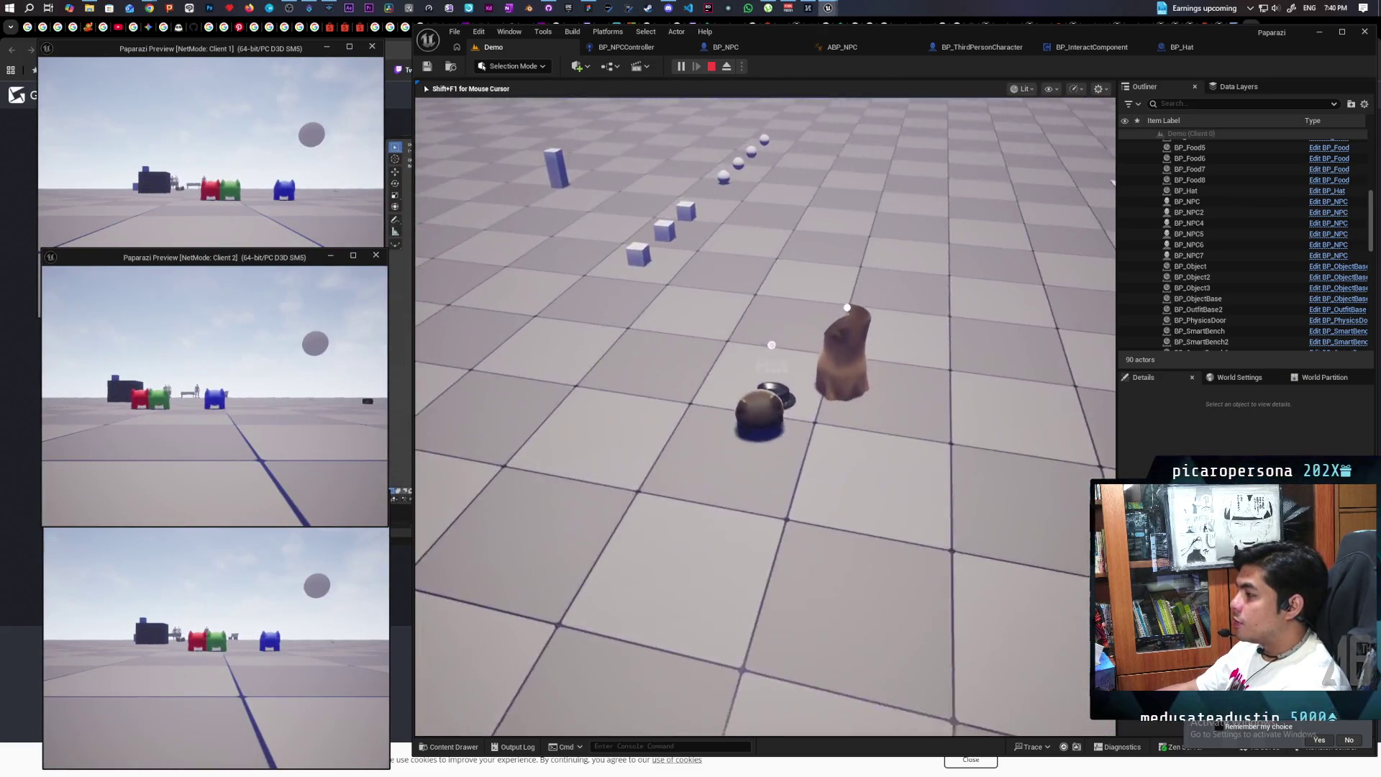
key("w")
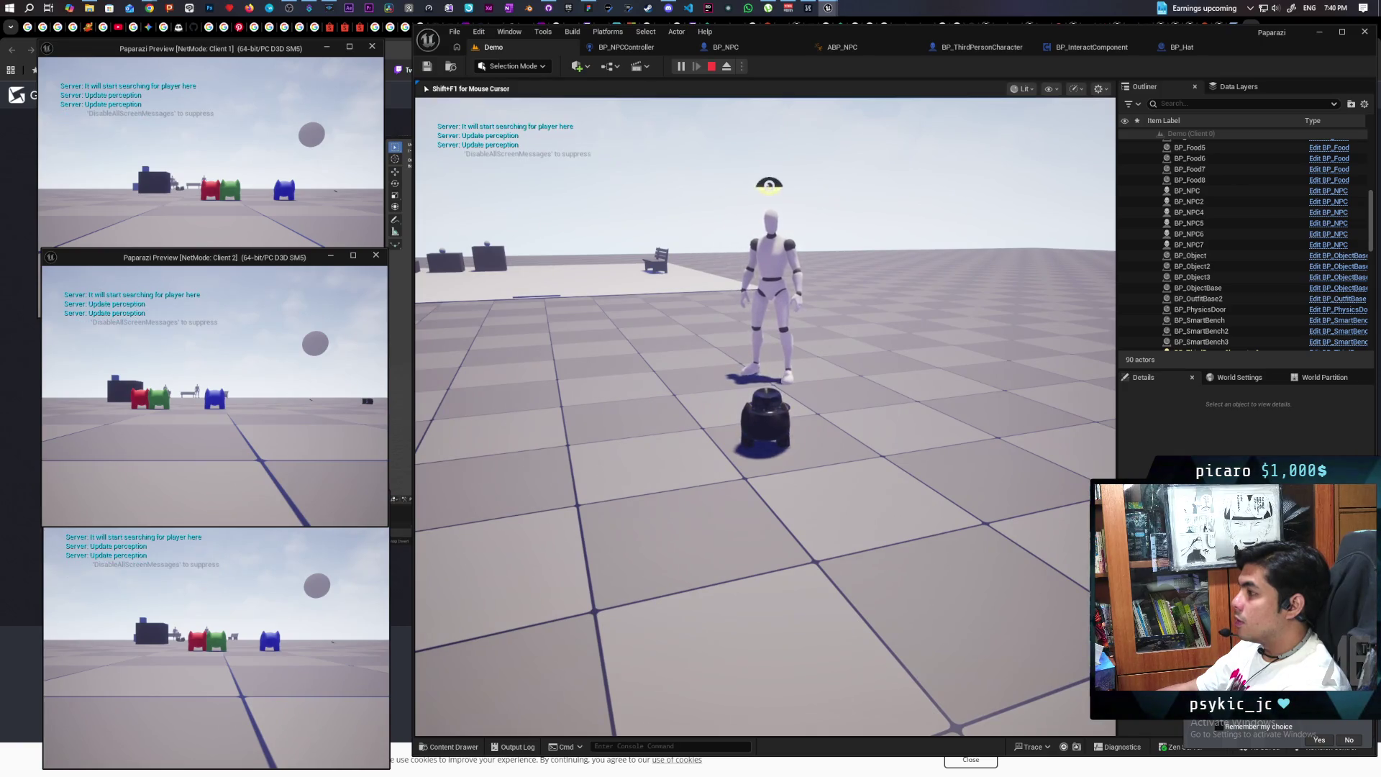
key("c")
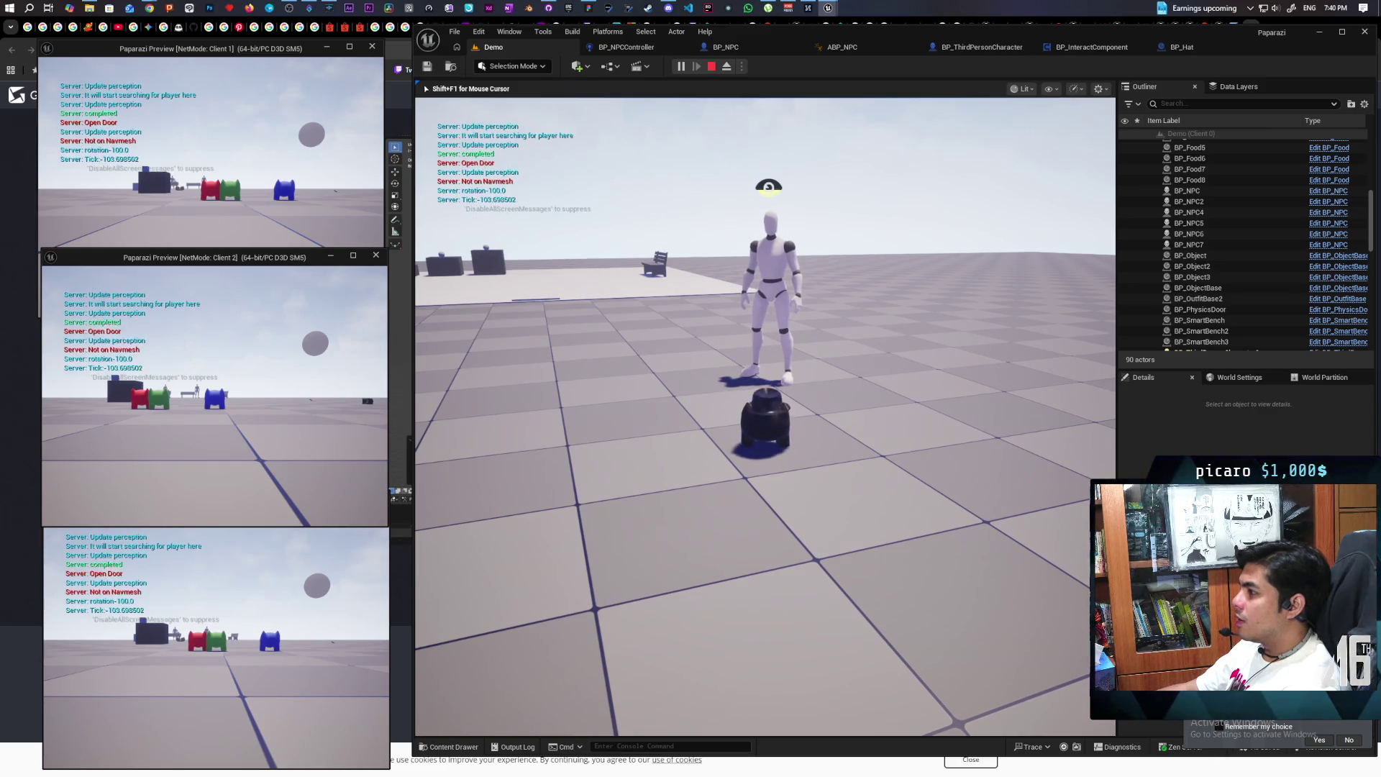
key("s")
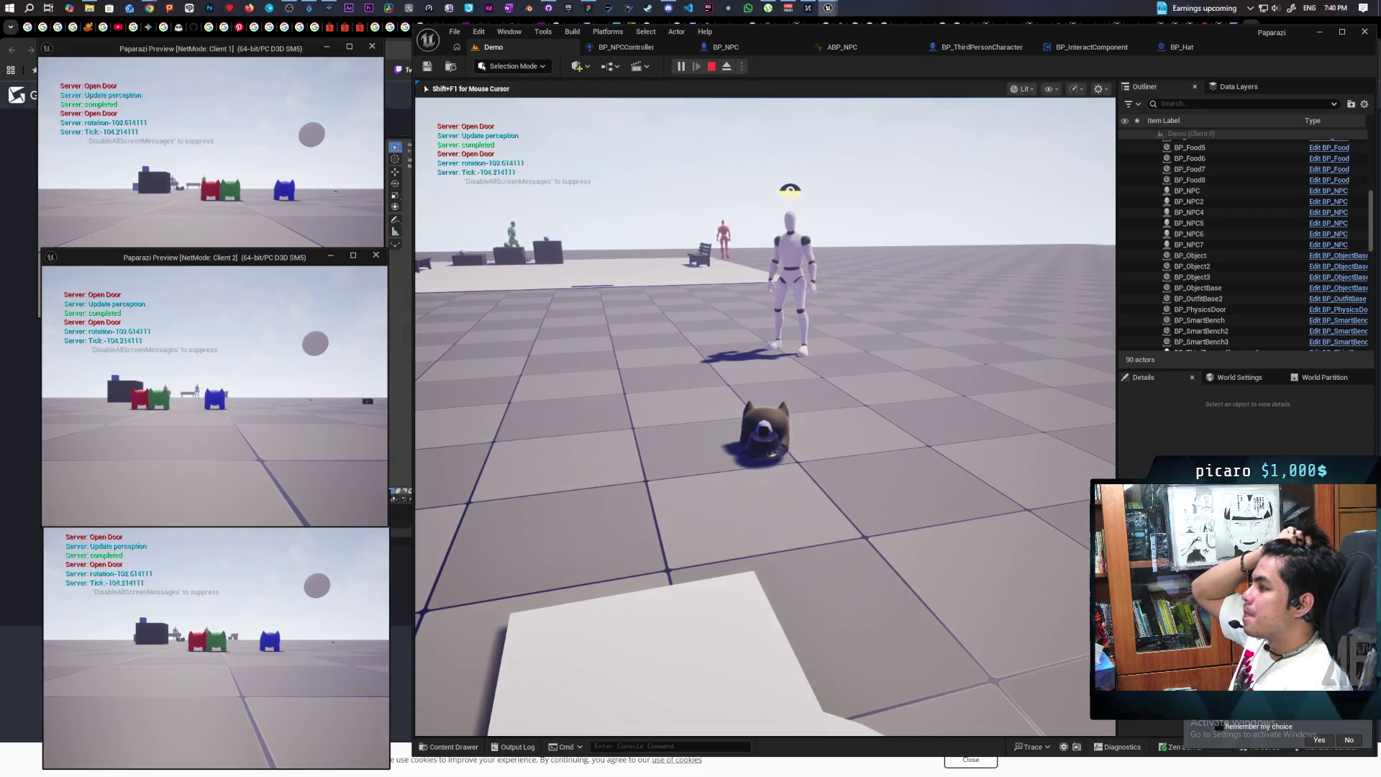
key("Escape")
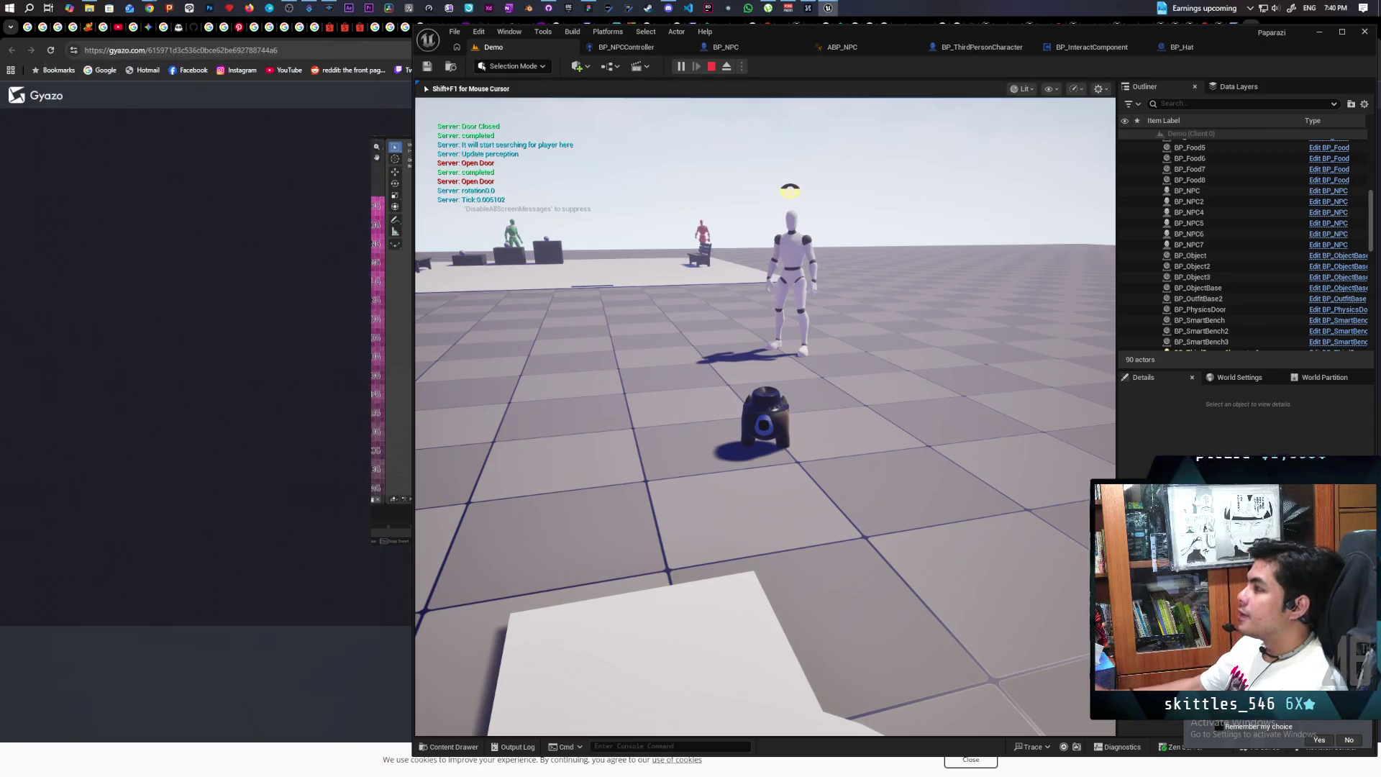
Check BP_Hat's defaults, then inspect the Has Tag, Sequence, SET and Is Valid nodes in Is Disguised
left_click(1190, 49)
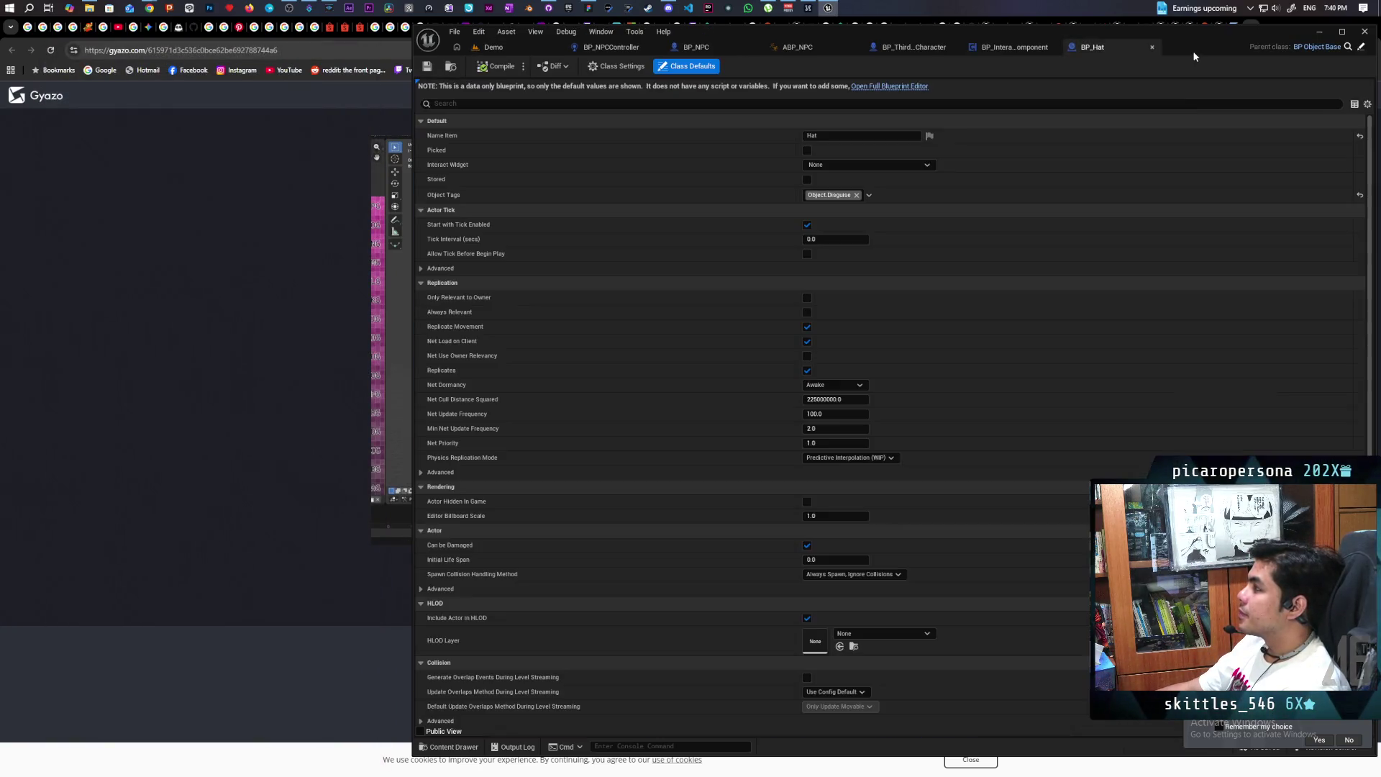
left_click(615, 47)
scroll(1004, 317, "down", 4)
scroll(940, 338, "up", 3)
left_click_drag(722, 347, 1052, 293)
mouse_move(1131, 260)
left_mouse_down()
mouse_move(1125, 221)
mouse_move(885, 212)
mouse_move(999, 206)
mouse_move(983, 249)
mouse_move(853, 280)
mouse_move(702, 284)
mouse_move(727, 278)
mouse_move(740, 309)
mouse_move(792, 317)
mouse_move(964, 299)
mouse_move(749, 278)
mouse_move(725, 231)
mouse_move(700, 346)
mouse_move(1078, 309)
mouse_move(824, 287)
mouse_move(931, 271)
mouse_move(917, 355)
left_mouse_up()
Review the Return Node, Is Valid, Branch and OR logic, then go back to Check Actors Dectected
scroll(826, 395, "down", 2)
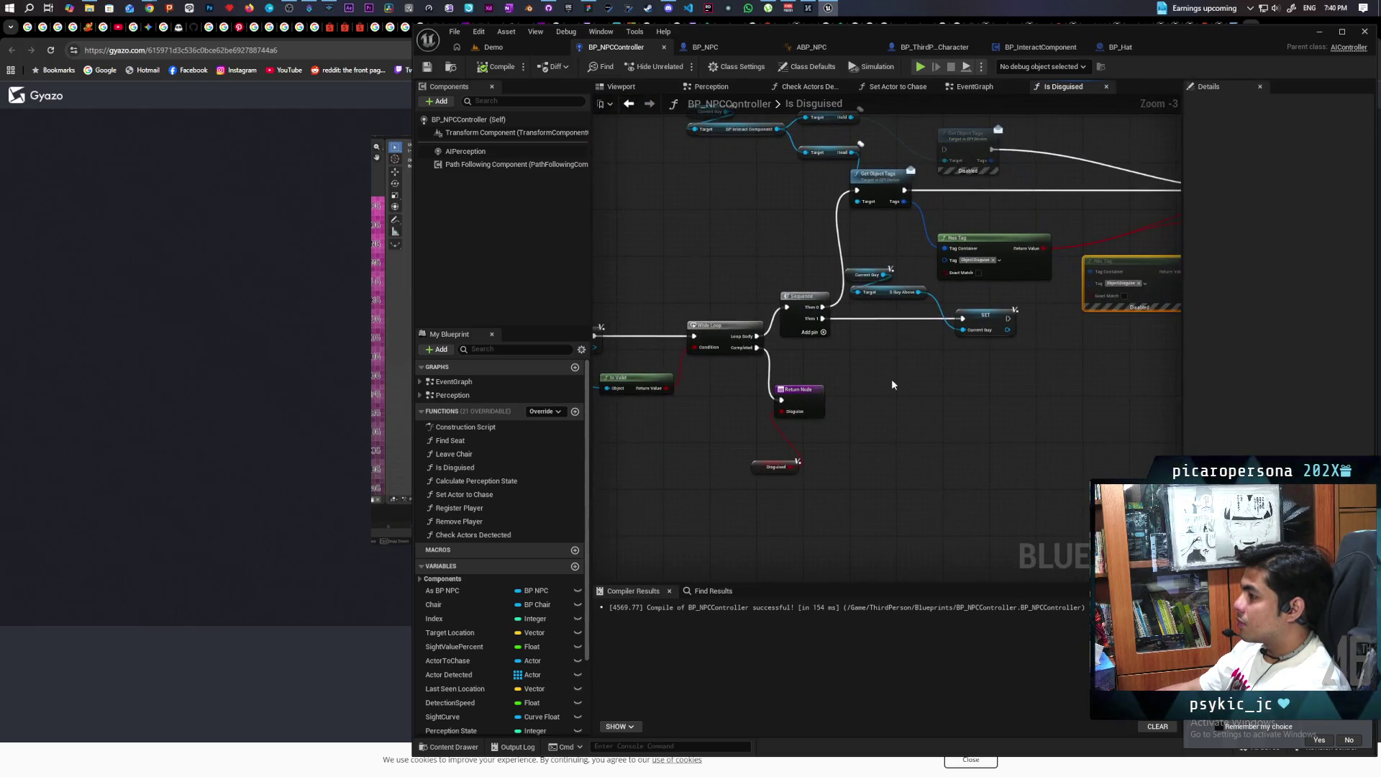
mouse_move(797, 499)
left_mouse_down()
mouse_move(748, 385)
mouse_move(835, 382)
left_mouse_up()
mouse_move(968, 406)
left_mouse_down()
mouse_move(934, 503)
mouse_move(974, 470)
left_mouse_up()
scroll(640, 497, "up", 2)
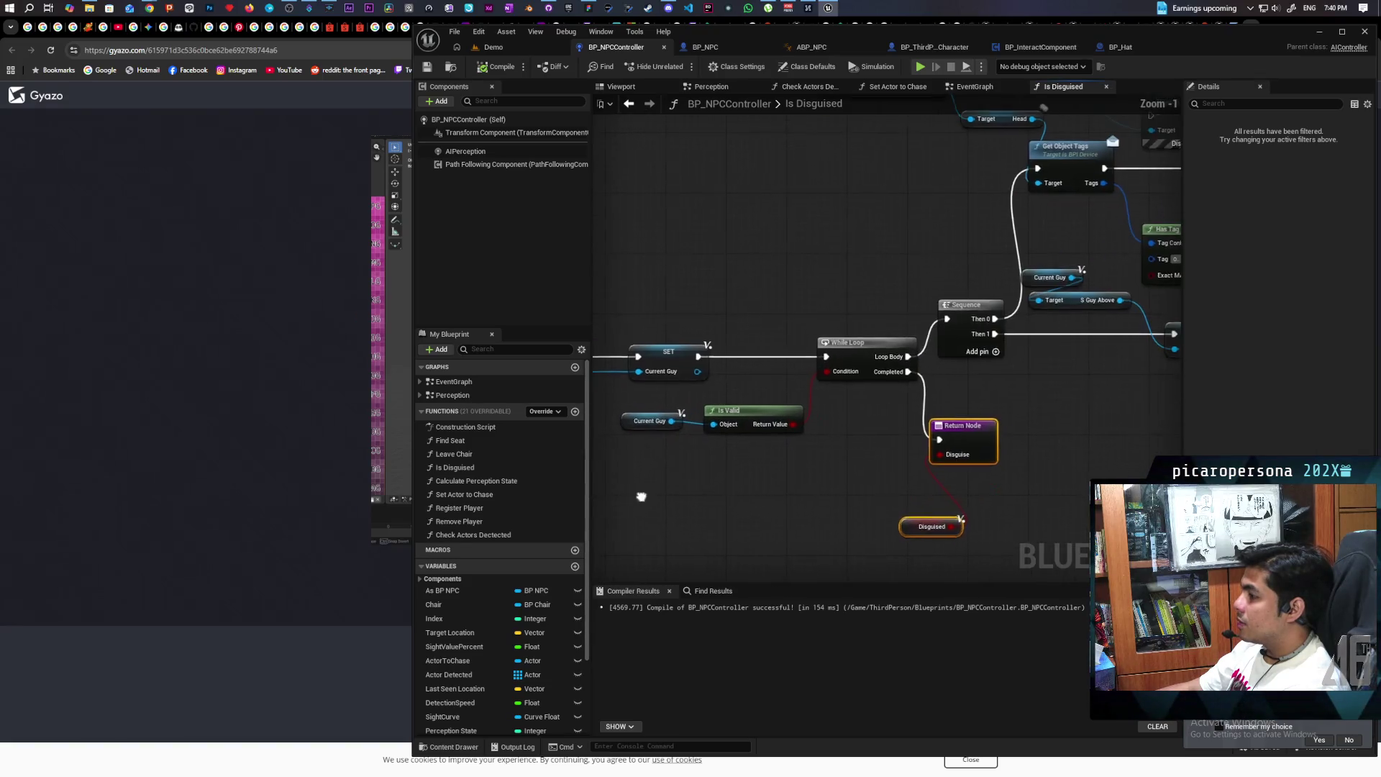
left_click_drag(739, 480, 939, 429)
mouse_move(928, 481)
left_mouse_down()
mouse_move(744, 530)
mouse_move(771, 476)
left_mouse_up()
scroll(743, 529, "down", 2)
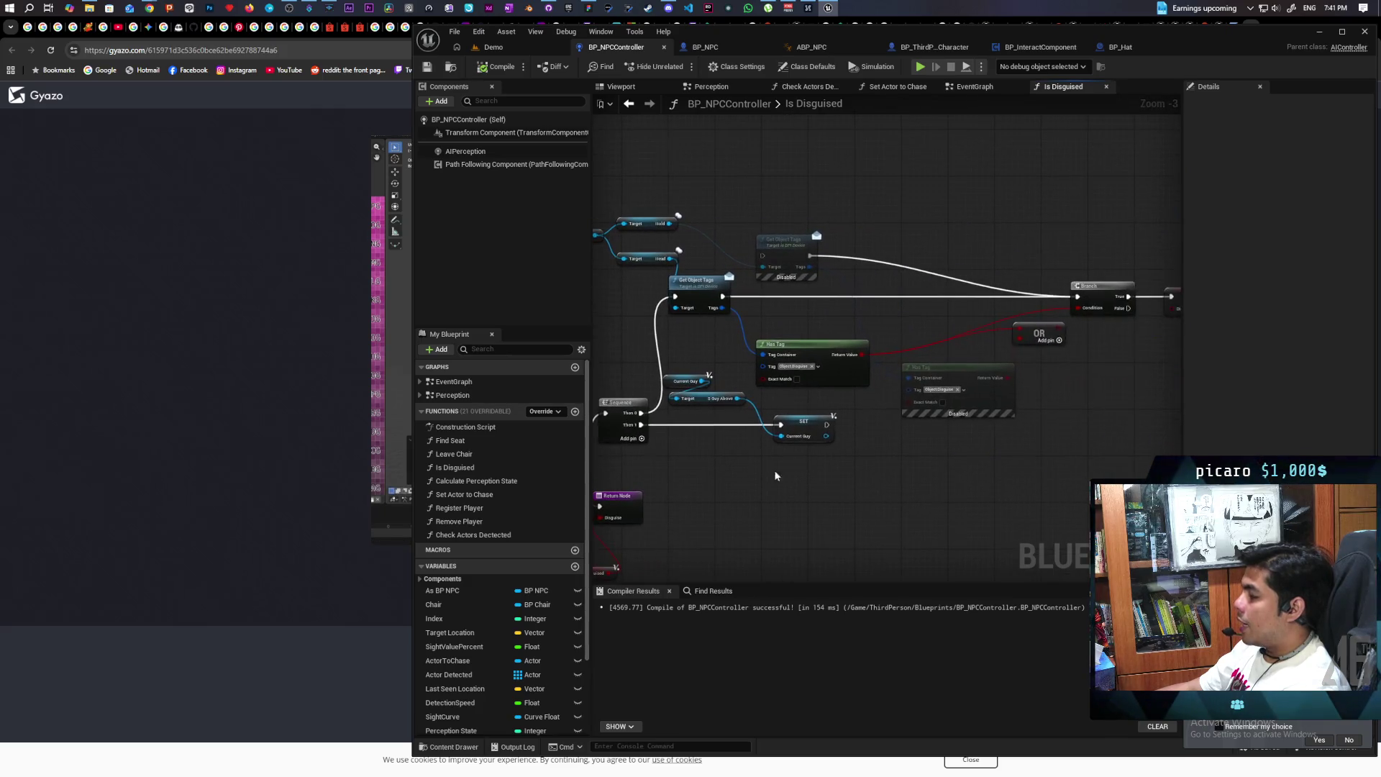
left_click_drag(1038, 404, 893, 410)
mouse_move(988, 297)
left_mouse_down()
mouse_move(1119, 338)
mouse_move(1015, 426)
left_mouse_up()
left_click_drag(797, 481, 823, 478)
left_click_drag(964, 421, 1057, 431)
left_click(633, 106)
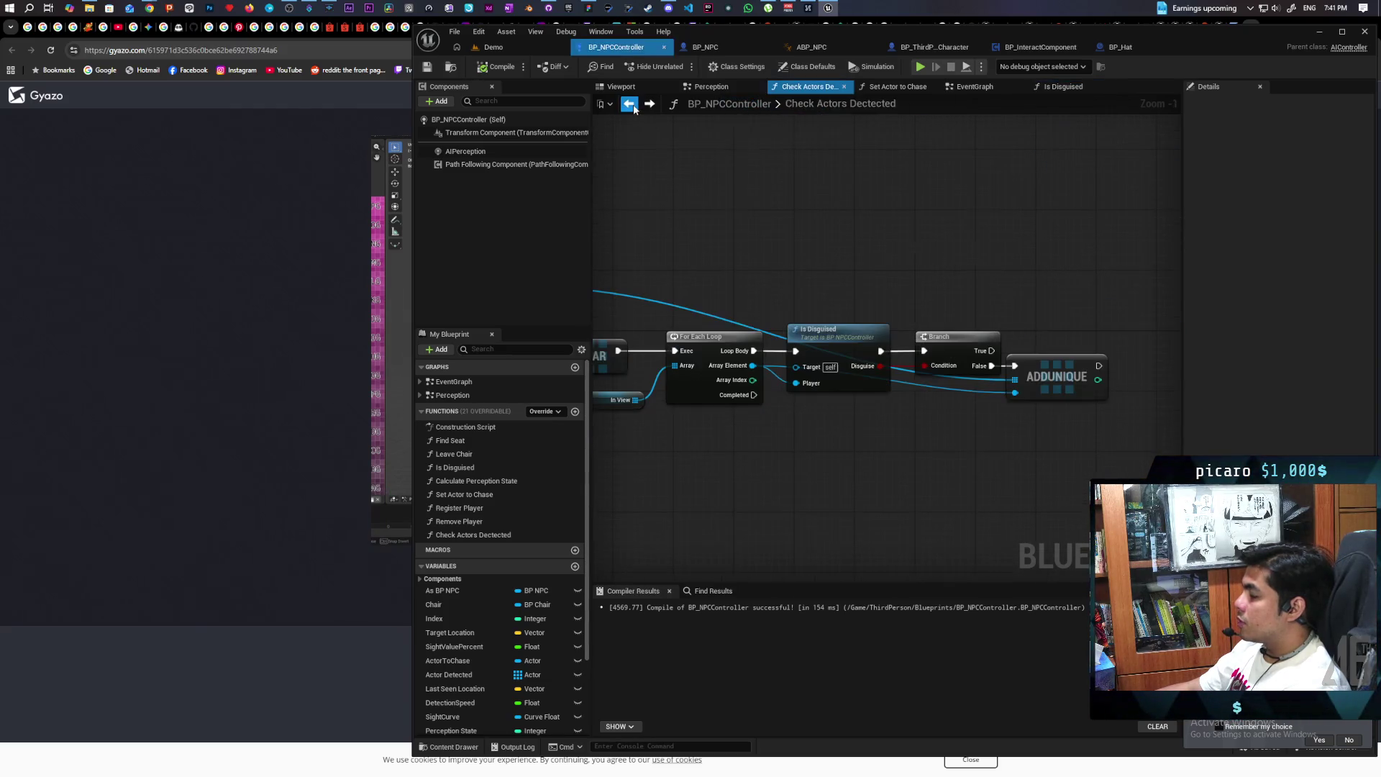
Add a Print String on the Branch's True output printing 'Disguised'
left_click_drag(827, 399, 1054, 390)
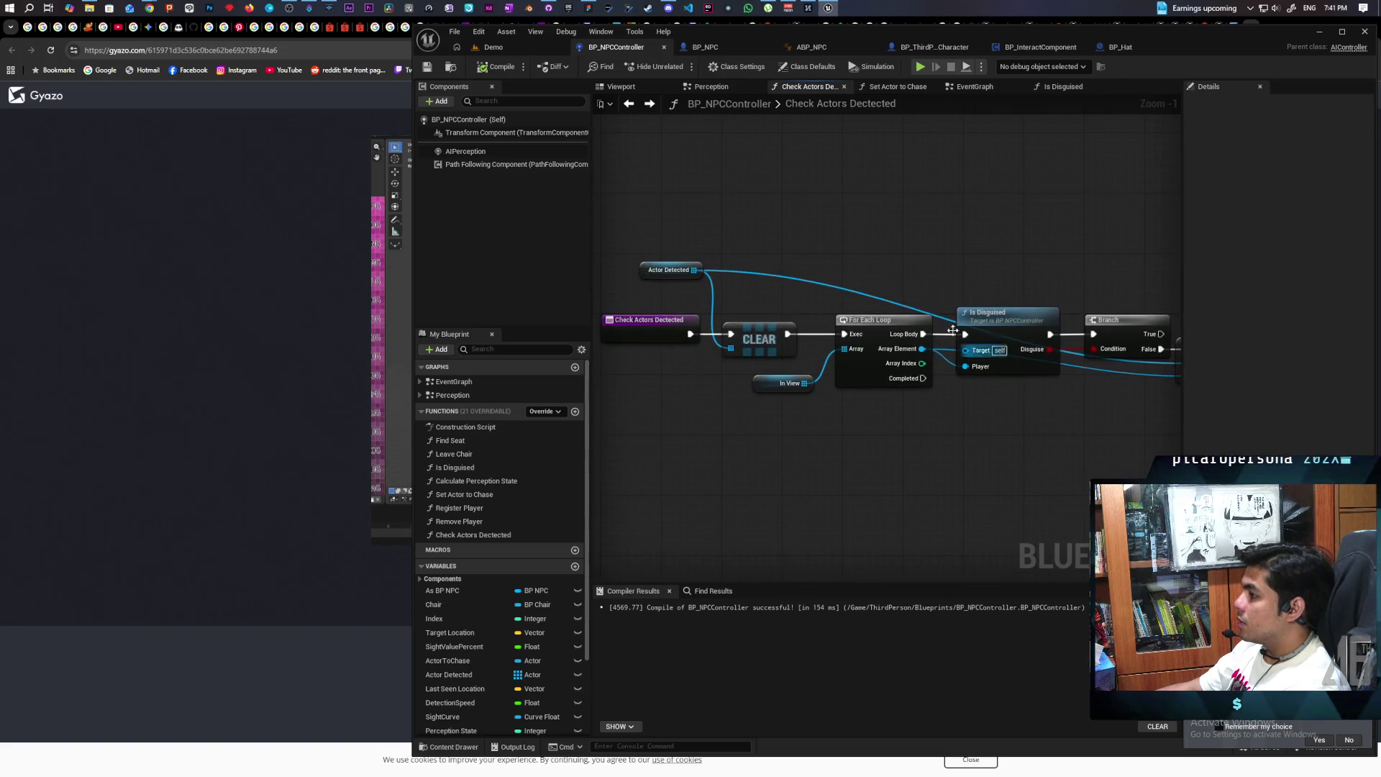
left_click_drag(997, 252, 787, 253)
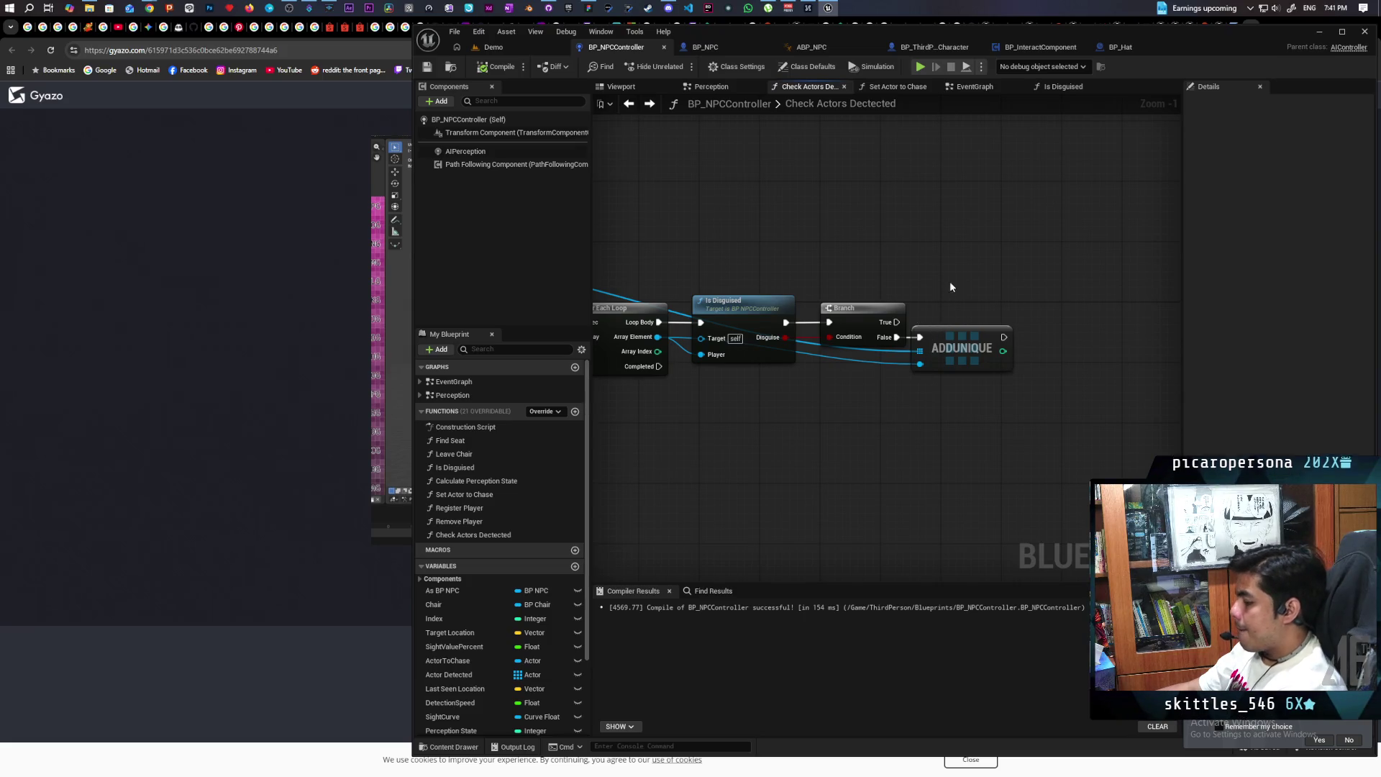
left_click(938, 247)
left_click_drag(897, 320, 942, 254)
type("Disguised")
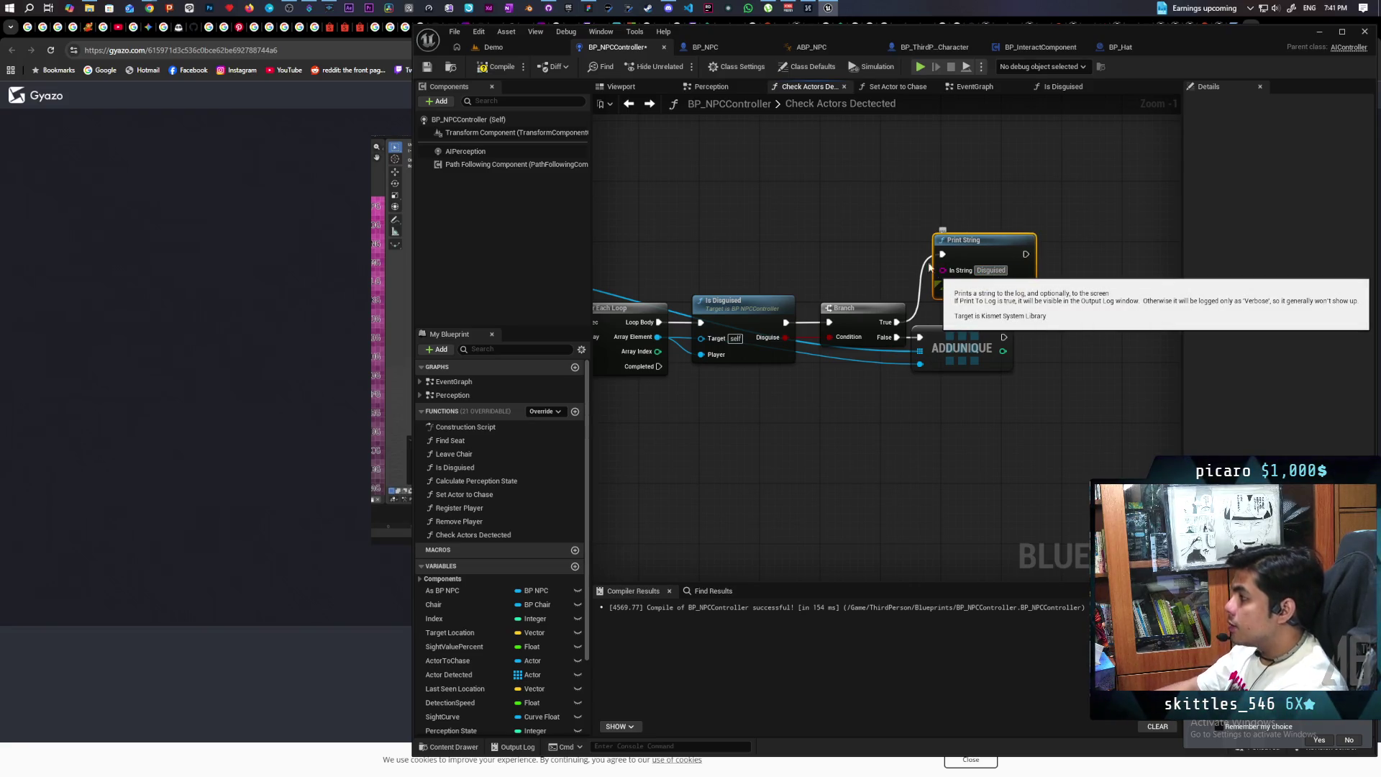
left_click(974, 308)
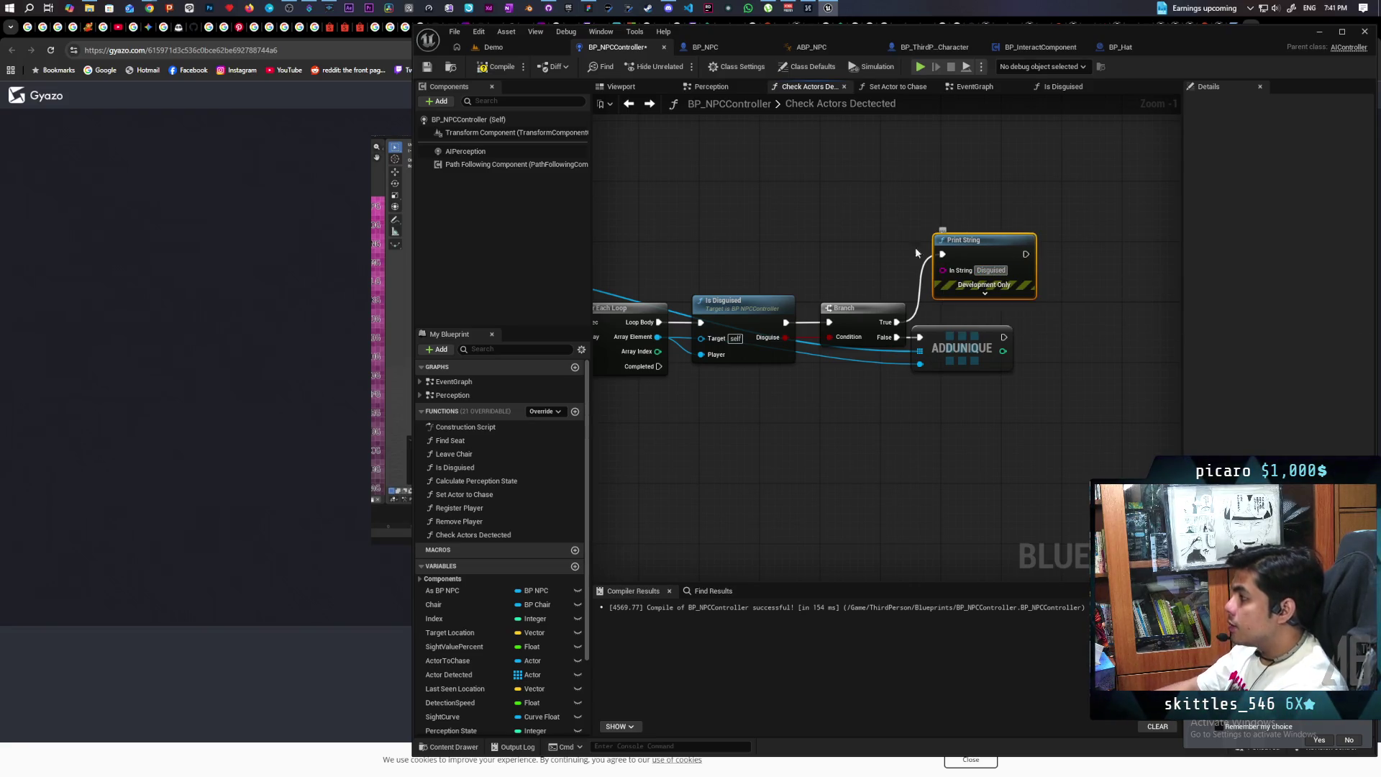
Paste a second Print String after ADDUNIQUE printing 'Exposed' and return to the Demo level
mouse_move(1056, 339)
left_mouse_down()
mouse_move(827, 338)
mouse_move(874, 350)
mouse_move(895, 339)
left_mouse_up()
key("ctrl+v")
left_click(910, 351)
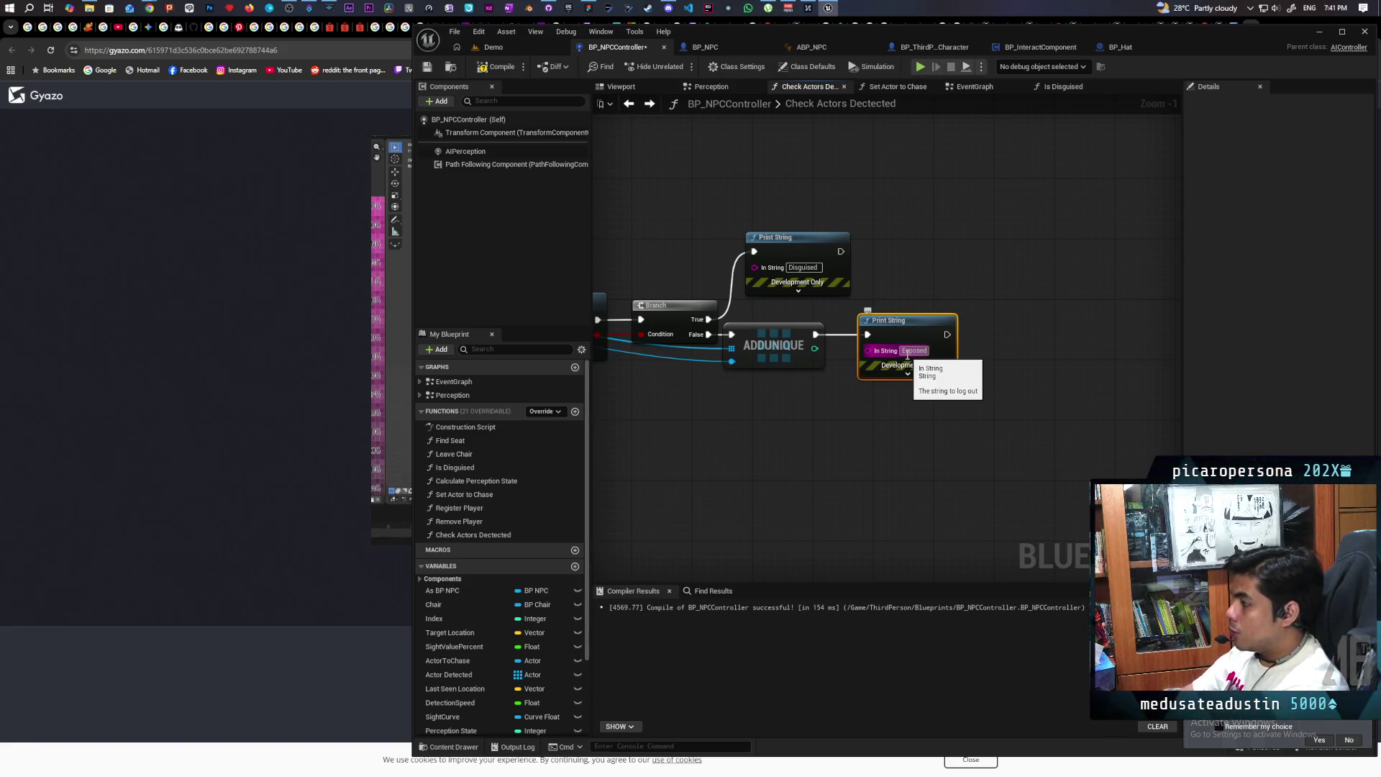
left_click(866, 477)
left_click(499, 46)
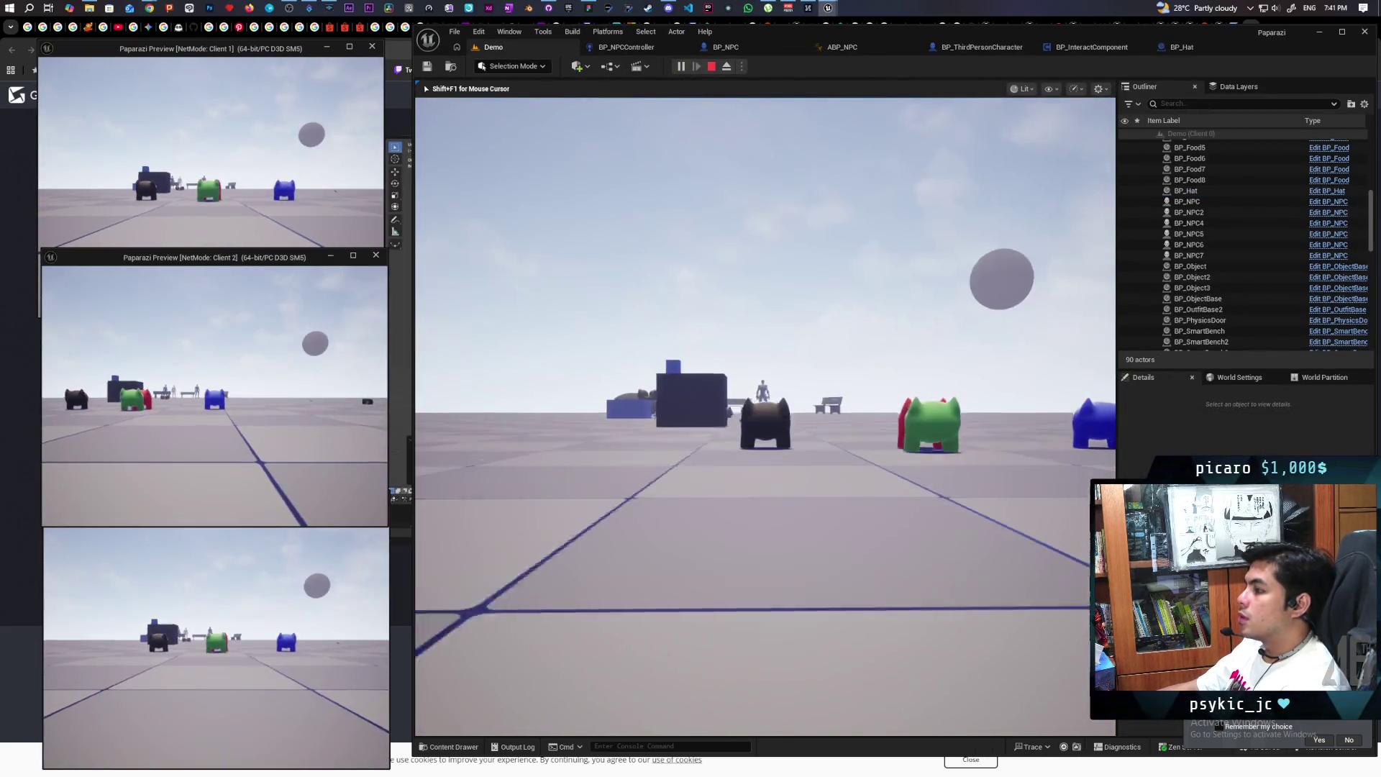
Walk to the NPC plaza, disguise with E, toggle lying down with C three times, then stop
left_click(647, 431)
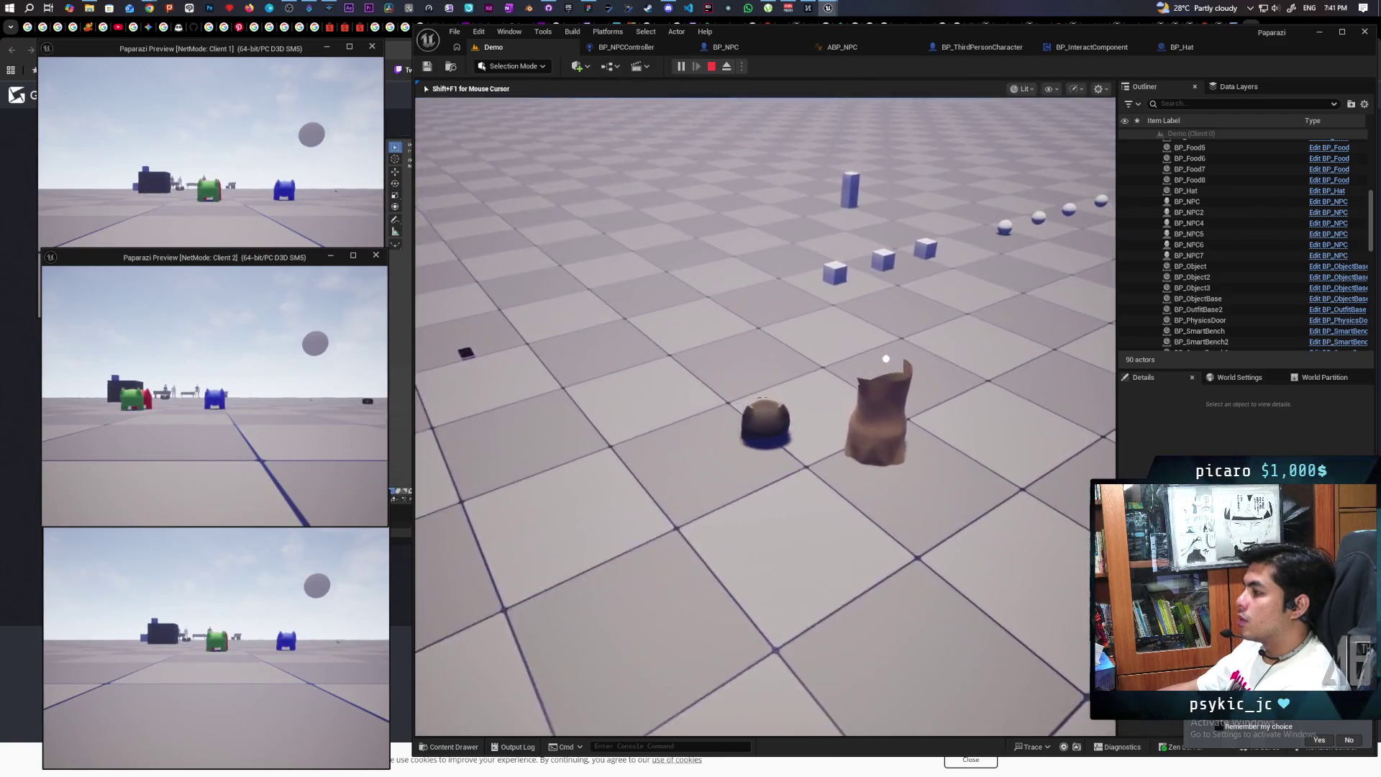
key("w")
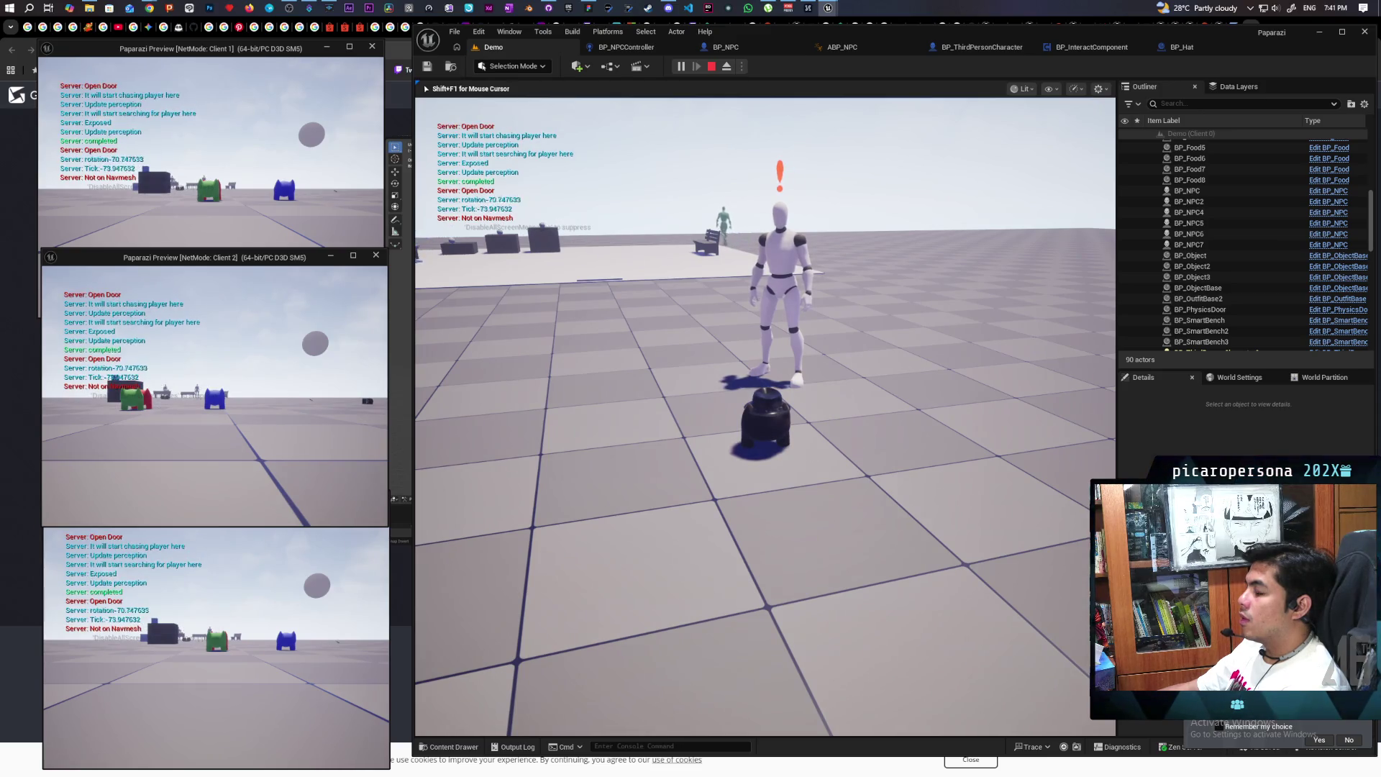
key("e")
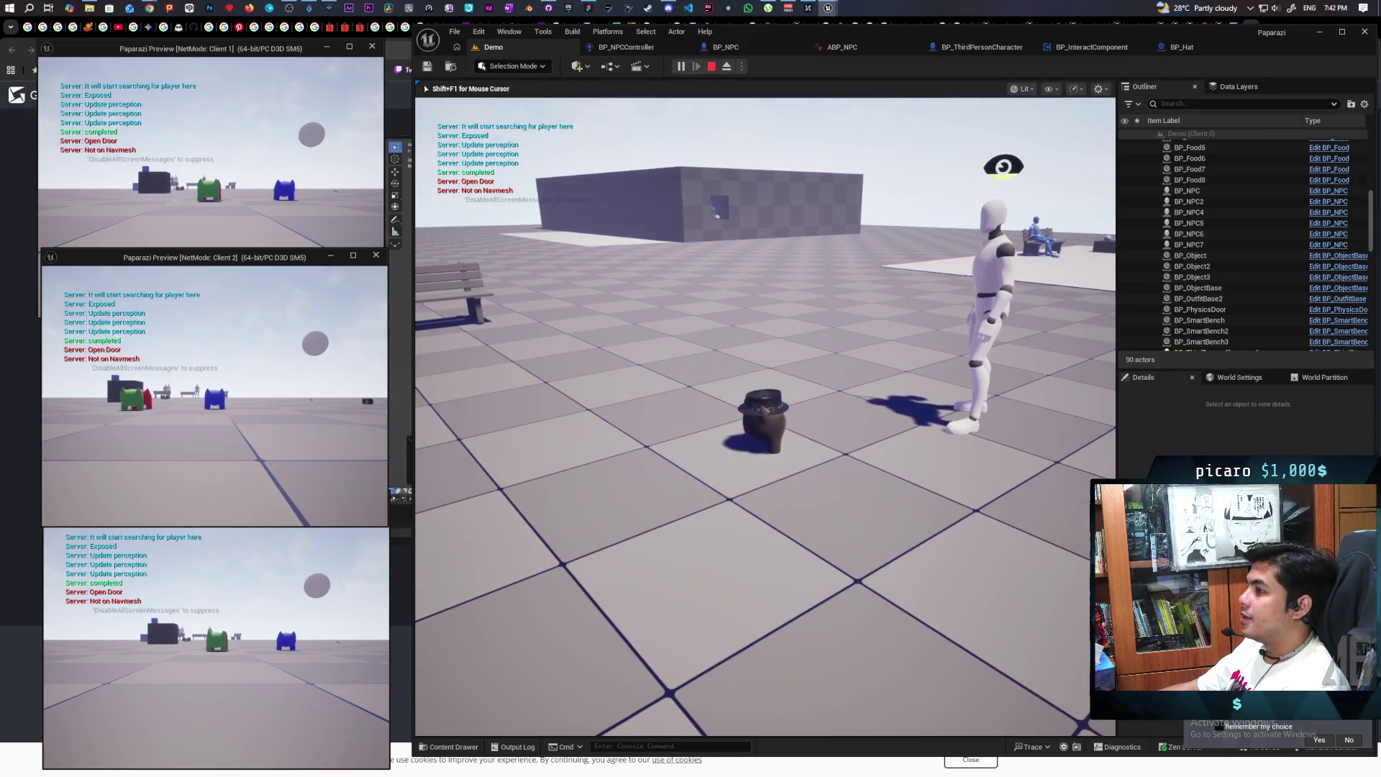
key("c")
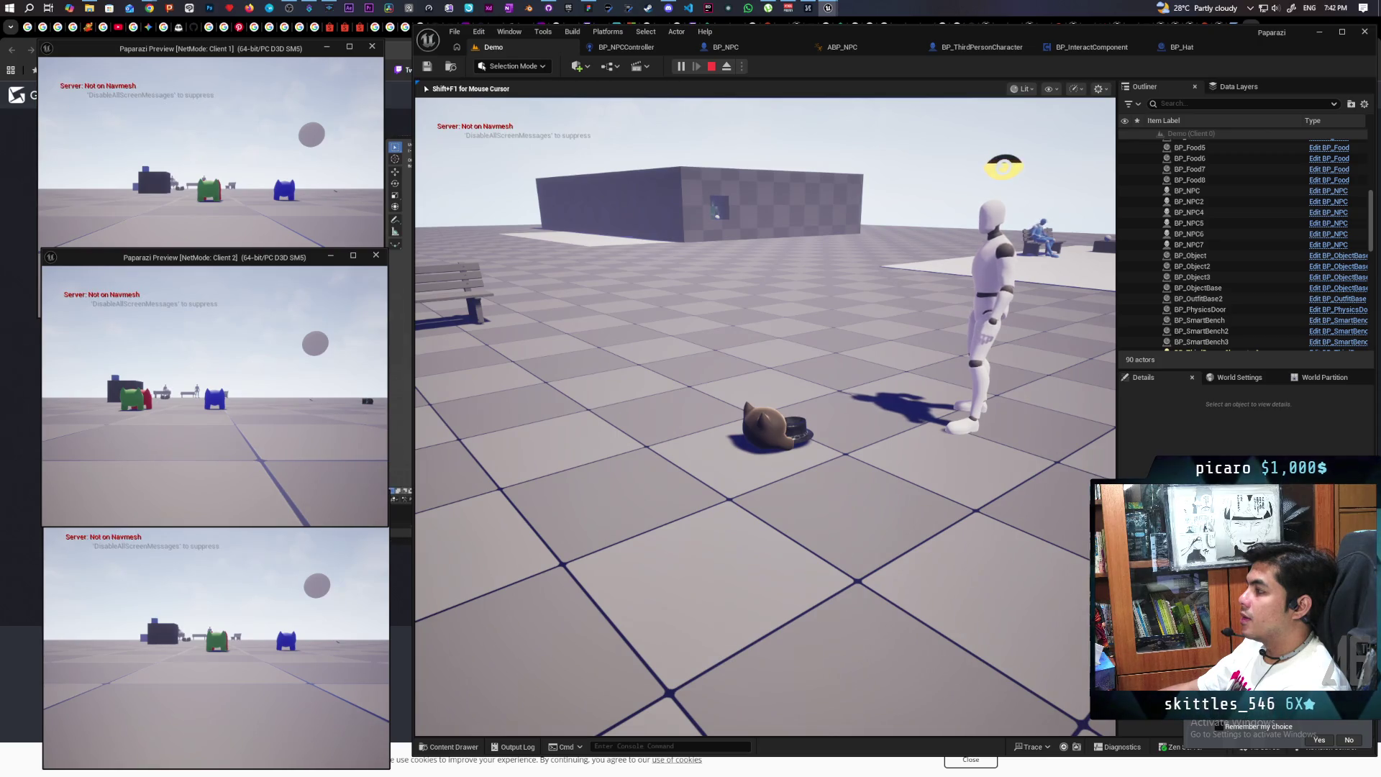
key("c")
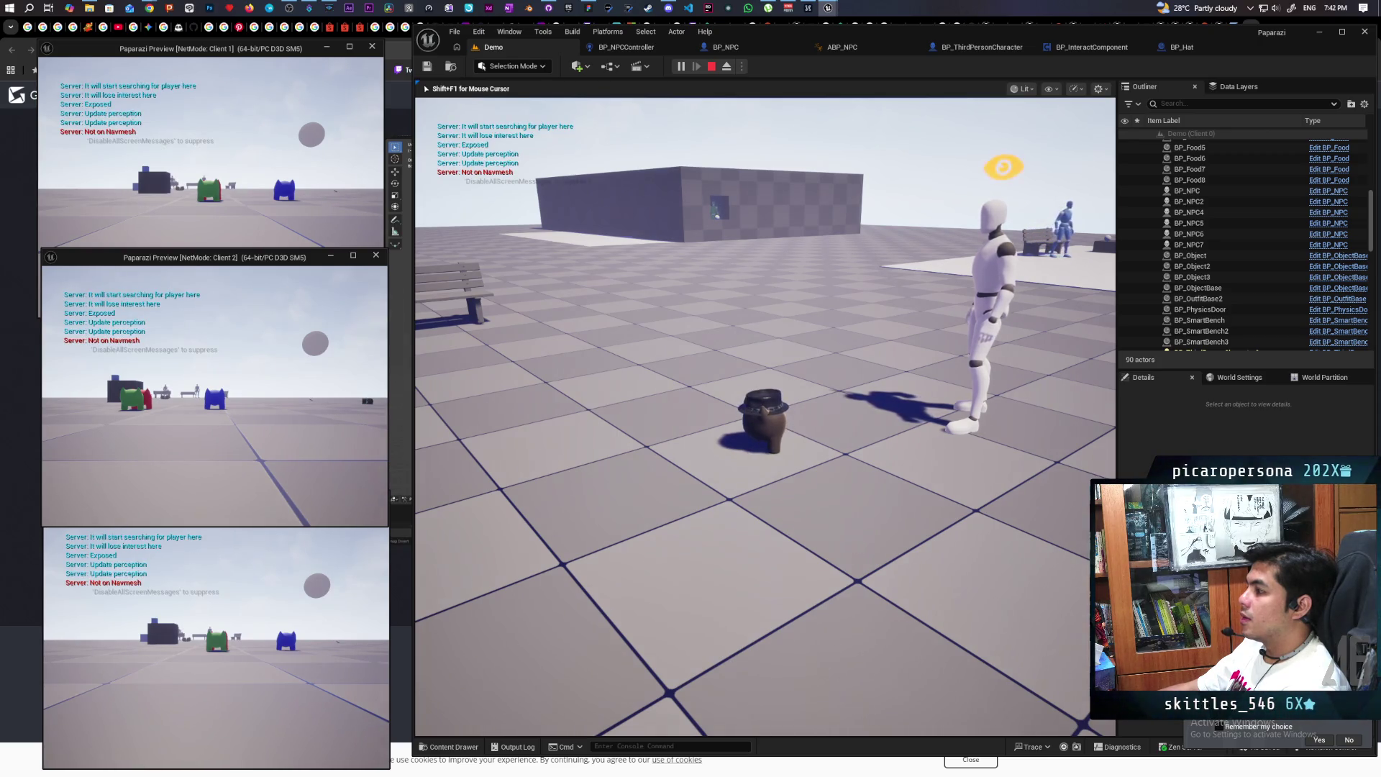
key("c")
key("Escape")
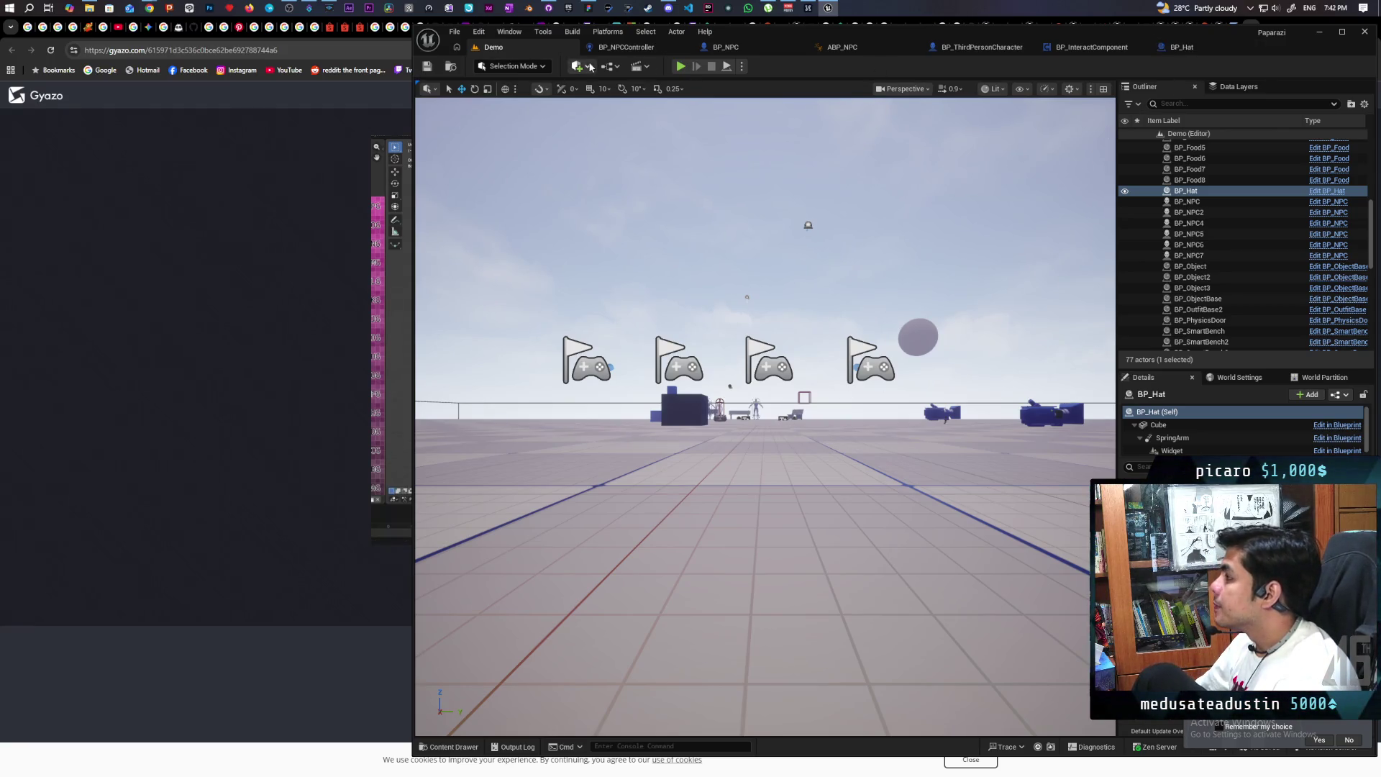
Go back to BP_NPCController and bring the For Each Loop and Is Disguised nodes into view
left_click(612, 48)
mouse_move(725, 214)
left_mouse_down()
mouse_move(791, 190)
mouse_move(881, 241)
left_mouse_up()
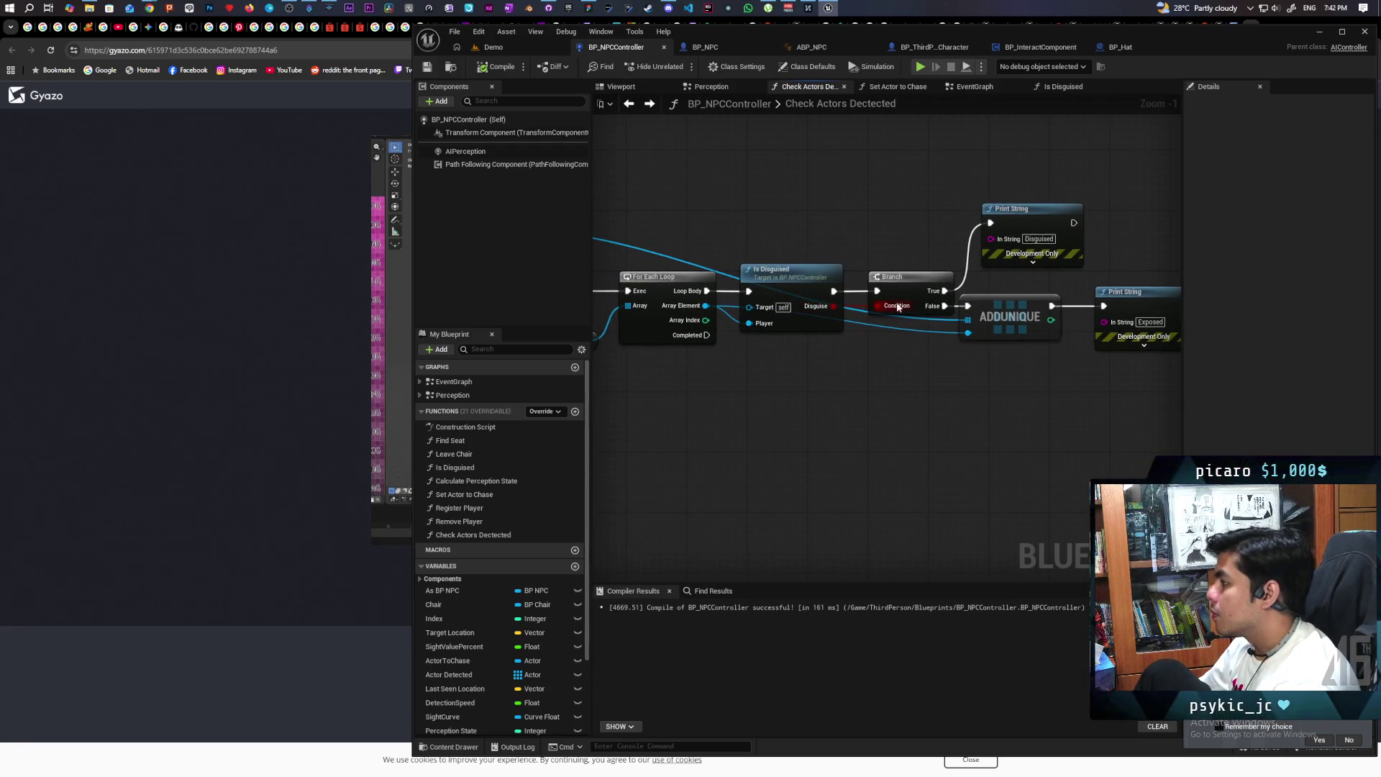
Open the Is Disguised function and move the Has Tag node up and left
double_click(800, 285)
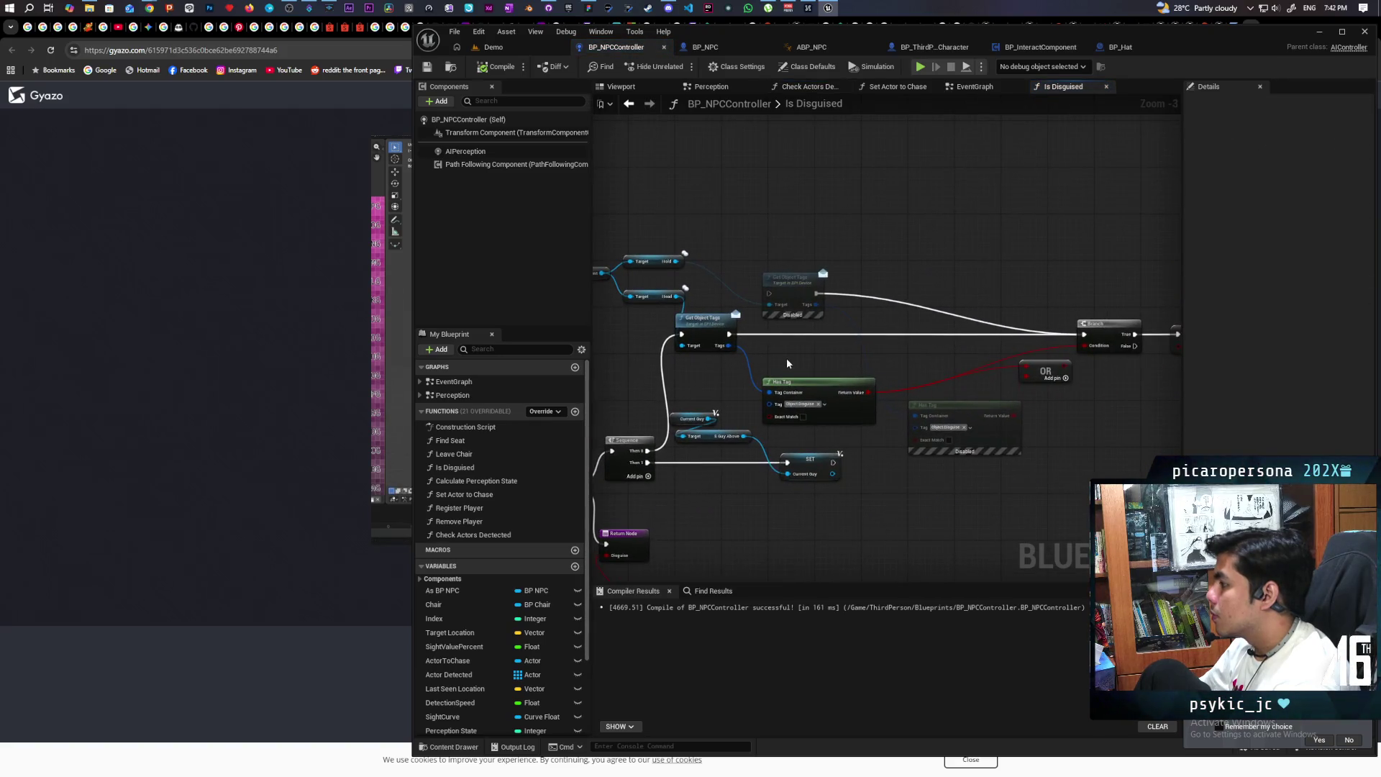
scroll(787, 357, "up", 3)
left_click_drag(820, 394, 807, 359)
mouse_move(705, 387)
left_mouse_down()
mouse_move(1053, 388)
mouse_move(949, 302)
mouse_move(955, 175)
mouse_move(934, 302)
mouse_move(947, 272)
mouse_move(908, 361)
mouse_move(682, 397)
mouse_move(779, 419)
mouse_move(817, 380)
mouse_move(817, 401)
mouse_move(968, 407)
mouse_move(748, 333)
mouse_move(796, 356)
left_mouse_up()
Select nodes around Get Object Tags, then the SET Disguised node beside Branch and Has Tag
left_click_drag(710, 210, 827, 273)
right_click(827, 288)
left_click_drag(689, 318, 780, 286)
left_click(830, 404)
mouse_move(838, 389)
left_mouse_down()
mouse_move(730, 325)
mouse_move(871, 361)
mouse_move(617, 369)
left_mouse_up()
left_click_drag(875, 348, 1020, 307)
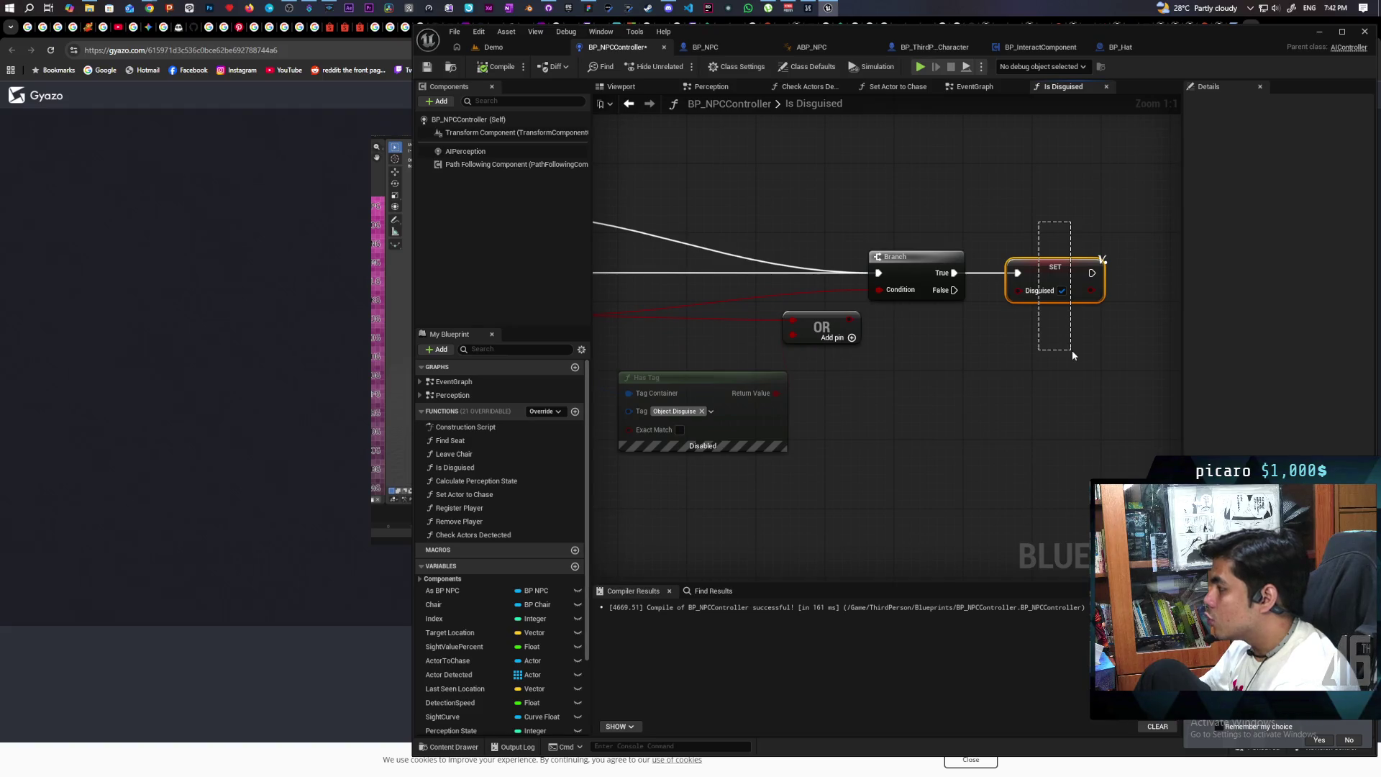
left_click_drag(1072, 350, 1071, 349)
scroll(963, 370, "down", 3)
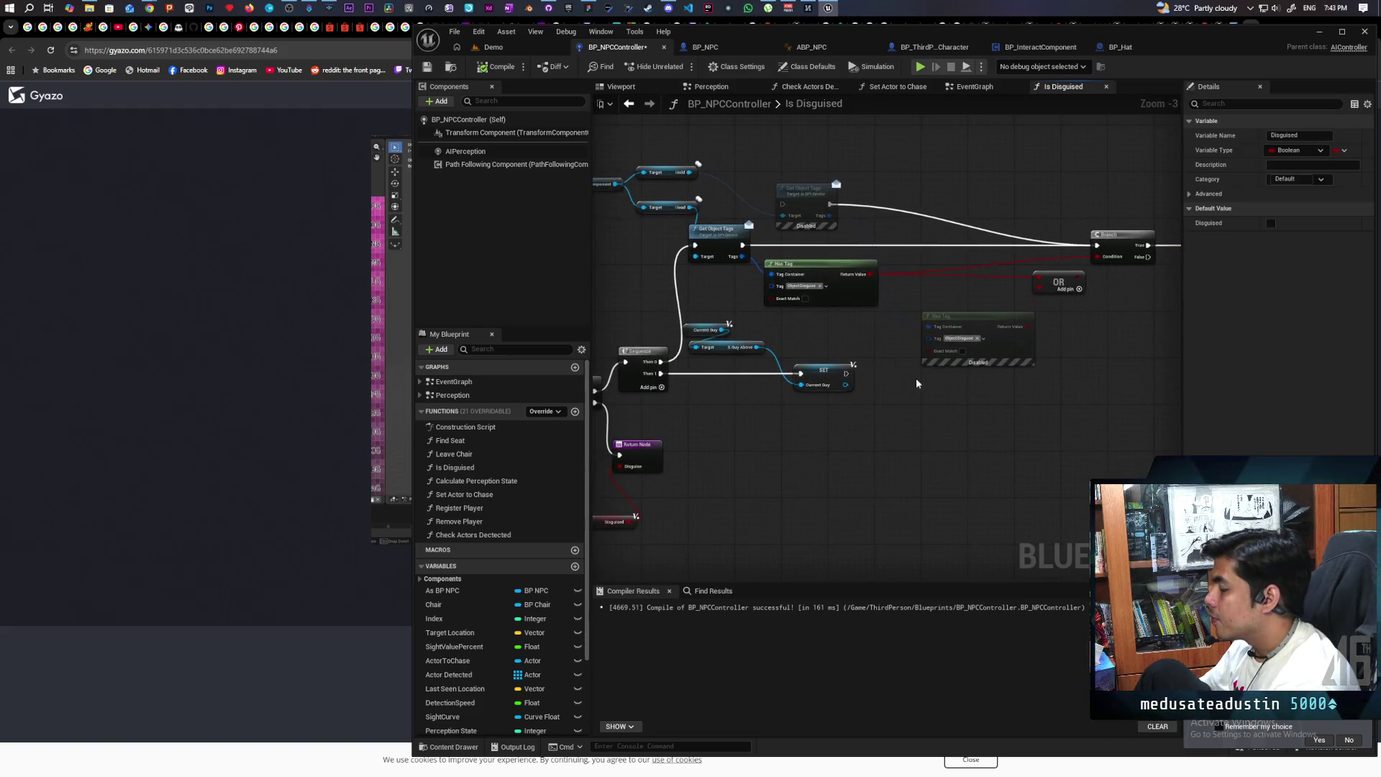
left_click_drag(895, 389, 1050, 353)
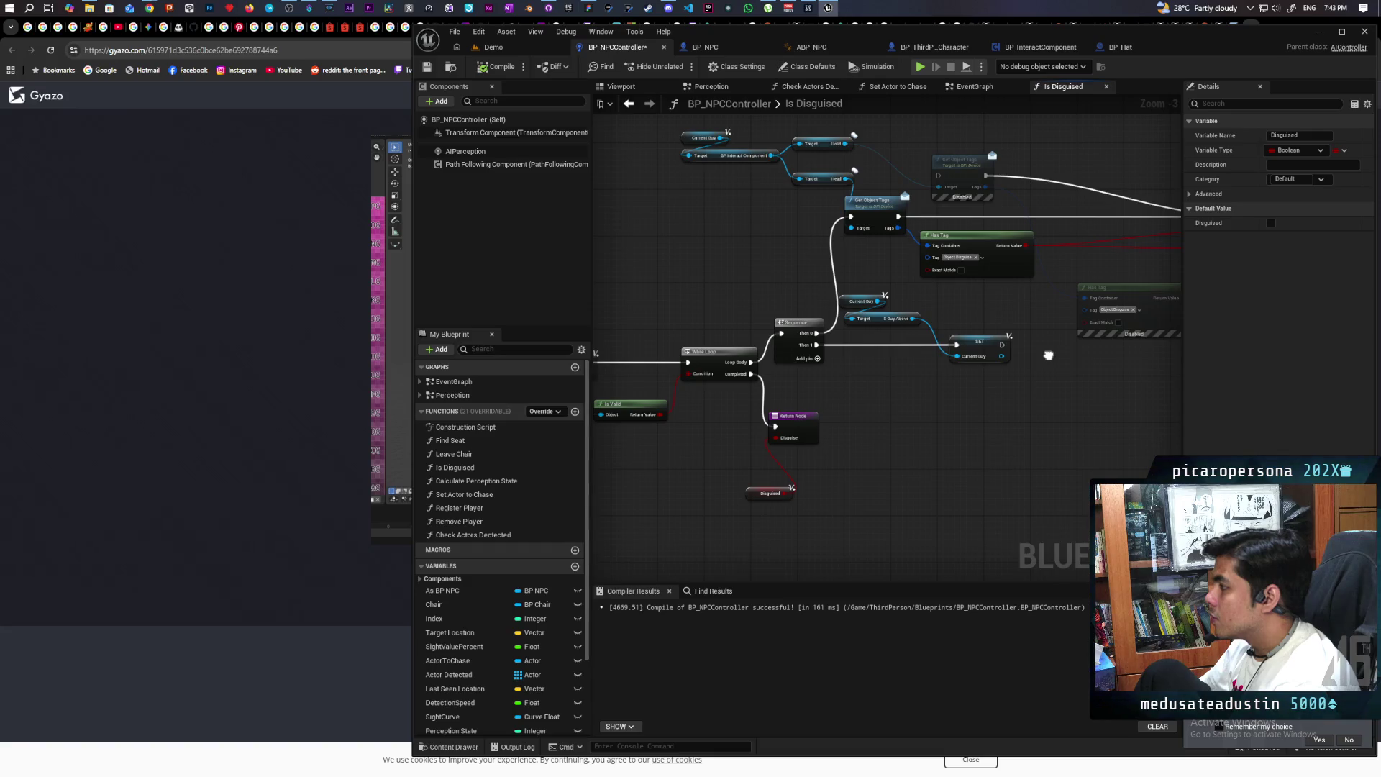
left_click_drag(1048, 355, 1048, 356)
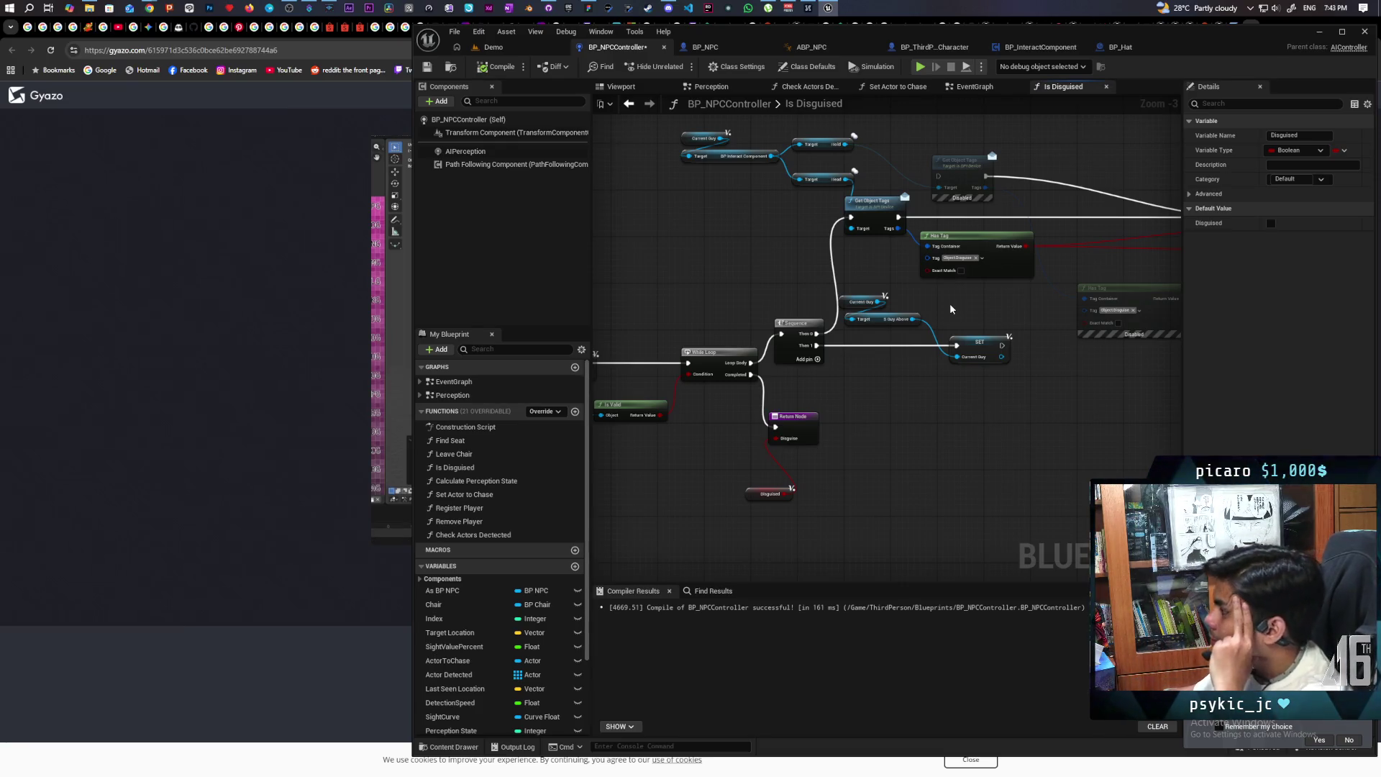
scroll(798, 244, "up", 2)
left_click_drag(795, 234, 745, 390)
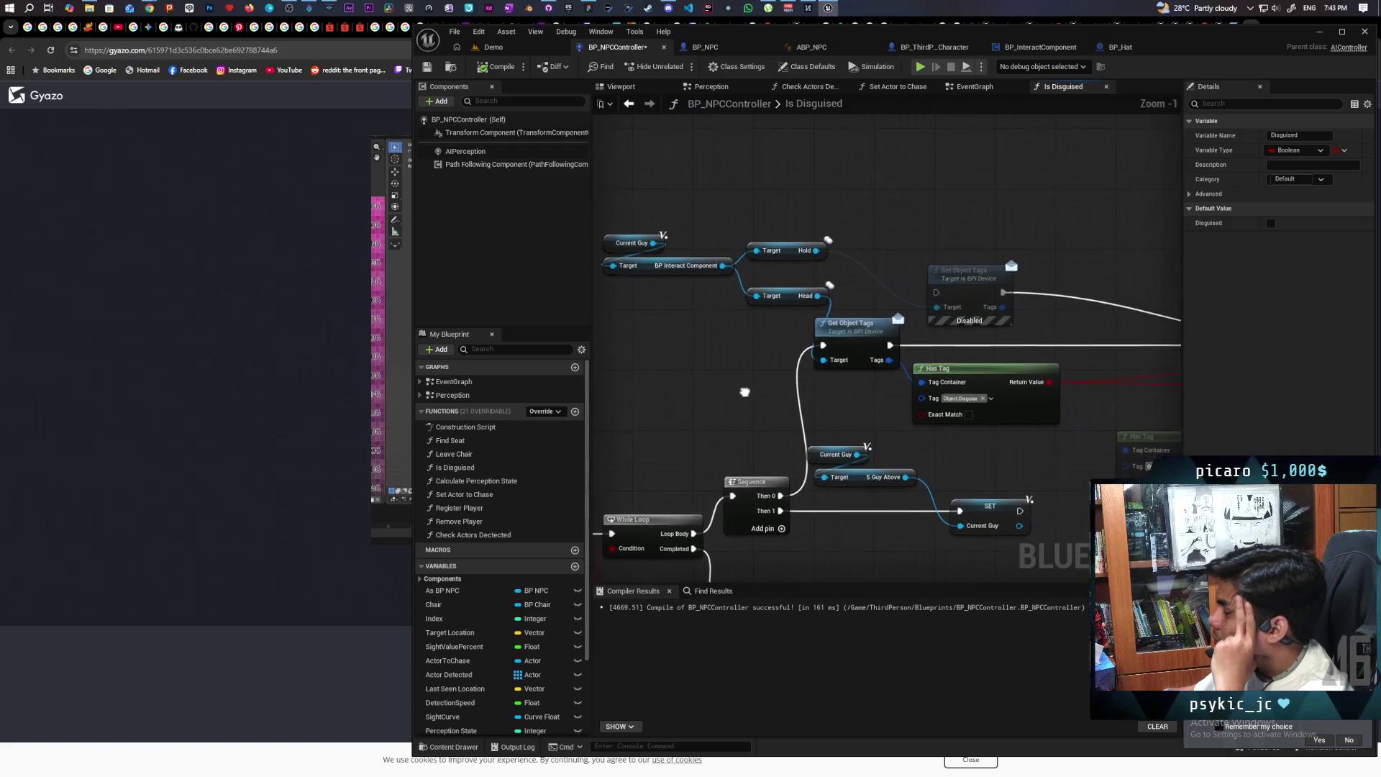
scroll(745, 367, "up", 1)
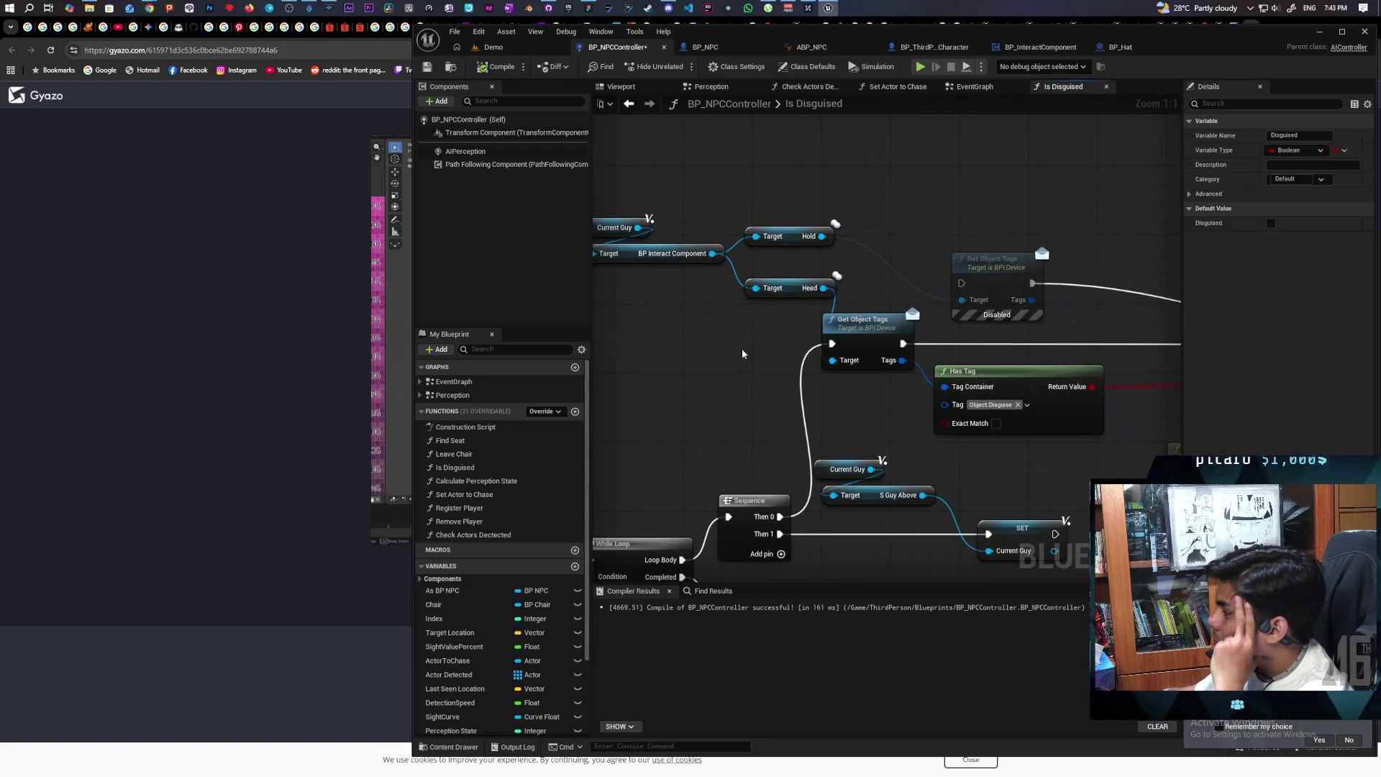
scroll(743, 353, "down", 5)
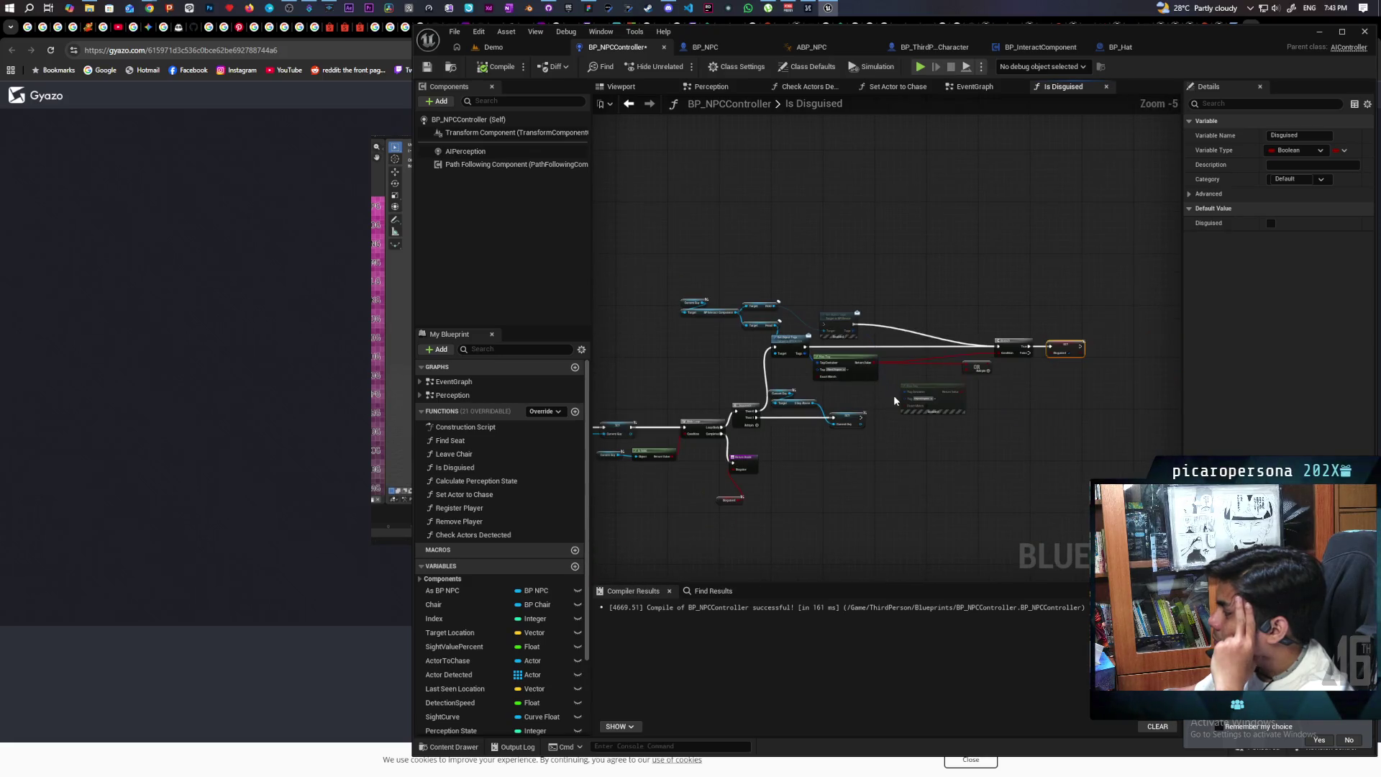
scroll(740, 377, "up", 3)
mouse_move(740, 377)
left_mouse_down()
mouse_move(956, 369)
mouse_move(778, 358)
mouse_move(816, 283)
left_mouse_up()
Paste a Print String after Get Object Tags showing the Has Tag result, then return to Demo
key("ctrl+v")
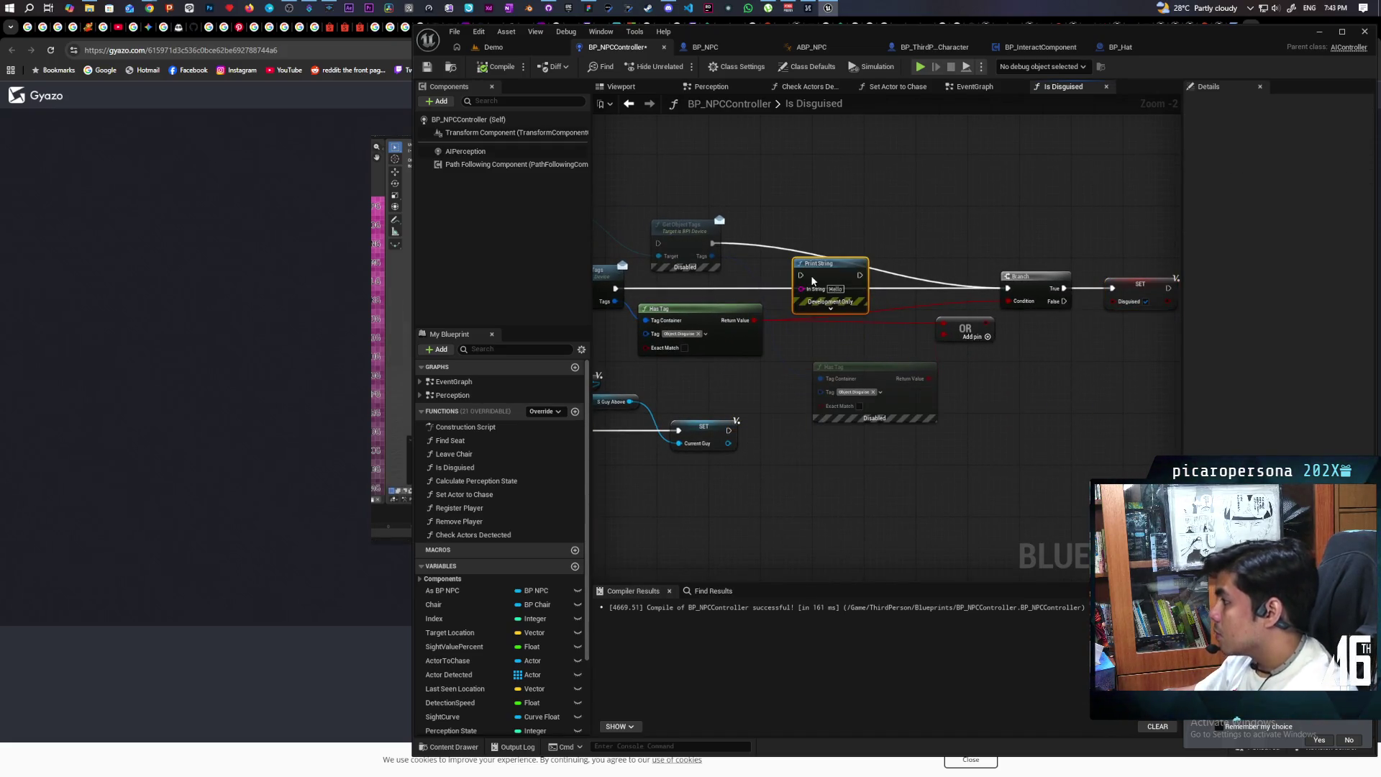
left_click_drag(615, 288, 1007, 288)
left_click_drag(753, 319, 800, 301)
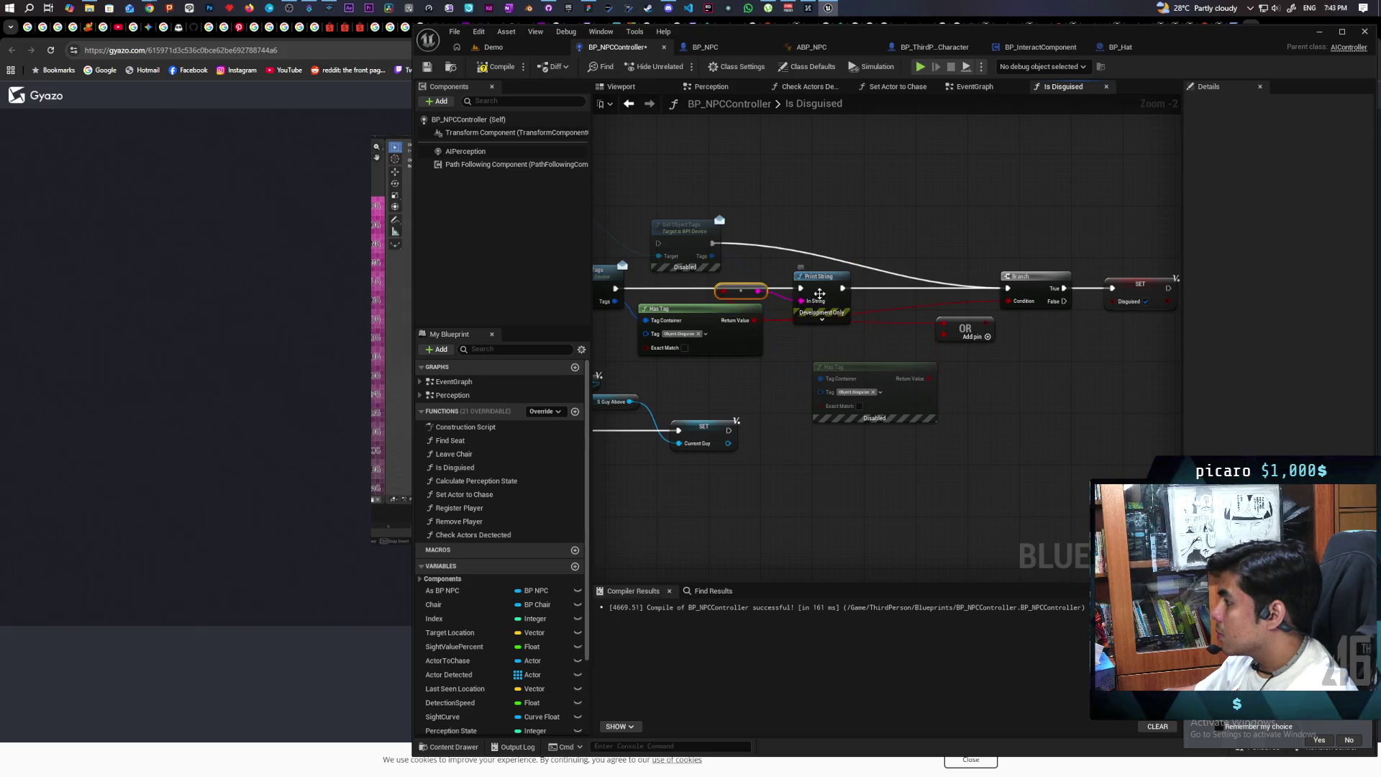
left_click(512, 47)
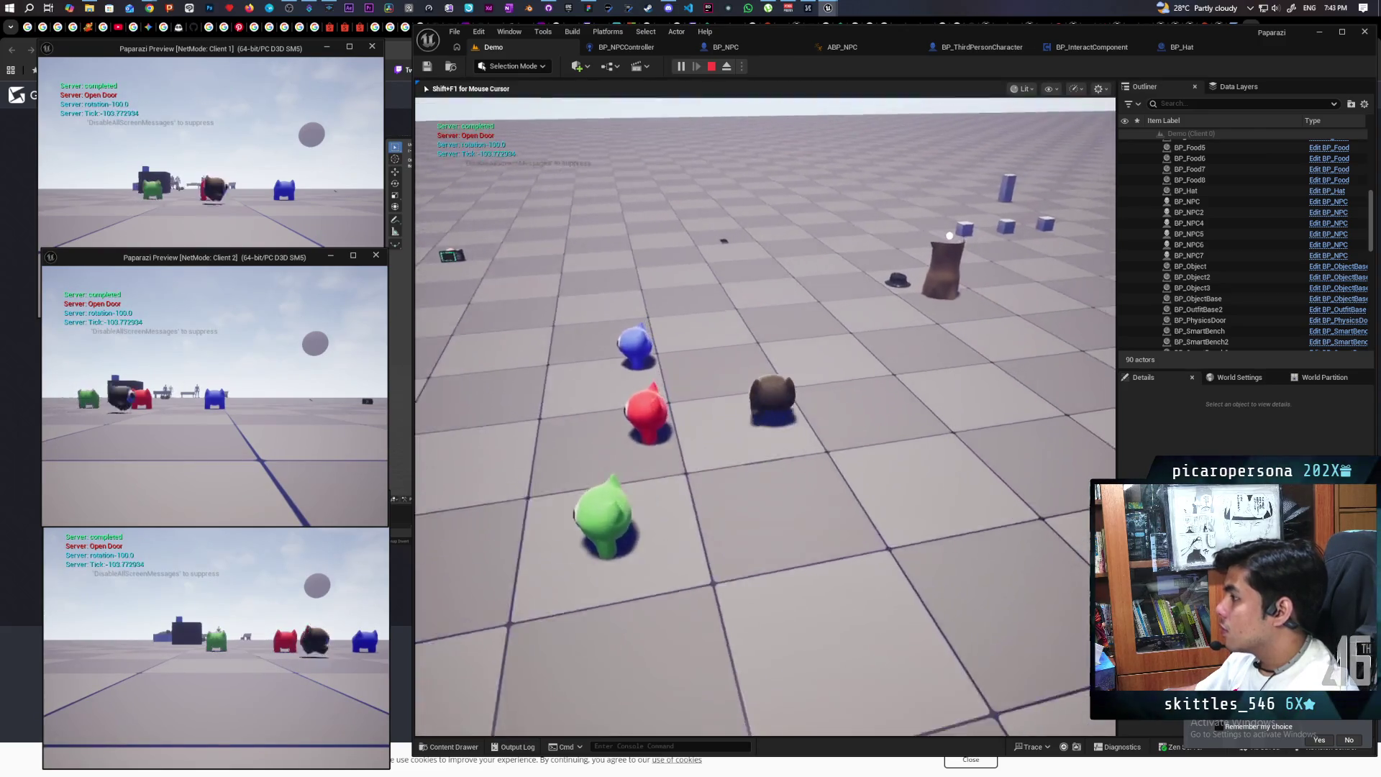
key("w")
key("e")
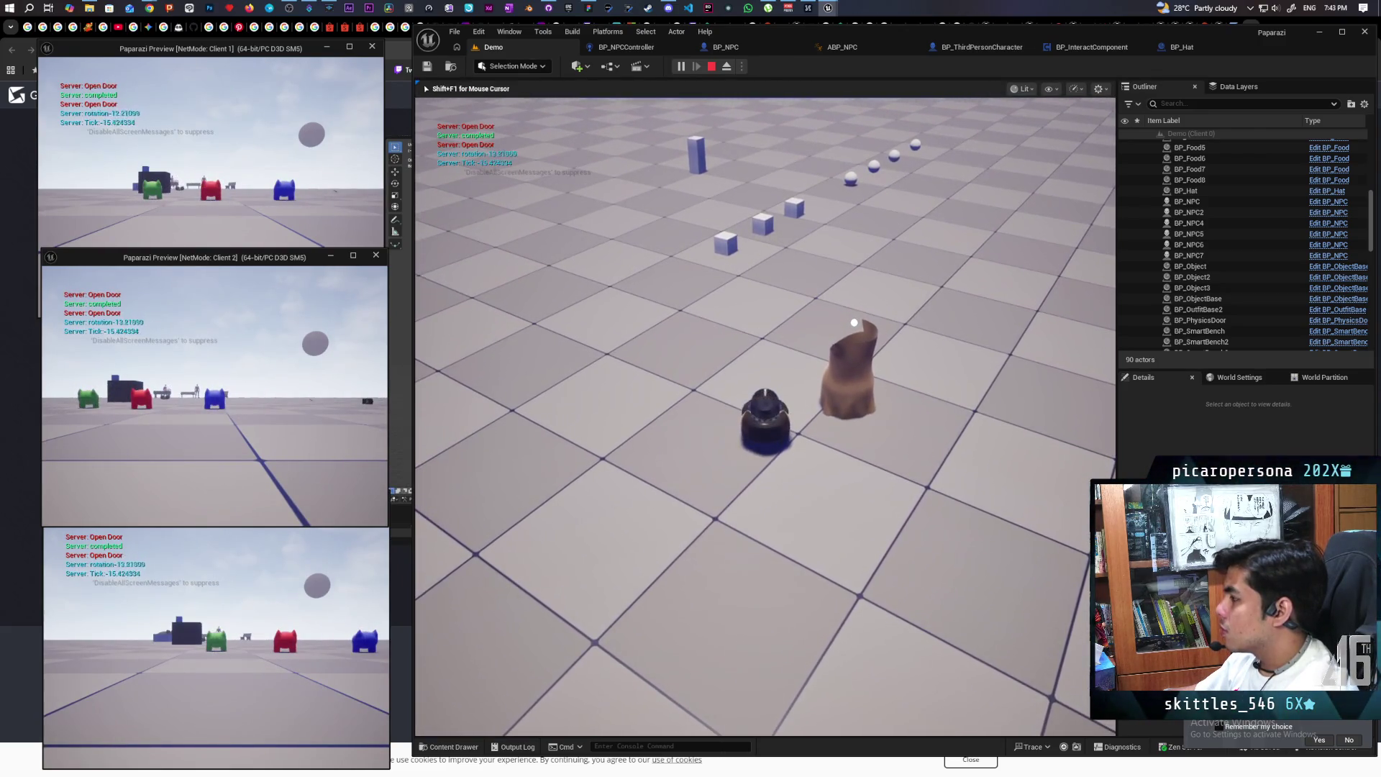
key("e")
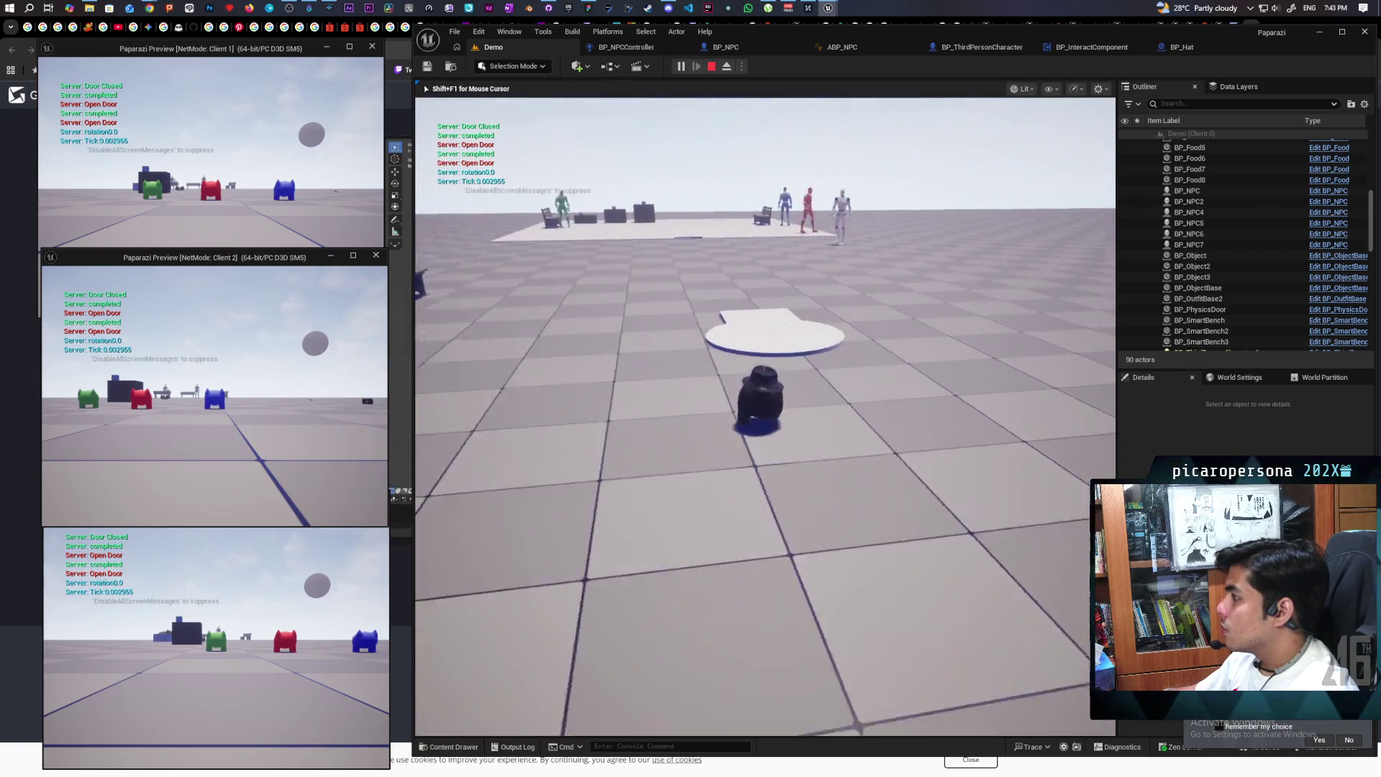
key("w")
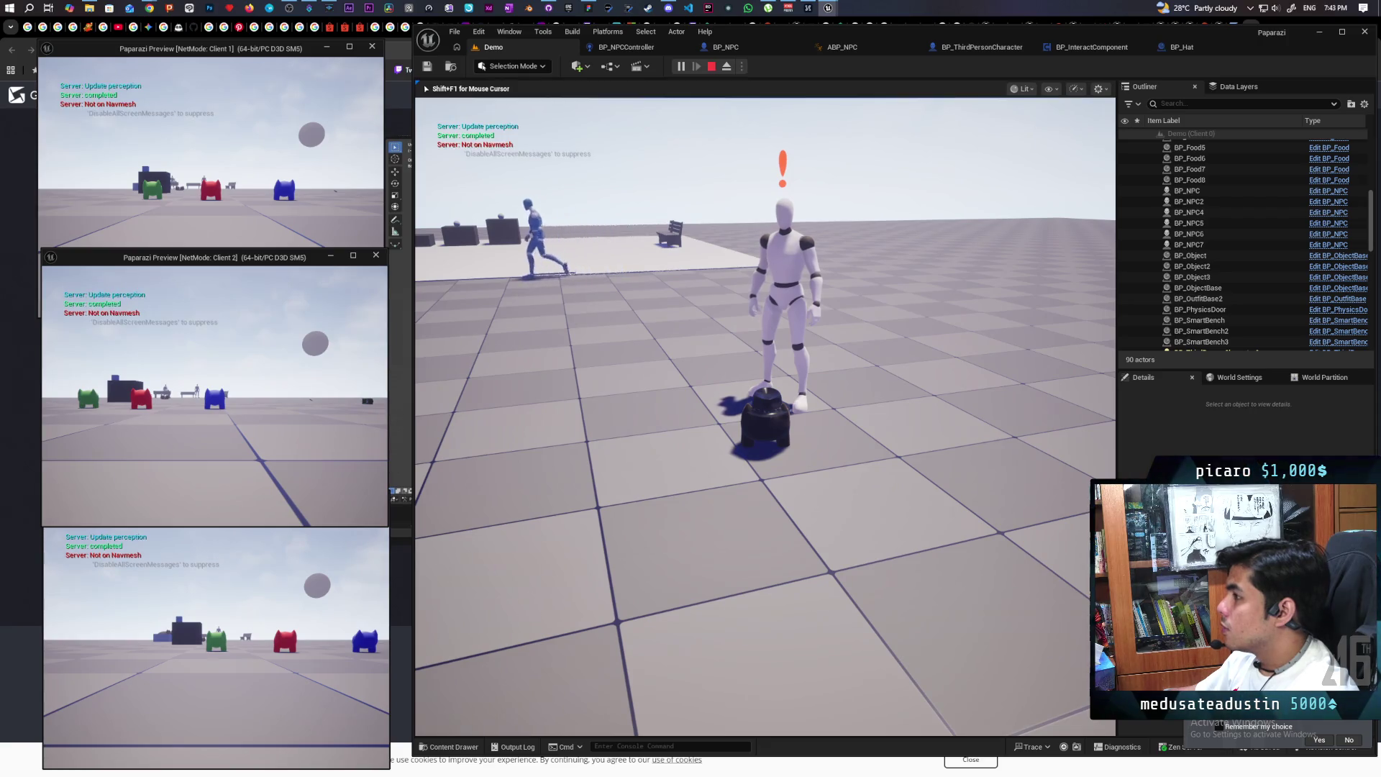
key("e")
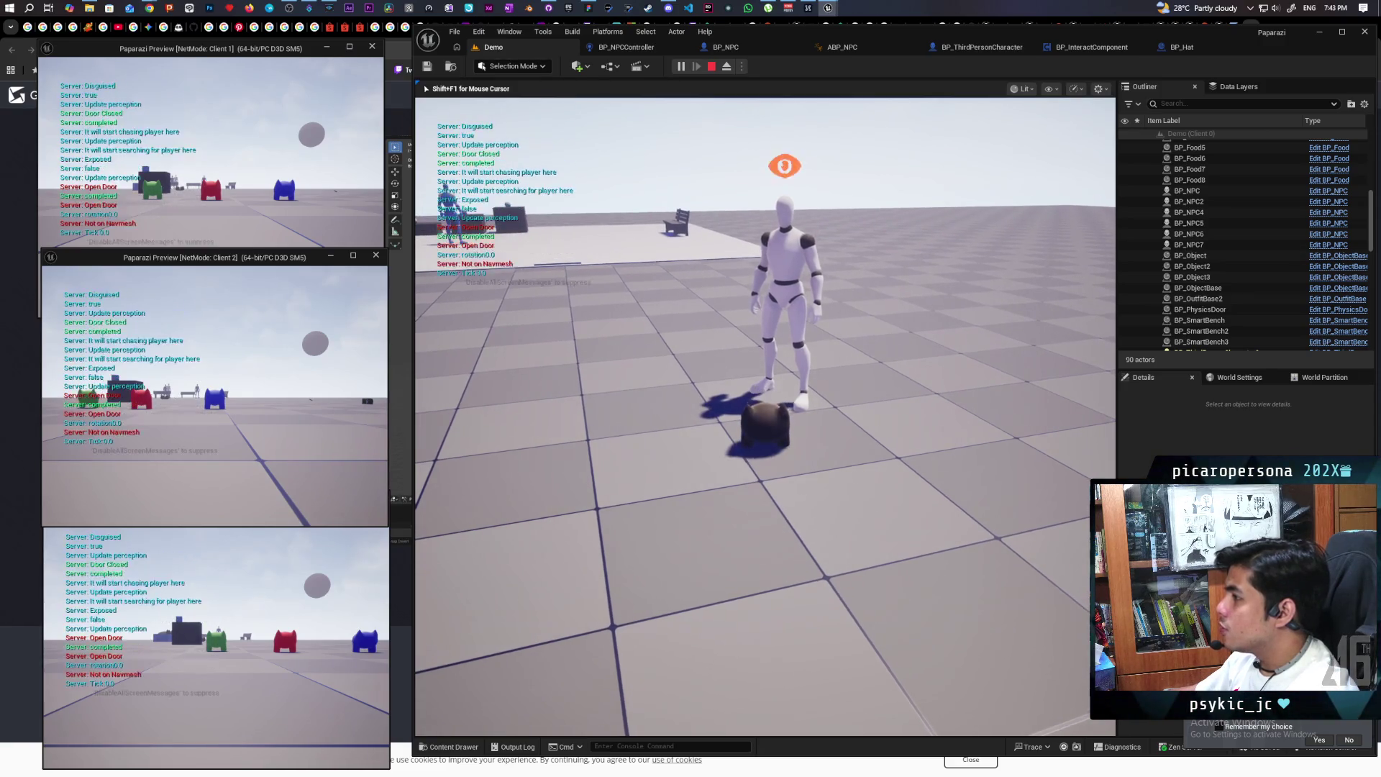
key("e")
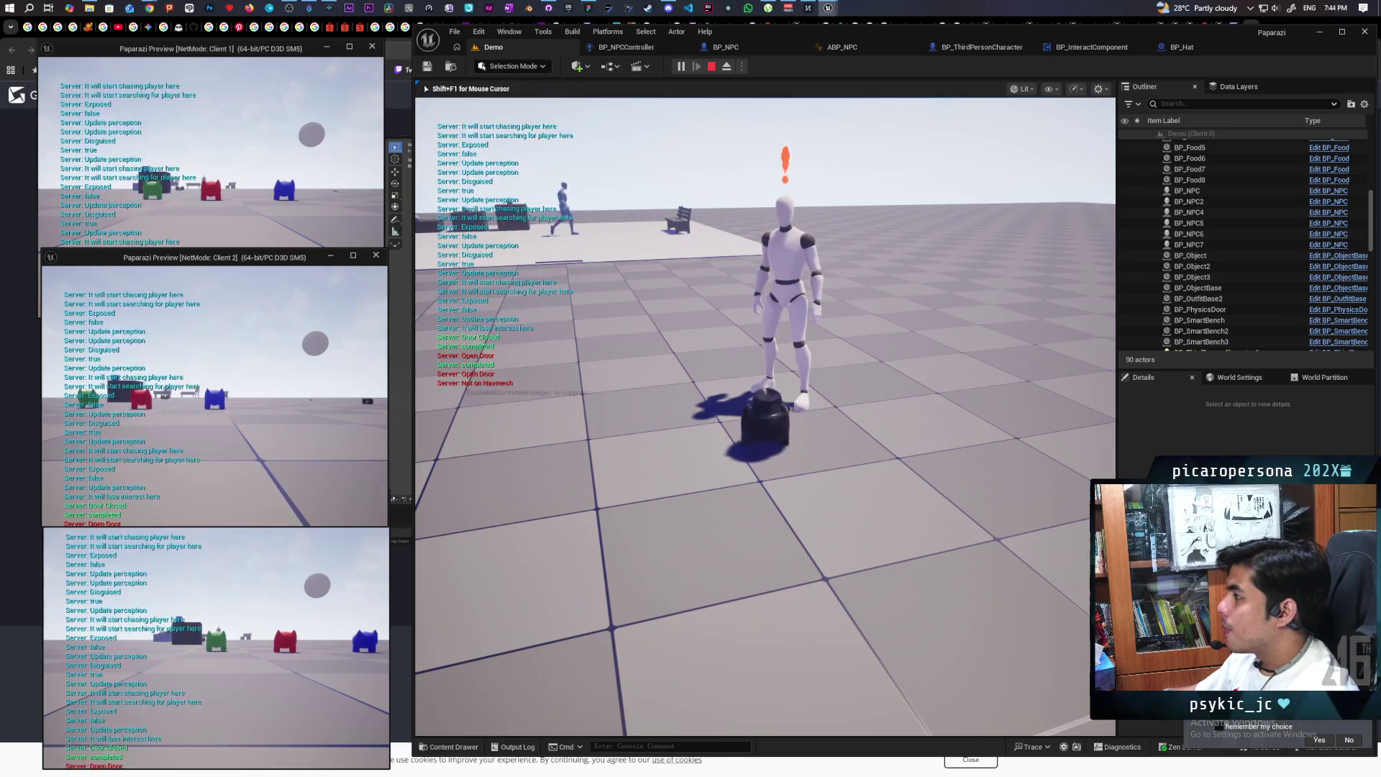
key("Escape")
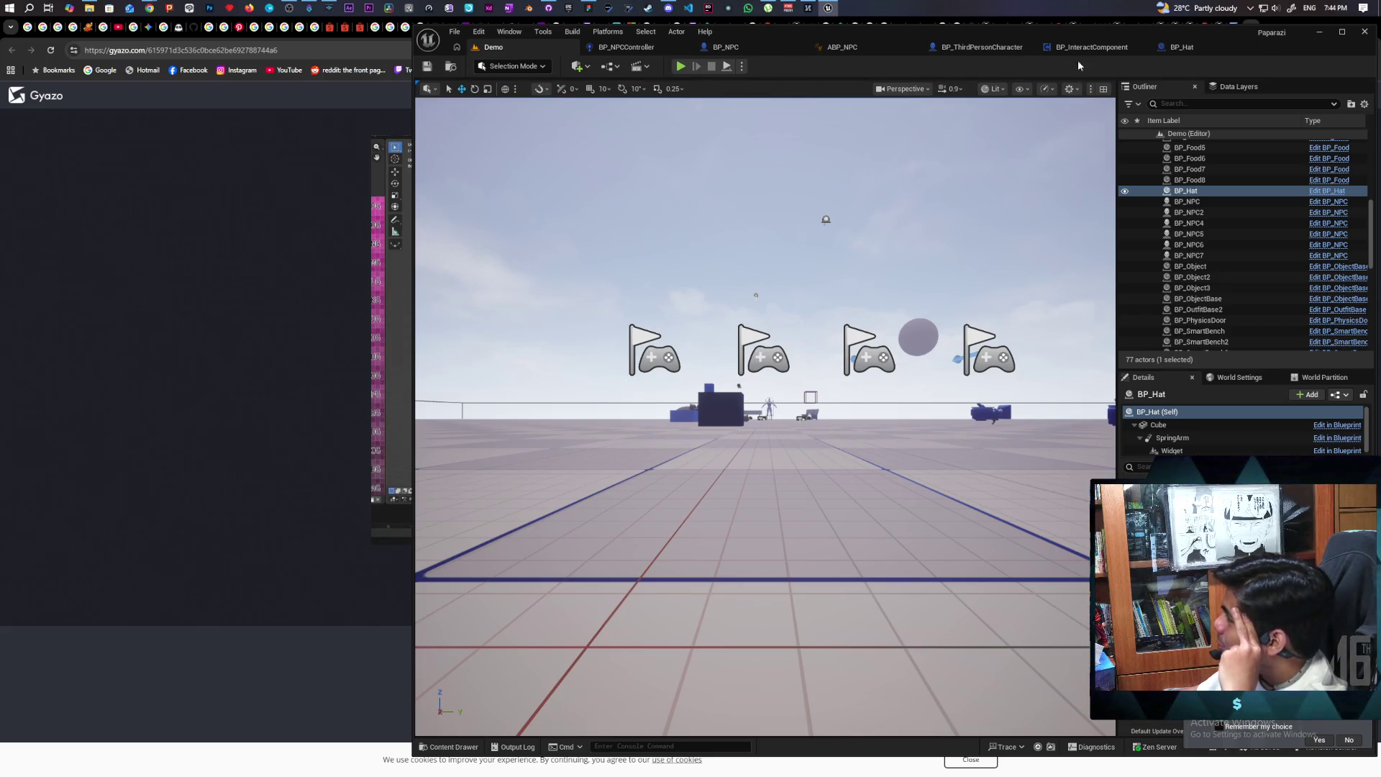
Check the BP_Hat class defaults and the BP_NPC event graph
left_click(1177, 49)
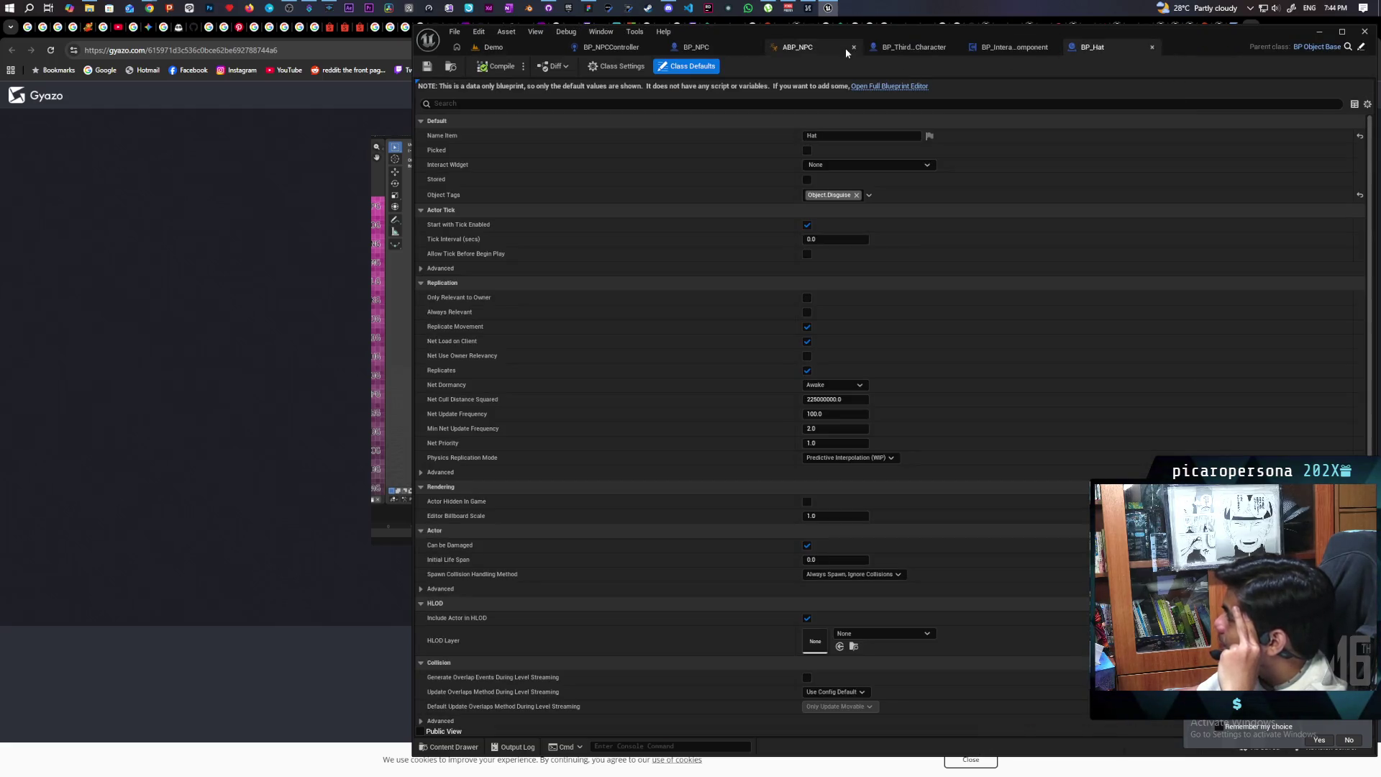
left_click(620, 48)
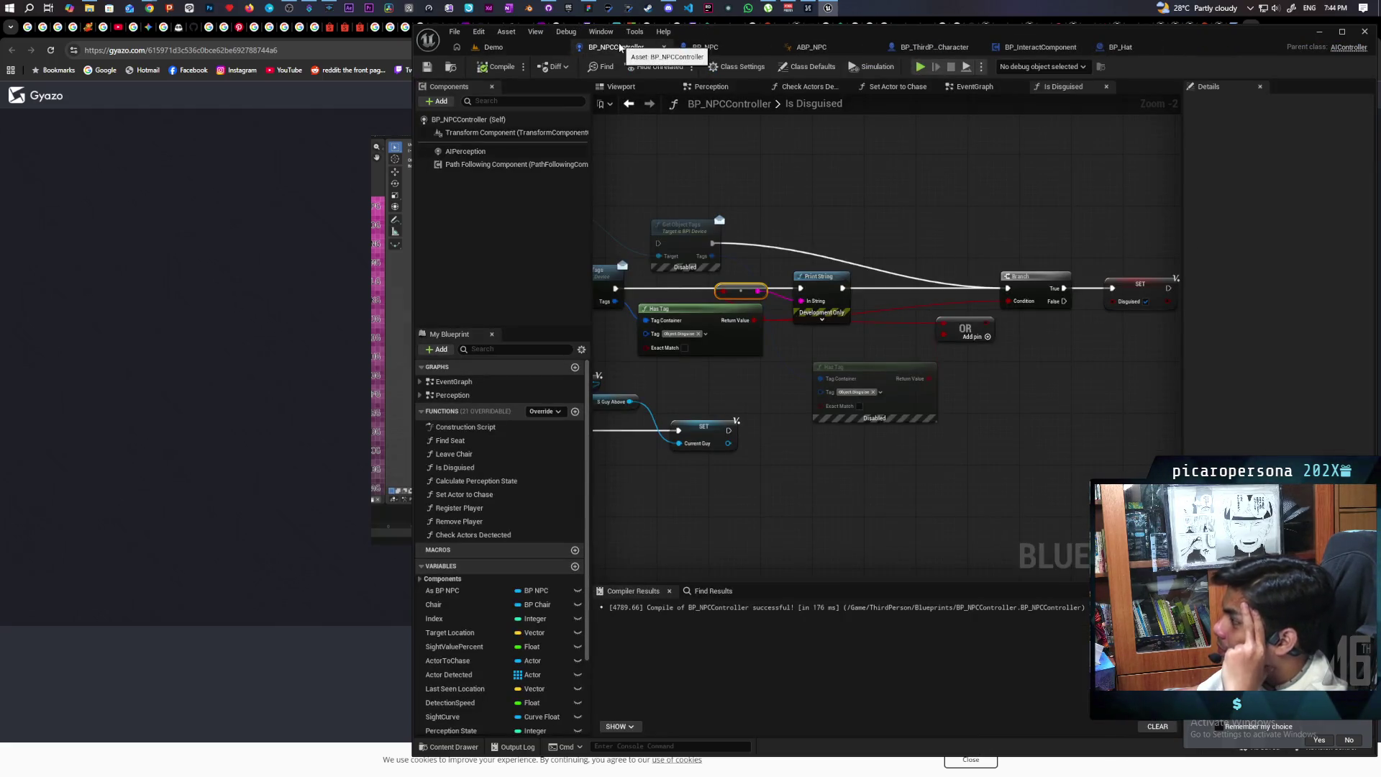
left_click(716, 48)
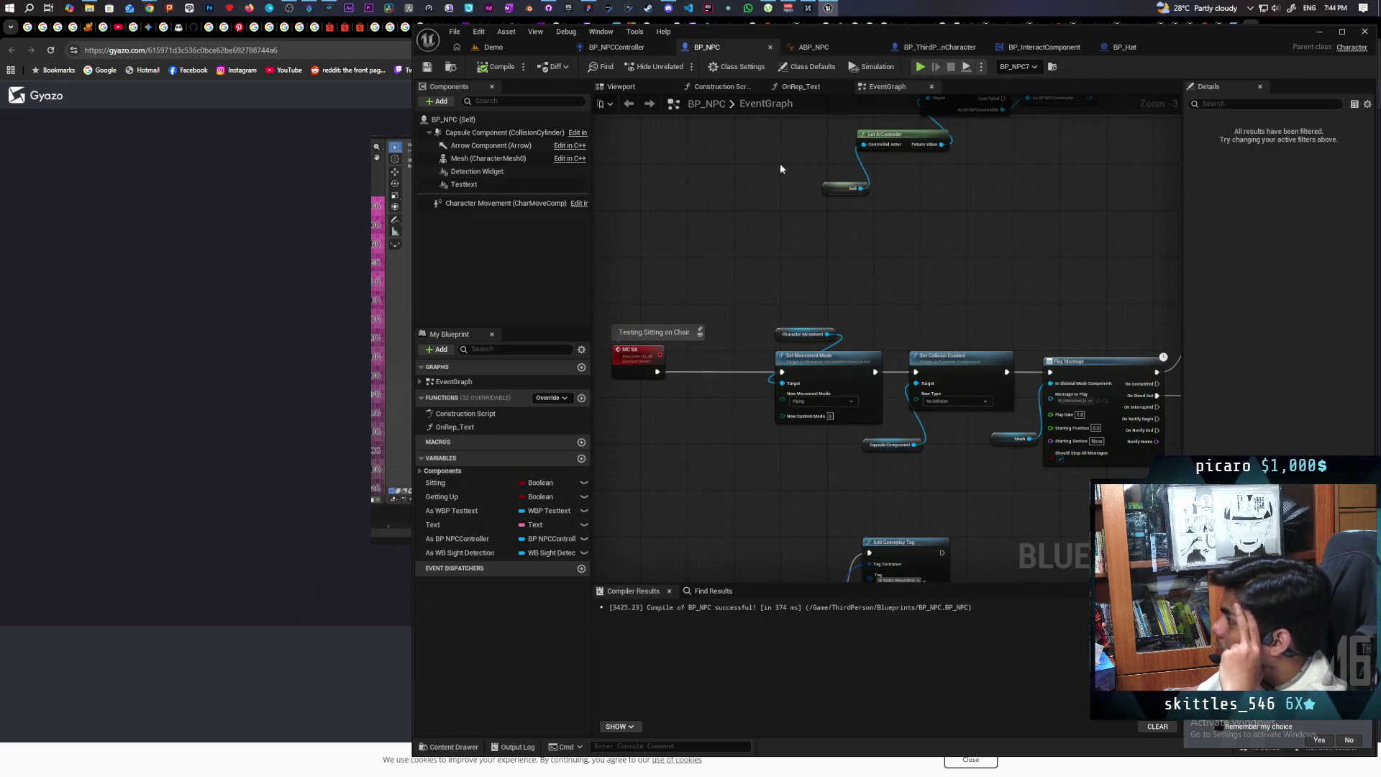
Feed the tags into Print String via Get Debug String from Gameplay Tag Container and compile
left_click(616, 47)
scroll(810, 322, "up", 6)
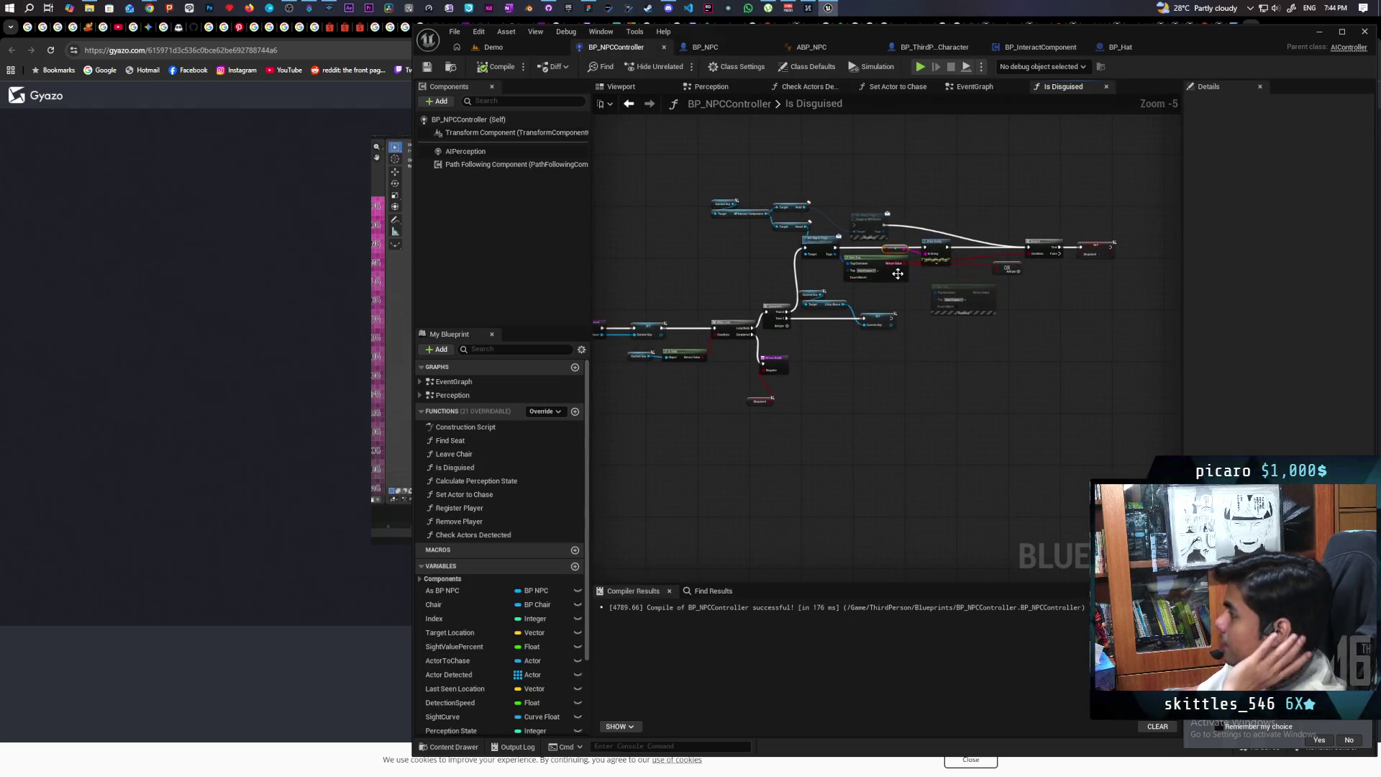
left_click_drag(810, 323, 703, 280)
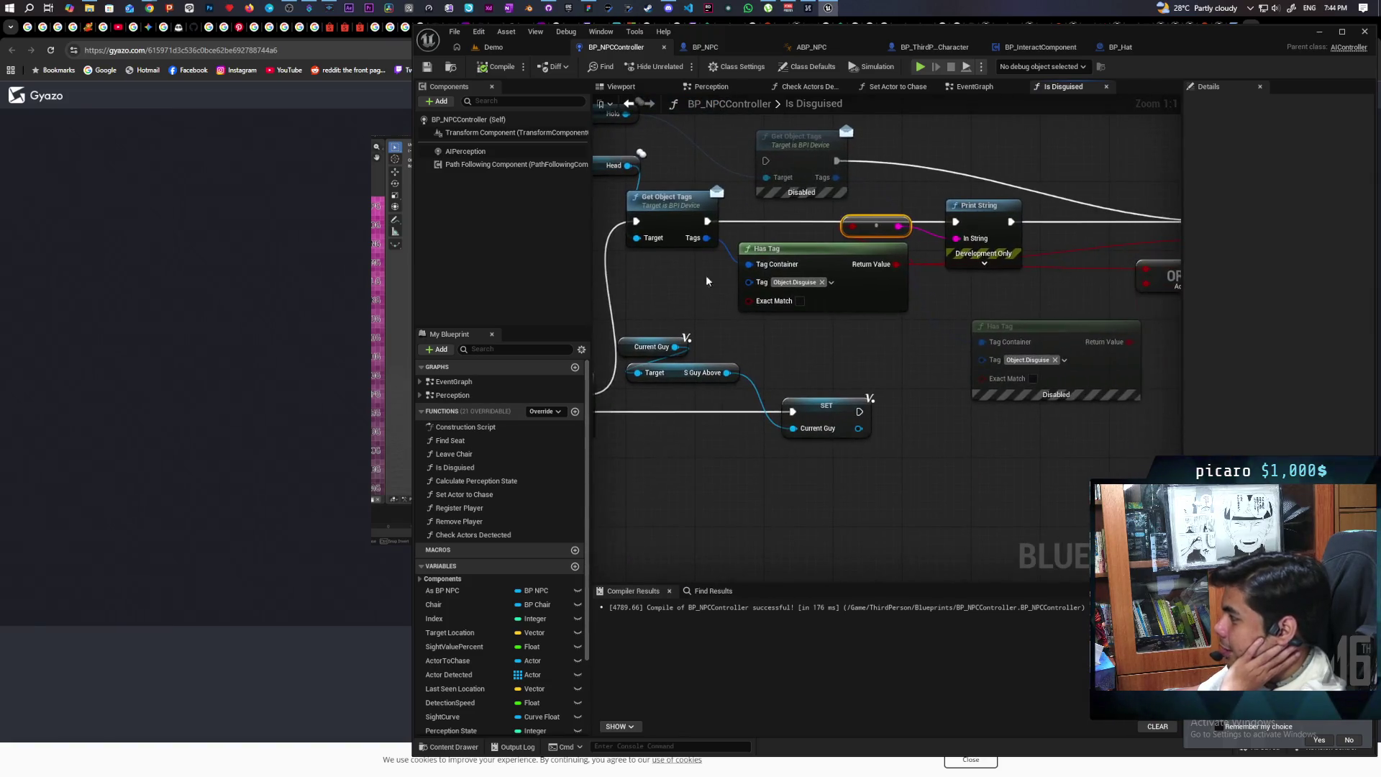
left_click_drag(815, 337, 846, 430)
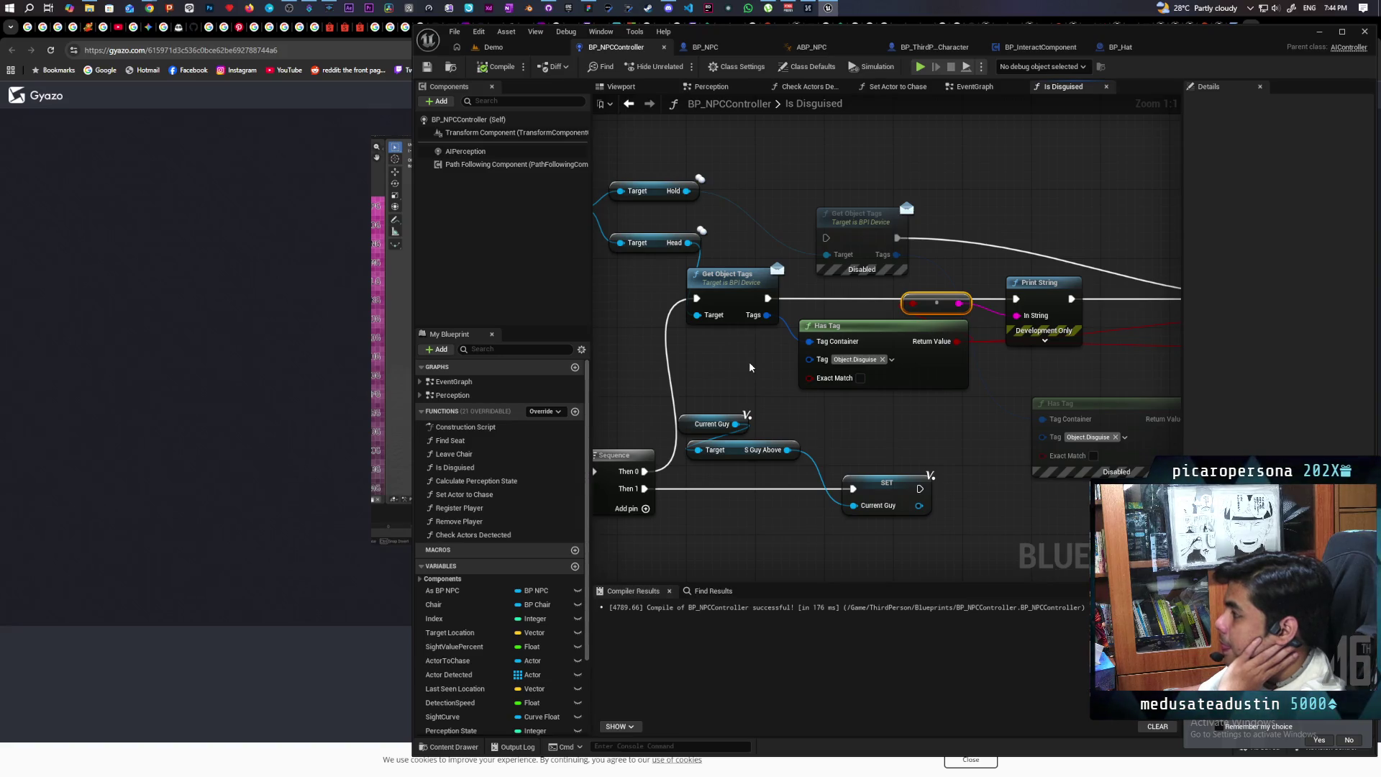
mouse_move(749, 366)
left_mouse_down()
mouse_move(862, 392)
mouse_move(821, 406)
mouse_move(834, 409)
mouse_move(745, 388)
left_mouse_up()
mouse_move(763, 340)
left_mouse_down()
mouse_move(785, 352)
mouse_move(1014, 343)
mouse_move(920, 309)
mouse_move(905, 189)
left_mouse_up()
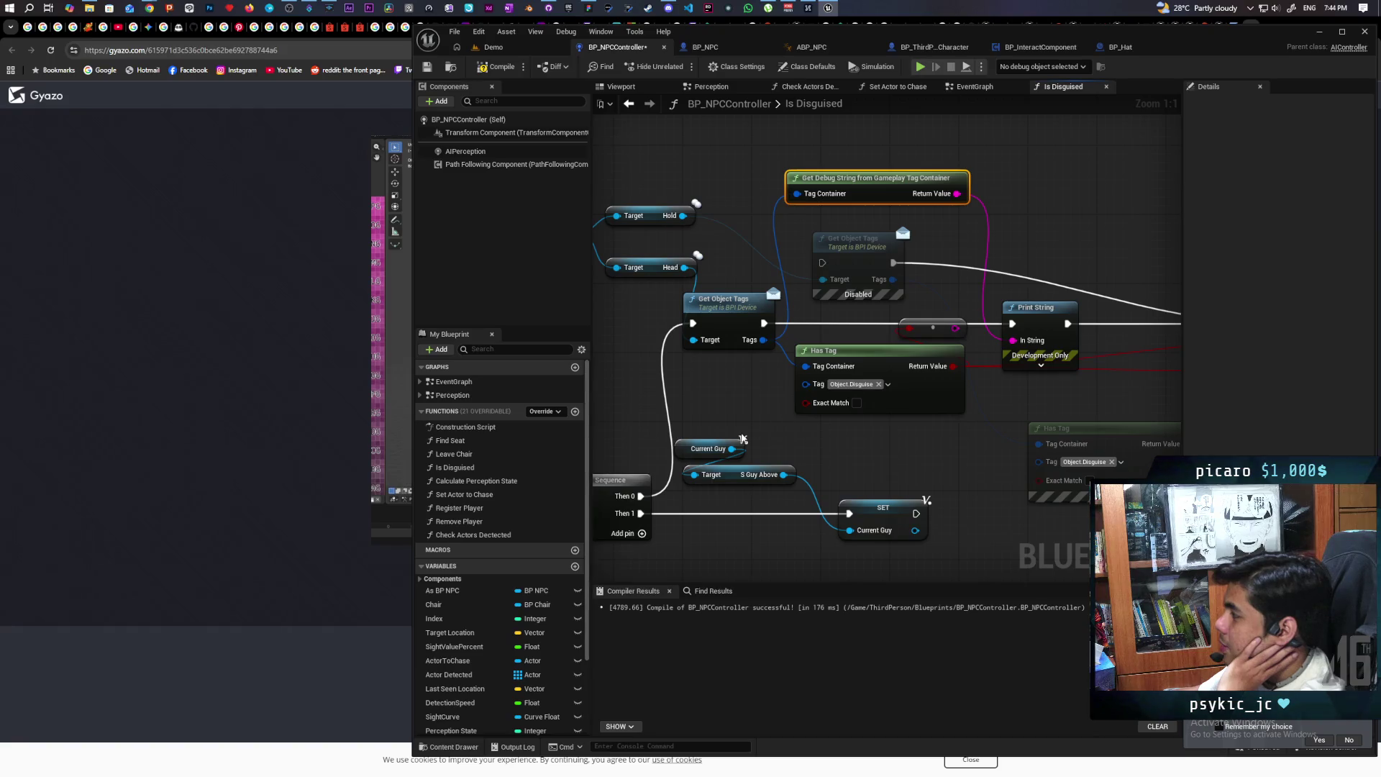
left_click(497, 67)
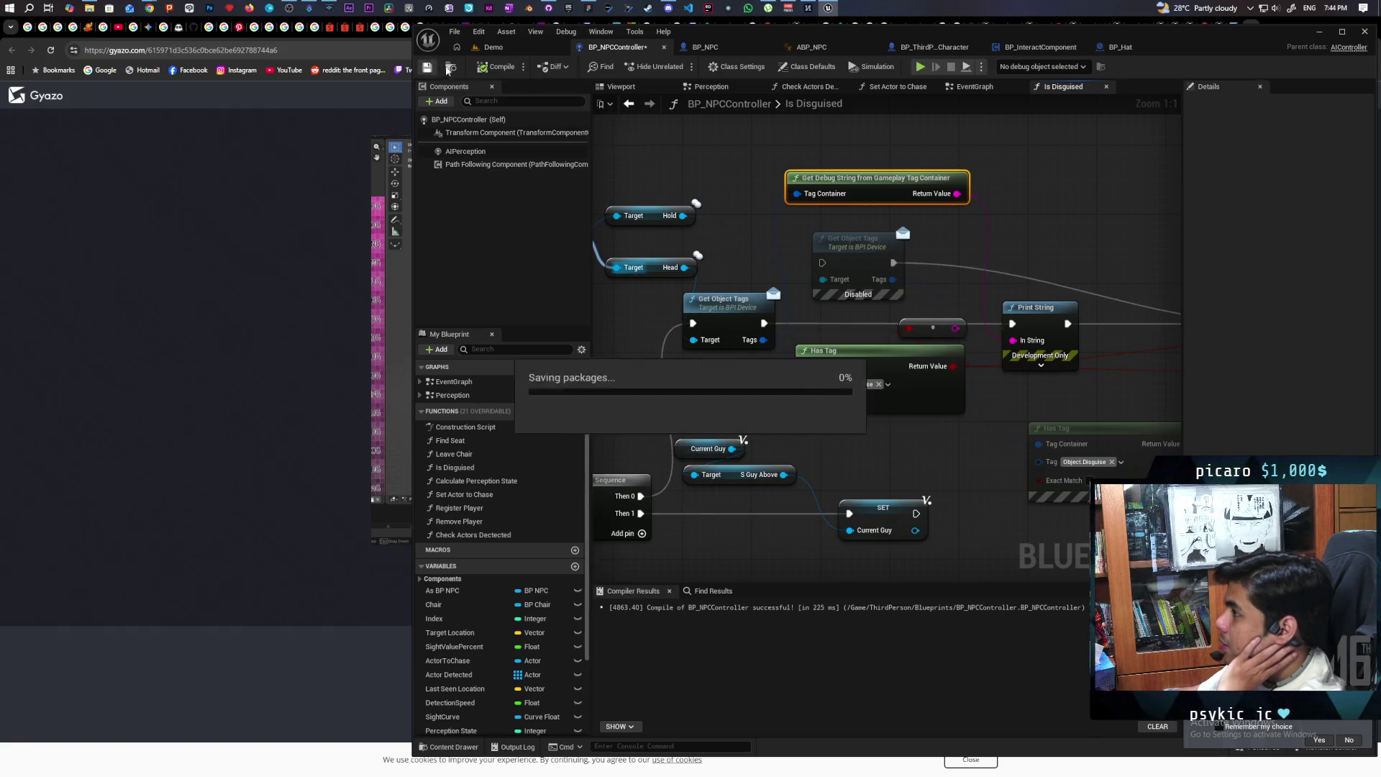
left_click(497, 47)
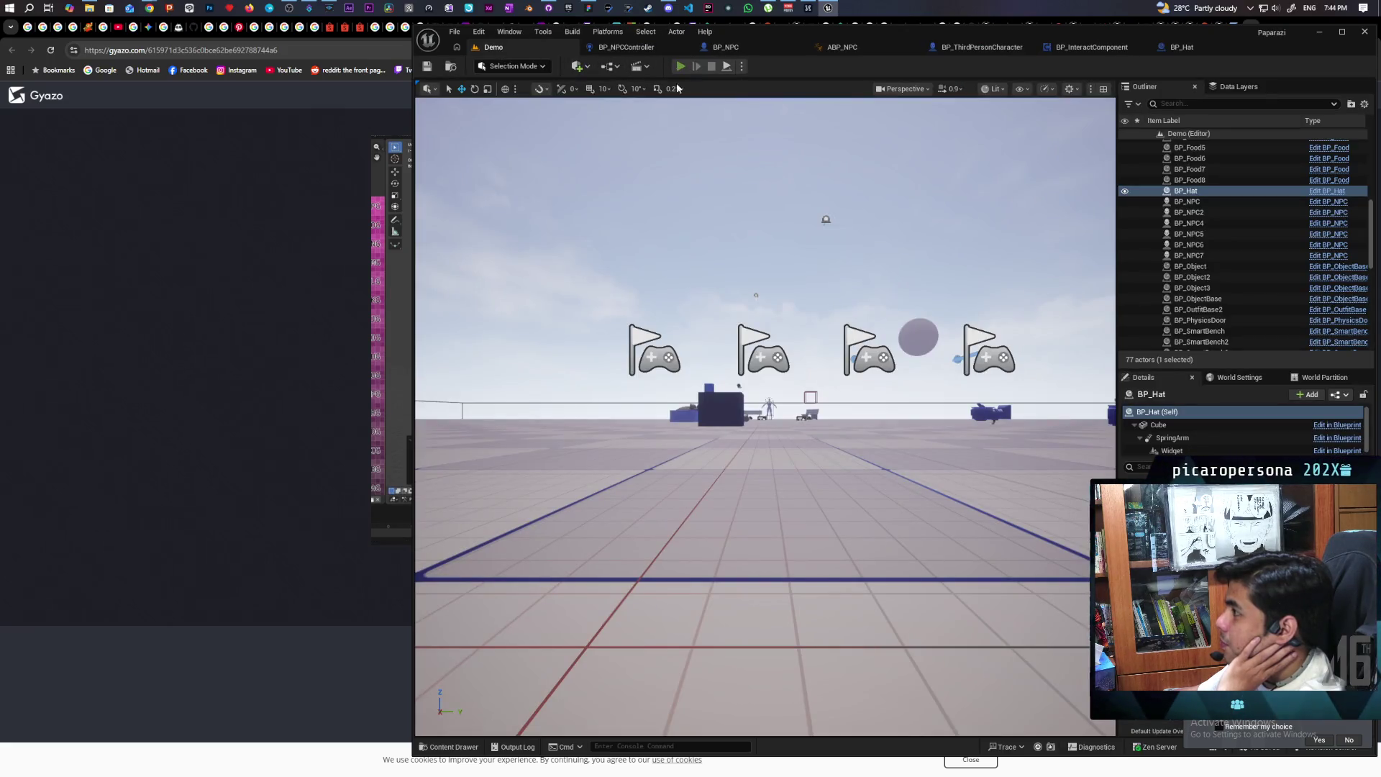
Run a multiplayer playtest, disguising the player and walking it up to the brown NPC, then stop
left_click(680, 67)
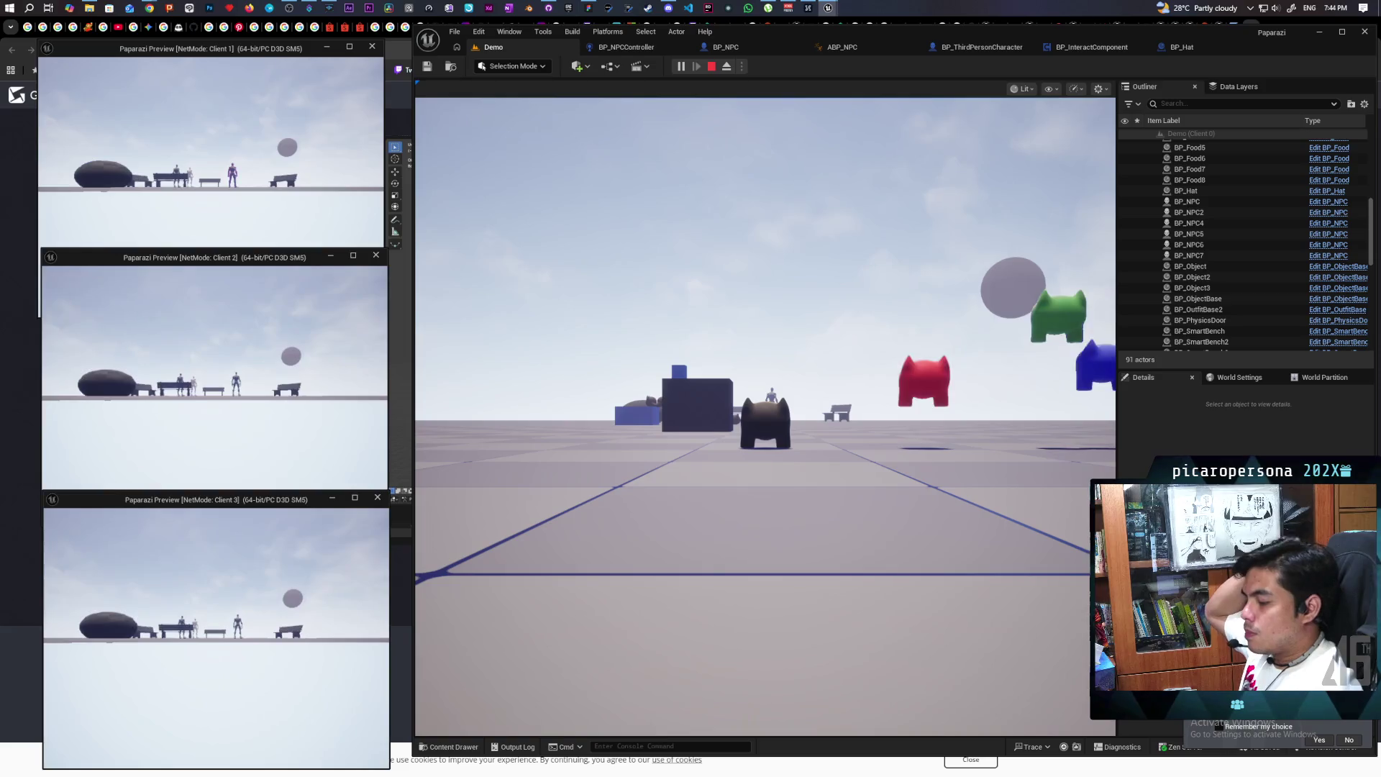
left_click(388, 512)
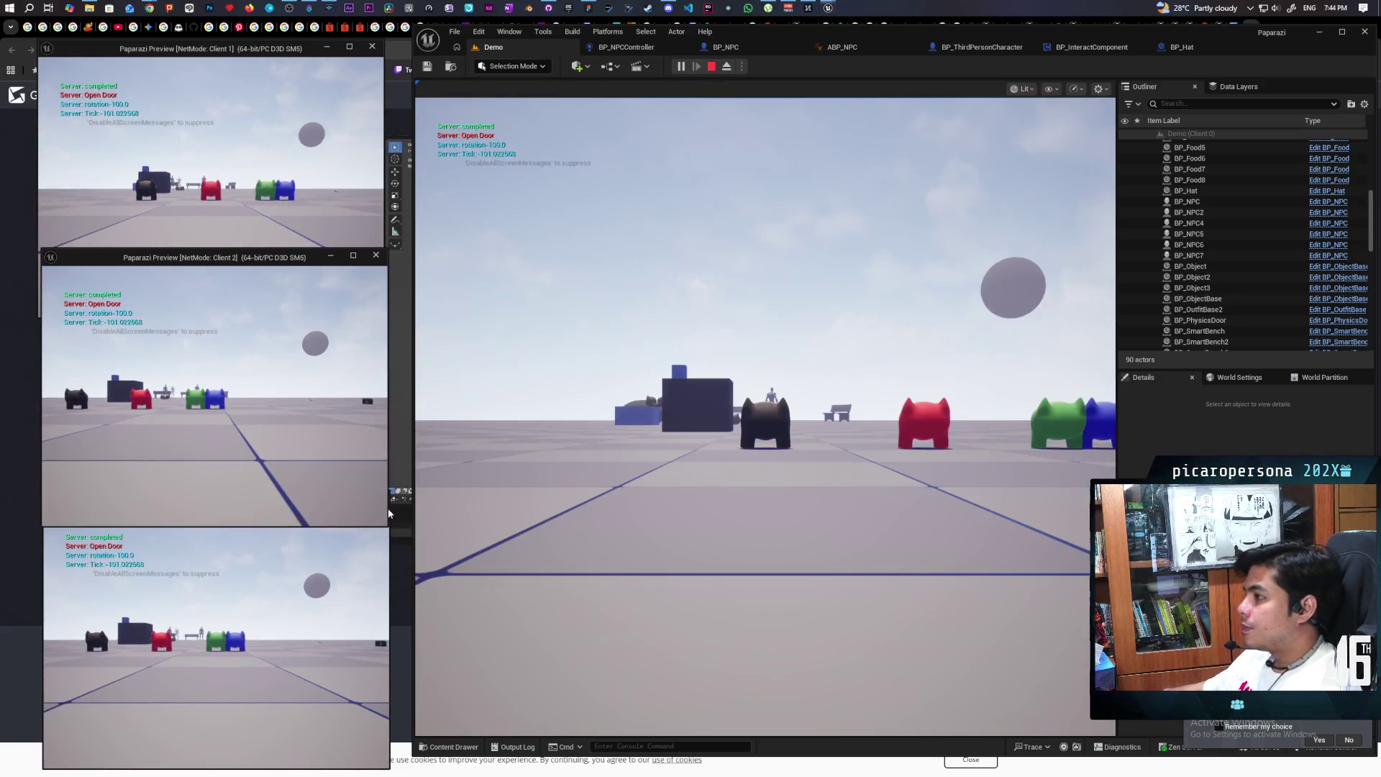
left_click(627, 460)
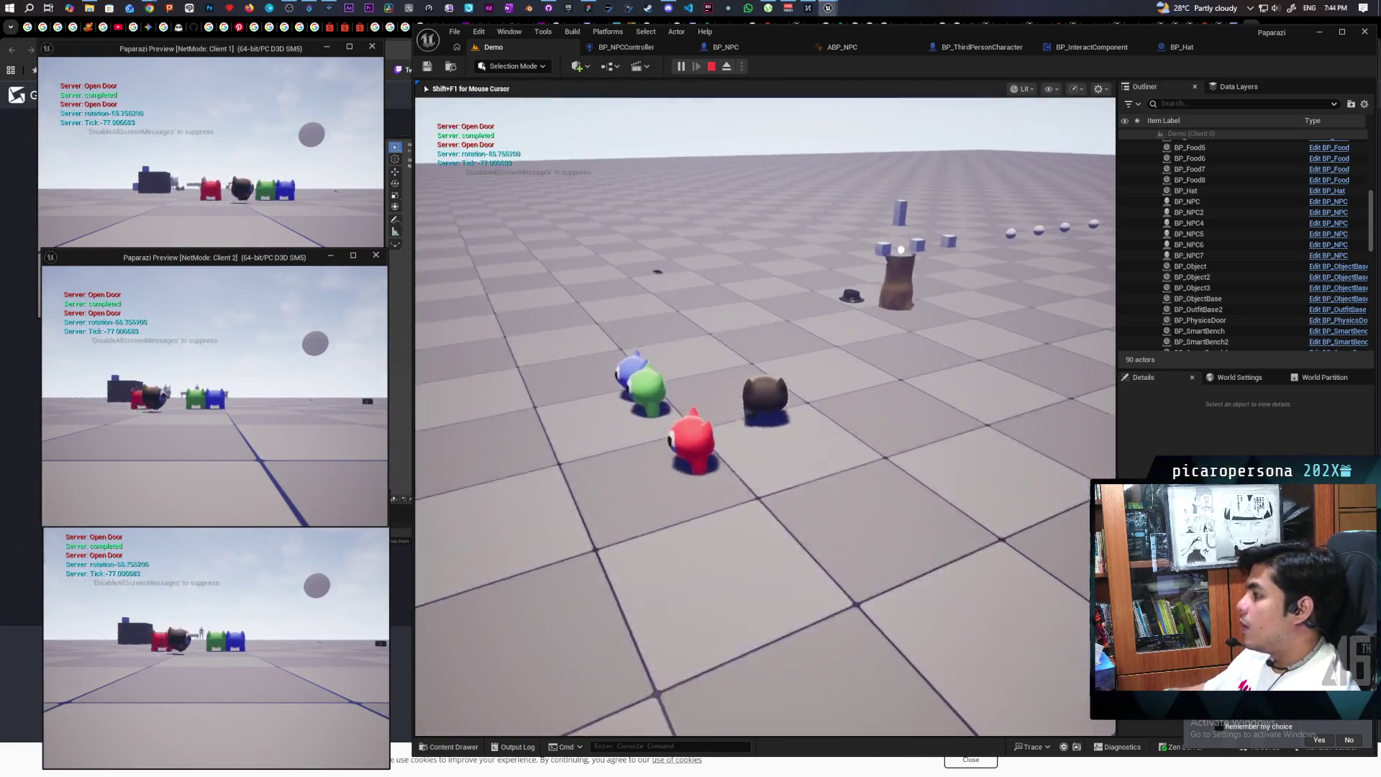
key("w")
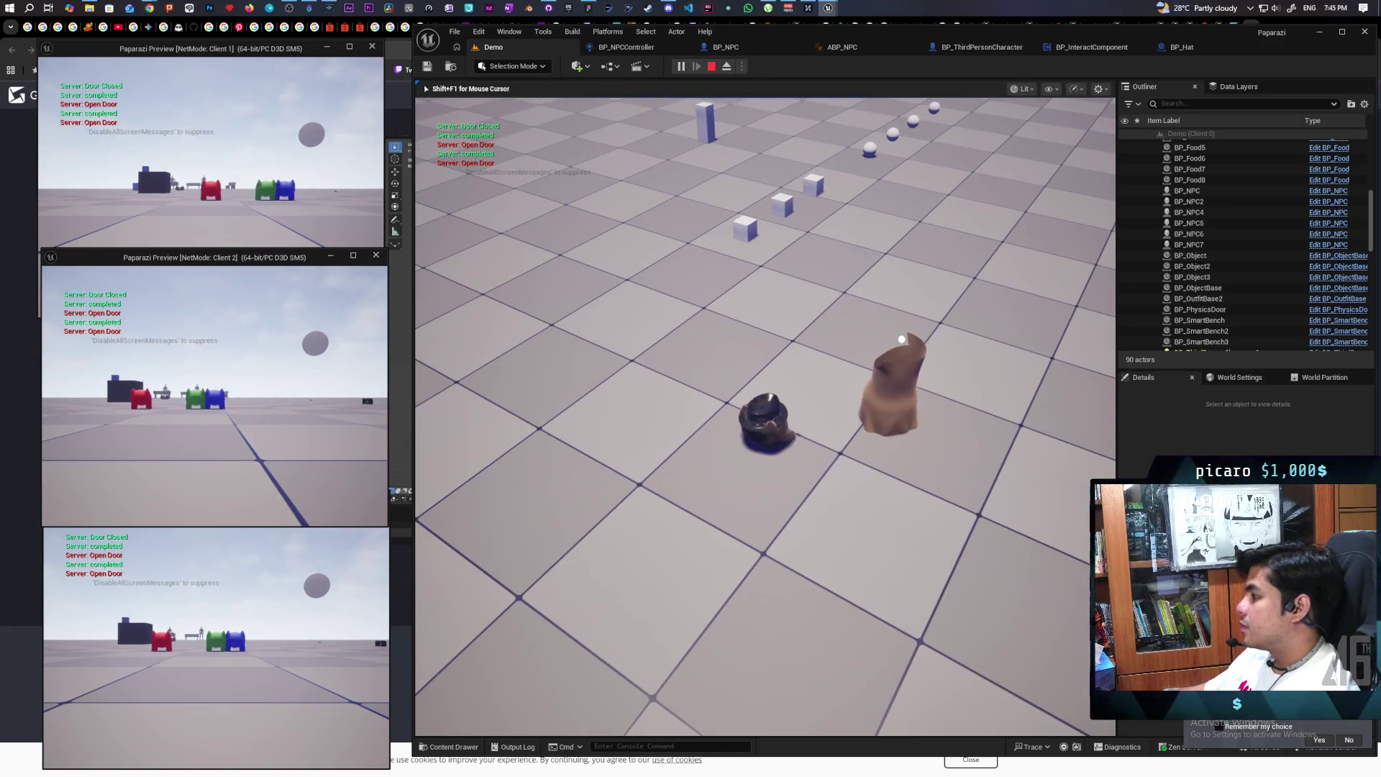
key("e")
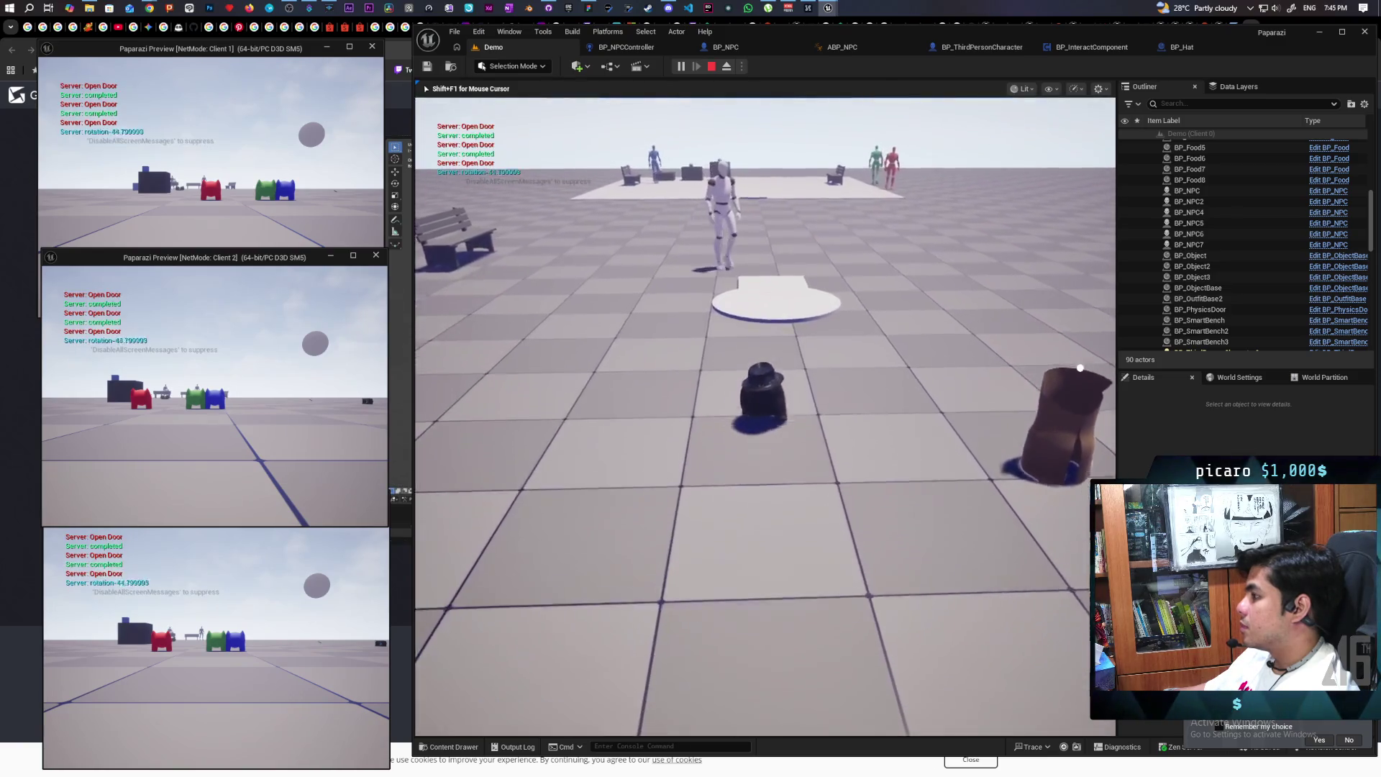
key("w")
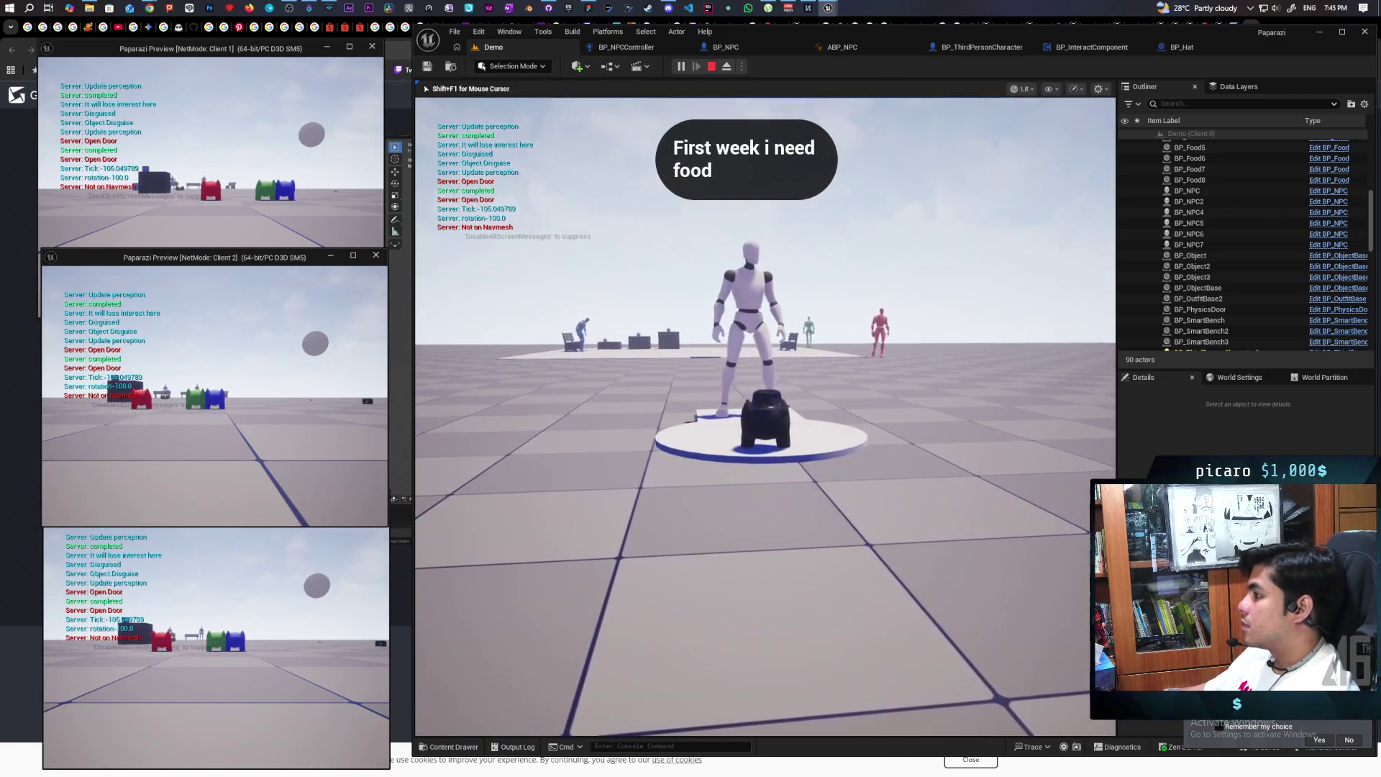
key("w")
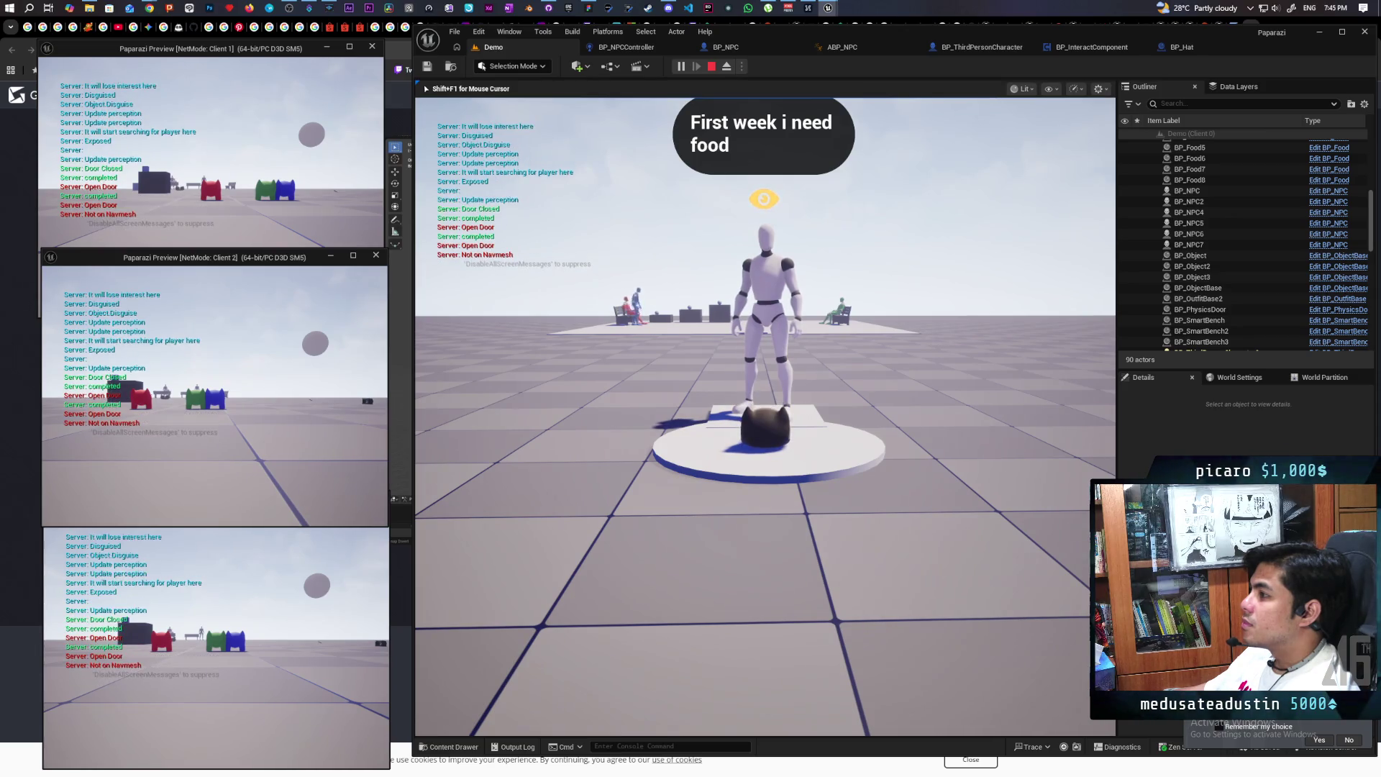
key("Escape")
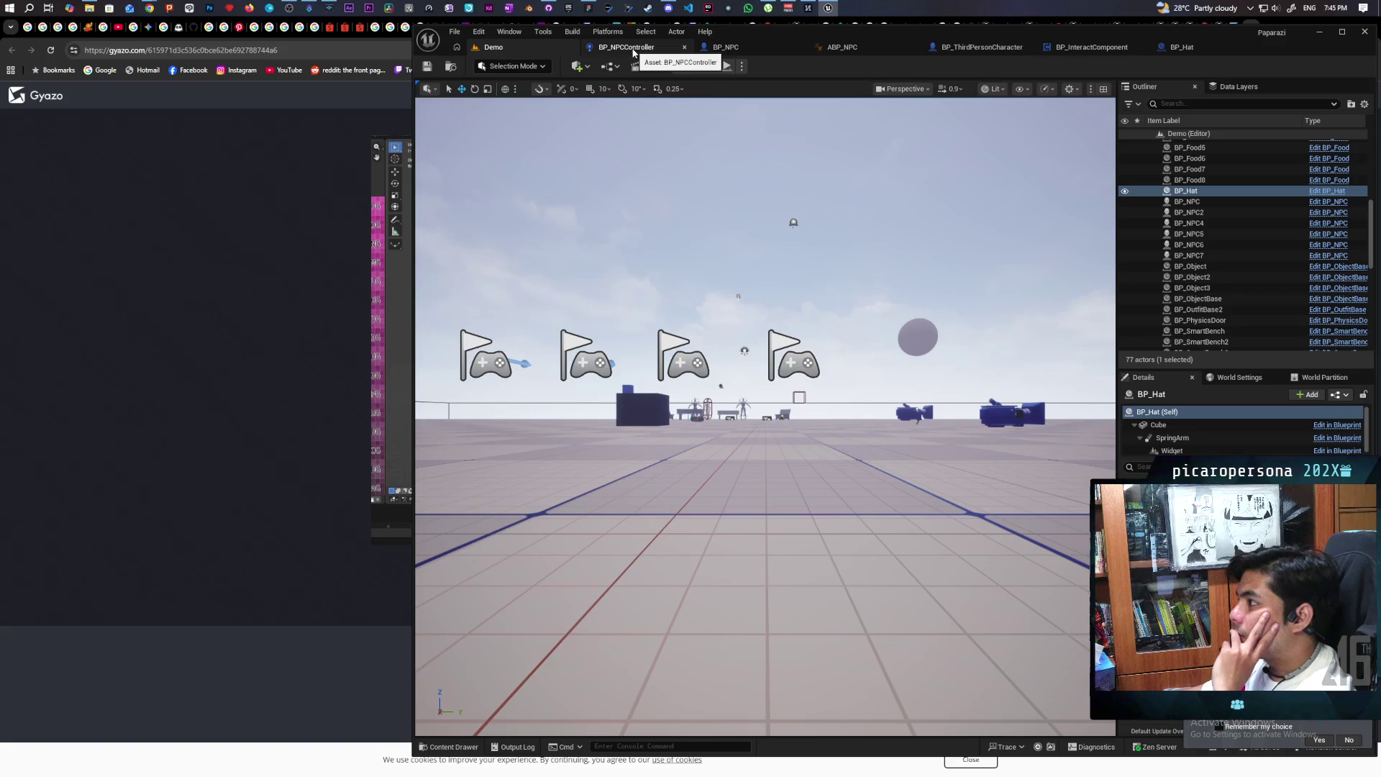
Delete the Print String, Get Debug String and reroute nodes from Is Disguised, then save
left_click(633, 51)
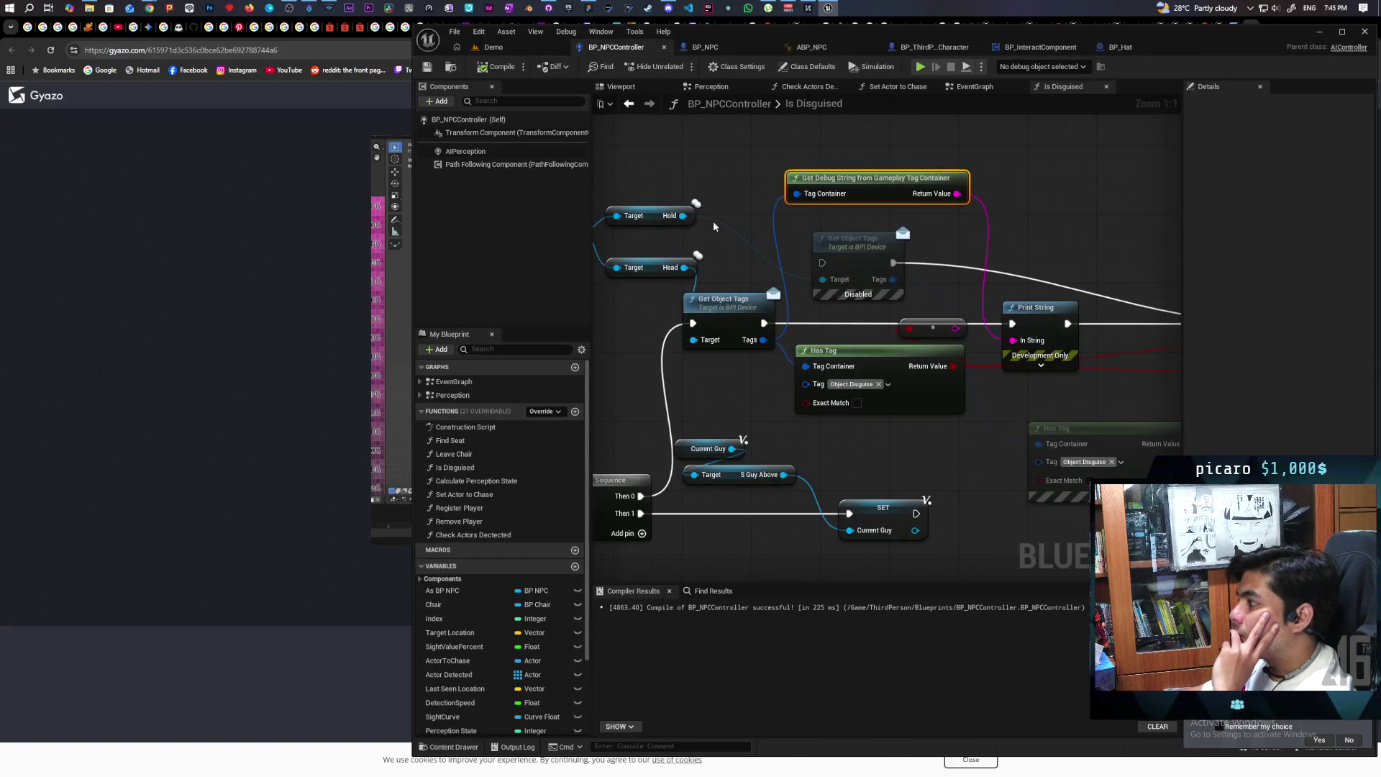
mouse_move(836, 333)
left_mouse_down()
mouse_move(559, 318)
mouse_move(883, 310)
mouse_move(879, 289)
mouse_move(649, 320)
left_mouse_up()
scroll(650, 320, "down", 2)
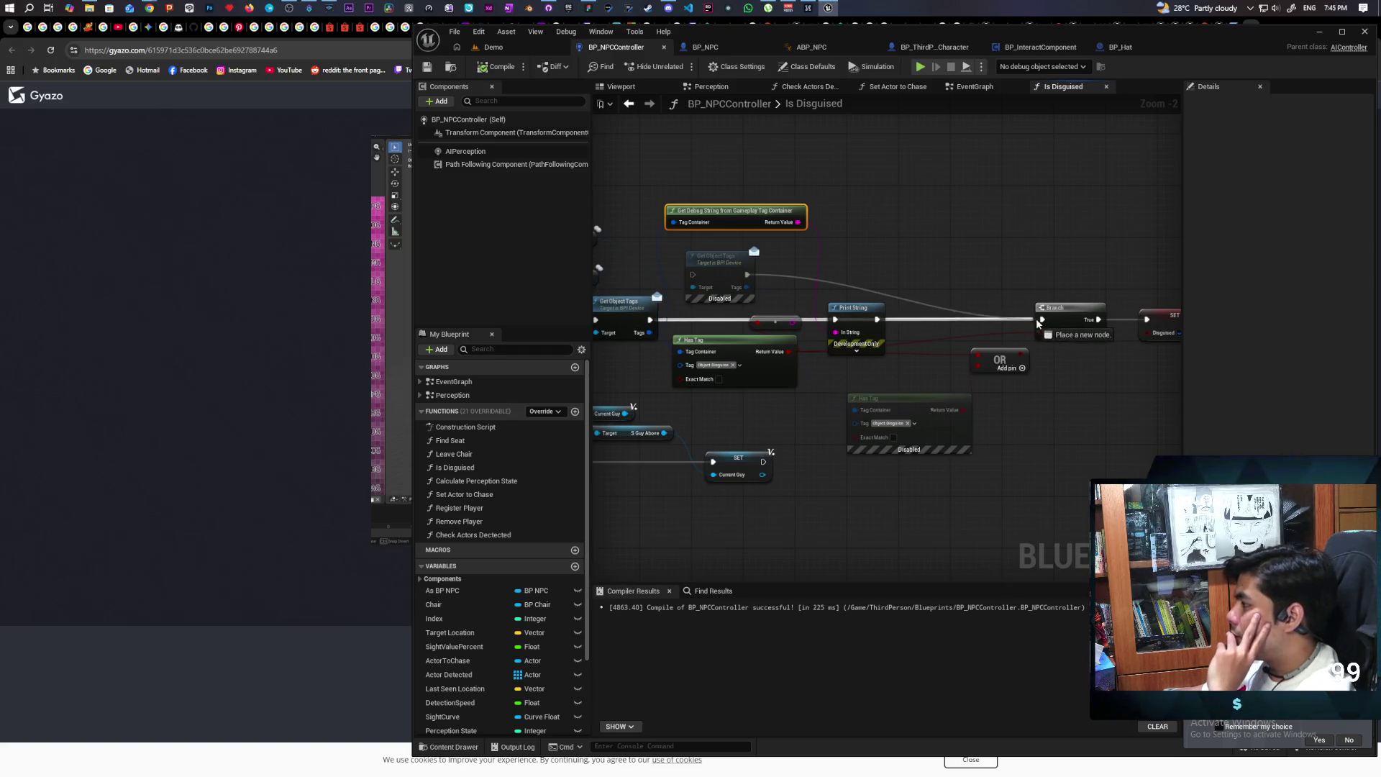
left_click(859, 321)
key("Delete")
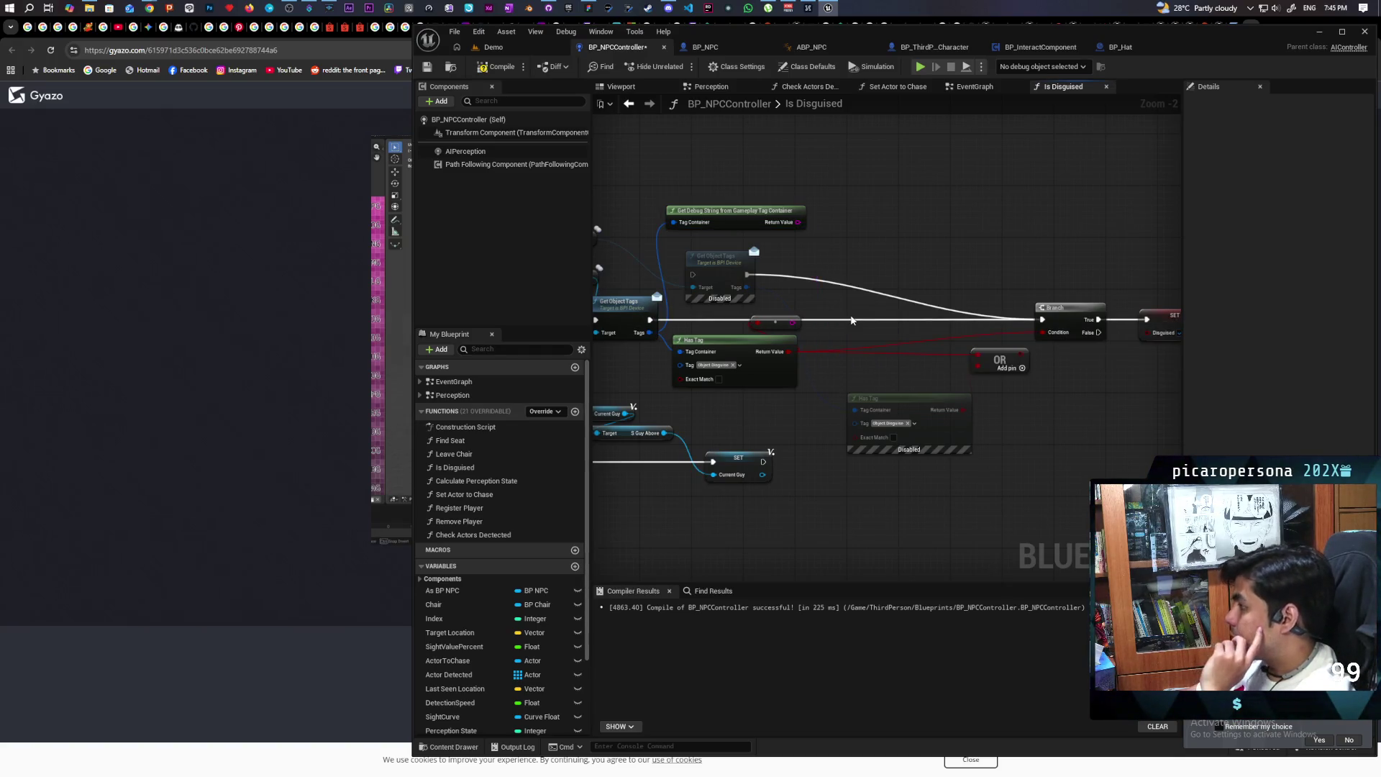
key("Delete")
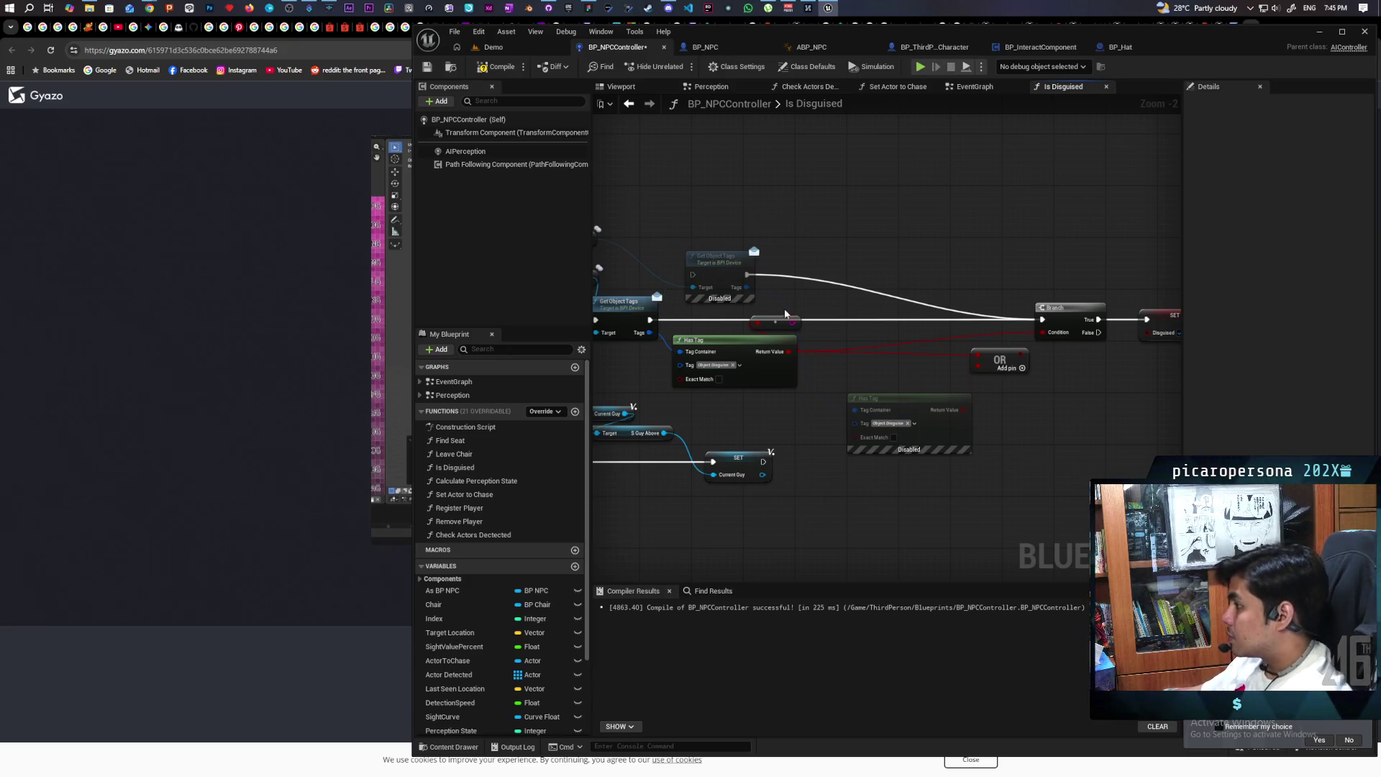
key("Delete")
left_click_drag(776, 321, 895, 316)
left_click_drag(783, 247, 869, 241)
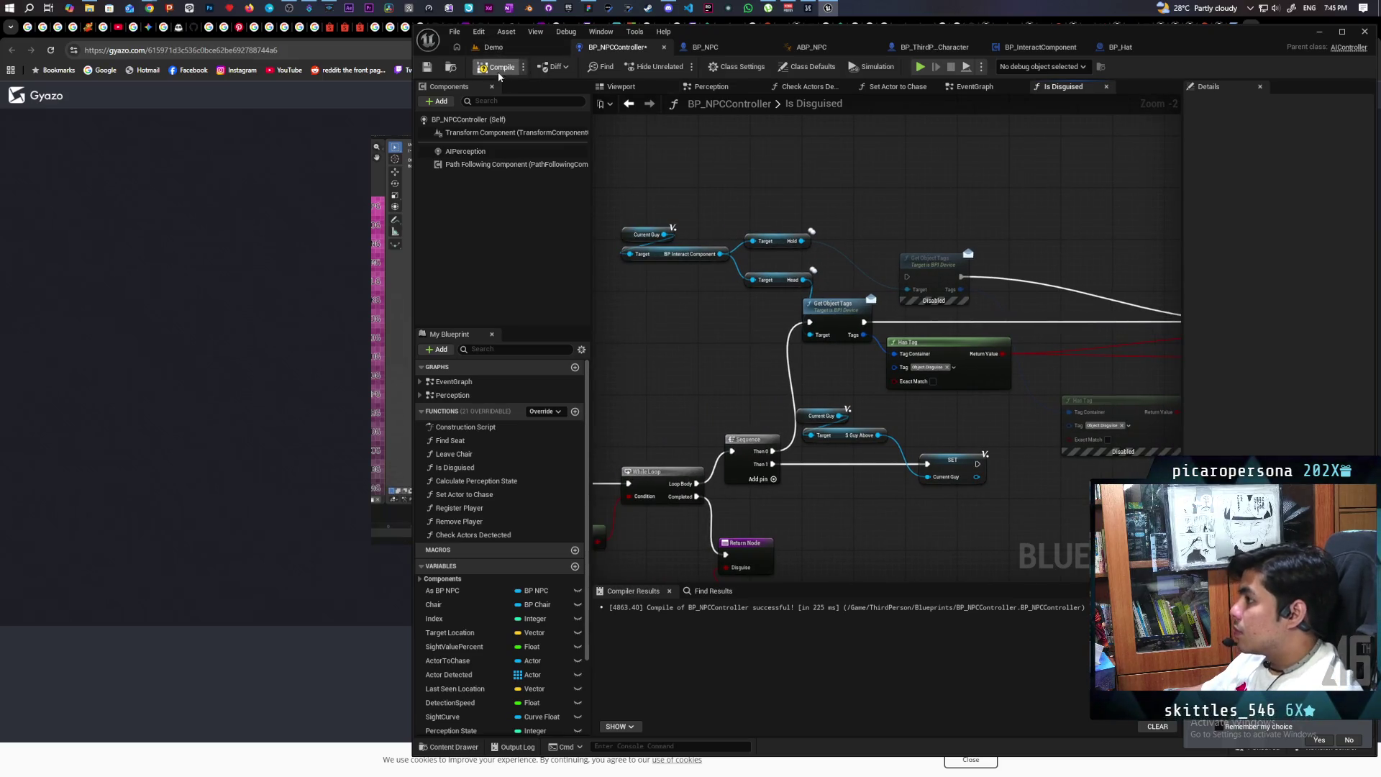
key("ctrl+s")
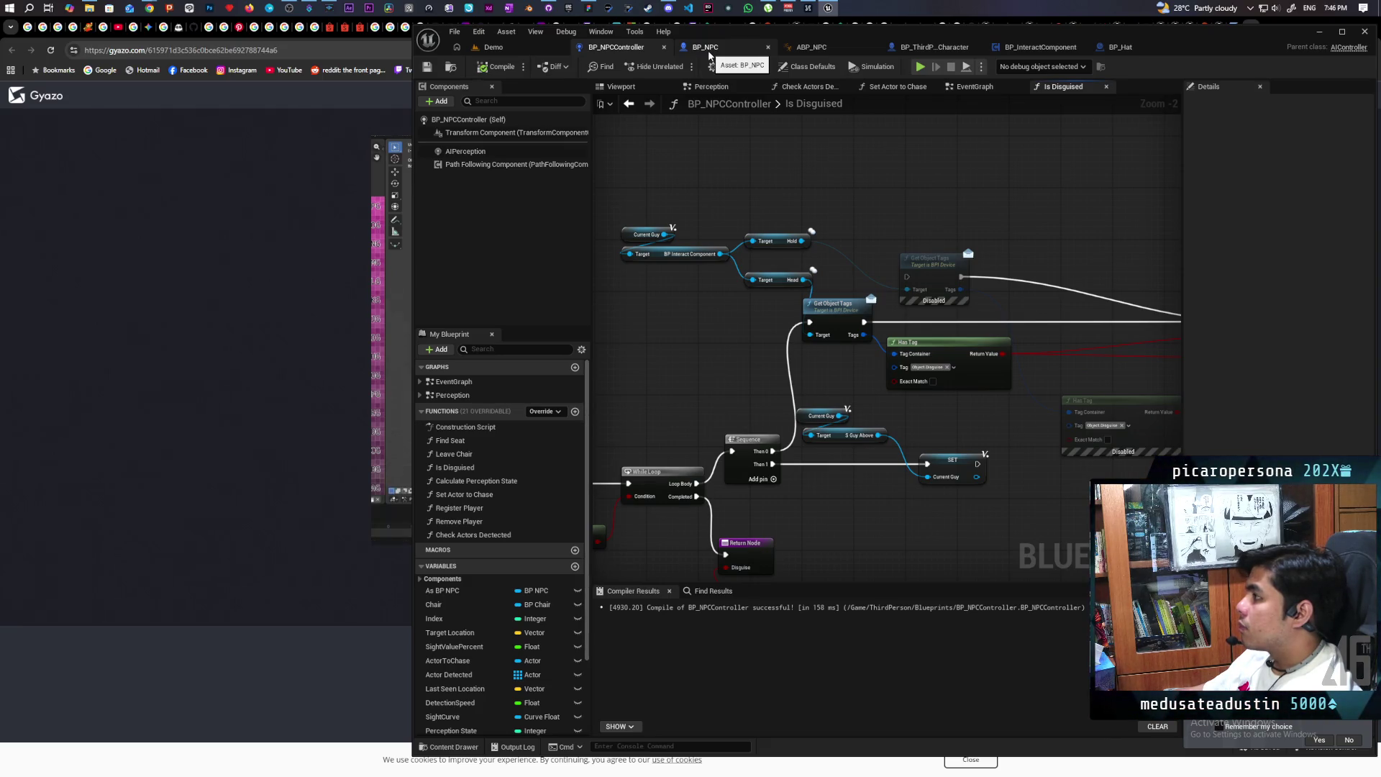
Add a Sequence node after the Interact event with Then 0 wired to Is Valid
left_click(1036, 47)
mouse_move(681, 218)
left_mouse_down()
mouse_move(755, 185)
mouse_move(684, 204)
mouse_move(832, 217)
mouse_move(834, 201)
left_mouse_up()
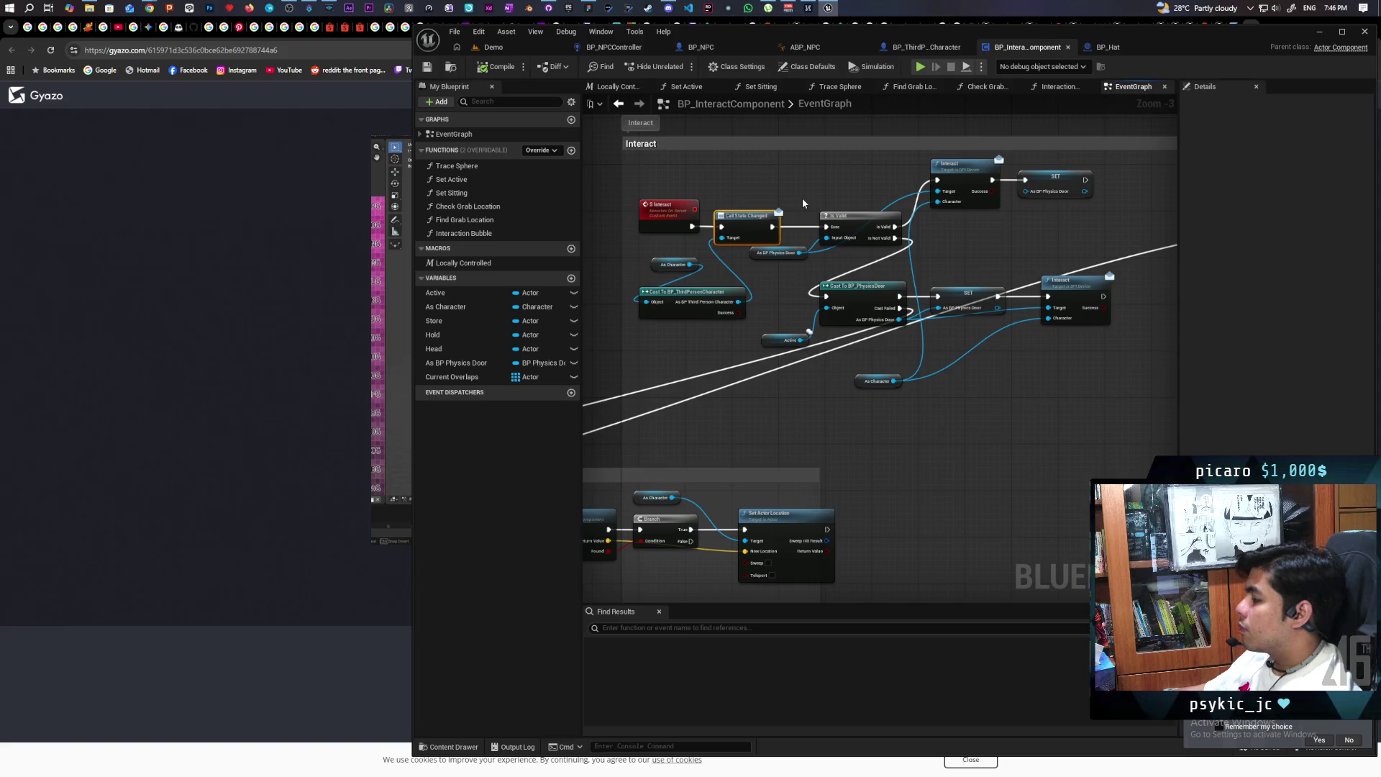
mouse_move(803, 203)
left_mouse_down()
mouse_move(1069, 209)
mouse_move(638, 299)
mouse_move(734, 274)
mouse_move(714, 308)
mouse_move(752, 338)
mouse_move(1110, 179)
mouse_move(792, 225)
mouse_move(928, 241)
mouse_move(823, 370)
mouse_move(719, 385)
mouse_move(783, 383)
mouse_move(626, 391)
mouse_move(686, 389)
mouse_move(653, 391)
mouse_move(587, 290)
mouse_move(743, 311)
mouse_move(694, 299)
mouse_move(798, 269)
mouse_move(837, 348)
left_mouse_up()
scroll(1017, 221, "down", 1)
scroll(935, 353, "up", 5)
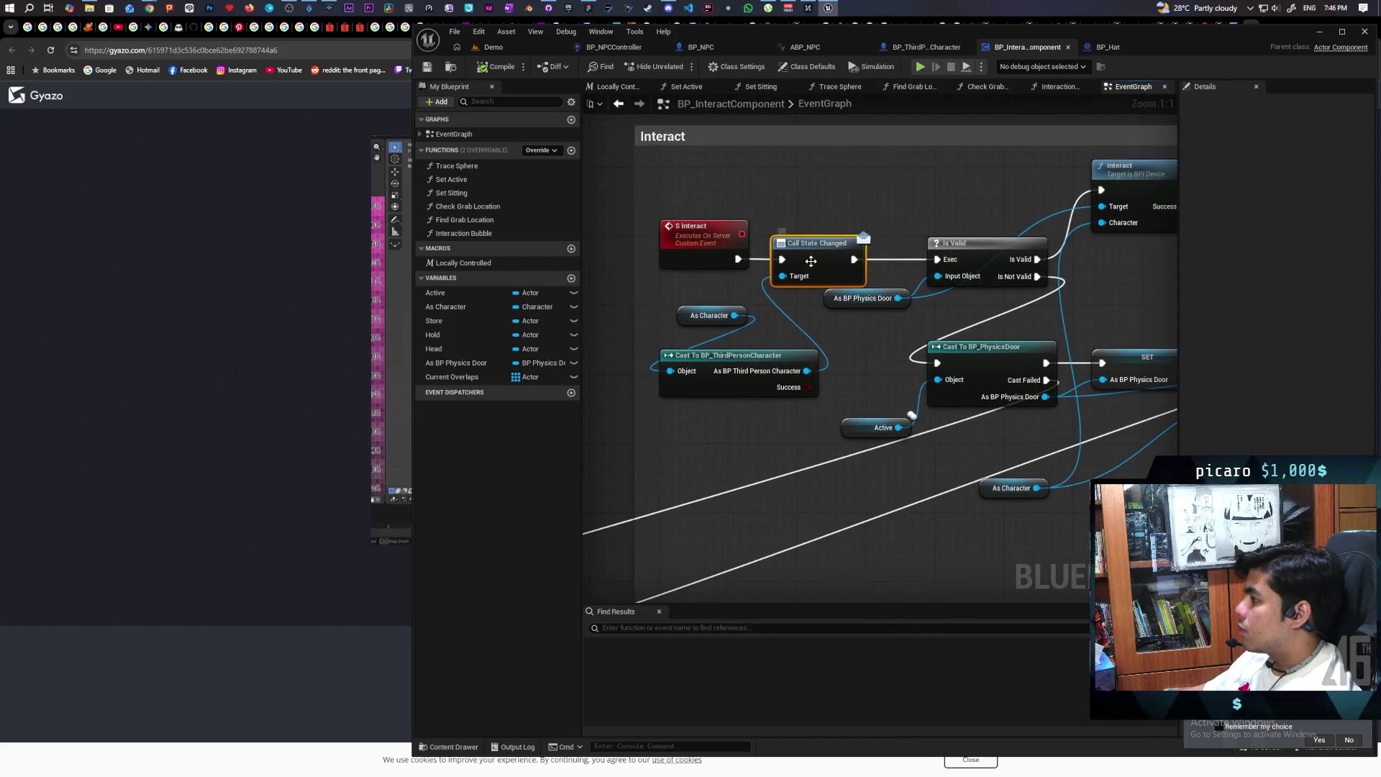
left_click(782, 194)
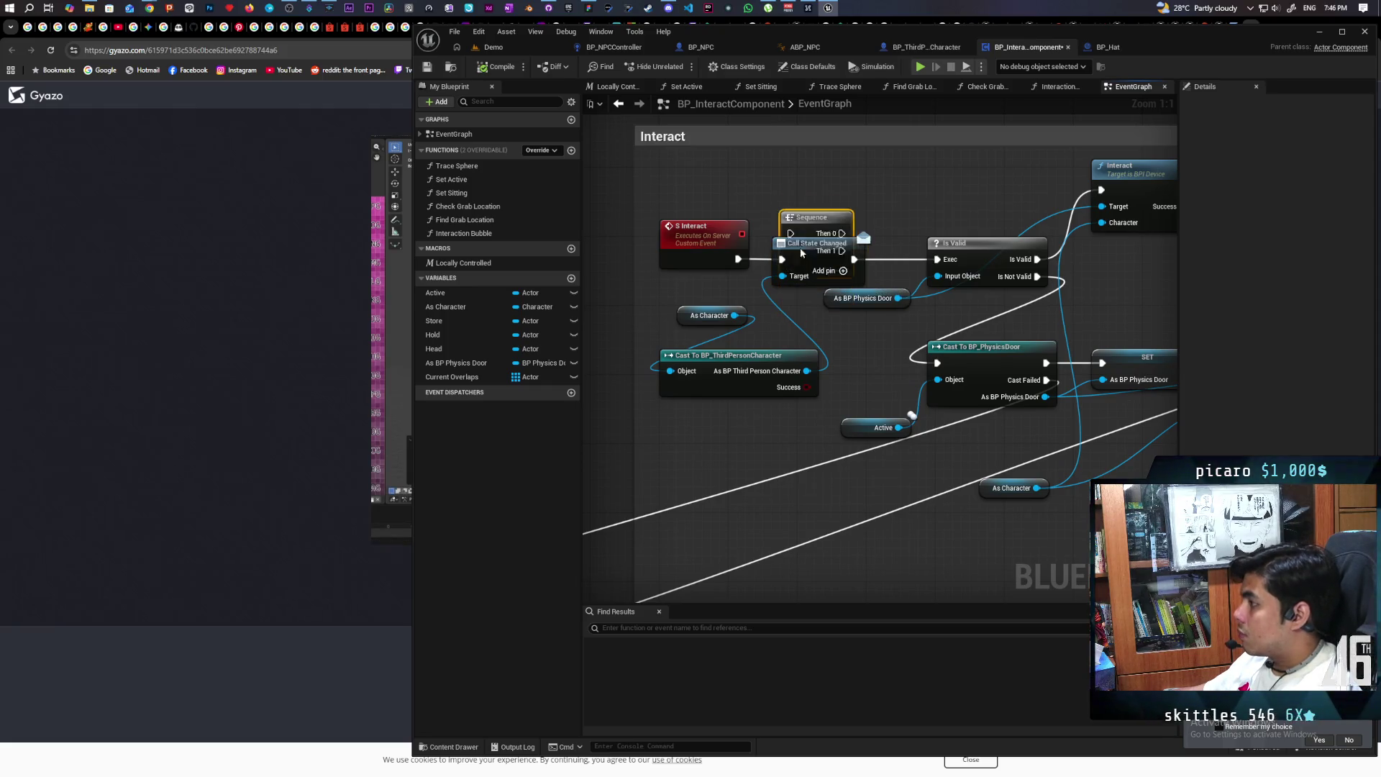
mouse_move(842, 181)
left_mouse_down()
mouse_move(937, 258)
mouse_move(859, 231)
mouse_move(782, 259)
mouse_move(816, 367)
mouse_move(859, 361)
left_mouse_up()
Detach Call State Changed from the Is Valid chain and tidy the cast, Sequence and door nodes
left_click(853, 259, "alt")
mouse_move(705, 304)
left_mouse_down()
mouse_move(719, 360)
mouse_move(650, 364)
left_mouse_up()
mouse_move(874, 358)
left_mouse_down()
mouse_move(821, 366)
mouse_move(831, 358)
left_mouse_up()
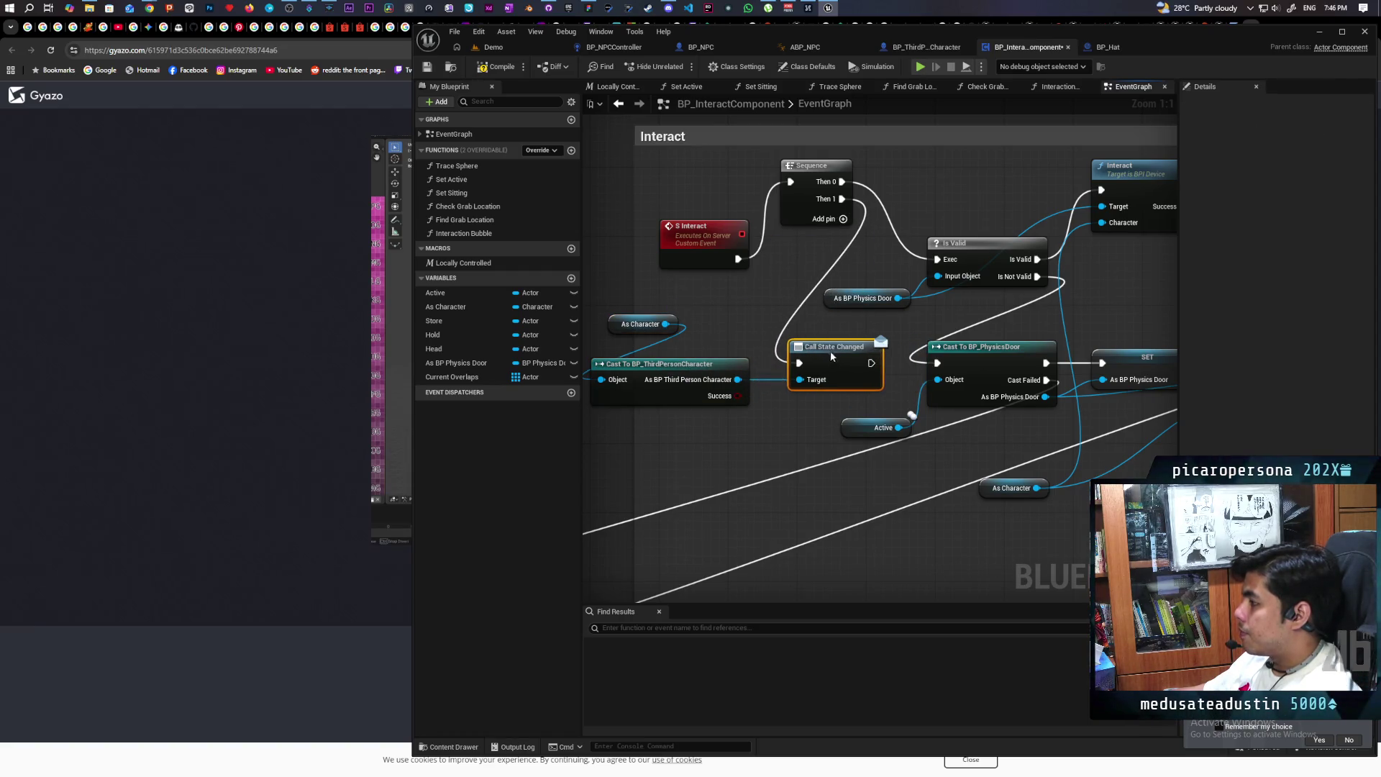
mouse_move(810, 204)
left_mouse_down()
mouse_move(784, 270)
mouse_move(808, 282)
left_mouse_up()
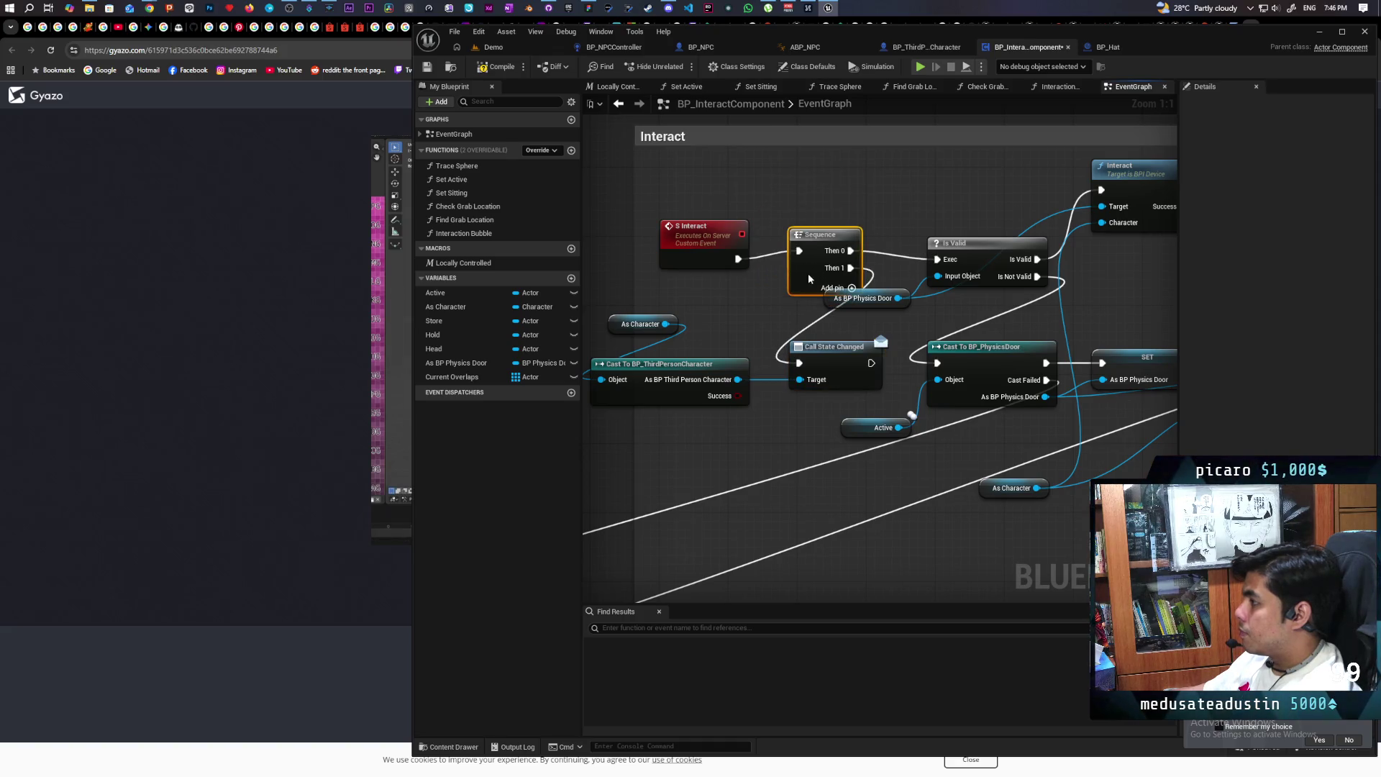
left_click_drag(835, 355, 853, 351)
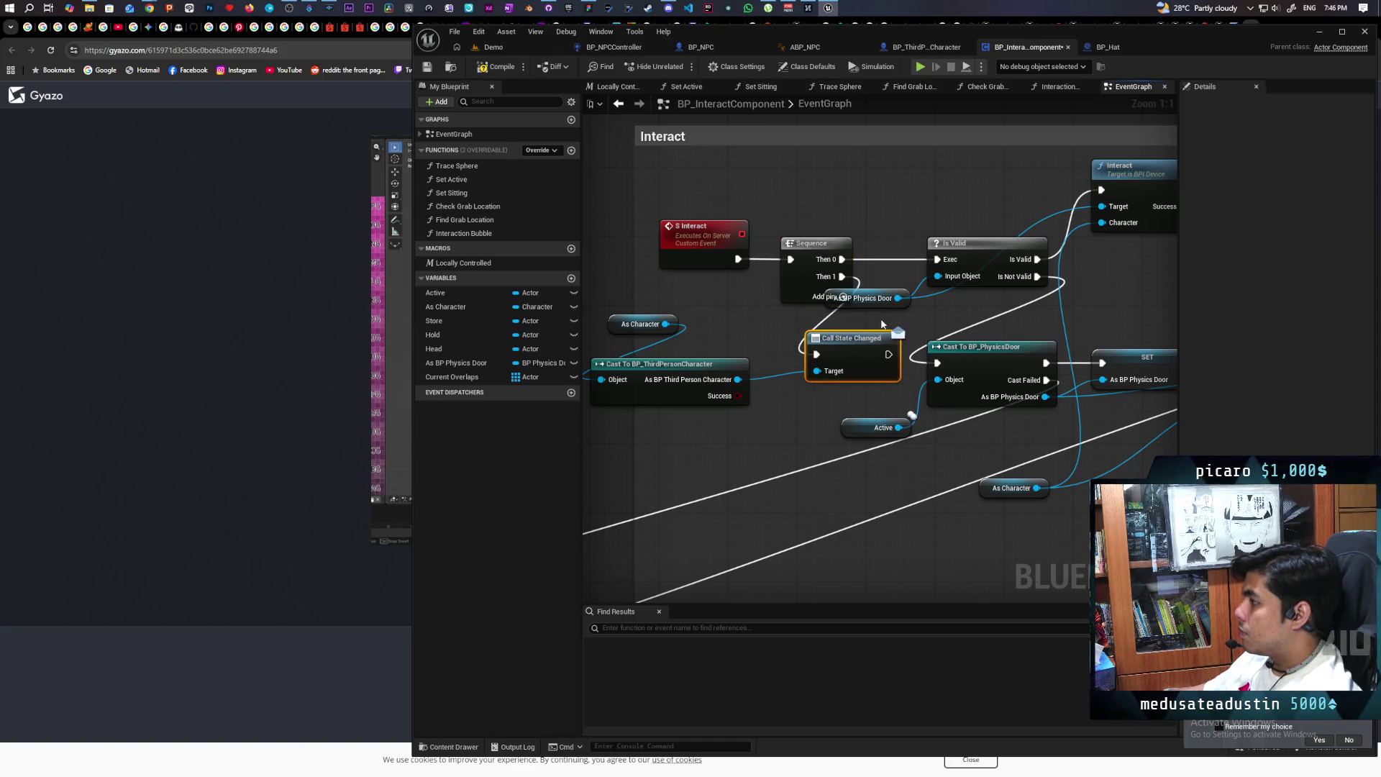
left_click_drag(881, 306, 885, 210)
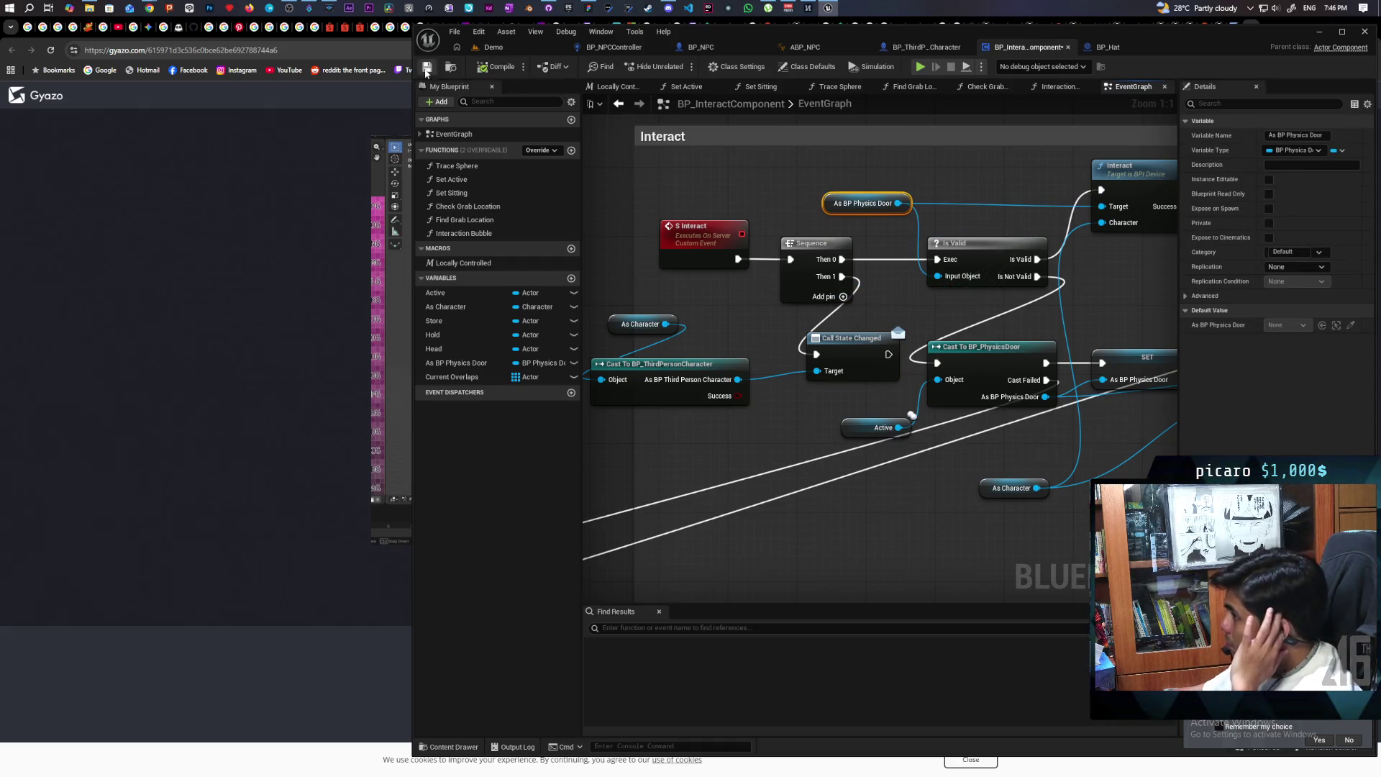
left_click(493, 47)
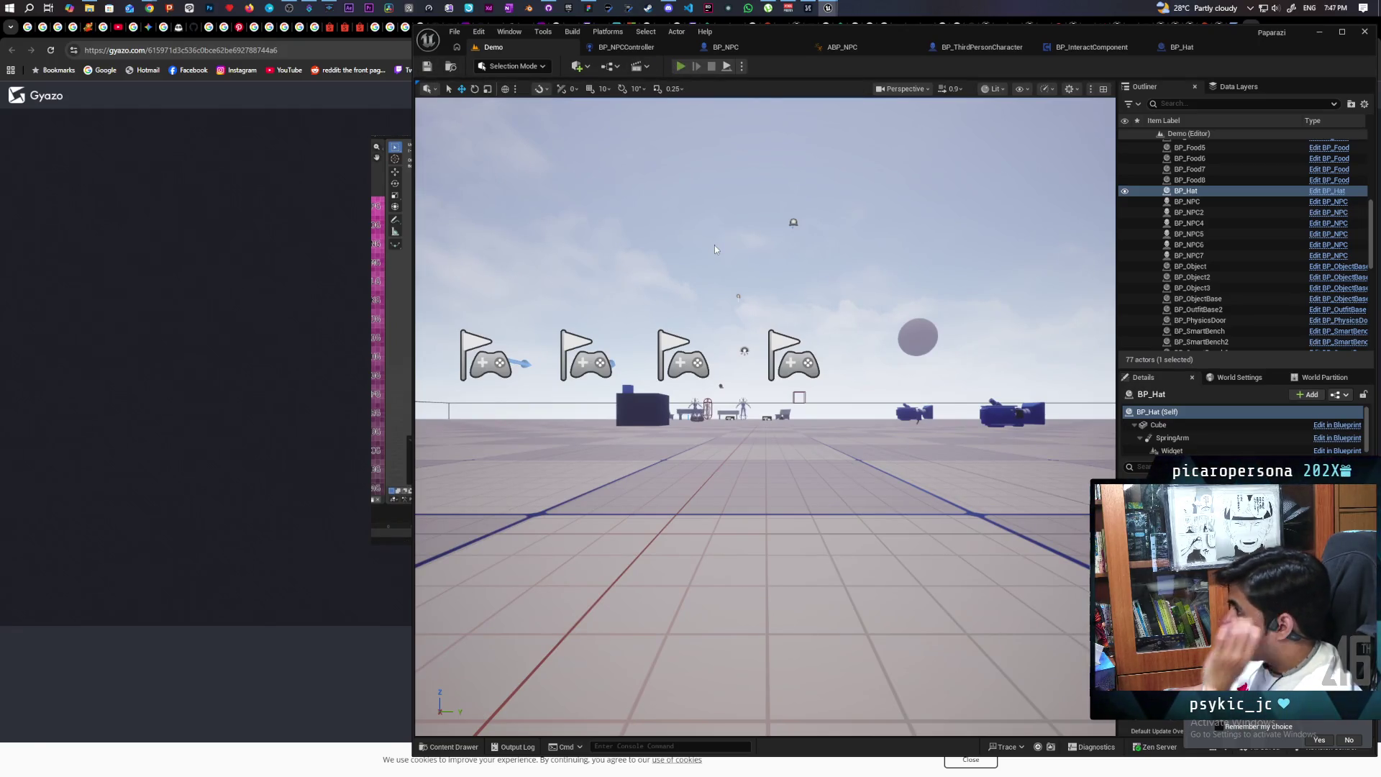
Start a multiplayer playtest, face the NPC and toggle the bucket disguise on and off
key("alt+p")
key("alt+Tab")
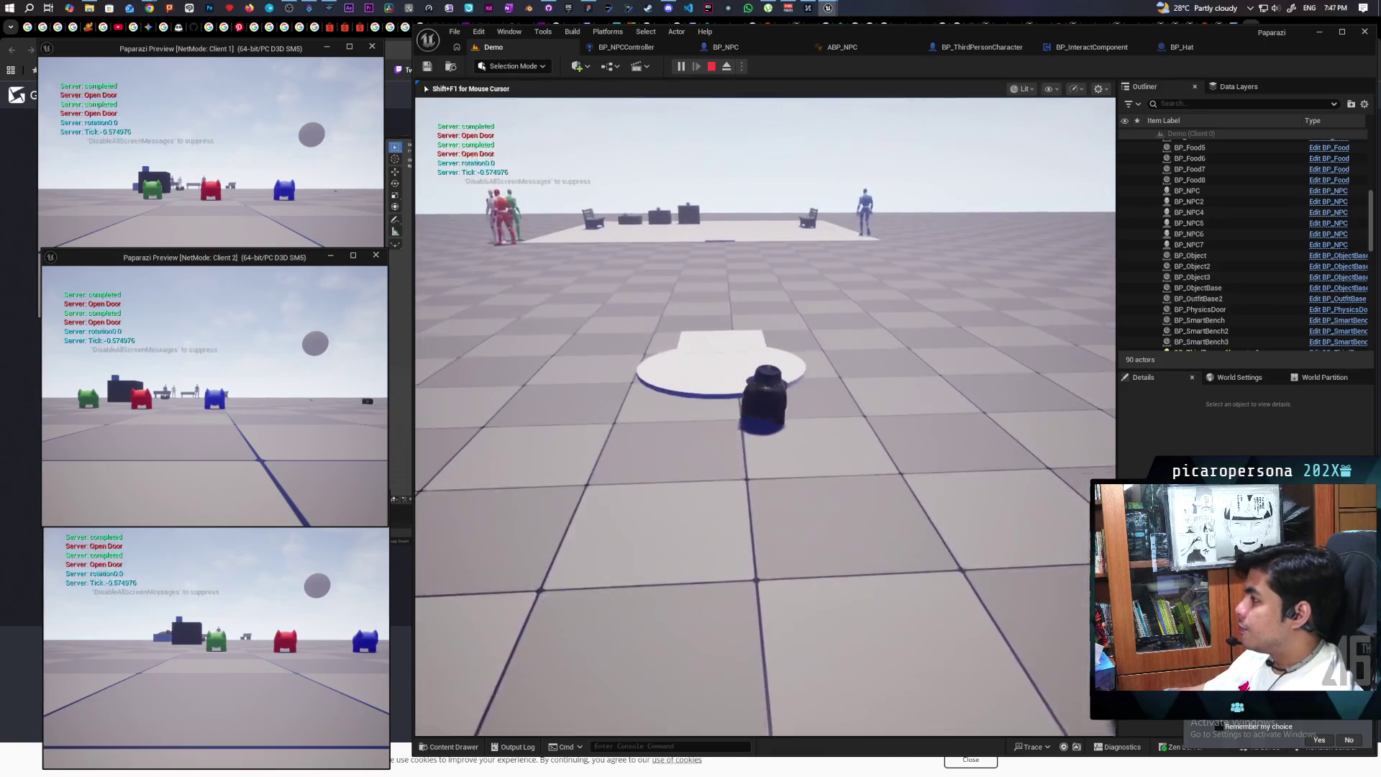
key("w")
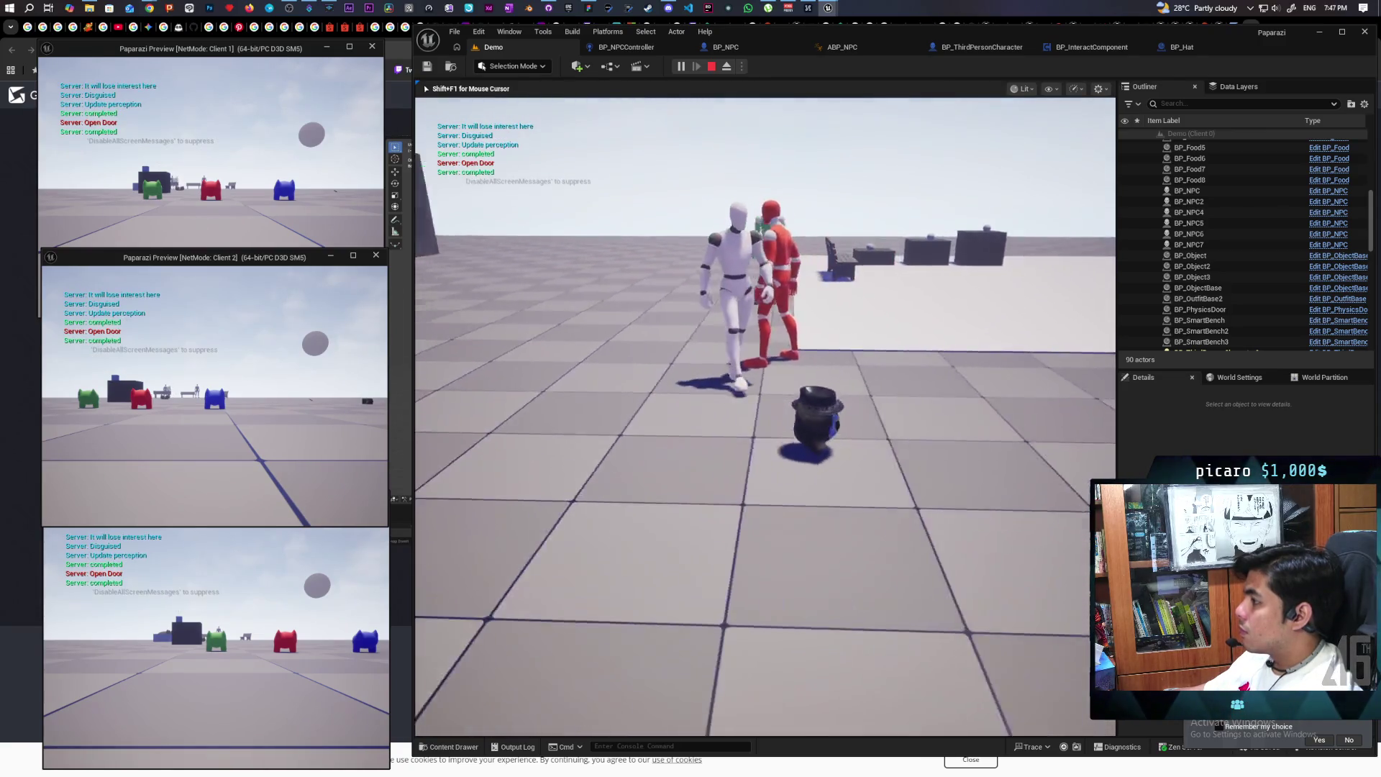
key("s")
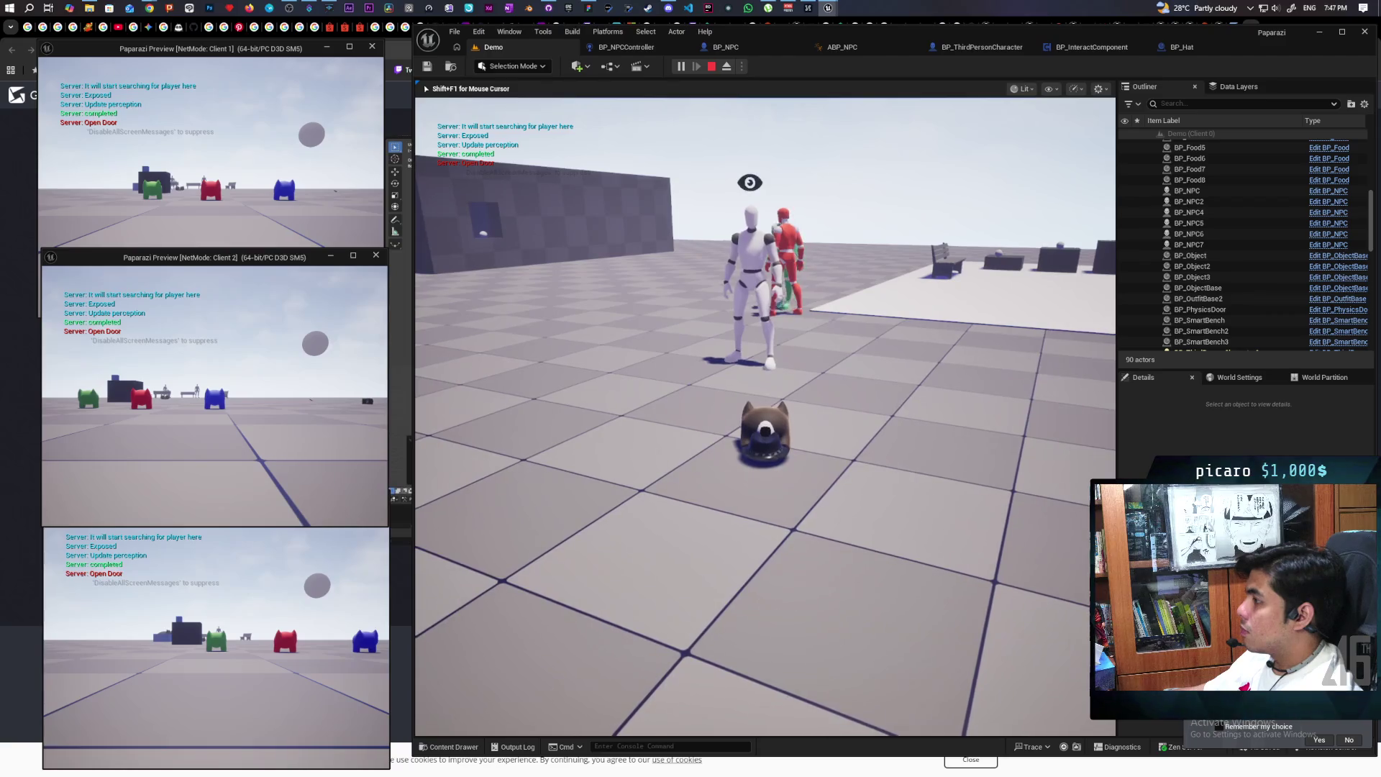
key("e")
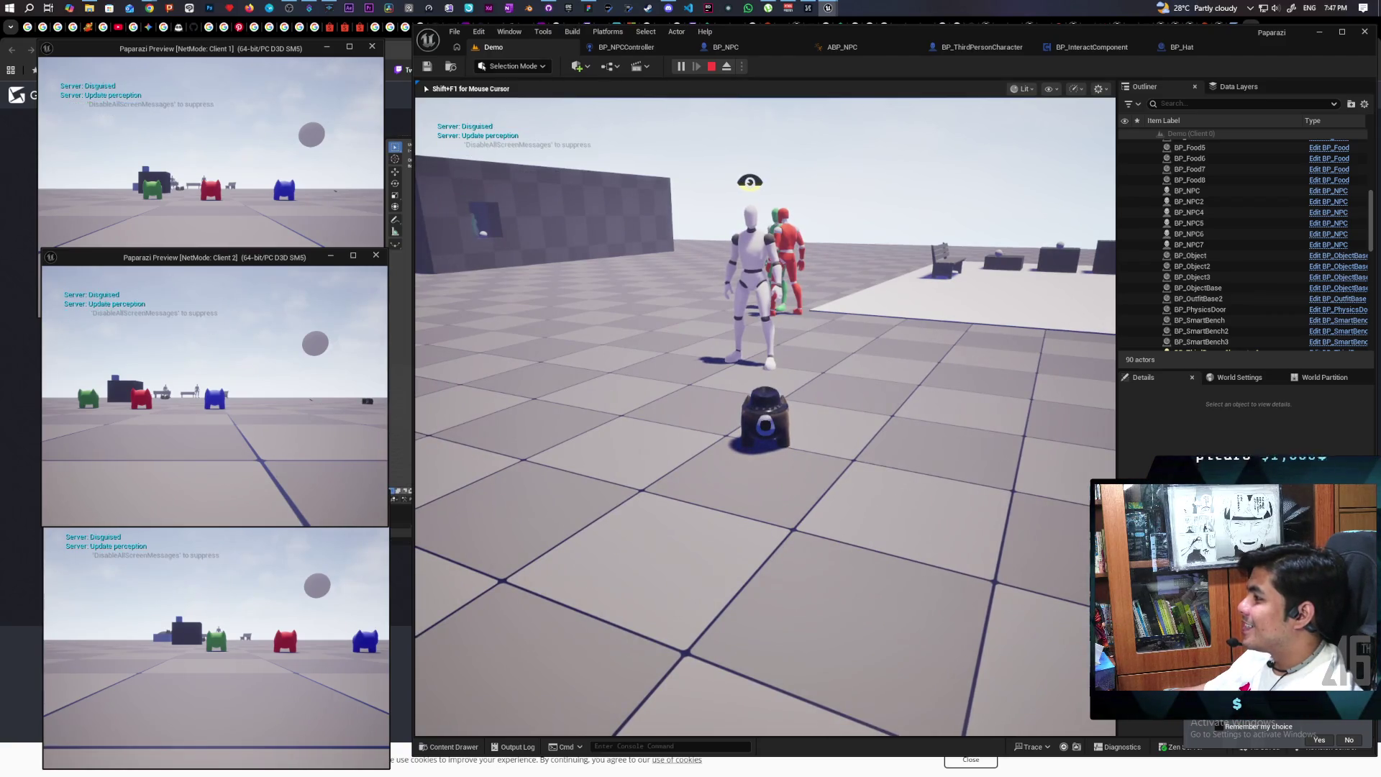
key("e")
Put the disguise back on, repeatedly stand the fallen player up, then end the session
key("w")
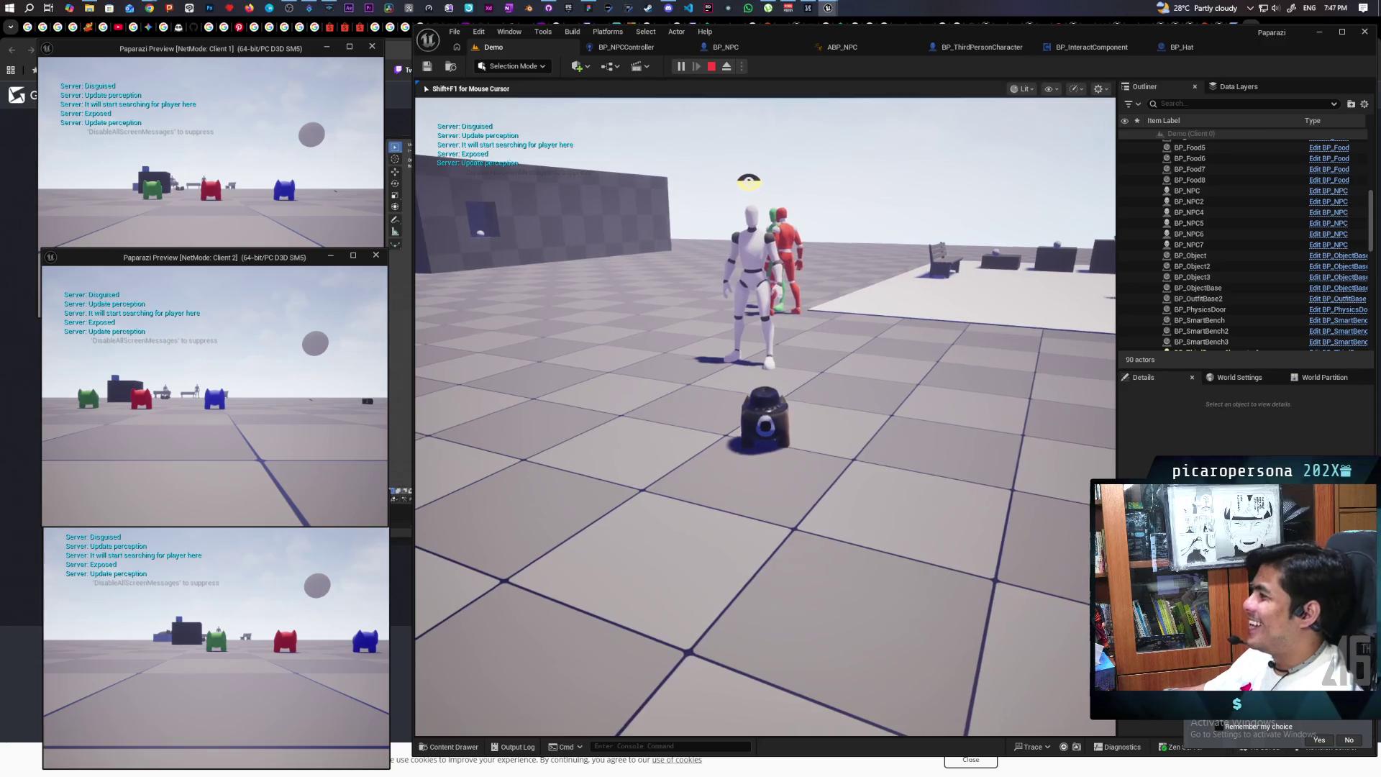
key("s")
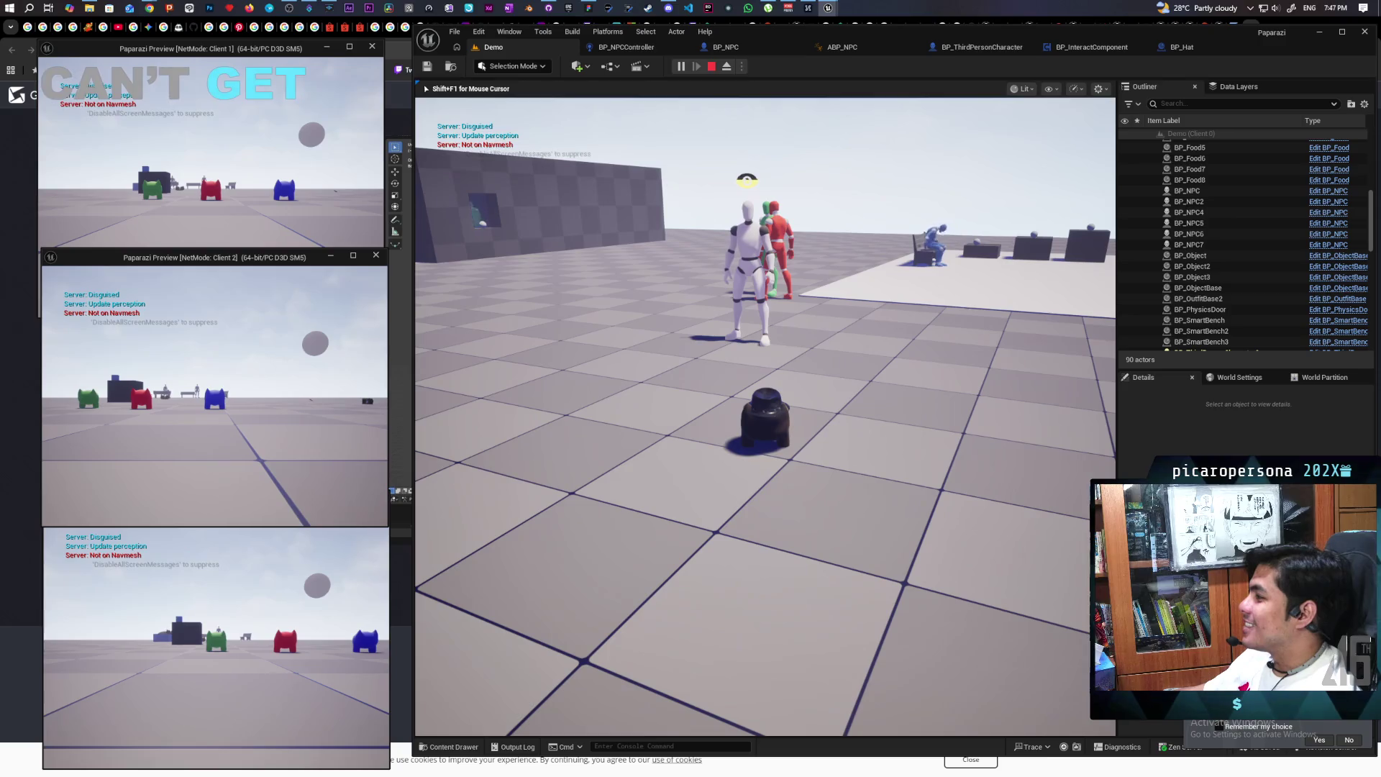
key("e")
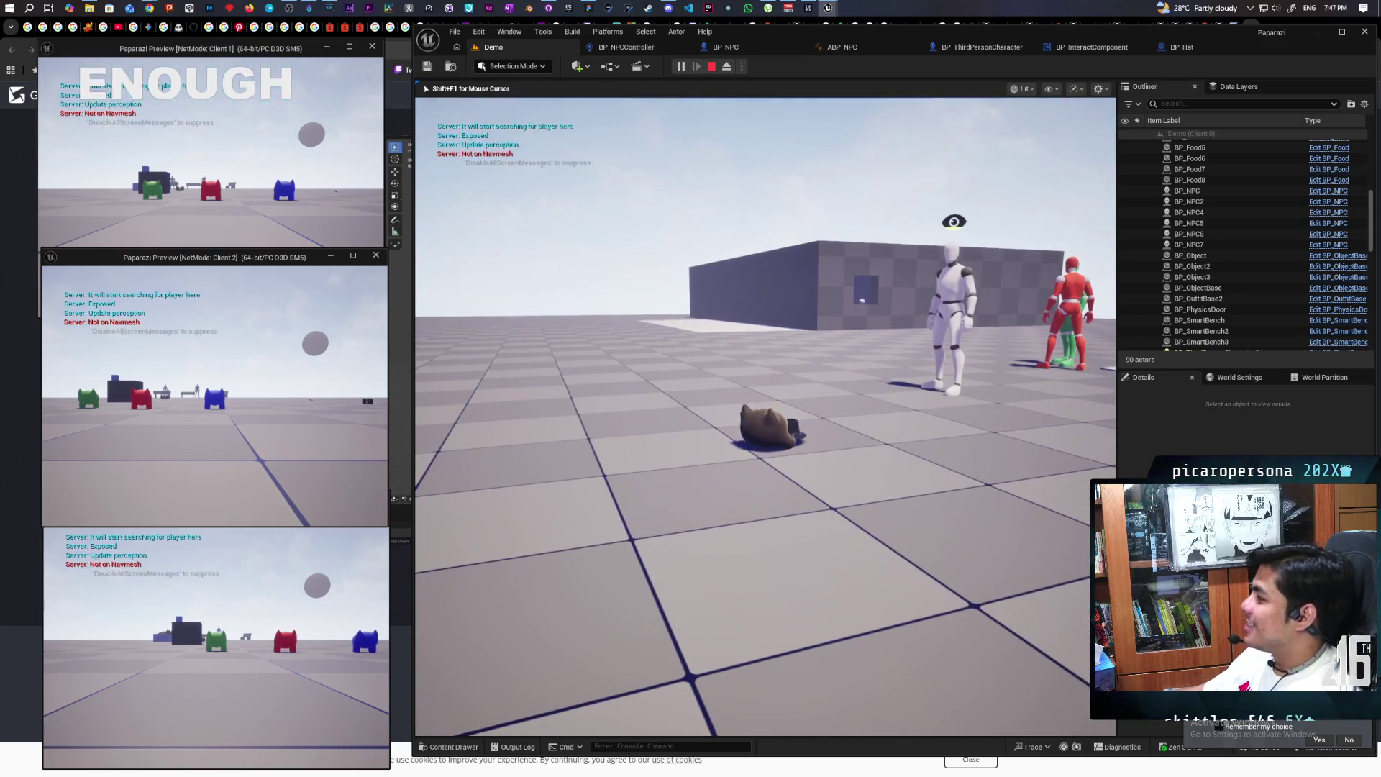
key("e")
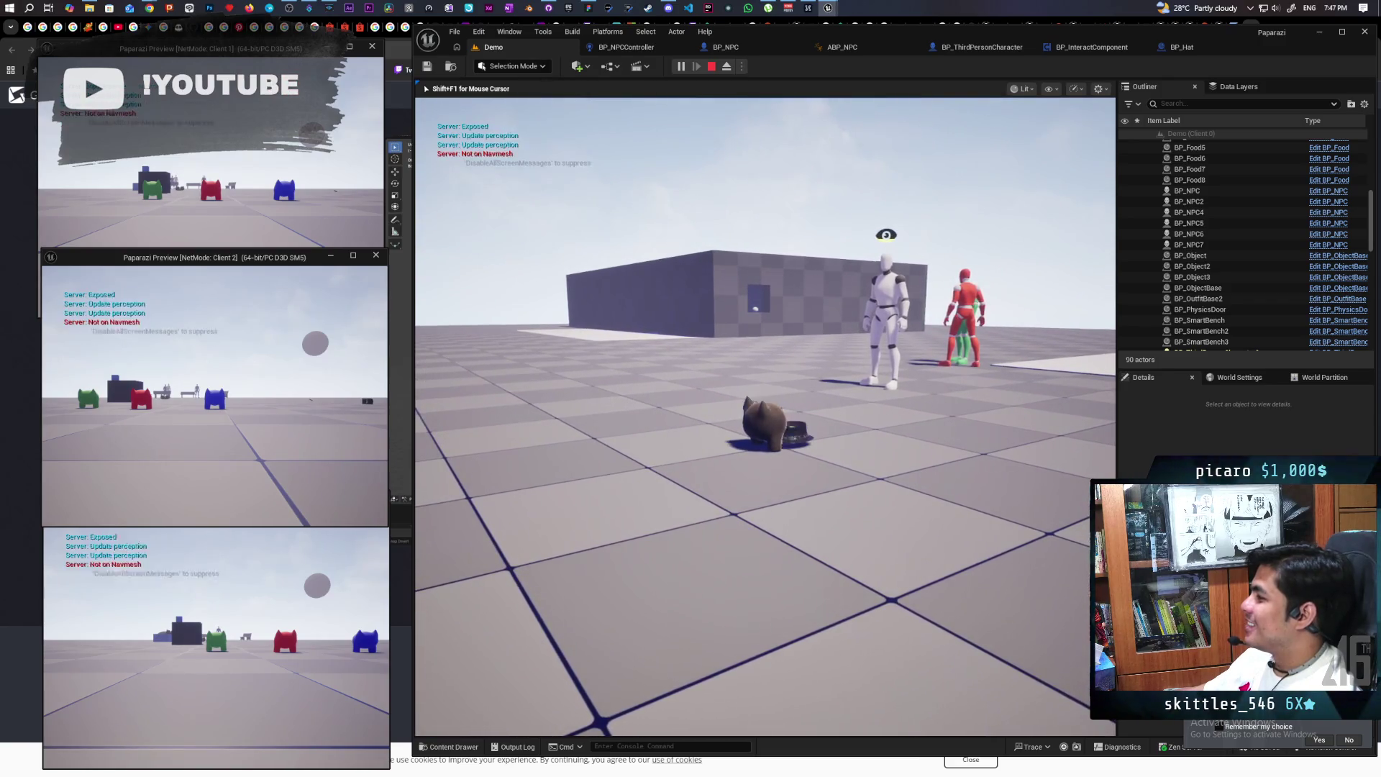
key("e")
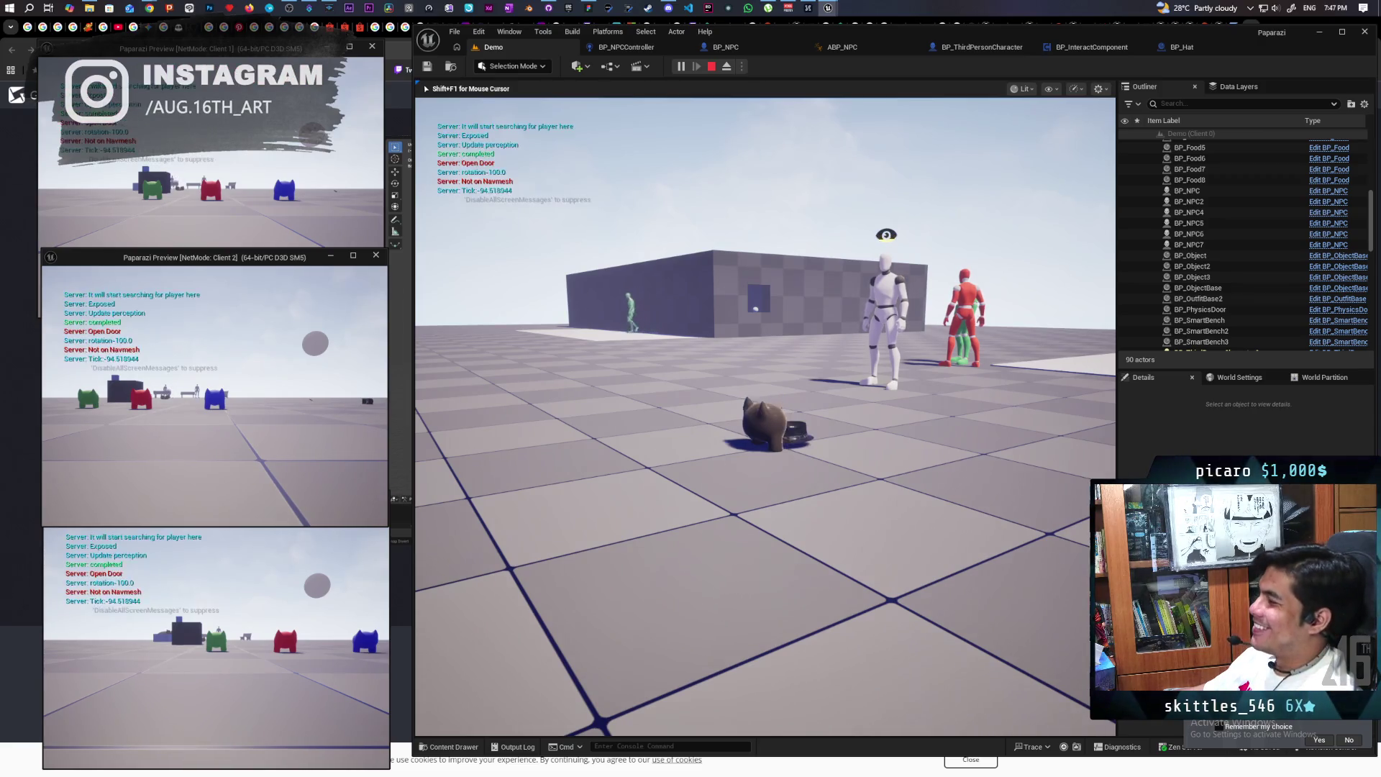
key("e")
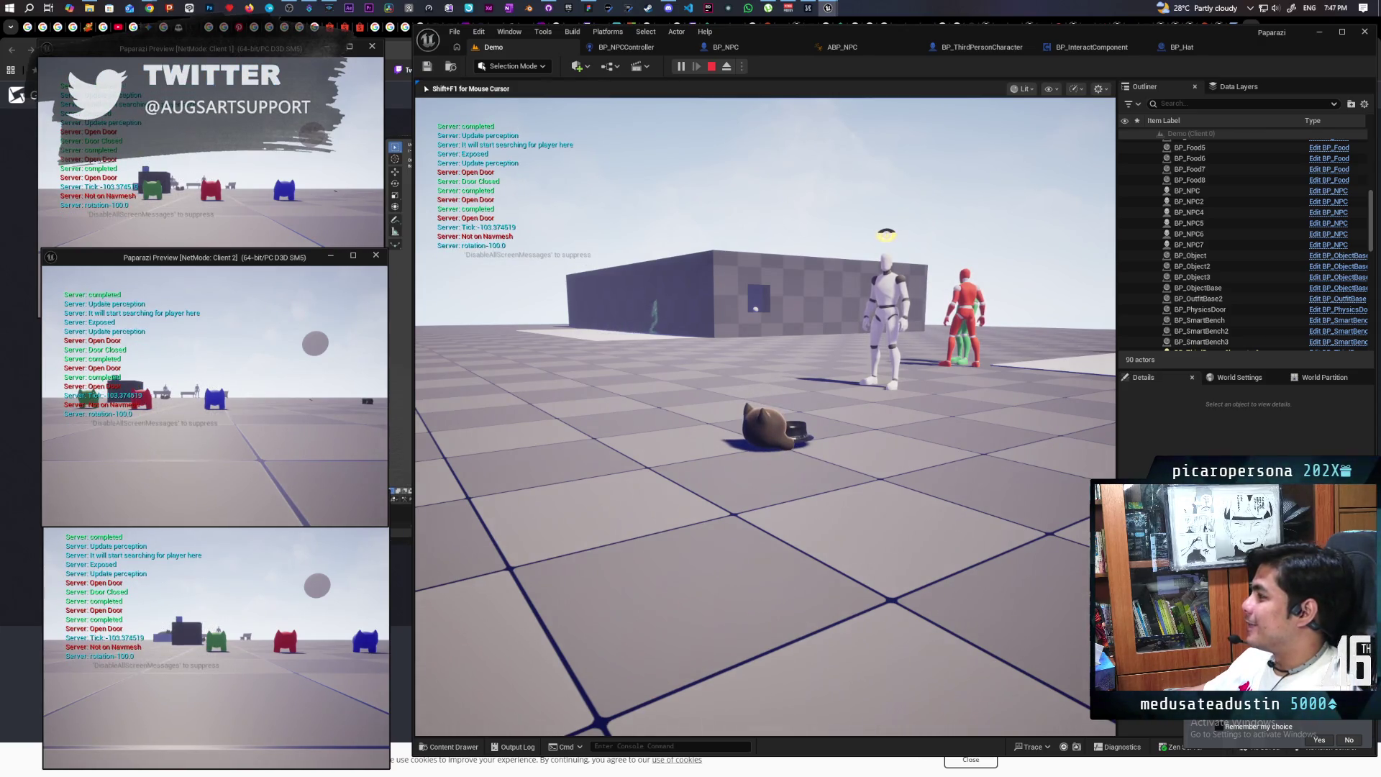
key("e")
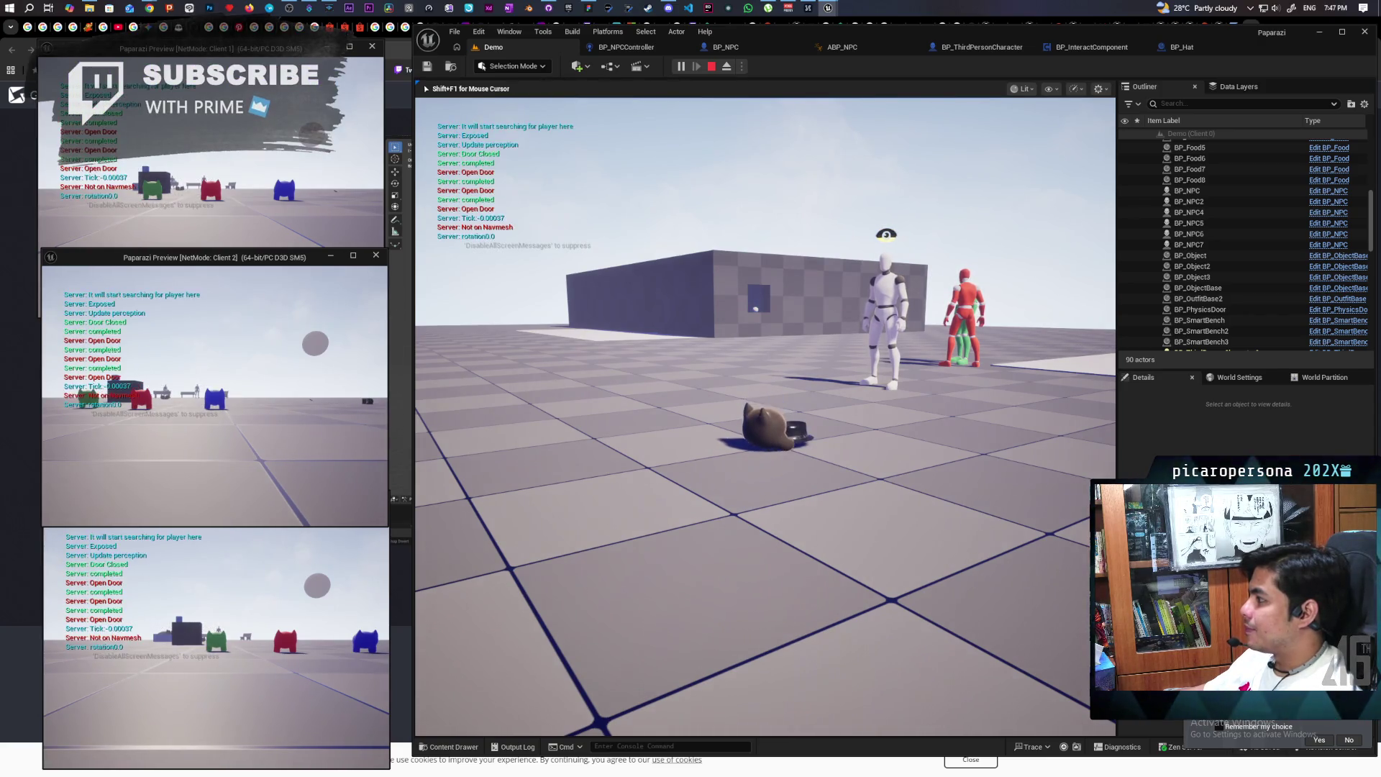
key("e")
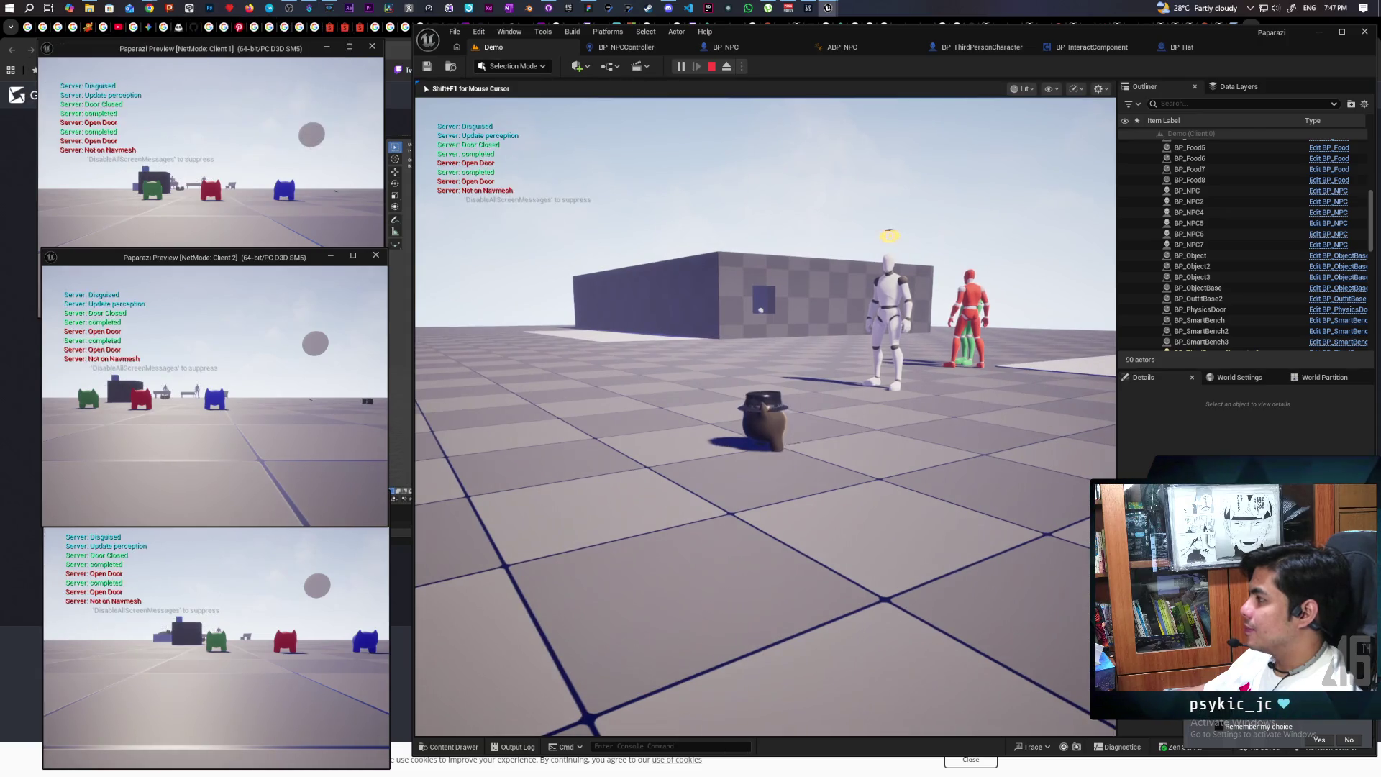
key("Escape")
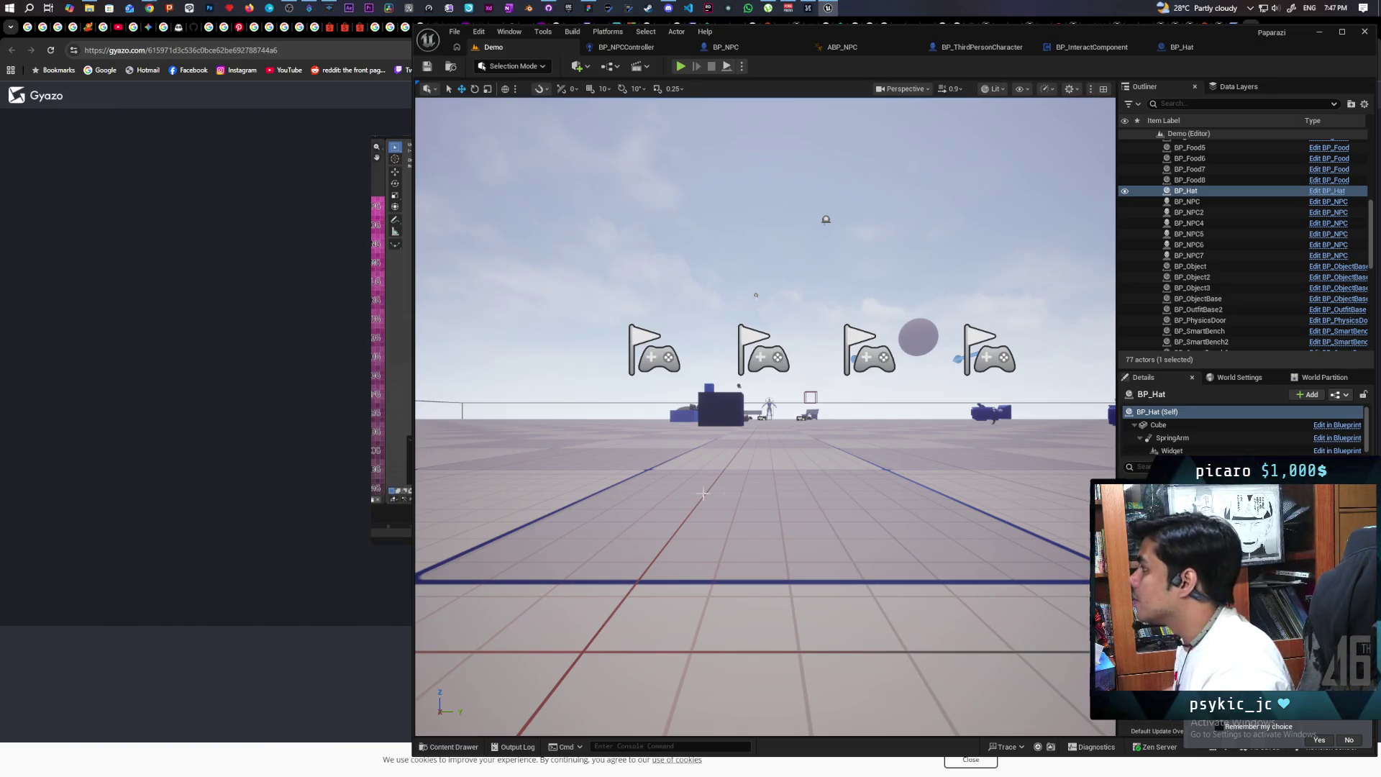
In BP_InteractComponent, bring the Interact logic into view and inspect the Hold variable
left_click(1073, 49)
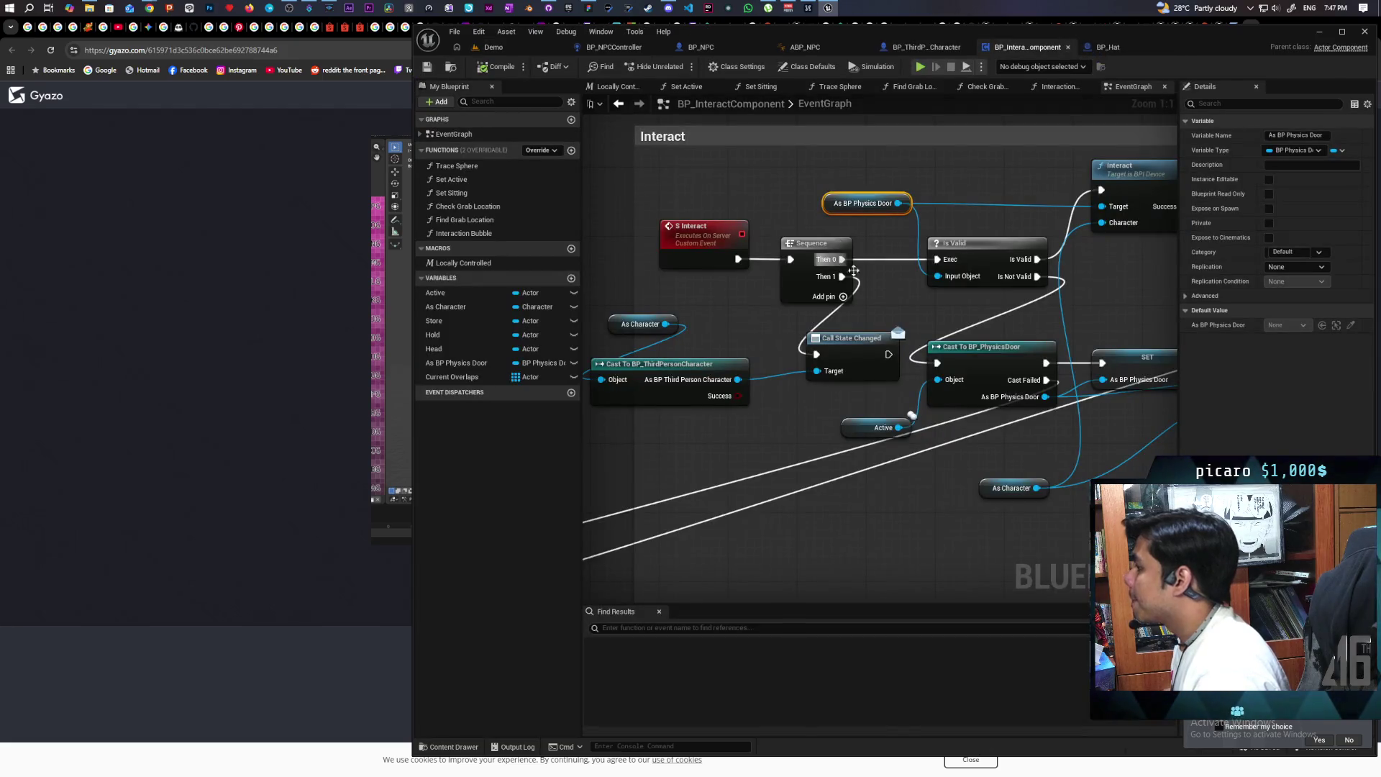
scroll(757, 217, "down", 5)
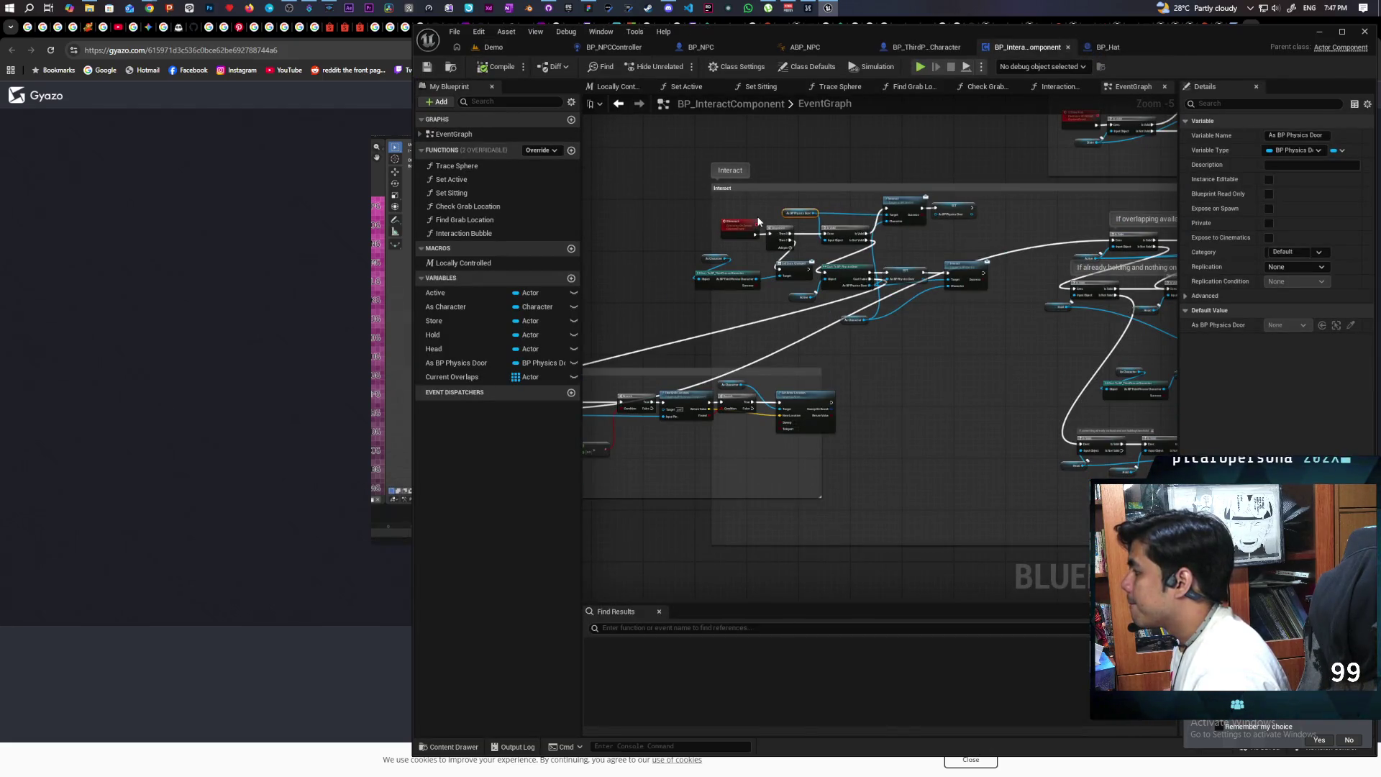
scroll(765, 291, "down", 2)
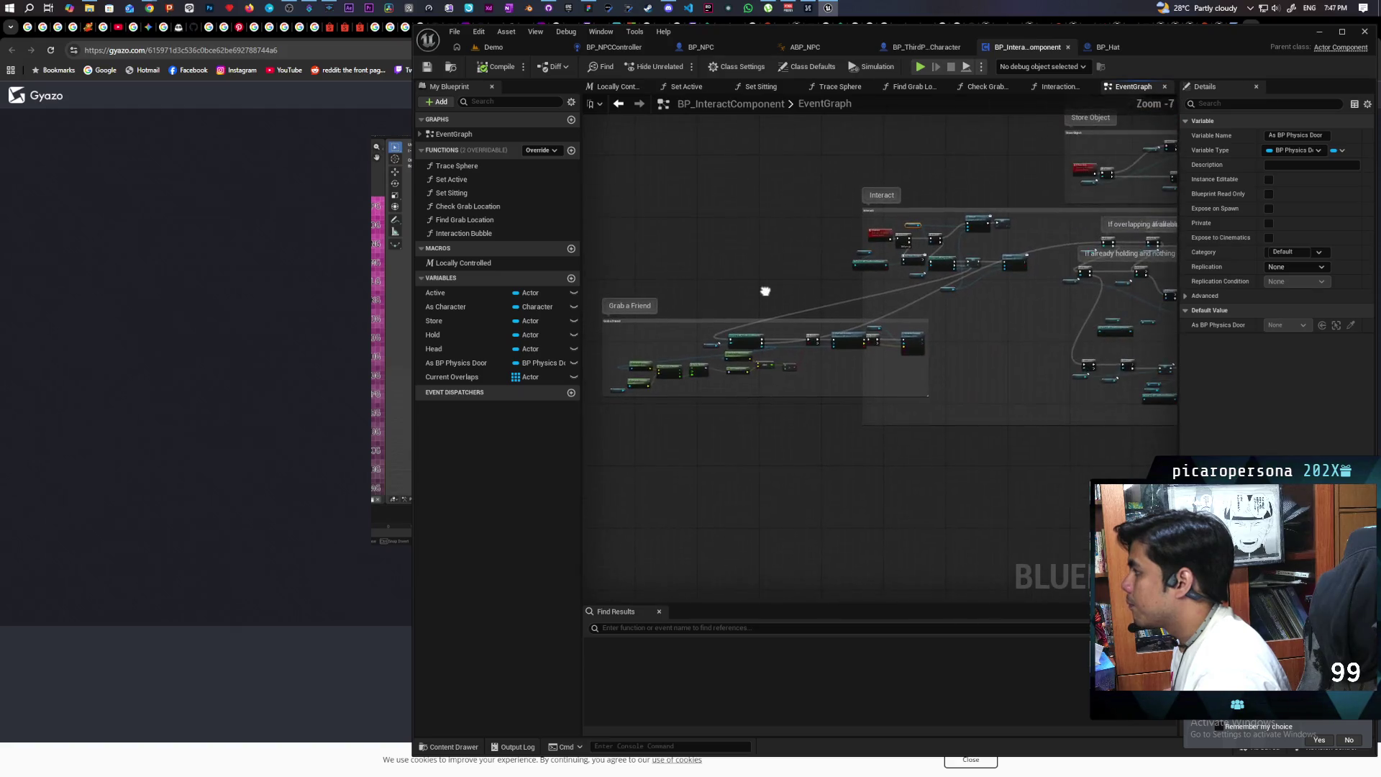
left_click_drag(765, 291, 820, 291)
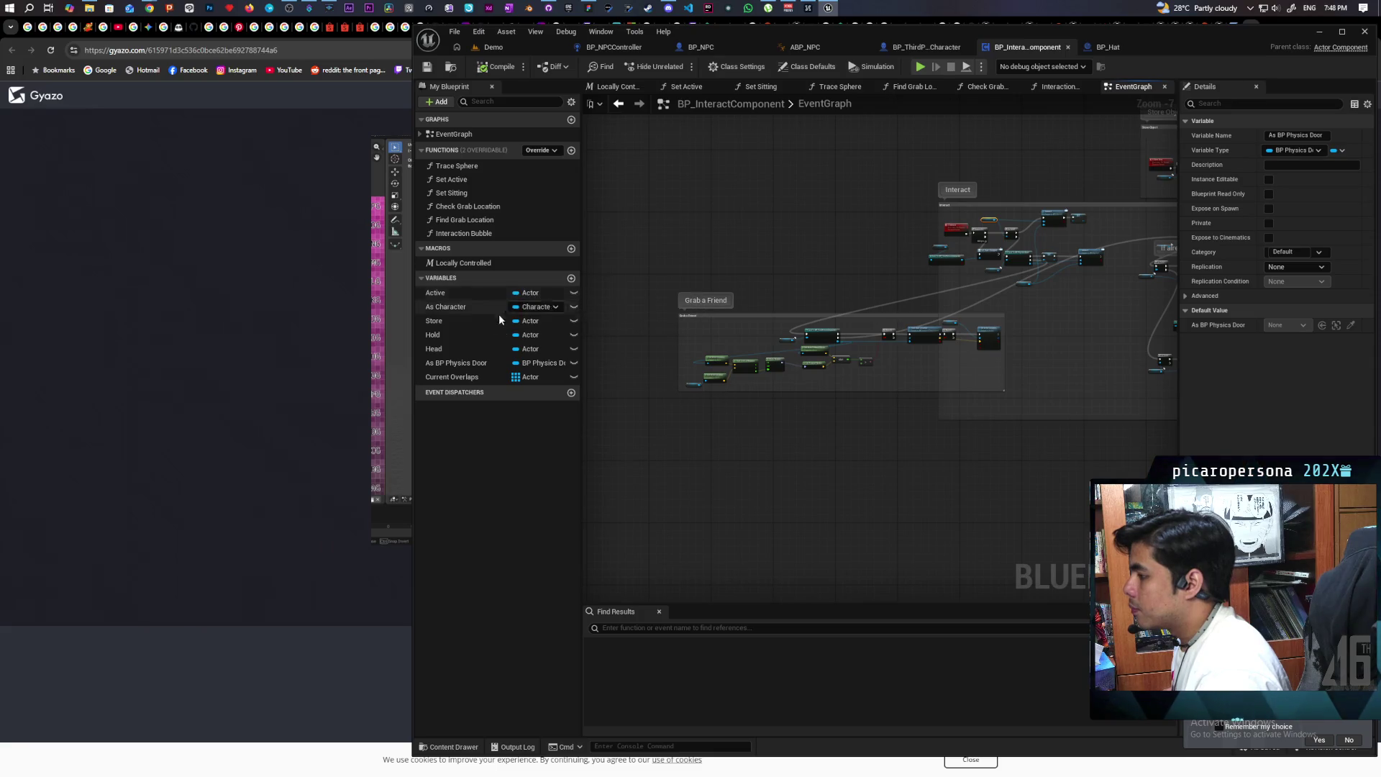
left_click(446, 335)
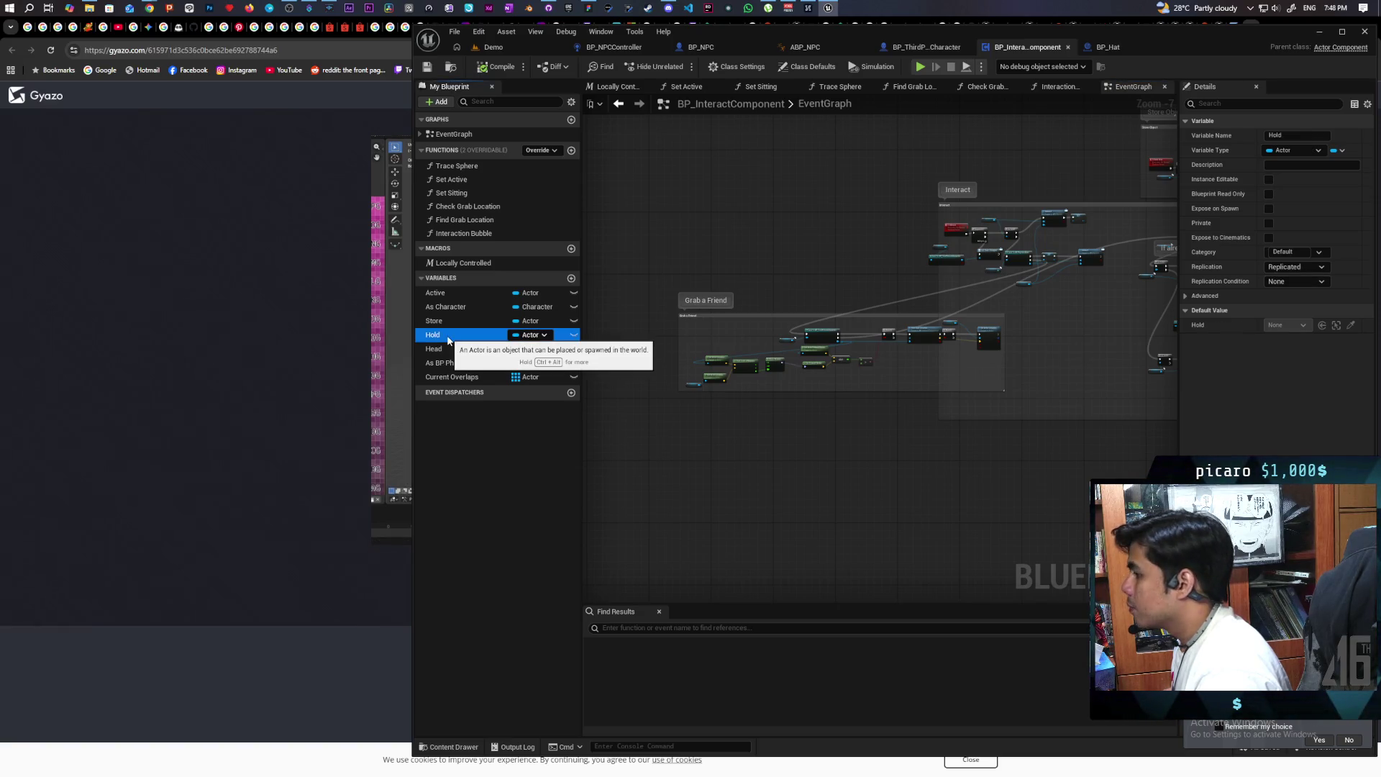
Duplicate the Hold variable as a new variable named Wear and compile
right_click(448, 340)
mouse_move(527, 373)
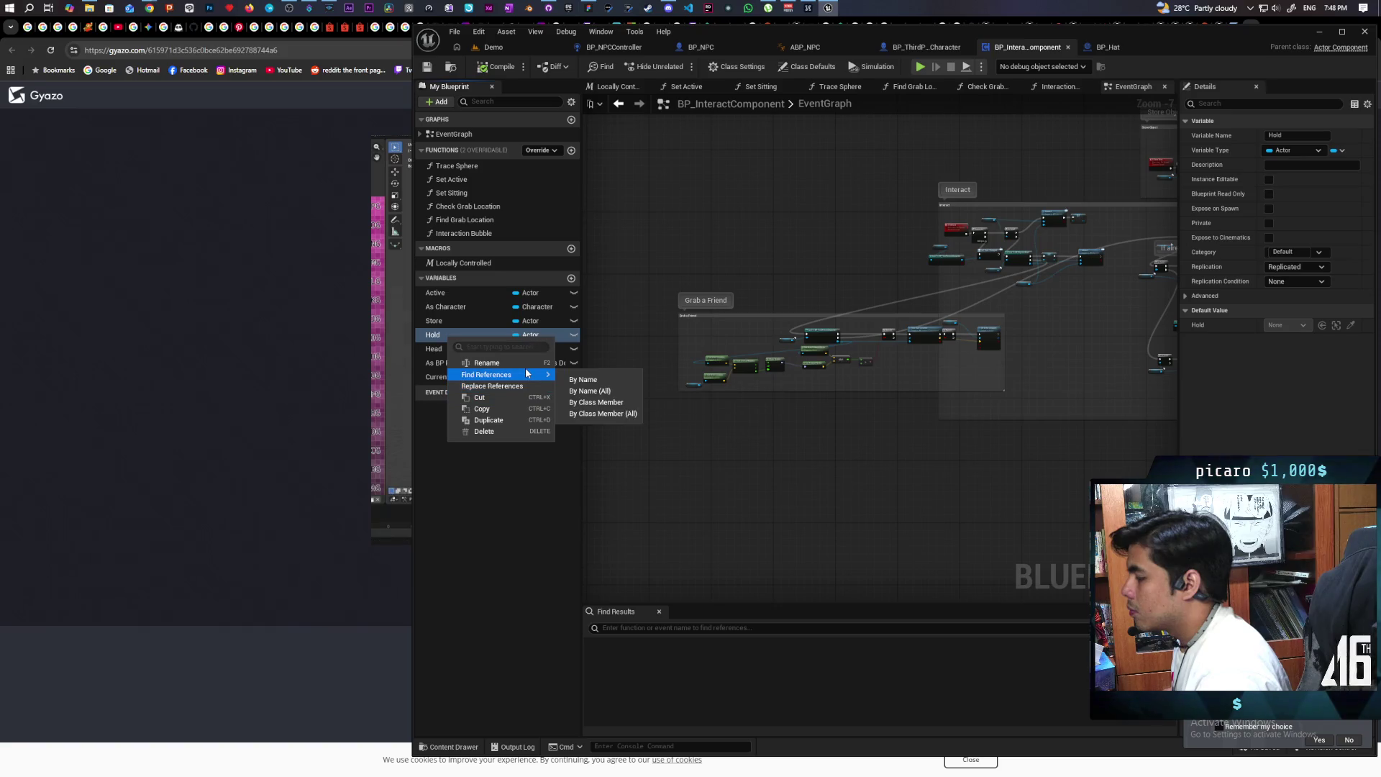
left_click(500, 420)
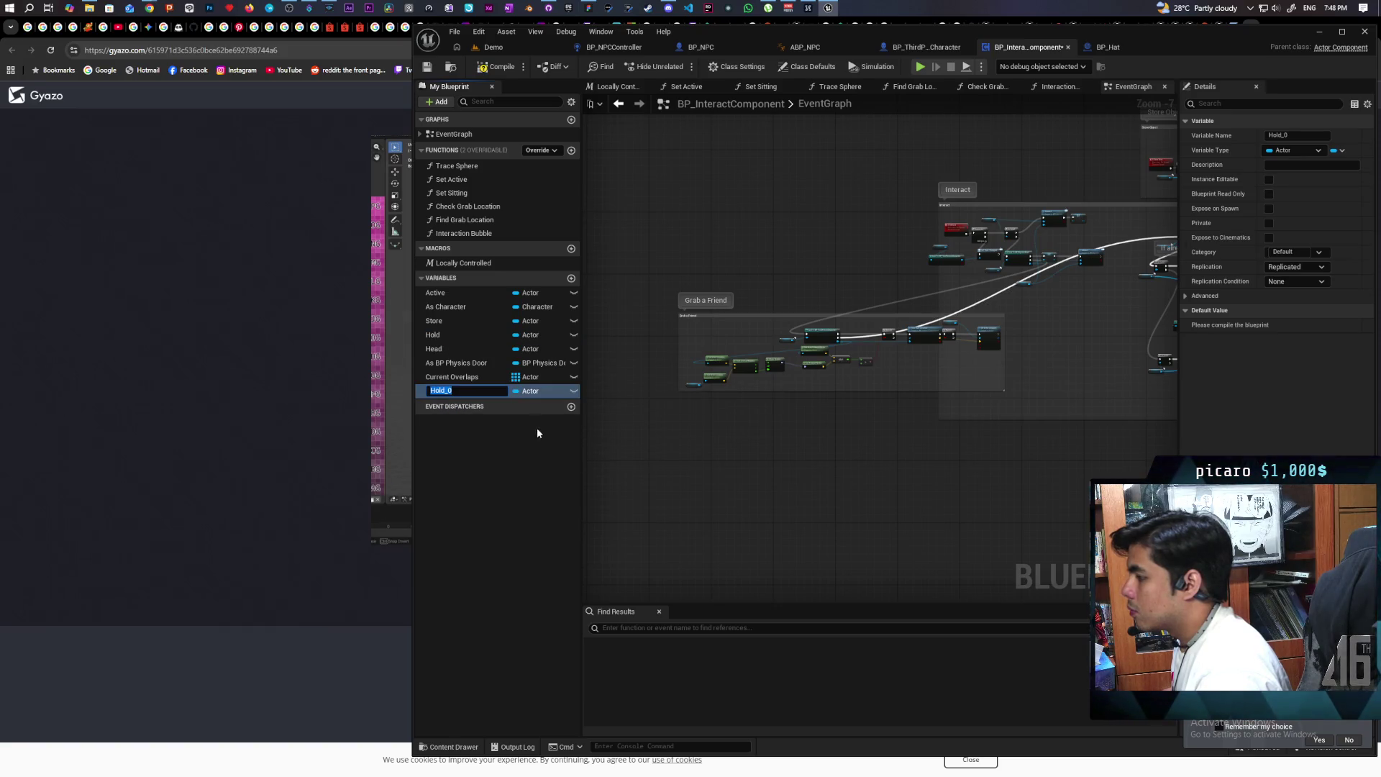
type("Wear")
key("Return")
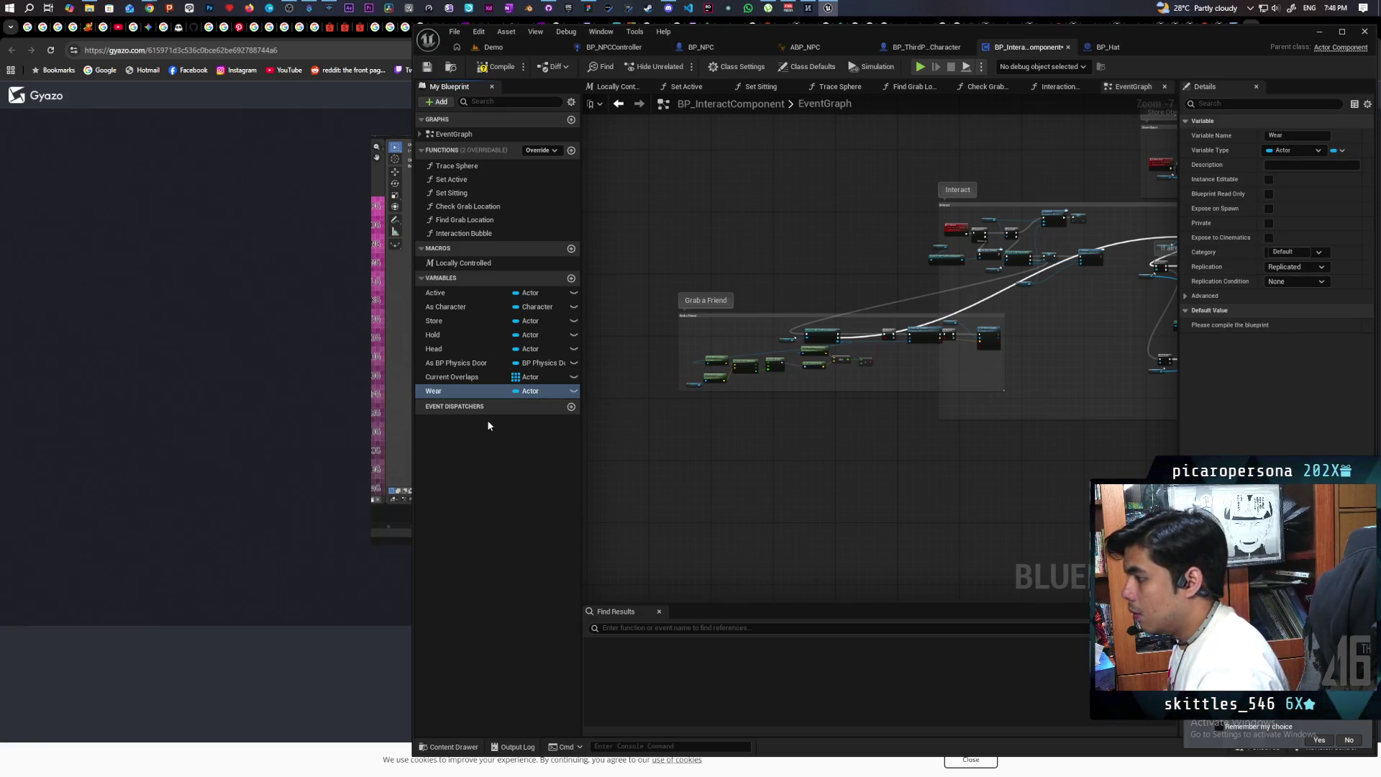
left_click(496, 66)
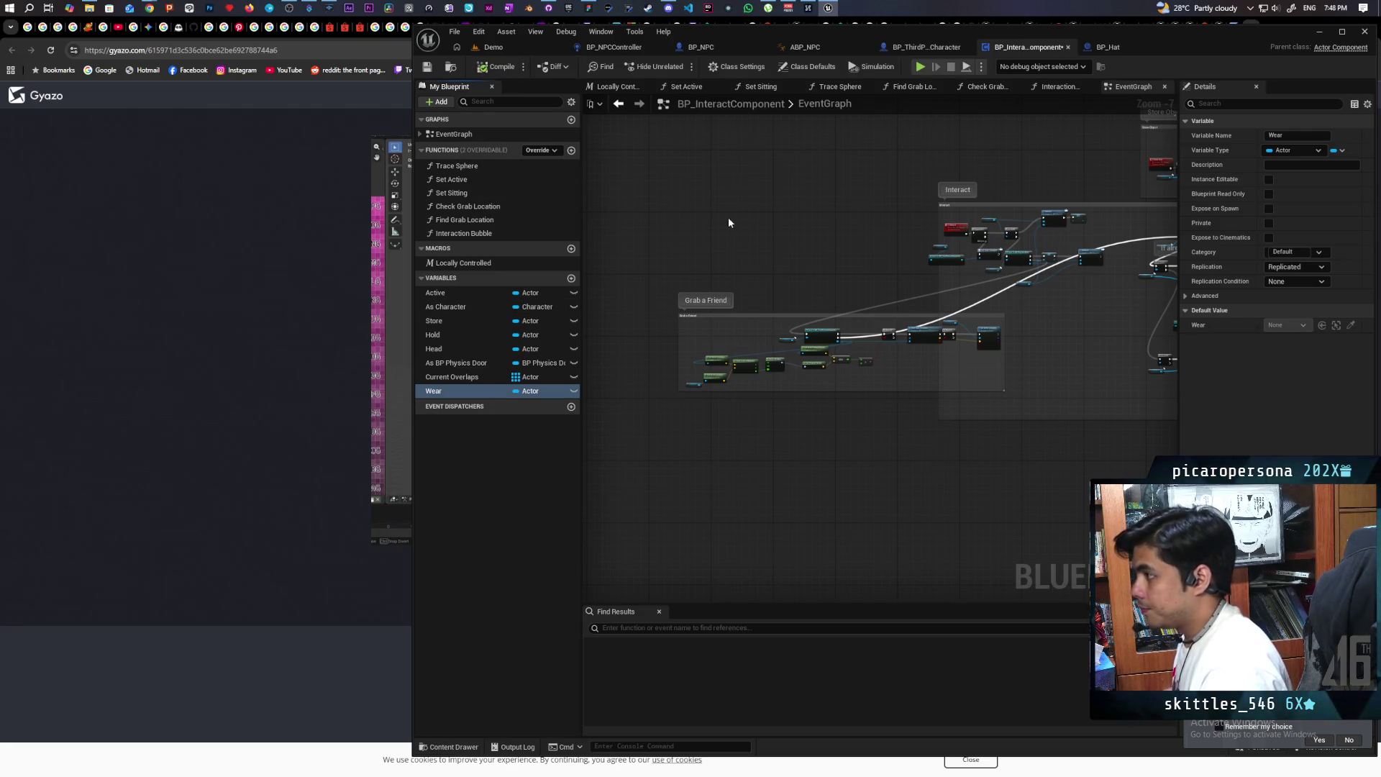
left_click(908, 48)
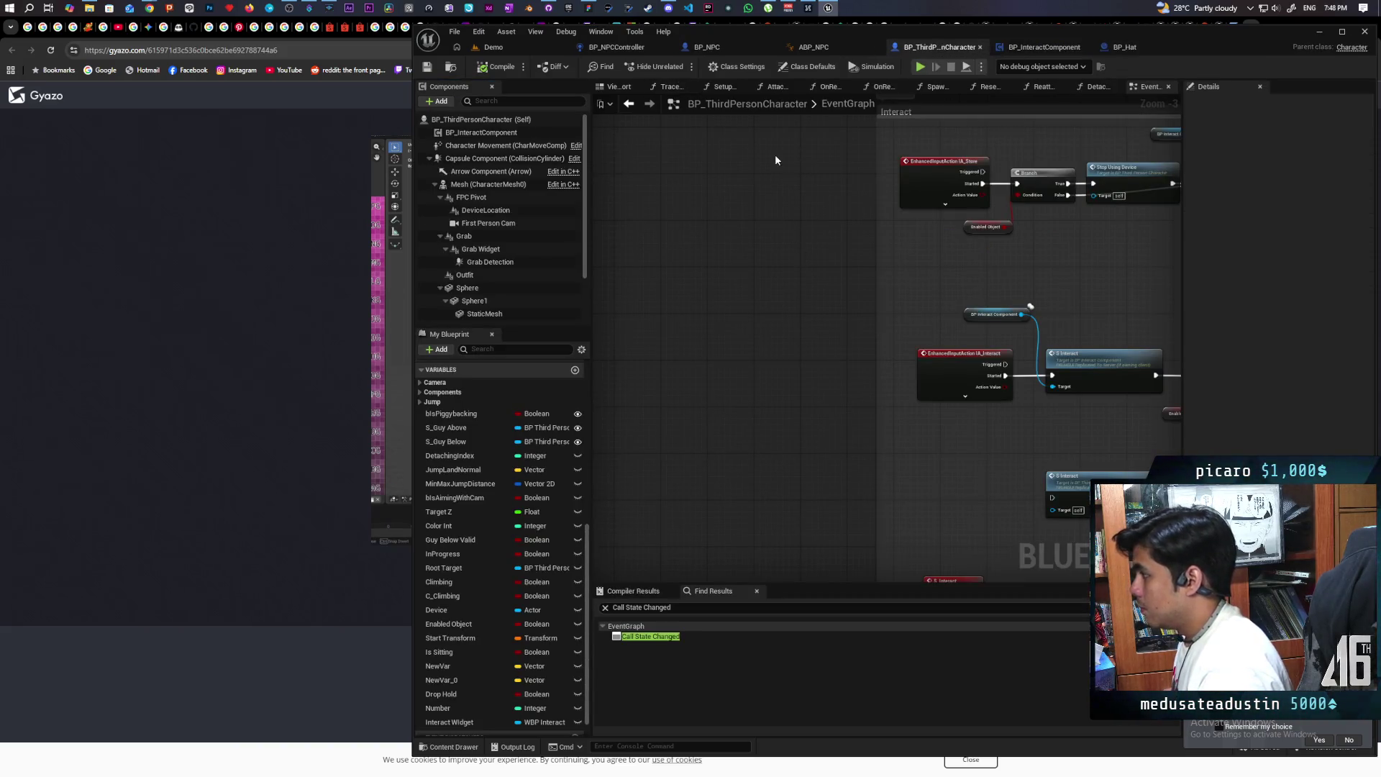
Locate the MC Wear Outfit event and its interact component and Hold getter nodes
scroll(779, 209, "down", 8)
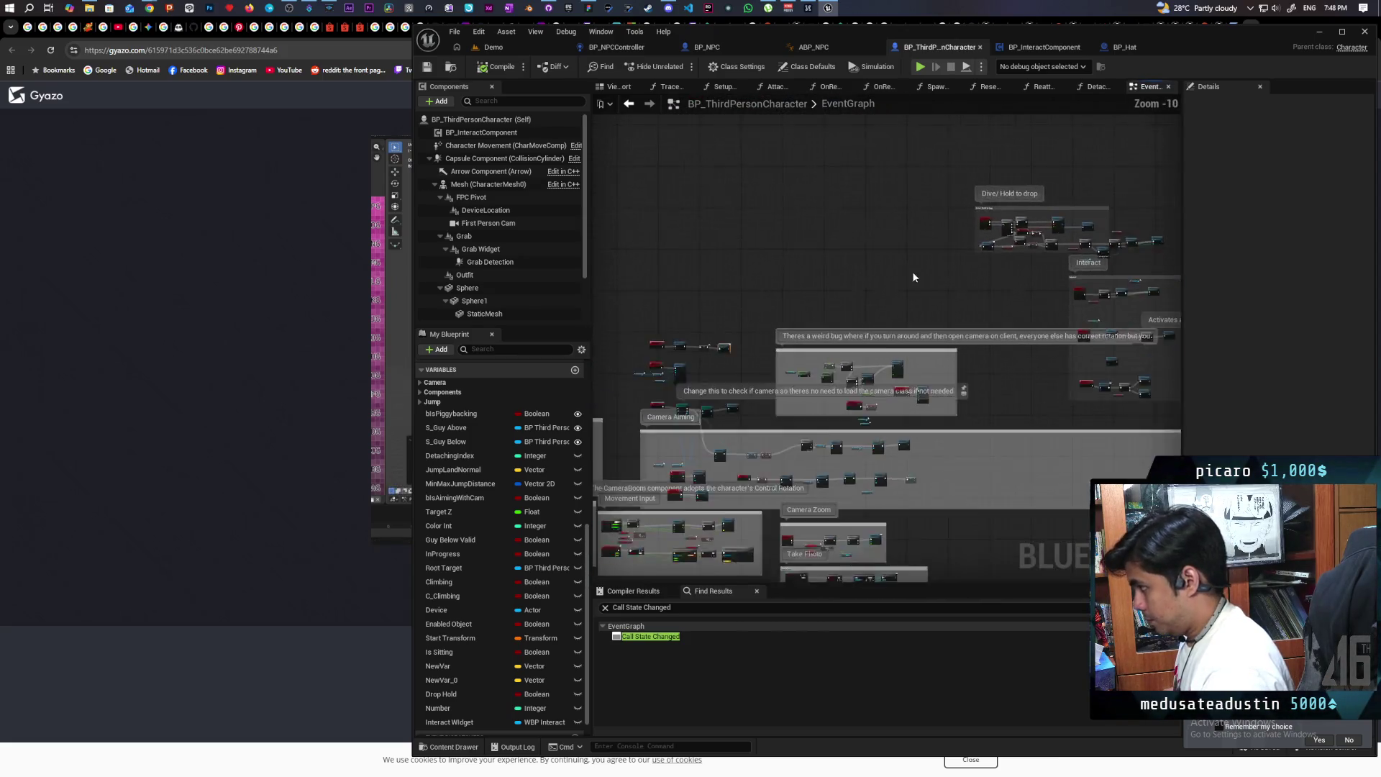
scroll(868, 288, "up", 6)
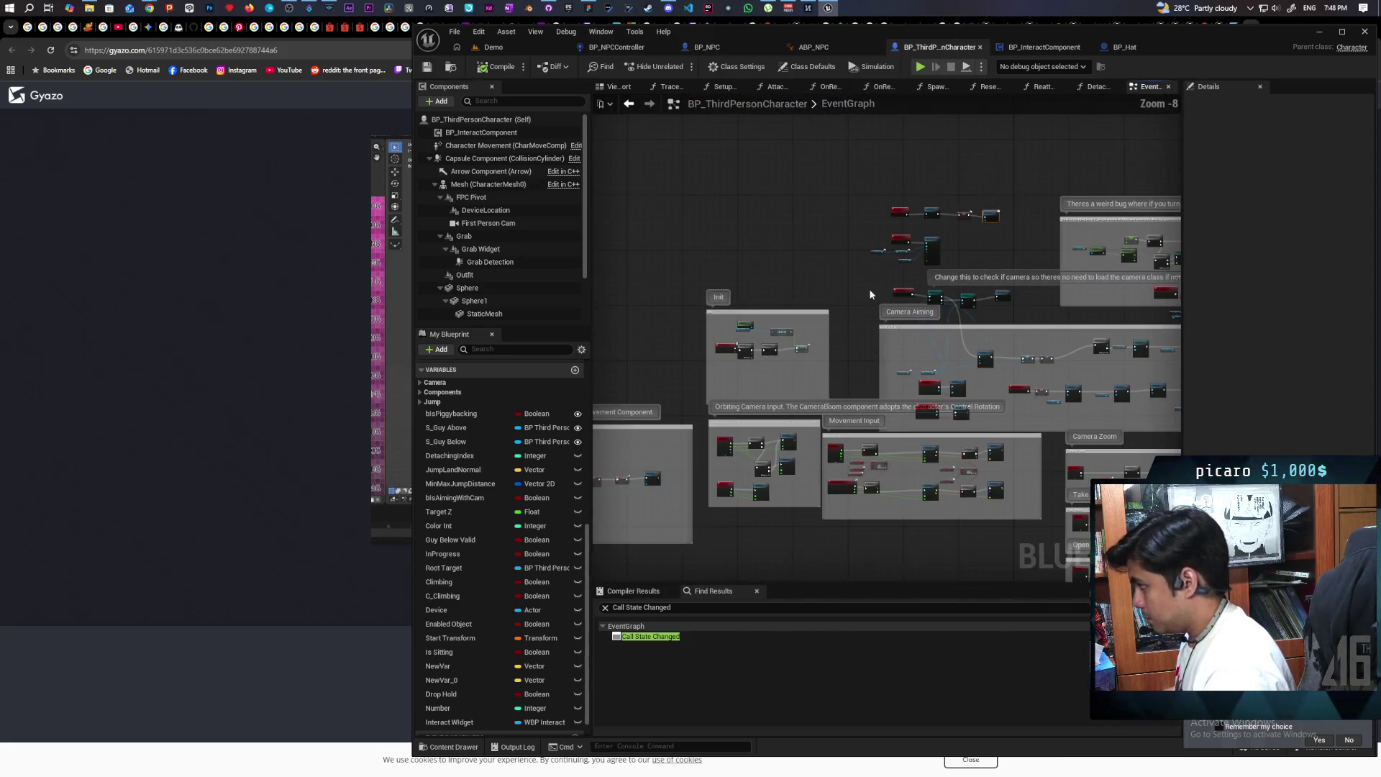
scroll(876, 274, "up", 1)
scroll(830, 290, "up", 1)
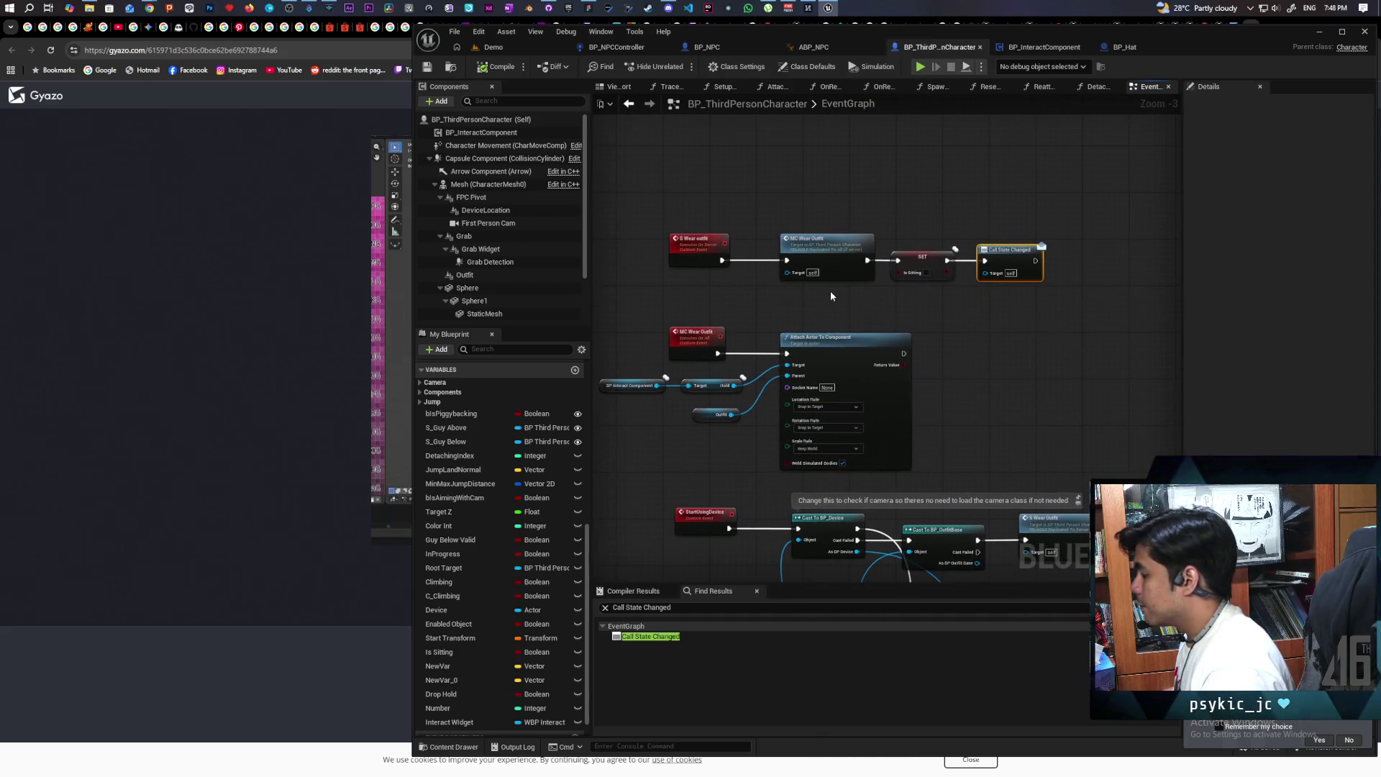
scroll(830, 288, "up", 2)
left_click_drag(667, 183, 957, 306)
left_click(1036, 317)
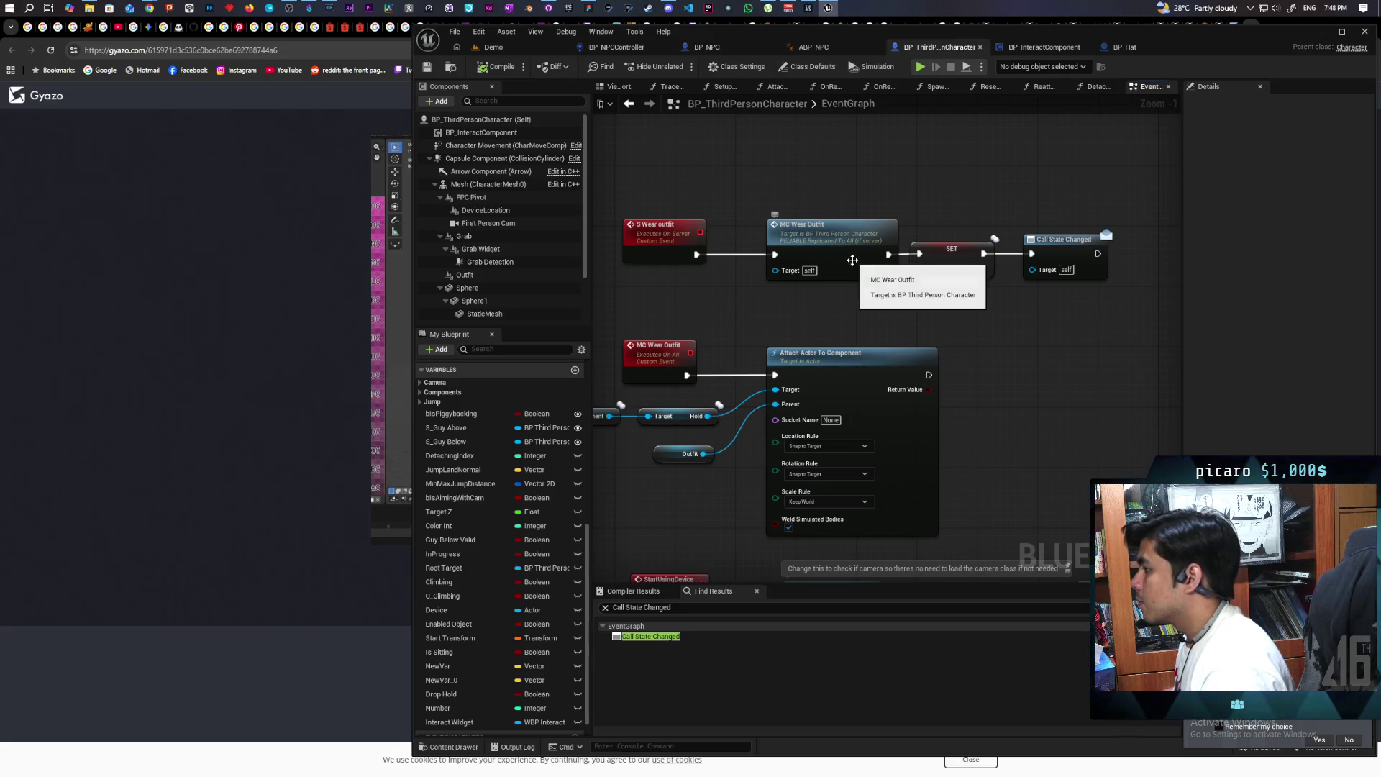
double_click(853, 259)
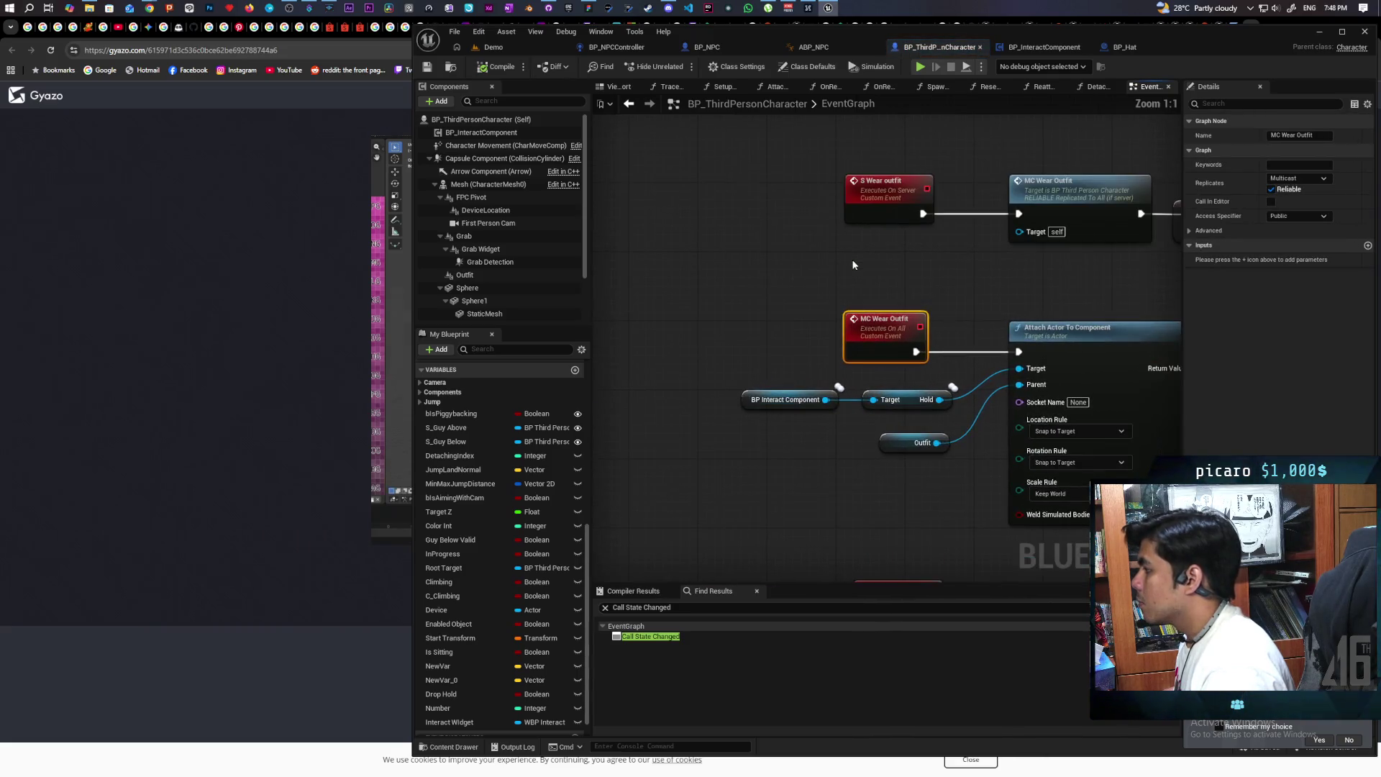
left_click_drag(703, 394, 814, 344)
left_click(797, 411)
mouse_move(796, 411)
left_mouse_down()
mouse_move(821, 406)
mouse_move(738, 410)
mouse_move(742, 438)
mouse_move(773, 461)
left_mouse_up()
Copy the BP Interact Component and Hold getters and place the copies by the wear chain
left_click(647, 399)
left_click(737, 400, "shift")
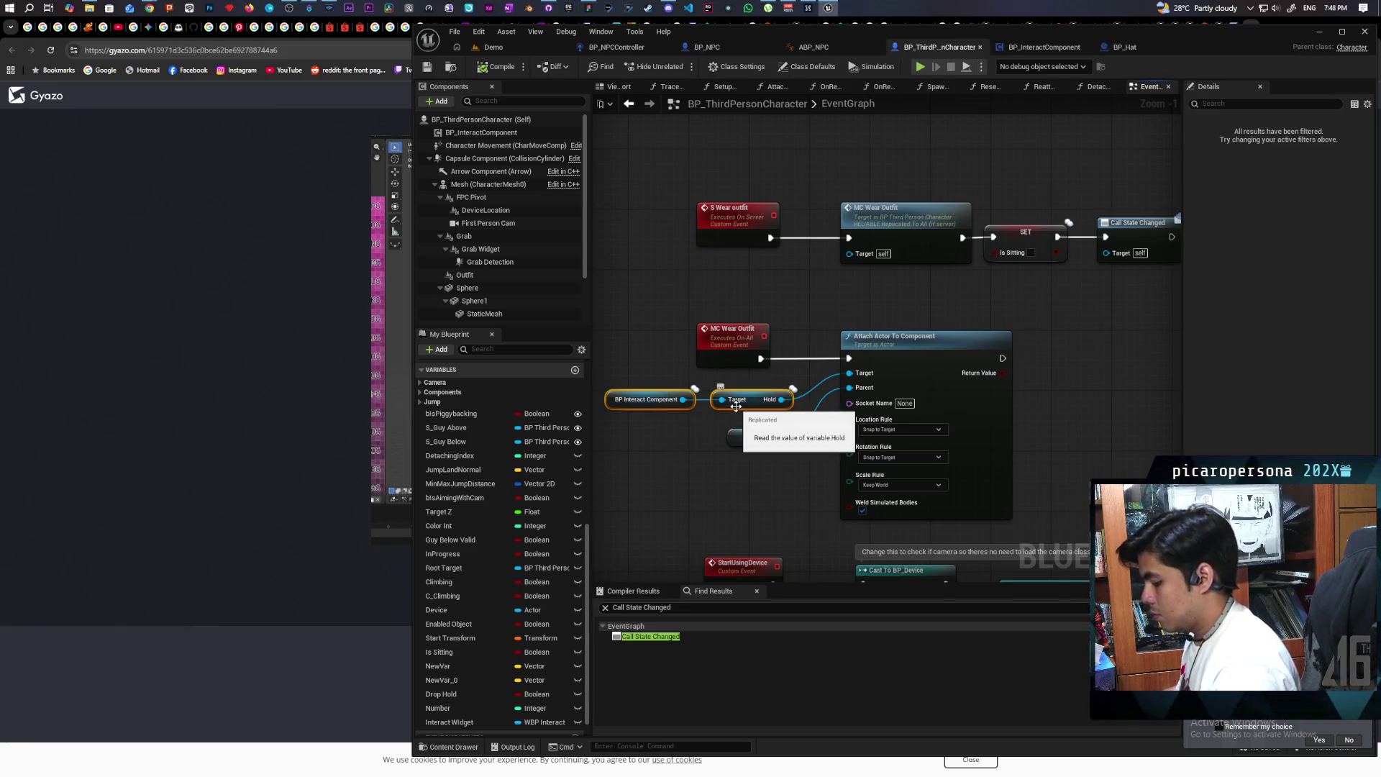
mouse_move(735, 417)
left_mouse_down()
mouse_move(873, 270)
mouse_move(846, 264)
mouse_move(995, 266)
mouse_move(883, 279)
mouse_move(1029, 262)
mouse_move(1012, 221)
left_mouse_up()
key("ctrl+v")
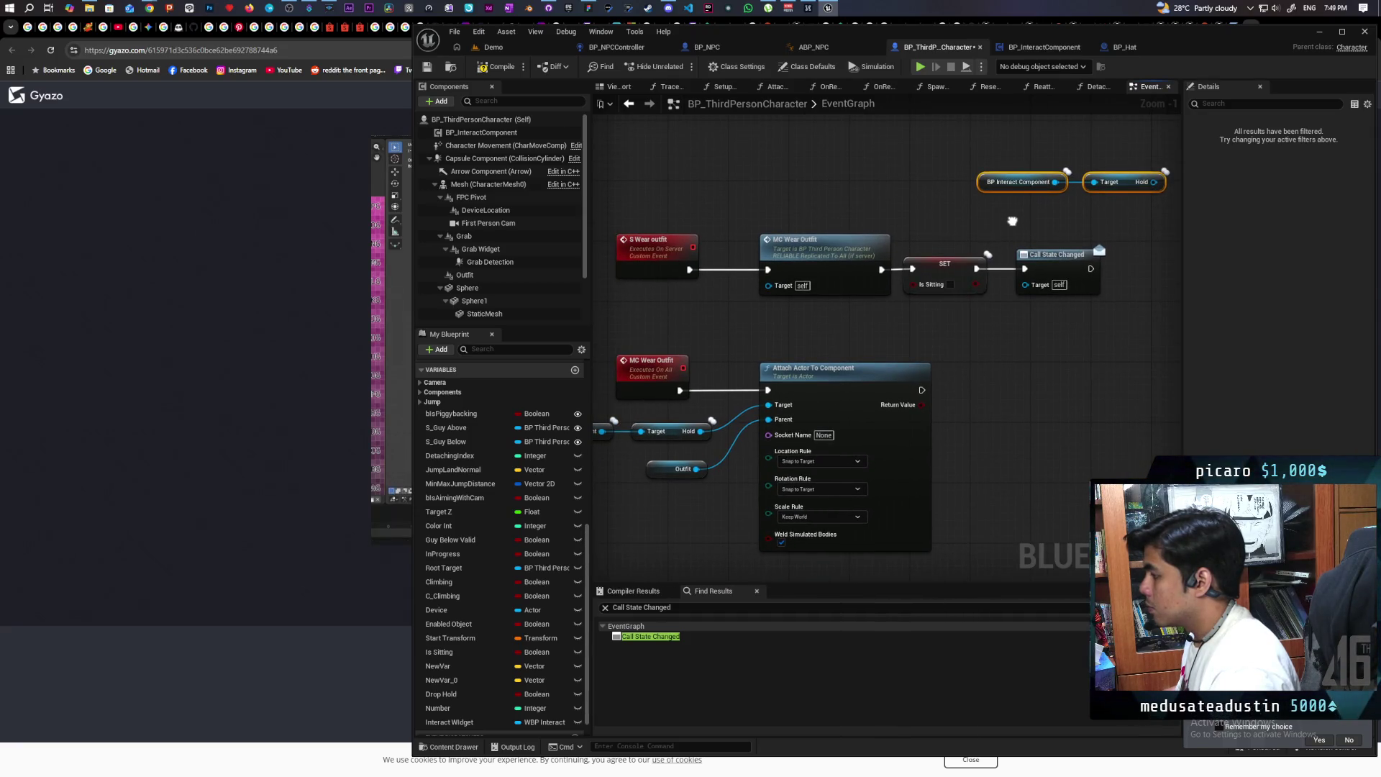
mouse_move(1011, 221)
left_mouse_down()
mouse_move(864, 283)
mouse_move(909, 311)
mouse_move(1036, 315)
left_mouse_up()
left_click(864, 283)
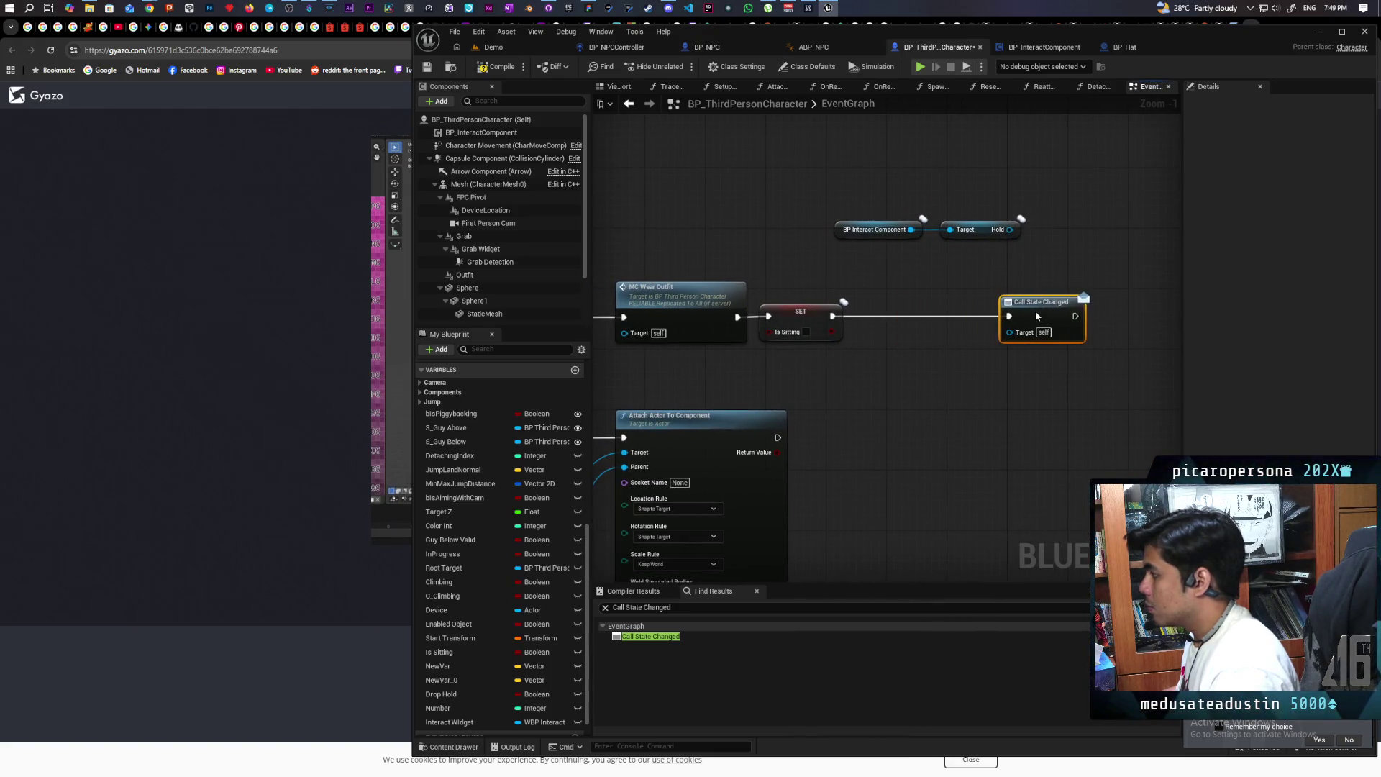
left_click_drag(850, 238, 797, 222)
Add a SET Wear node on the interact component, fed by Hold, after SET Is Sitting
mouse_move(964, 230)
left_mouse_down()
mouse_move(827, 252)
mouse_move(930, 214)
left_mouse_up()
type("set wea")
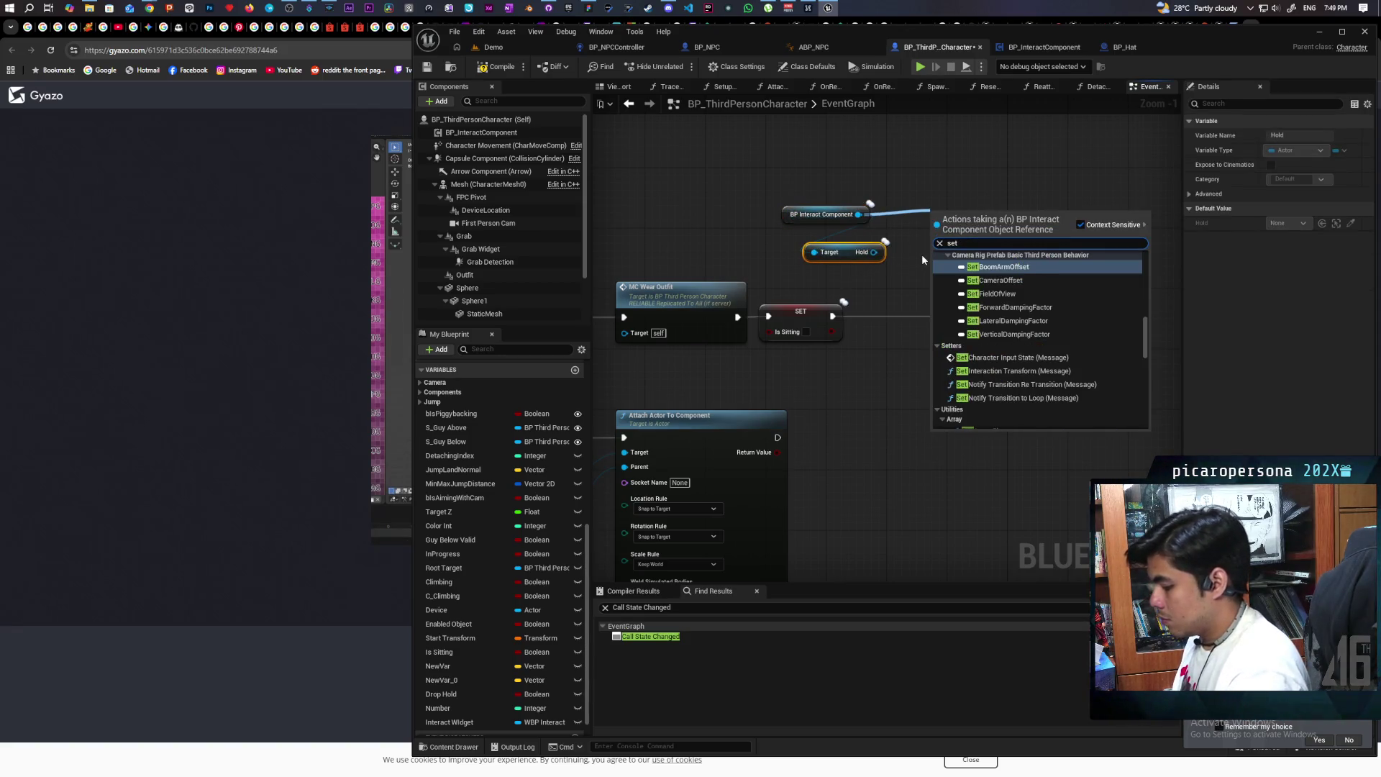
key("Return")
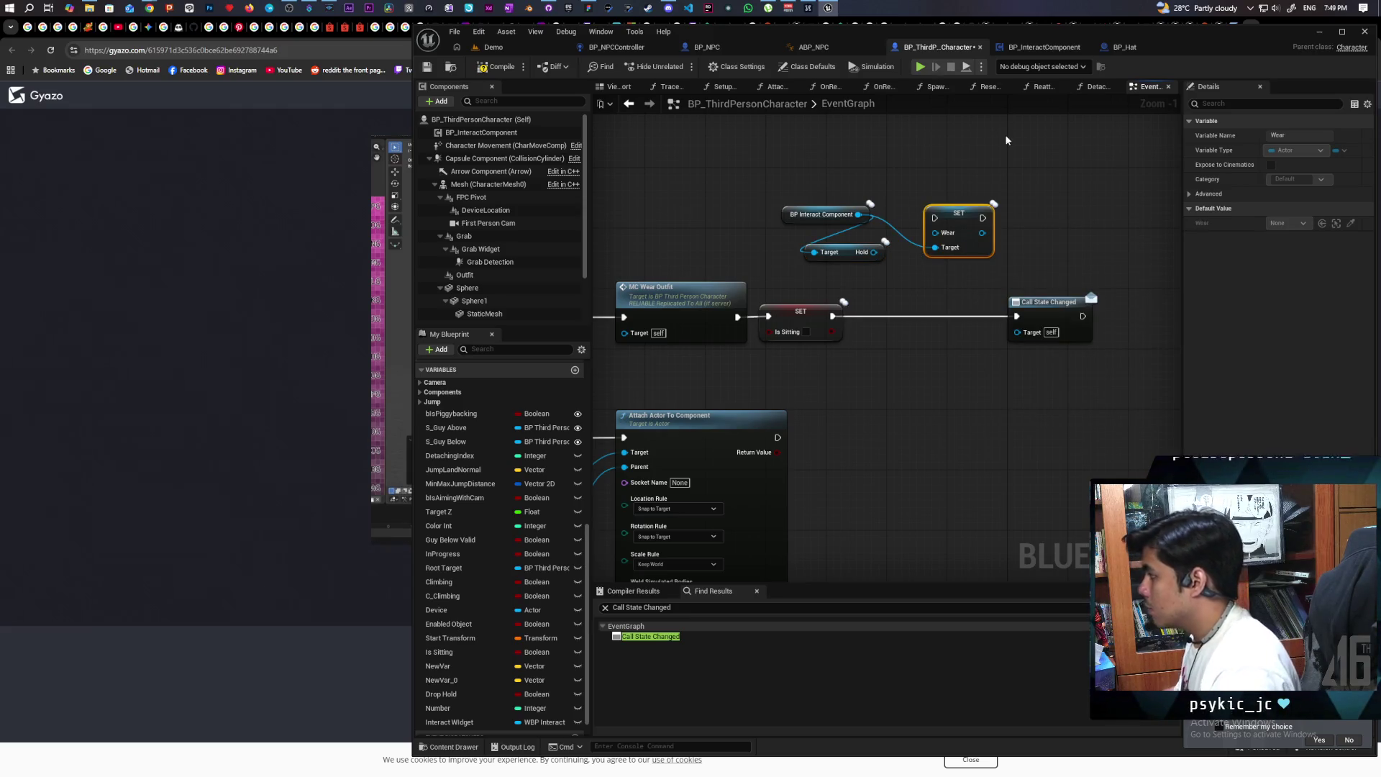
mouse_move(873, 251)
left_mouse_down()
mouse_move(935, 233)
mouse_move(921, 310)
mouse_move(1017, 317)
left_mouse_up()
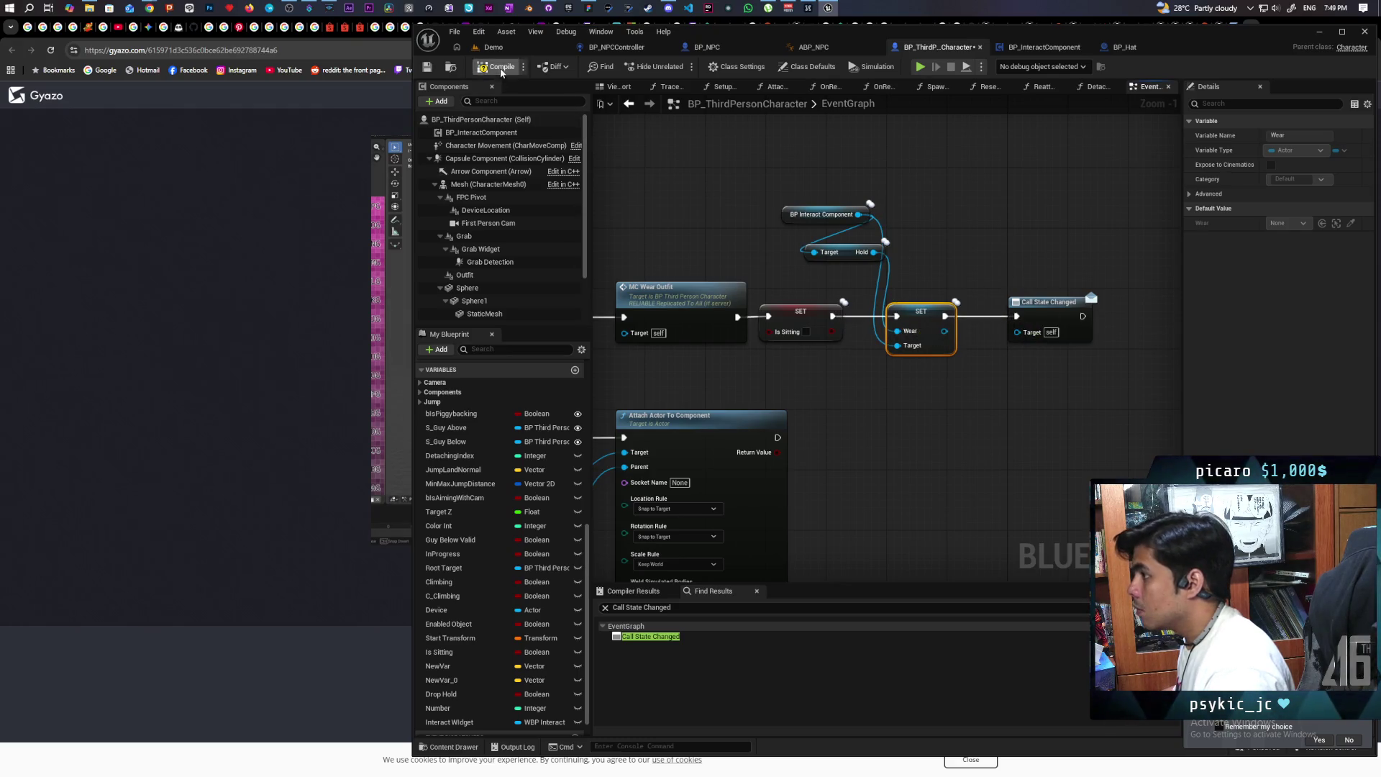
scroll(750, 214, "down", 3)
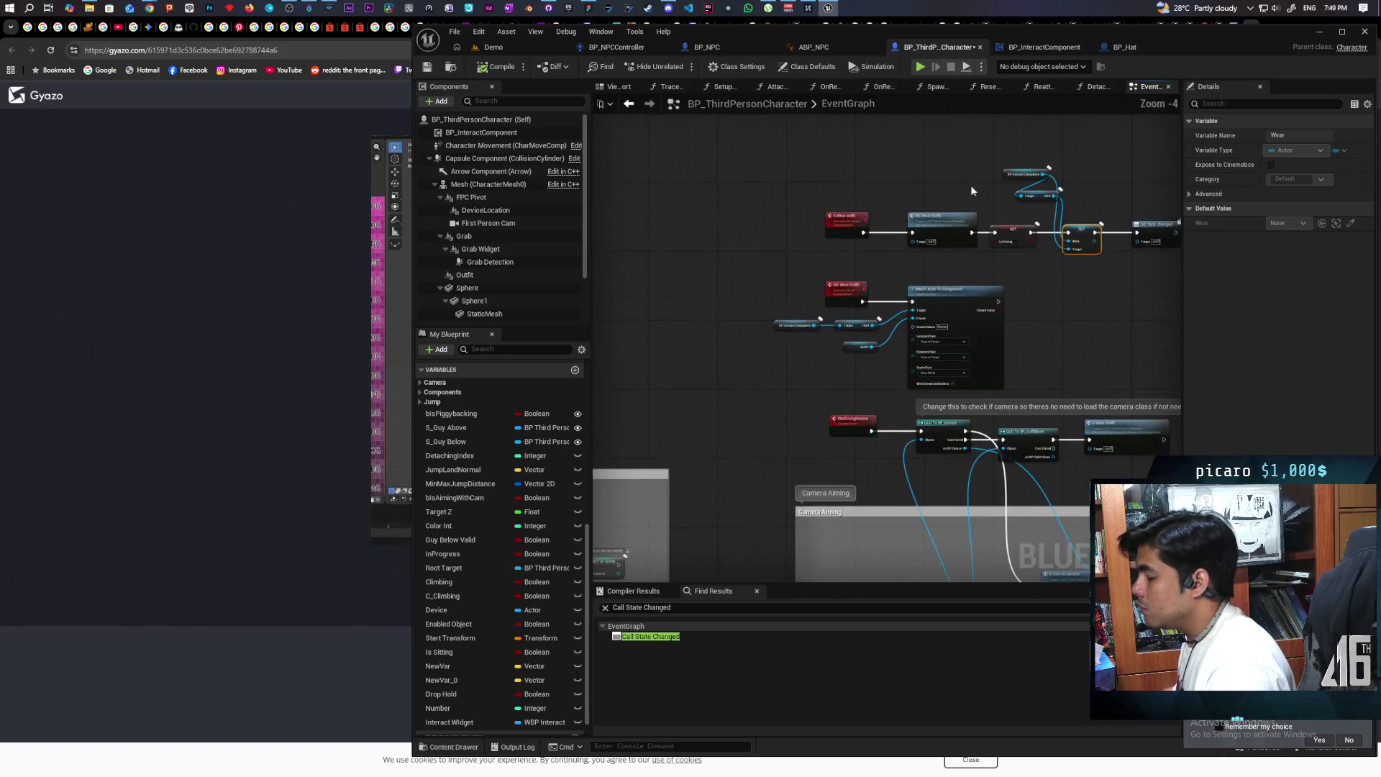
left_click_drag(904, 219, 840, 92)
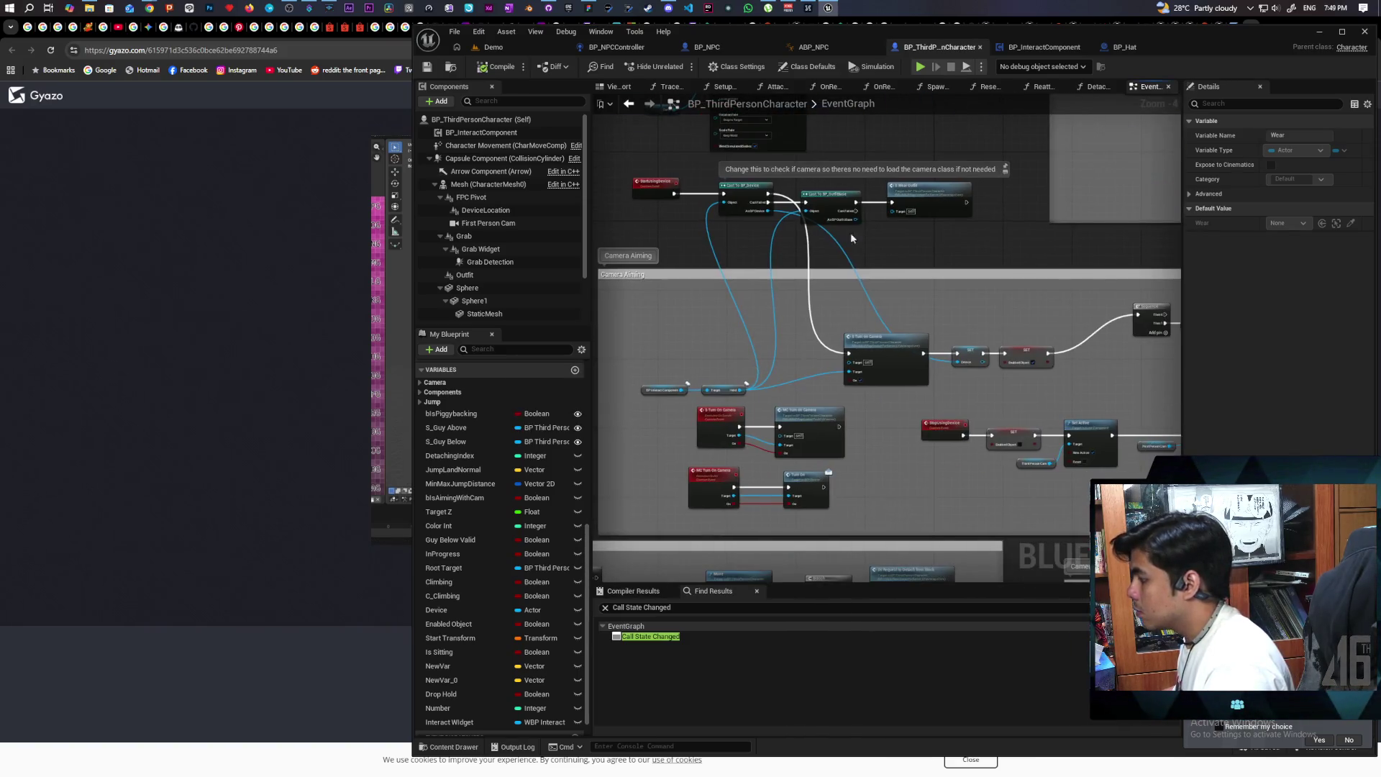
left_click_drag(834, 374, 892, 347)
scroll(891, 347, "down", 3)
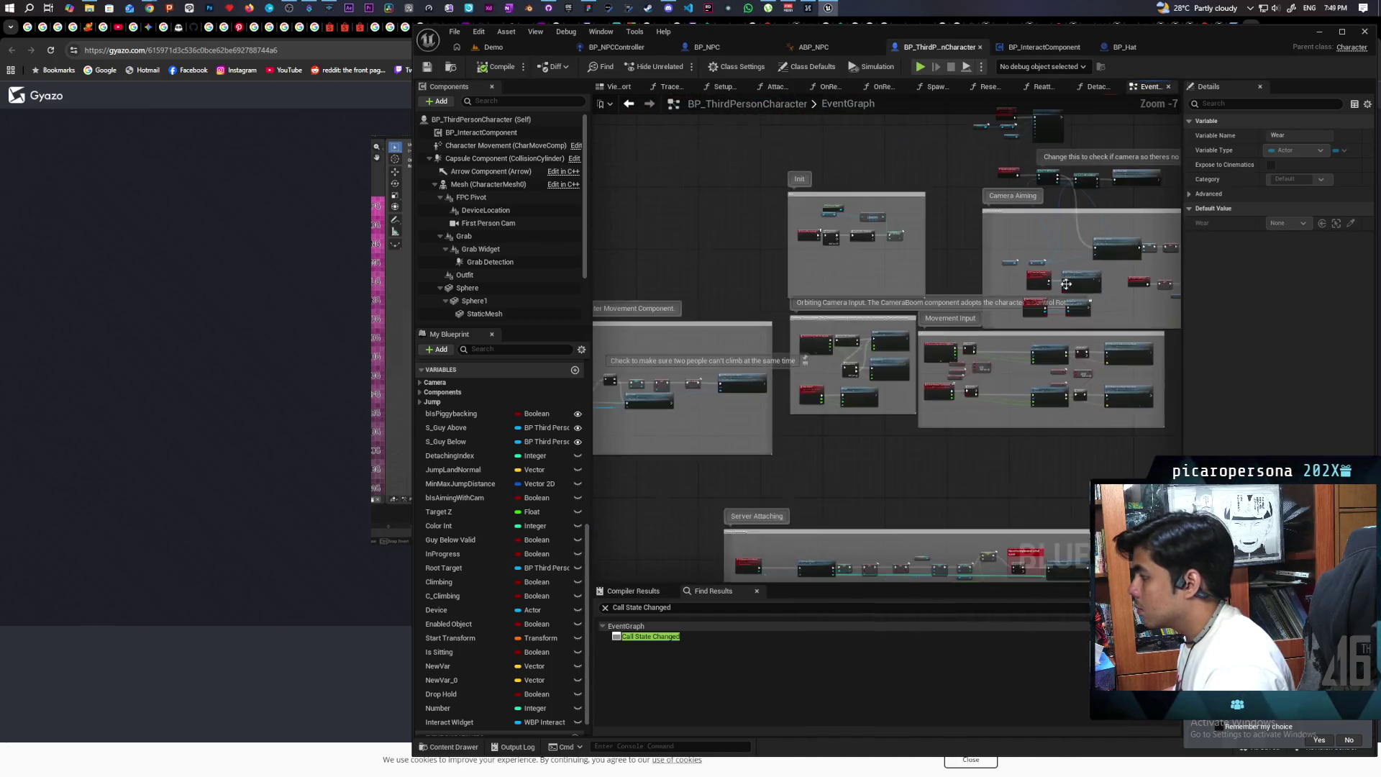
scroll(789, 351, "up", 4)
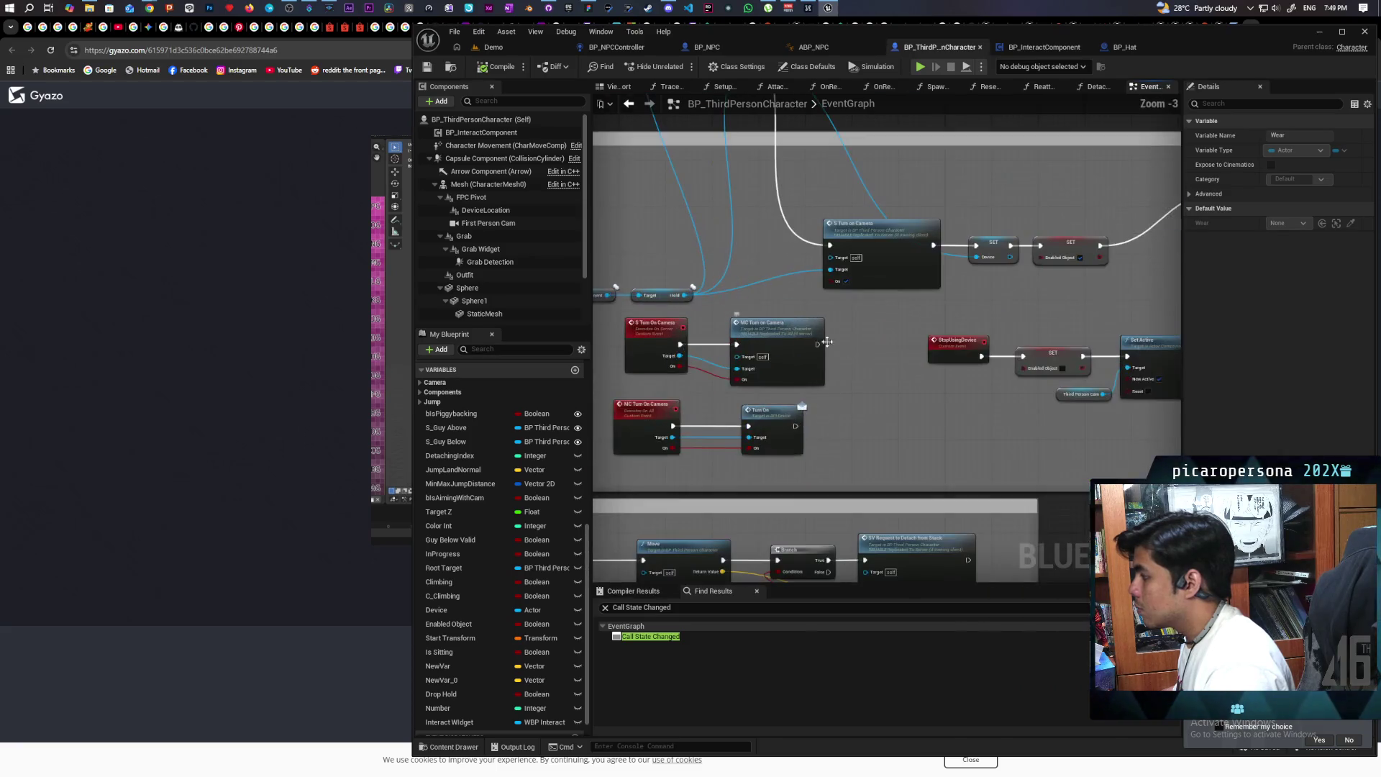
left_click_drag(750, 398, 758, 388)
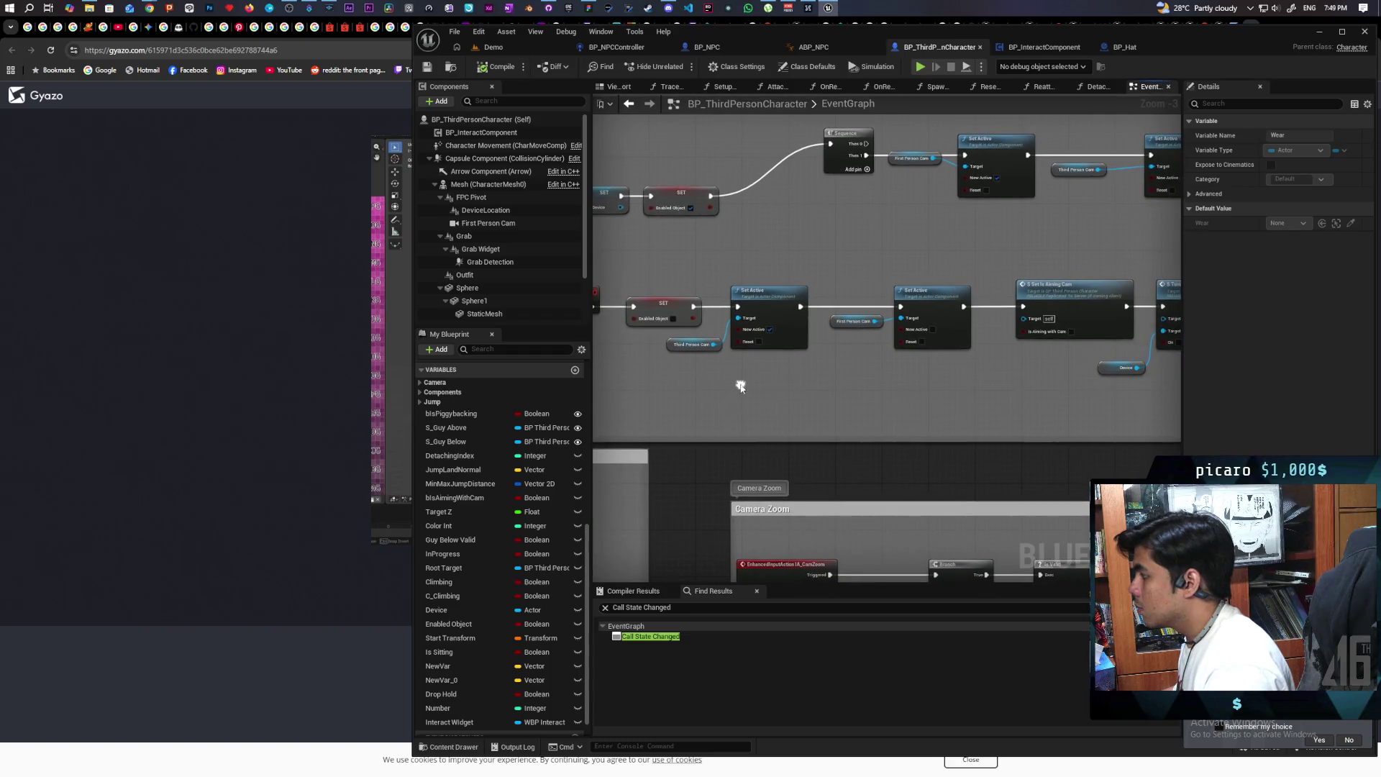
scroll(879, 364, "down", 3)
scroll(838, 361, "up", 2)
left_click_drag(838, 358, 818, 322)
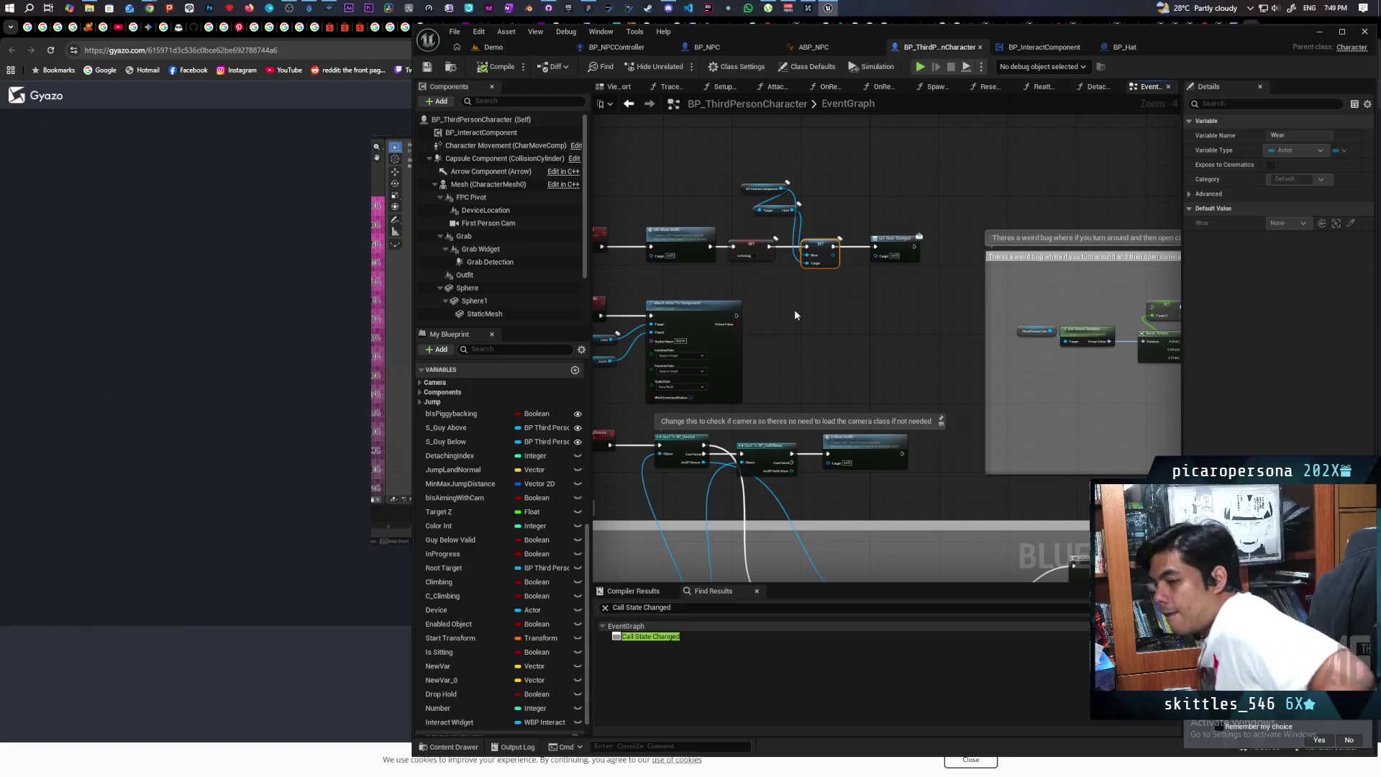